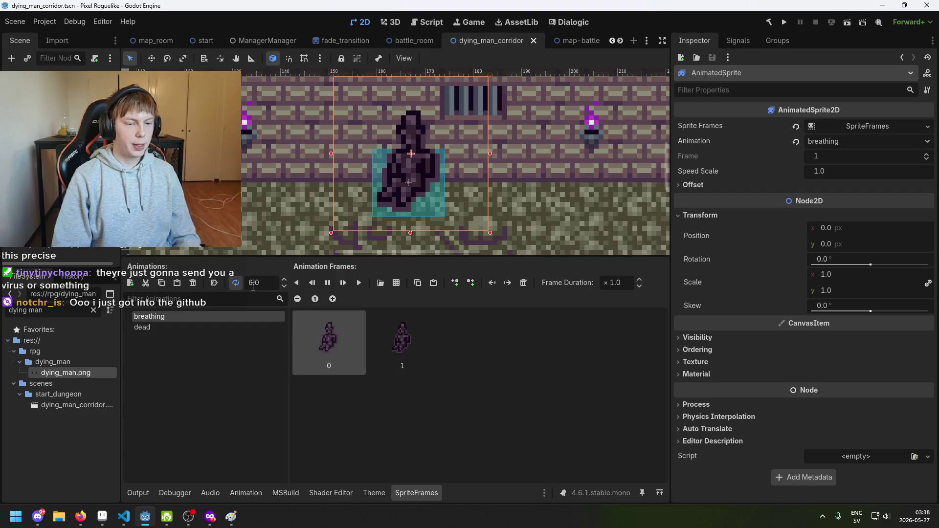
Set the breathing animation's speed to 1 FPS.
key(Return)
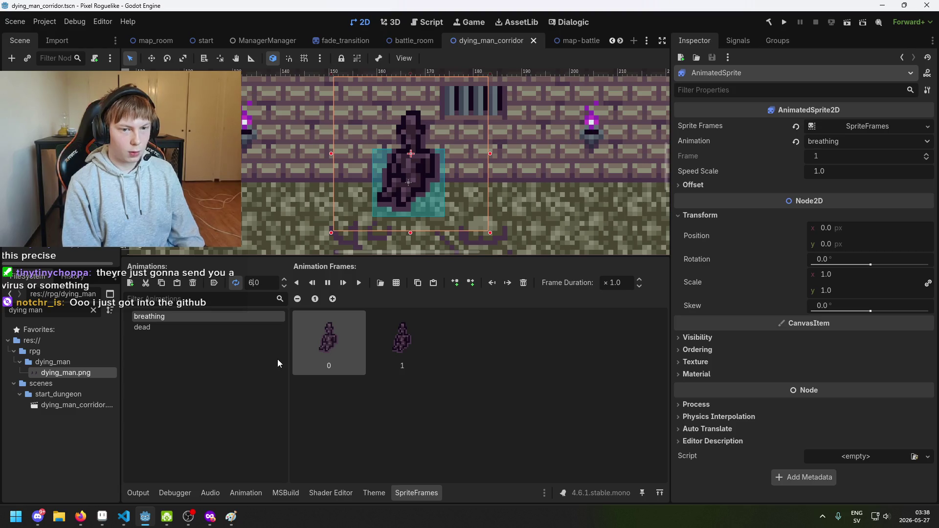
key(BackSpace)
text(1)
key(Return)
scroll(549, 191, down, 2)
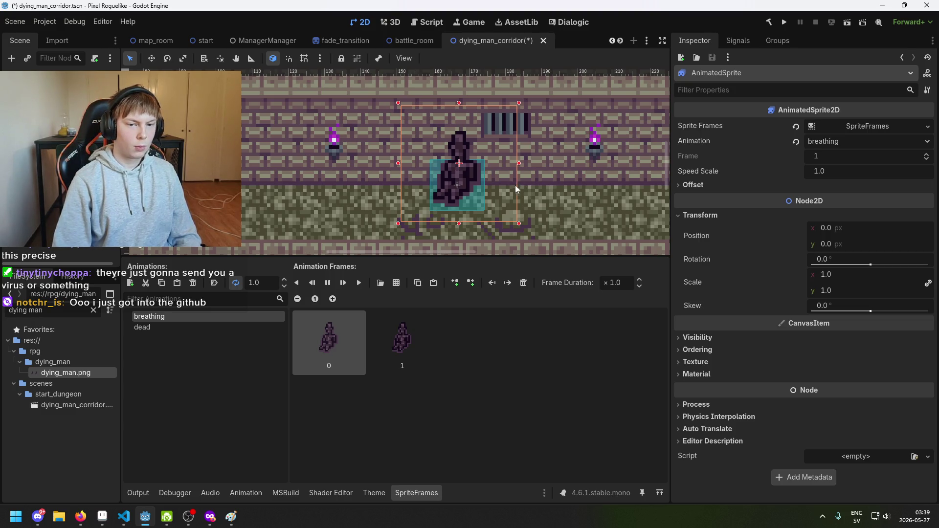
Recentre the corridor view, deselect the sprite and save the dying_man_corridor scene.
drag(515, 185, 484, 200)
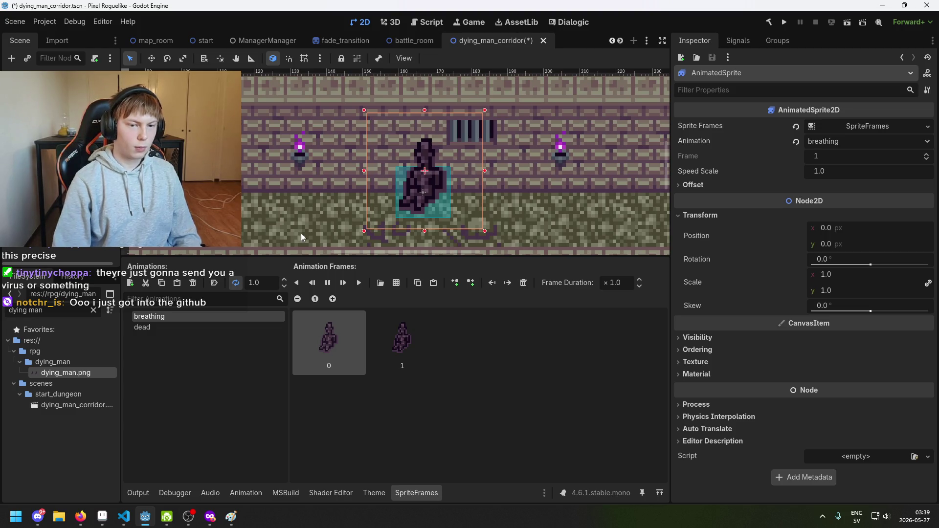
click(369, 215)
scroll(369, 214, down, 1)
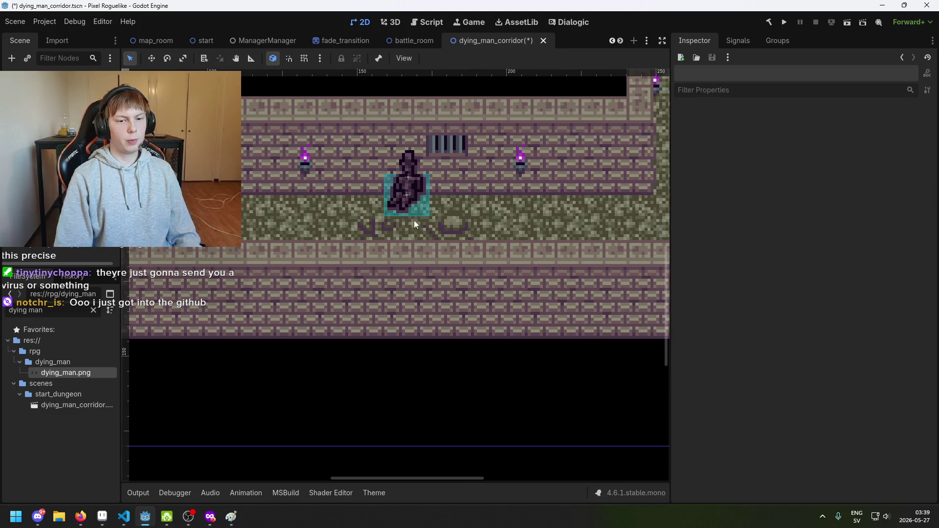
drag(414, 220, 455, 217)
key(ctrl+s)
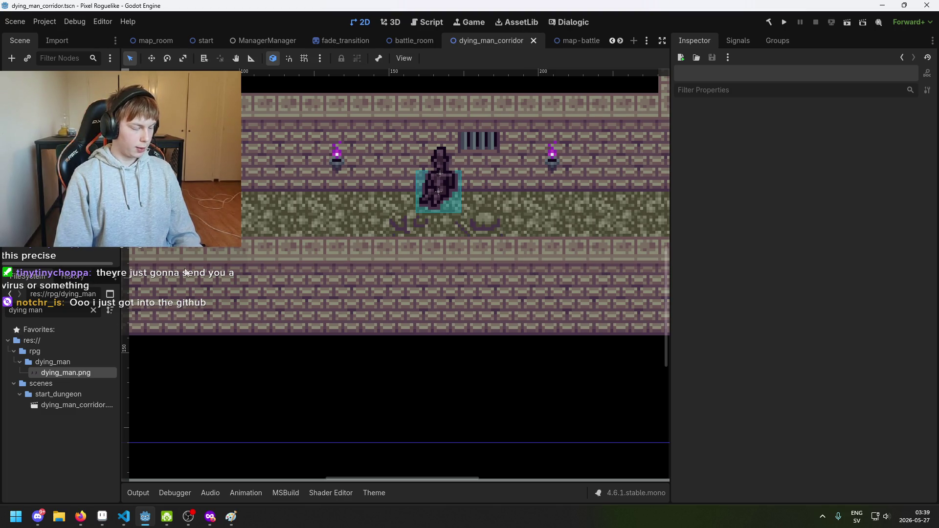
Reselect the dying man's animated sprite.
scroll(452, 192, up, 1)
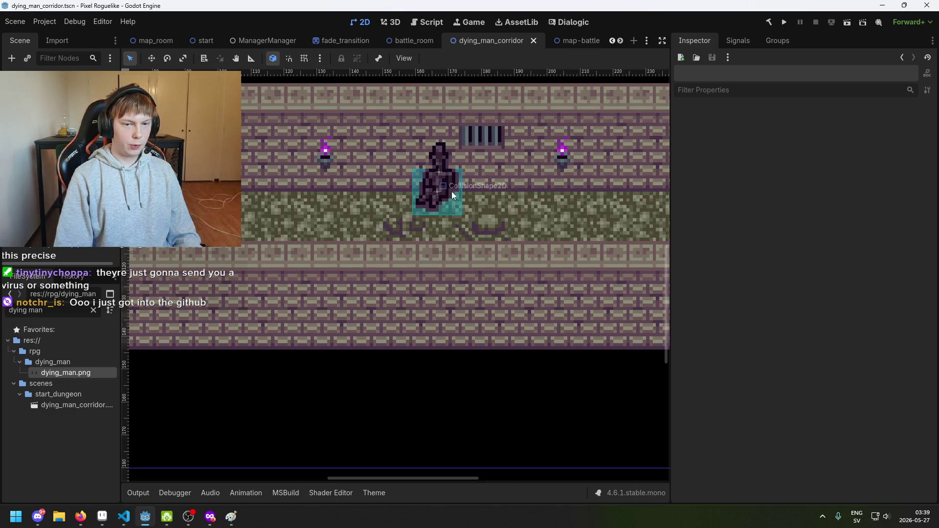
drag(451, 221, 444, 233)
scroll(445, 202, up, 2)
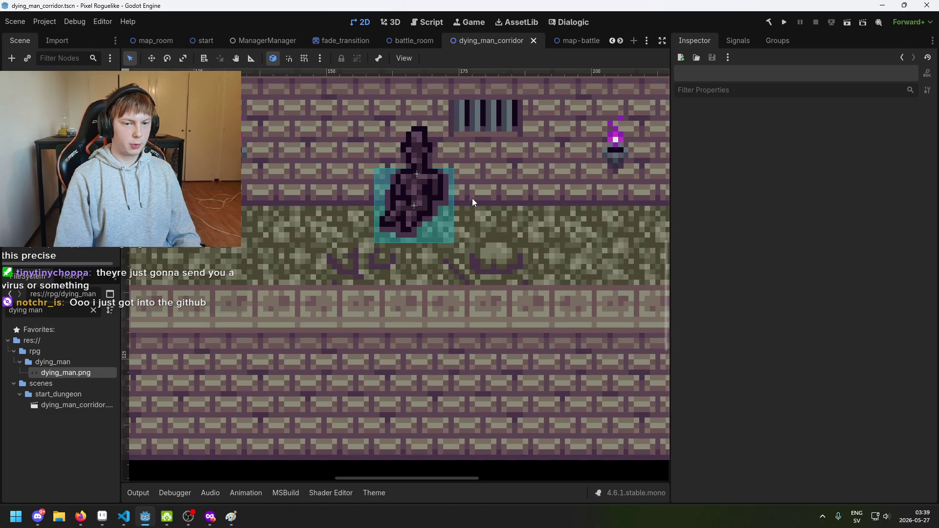
scroll(451, 214, down, 1)
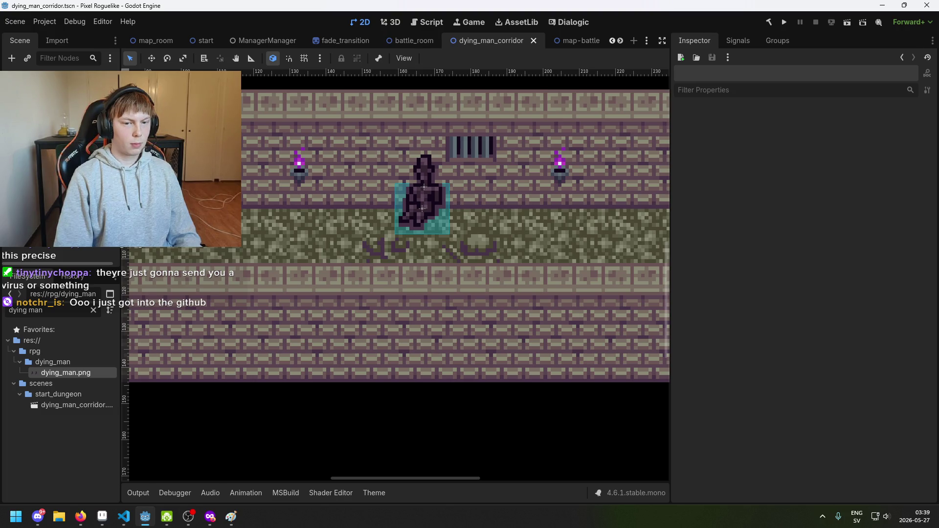
click(424, 206)
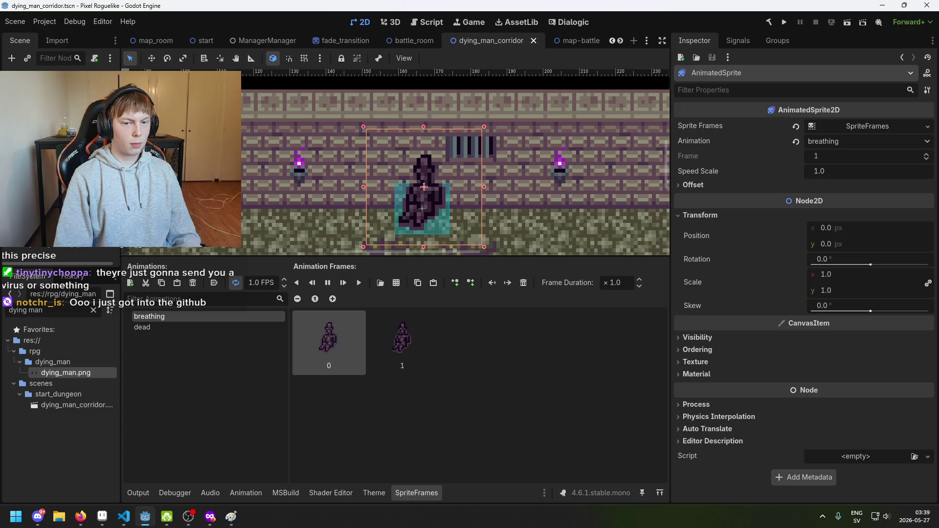
Replace the animation speed value and save the corridor scene.
triple_click(255, 287)
text(0.0)
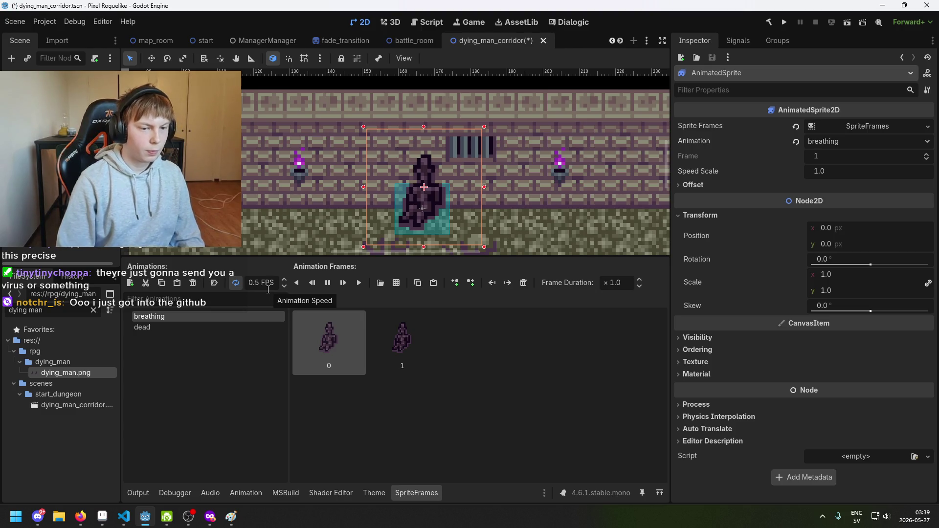
click(367, 243)
key(ctrl+s)
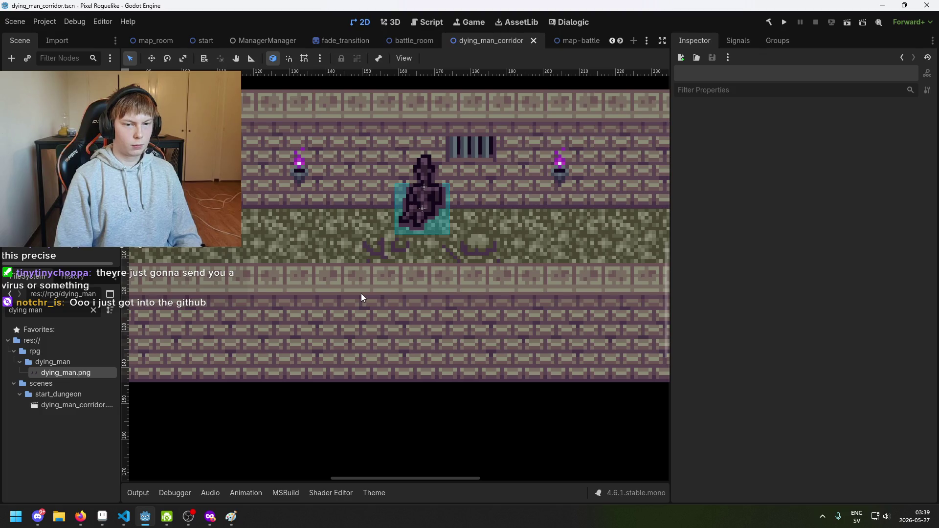
Set the breathing animation speed to 0.75 FPS and save the scene again.
scroll(362, 295, down, 1)
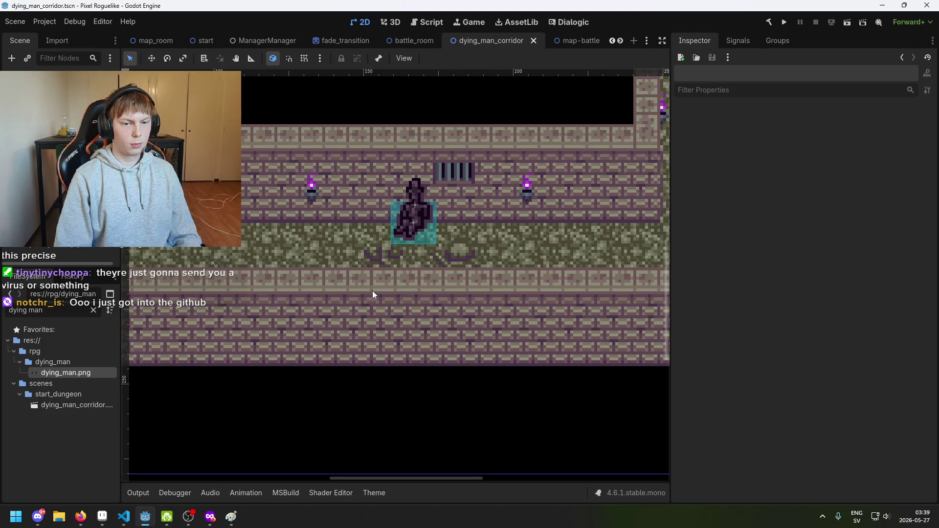
click(379, 245)
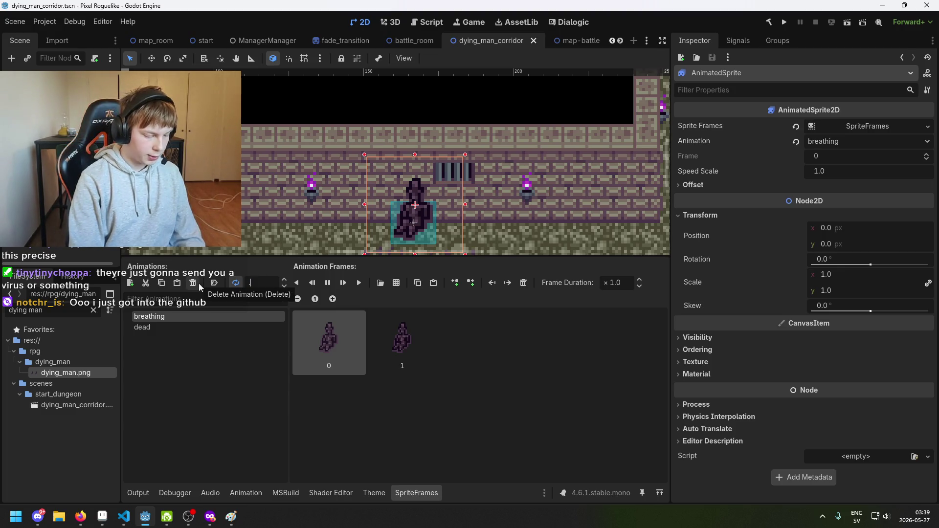
text(0.75)
key(Return)
click(371, 245)
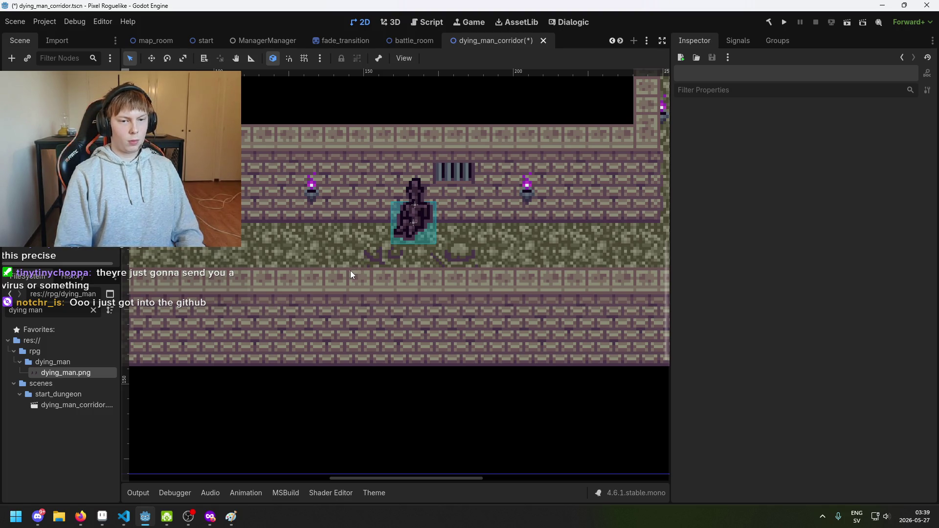
key(ctrl+s)
Select the Dying Man node to view its properties.
scroll(354, 225, up, 2)
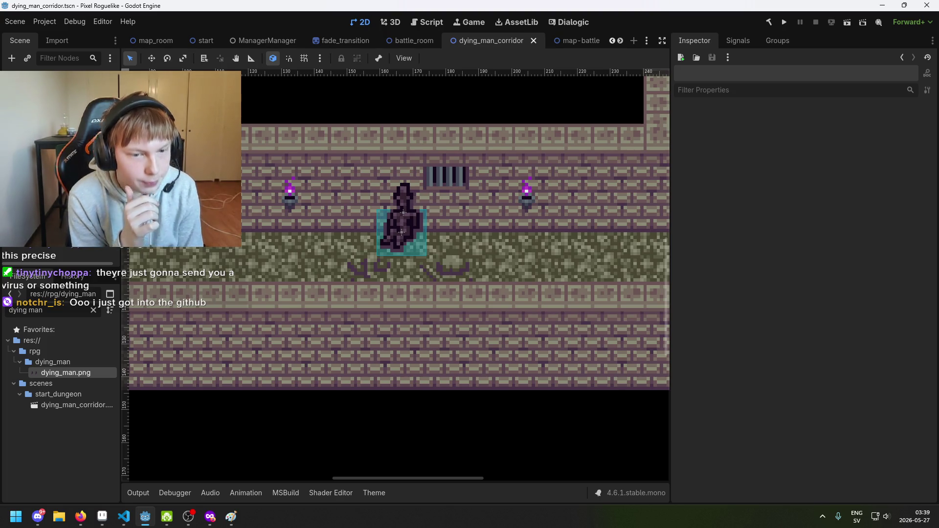
scroll(439, 203, down, 2)
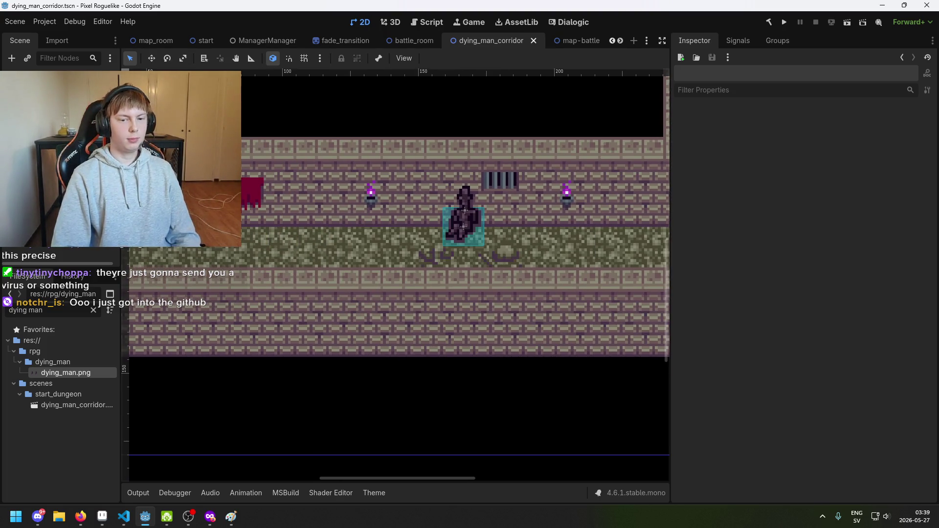
scroll(426, 257, down, 3)
scroll(426, 258, up, 2)
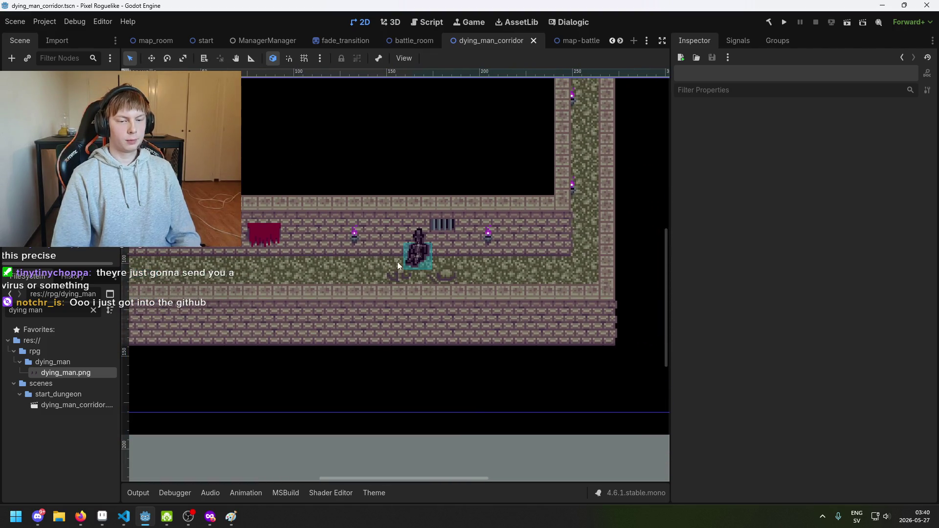
click(437, 272)
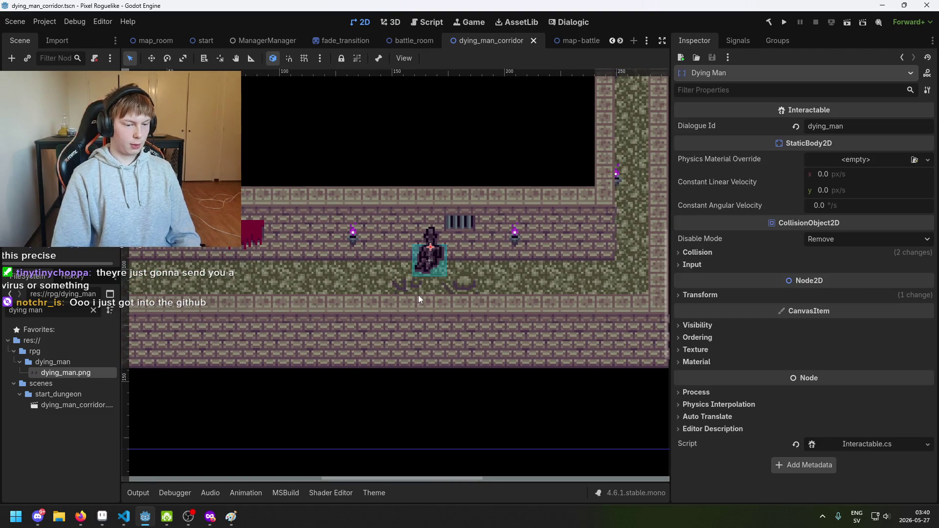
drag(418, 300, 354, 308)
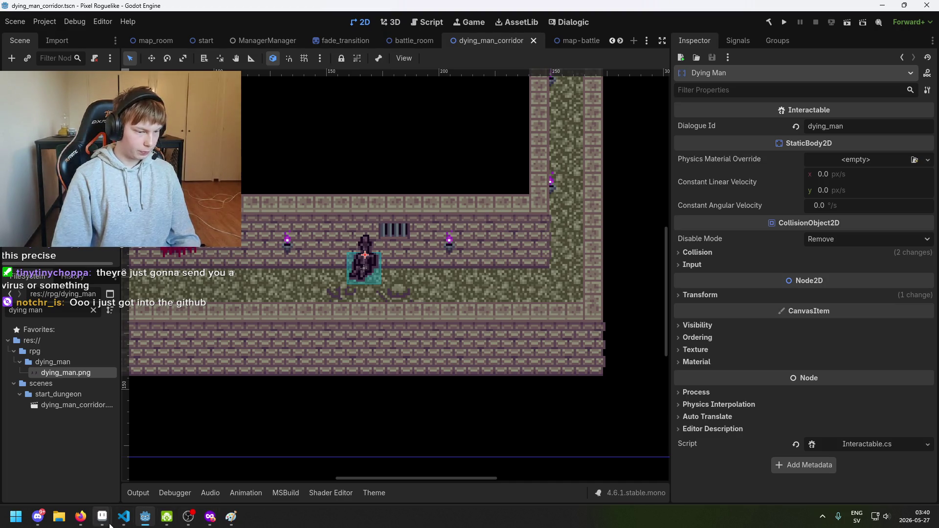
Create a new 42×42 sprite in Aseprite.
mouse_move(110, 525)
click(171, 484)
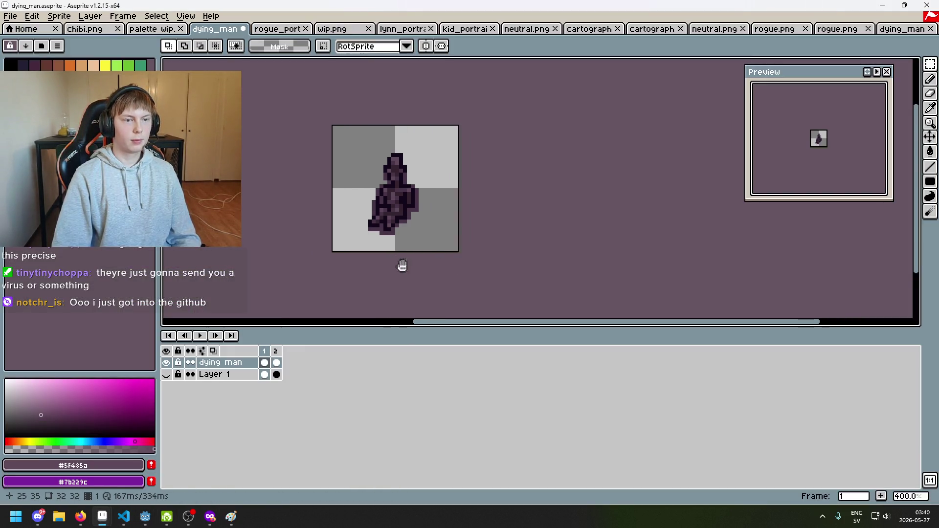
drag(402, 266, 333, 263)
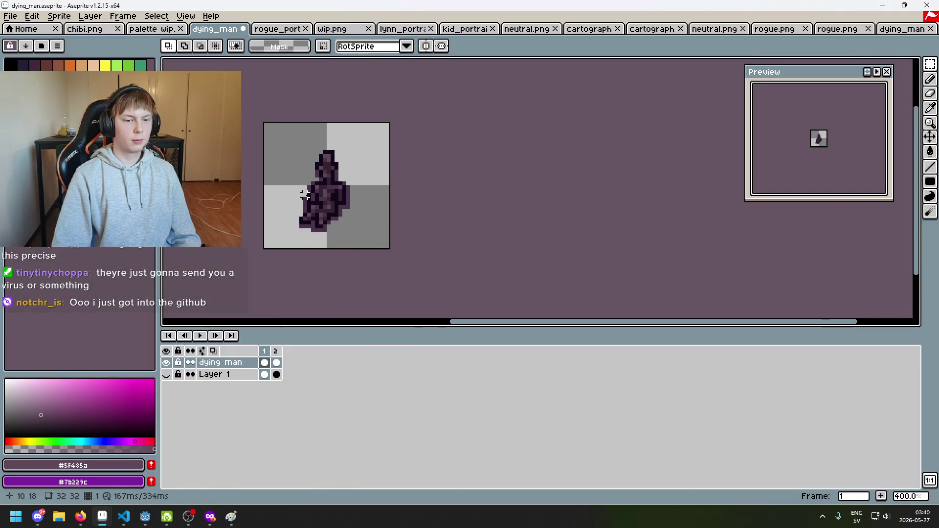
click(9, 16)
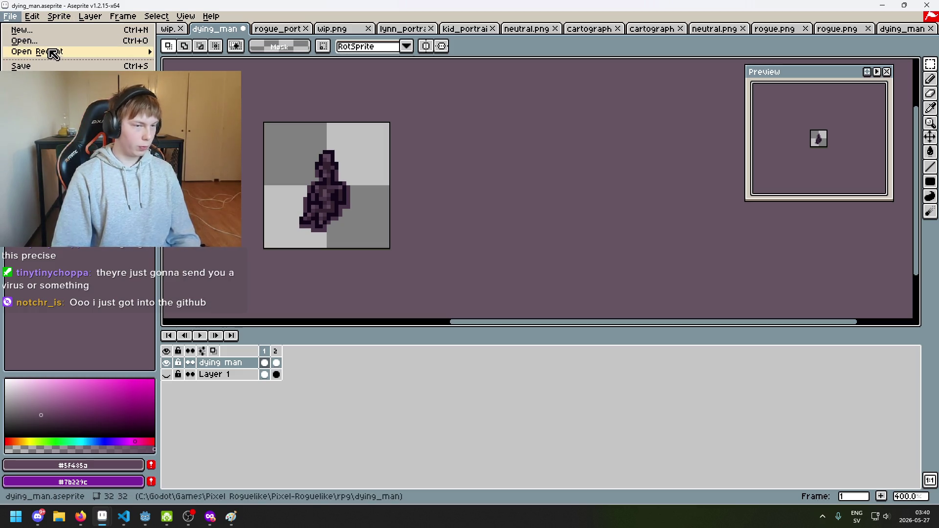
mouse_move(42, 52)
click(53, 34)
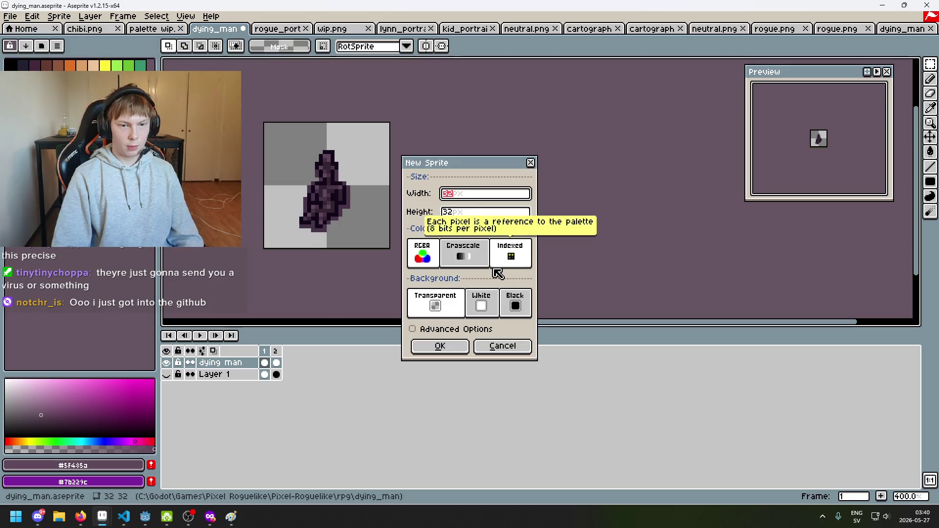
click(472, 216)
click(451, 346)
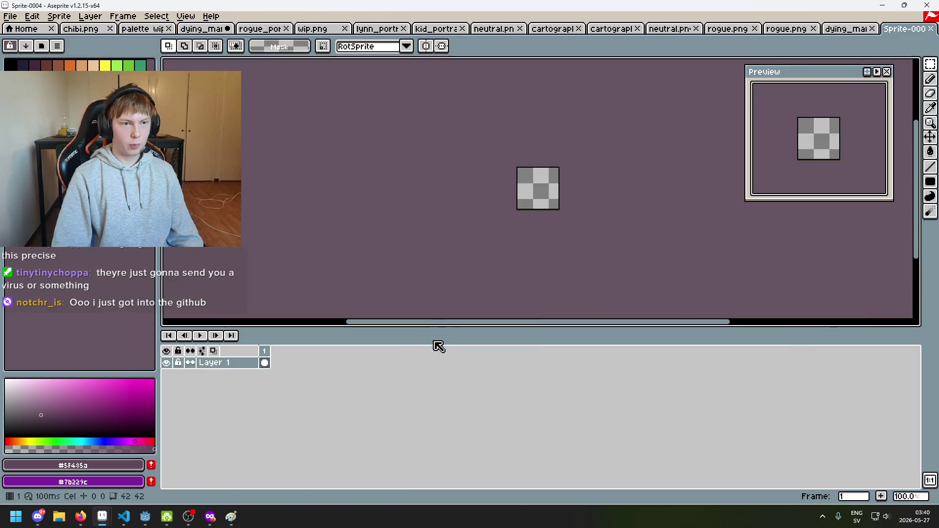
Move the new sprite's tab beside the dying man file and close the rogue and character portraits.
mouse_move(905, 28)
mouse_down()
mouse_move(239, 49)
mouse_move(238, 28)
mouse_up()
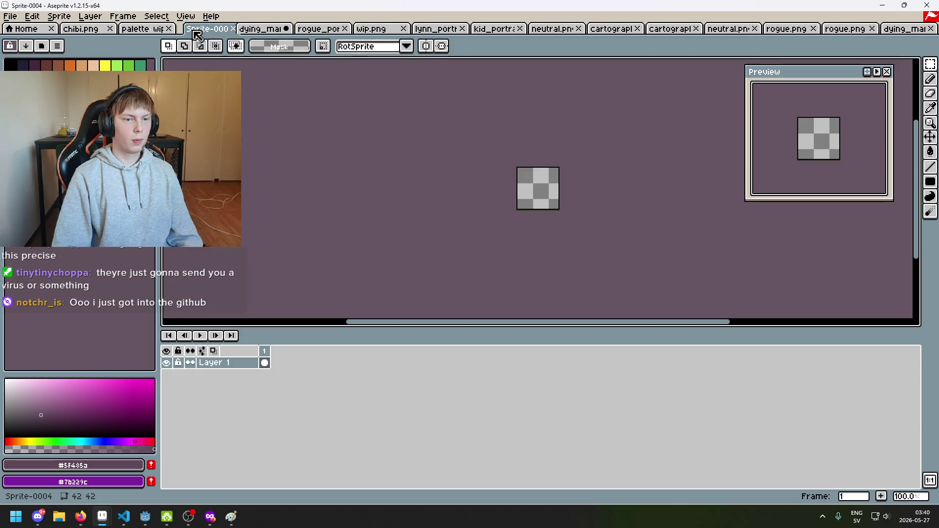
click(259, 28)
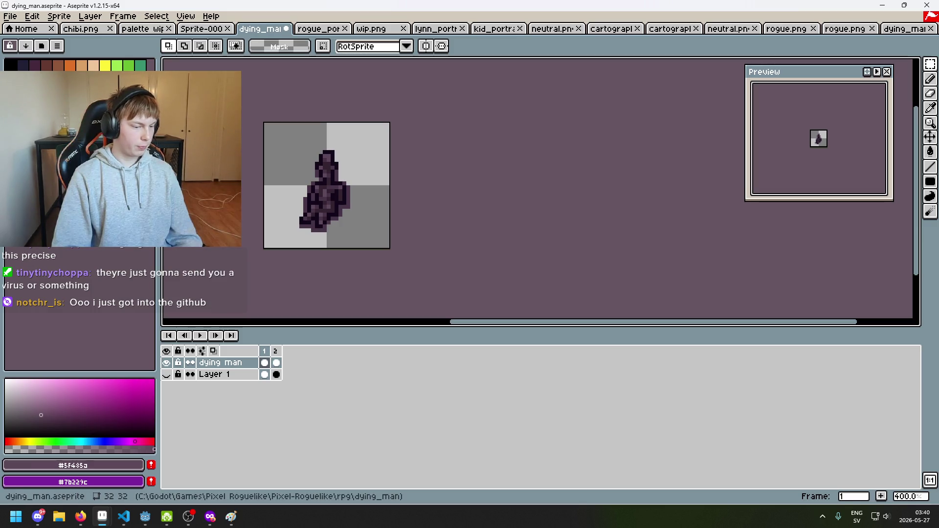
click(204, 30)
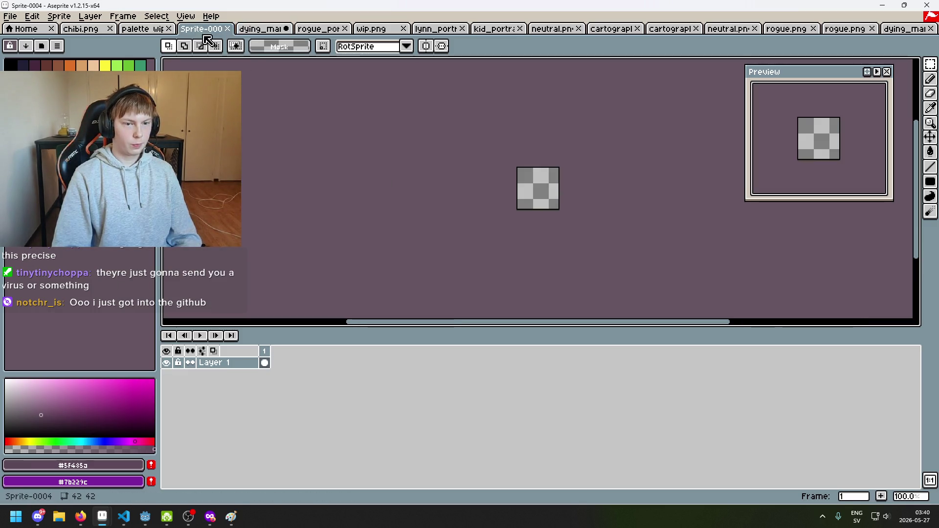
click(140, 29)
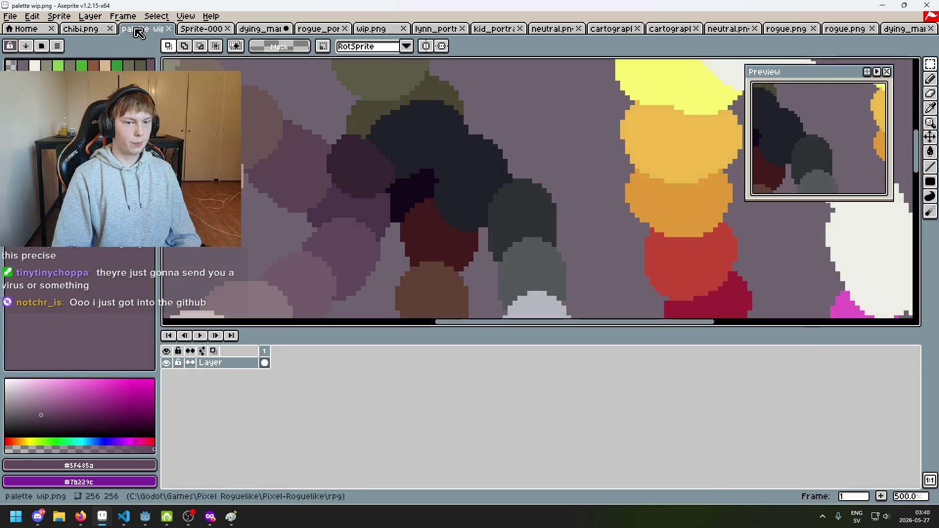
click(271, 29)
click(344, 28)
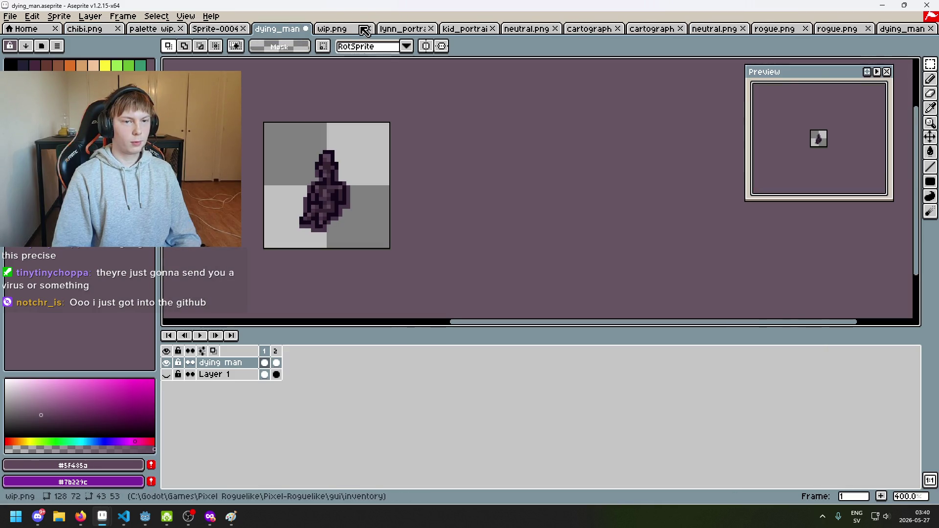
click(360, 30)
click(403, 30)
click(443, 29)
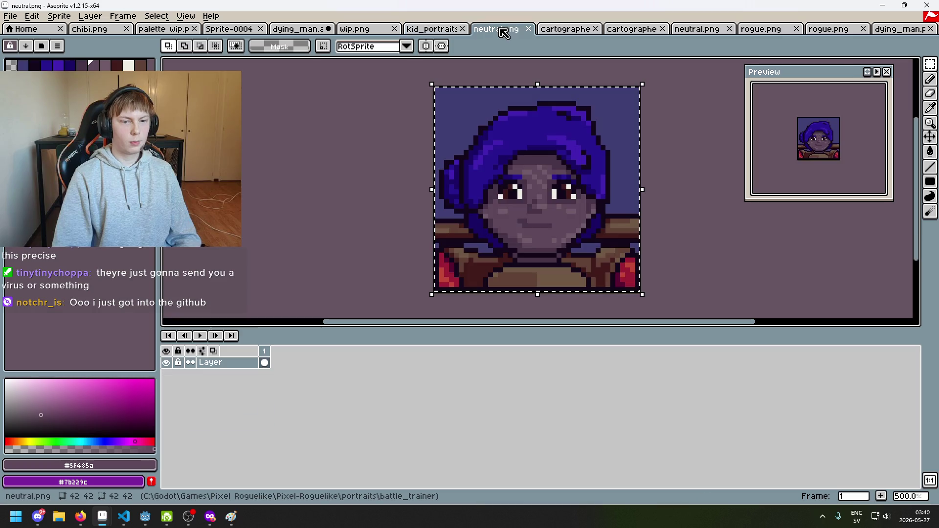
Pick up background blue #3F3F74, then close the neutral.png and cartographer files.
click(487, 104)
alt+click(460, 105)
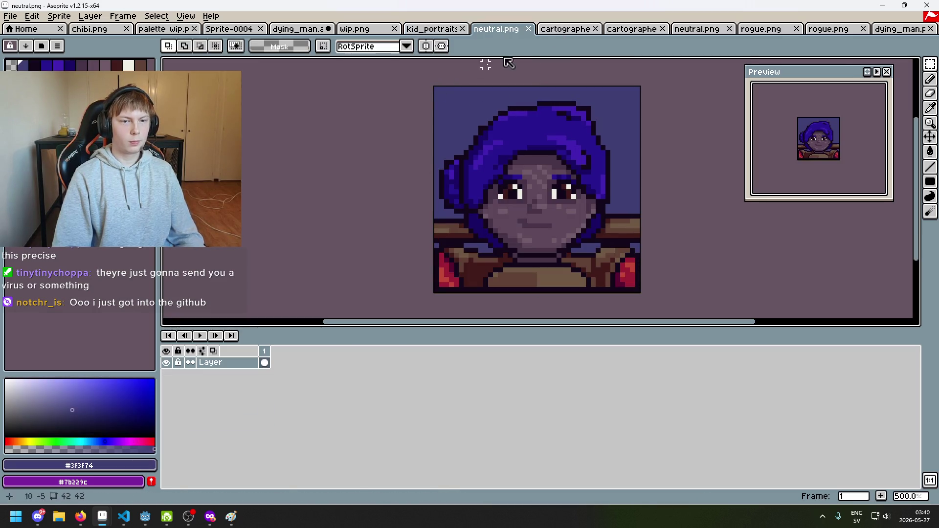
click(528, 31)
click(570, 29)
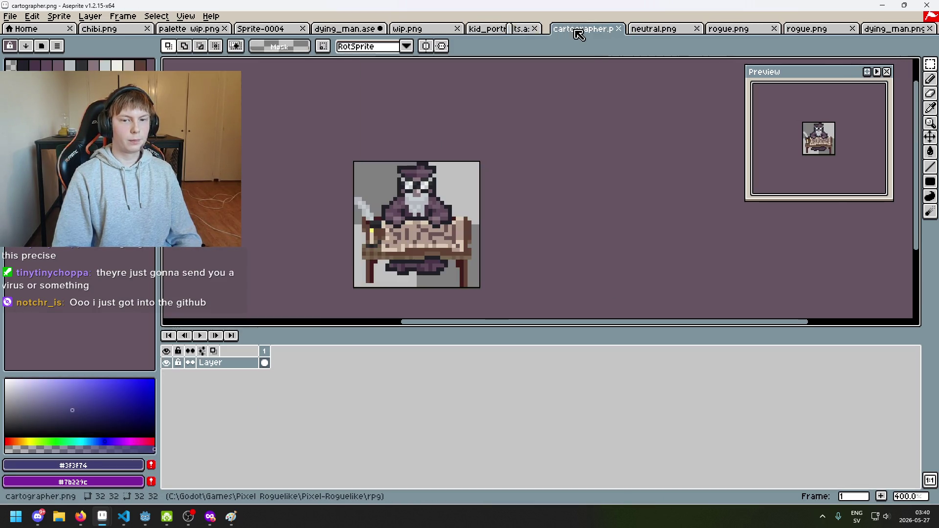
click(608, 29)
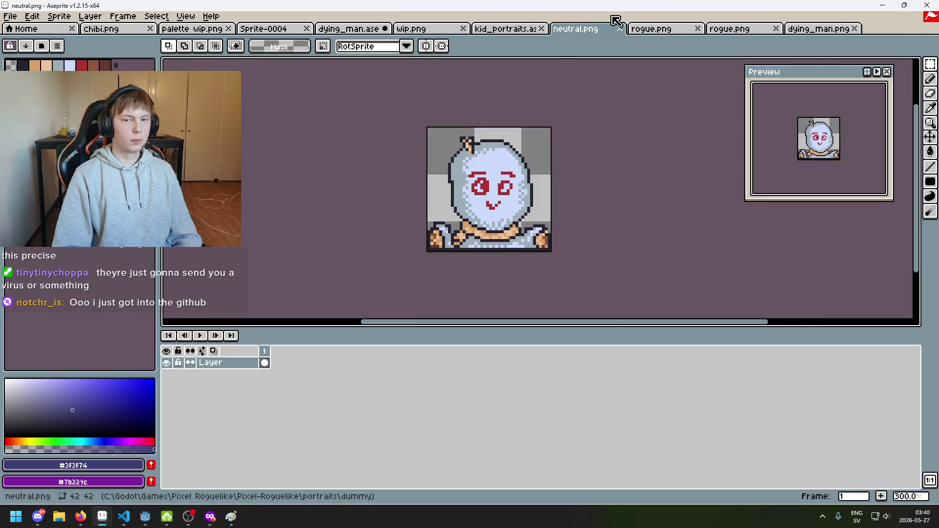
click(619, 28)
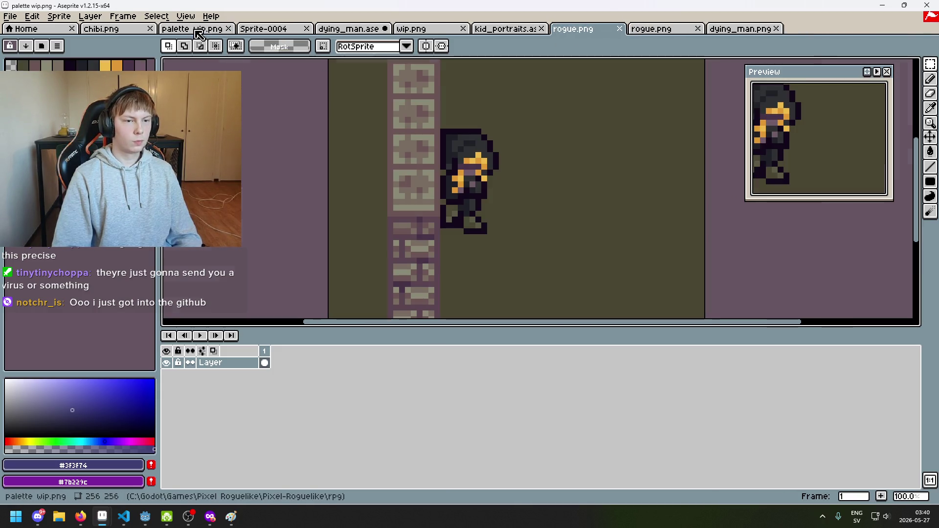
Fill the Sprite-0004 canvas with dark blue #3F3F74.
click(267, 29)
click(386, 189)
scroll(387, 189, down, 3)
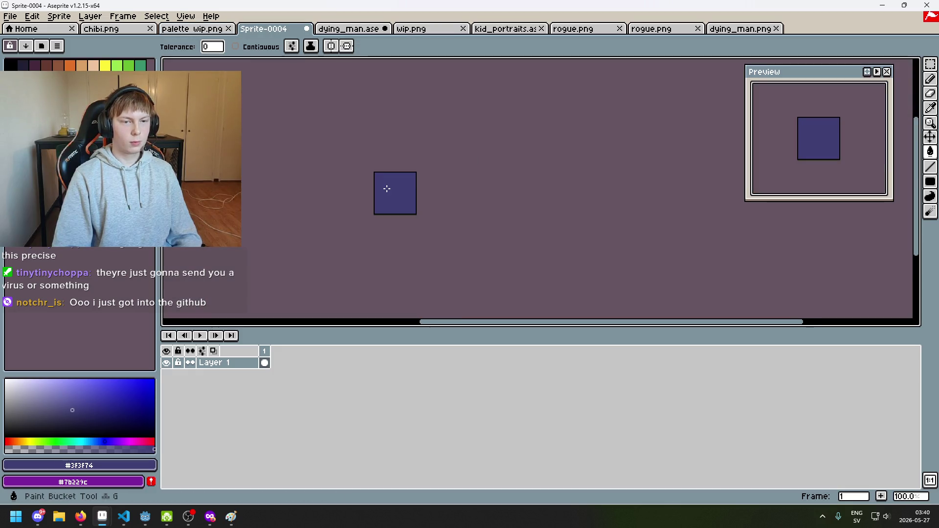
Save the sprite as dying_man_portraits.aseprite in the dying_man folder.
click(11, 17)
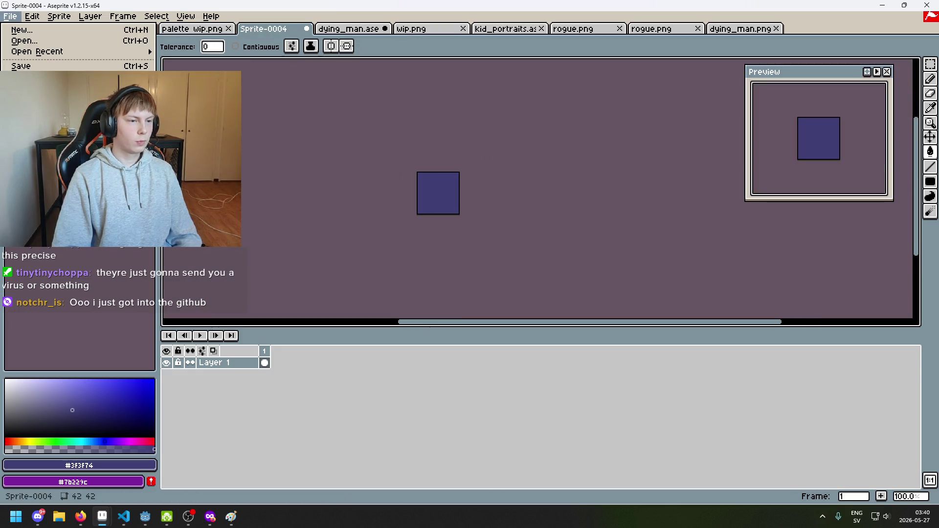
click(20, 65)
click(229, 64)
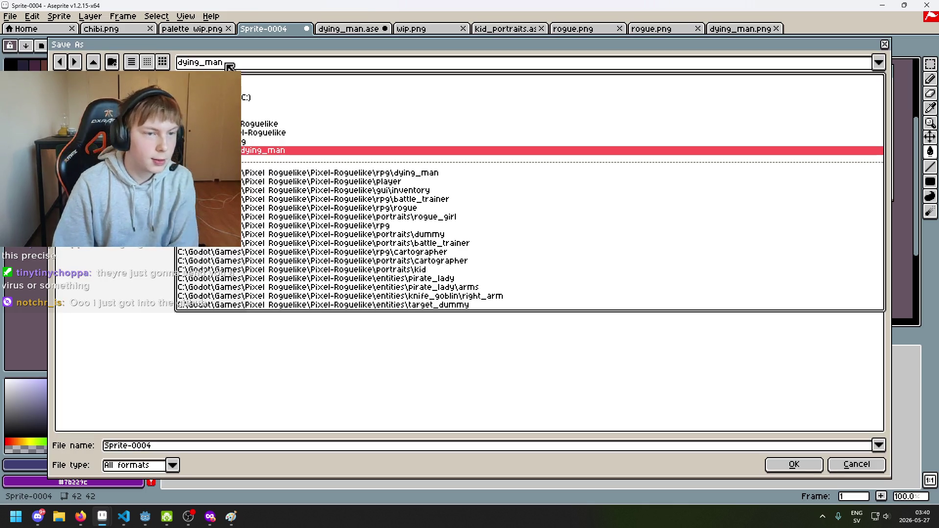
click(274, 150)
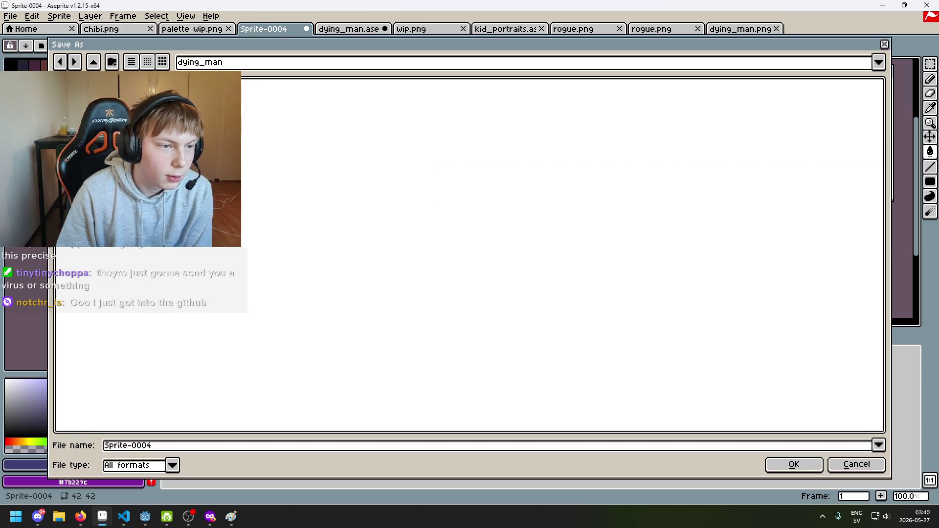
click(229, 64)
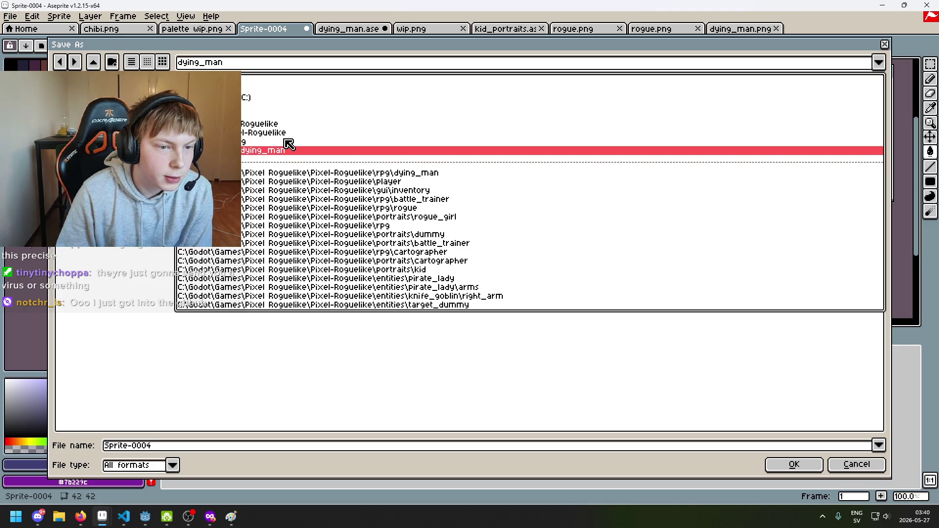
click(280, 154)
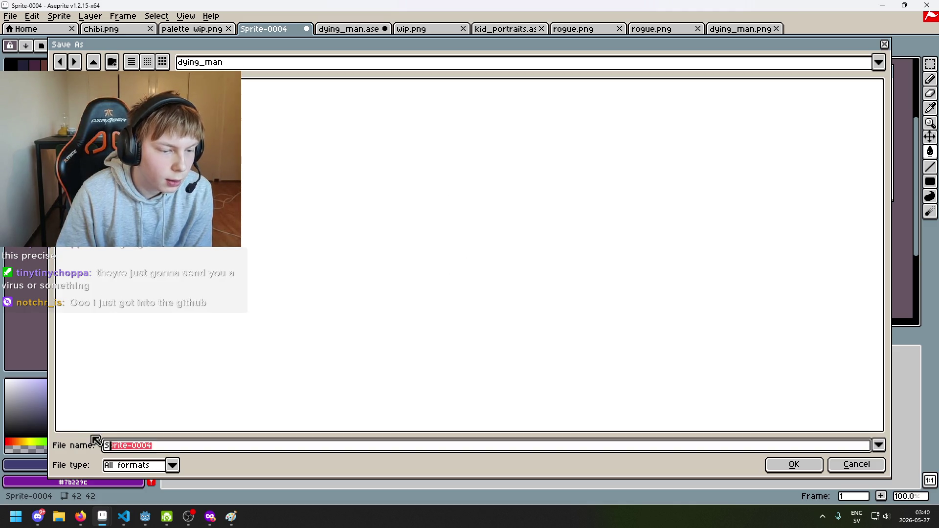
text(dying)
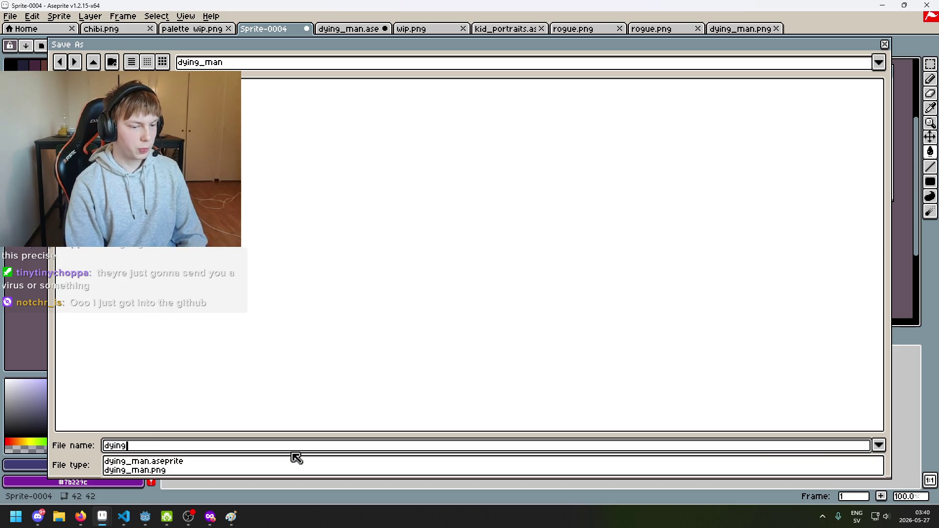
text(_man_portraits)
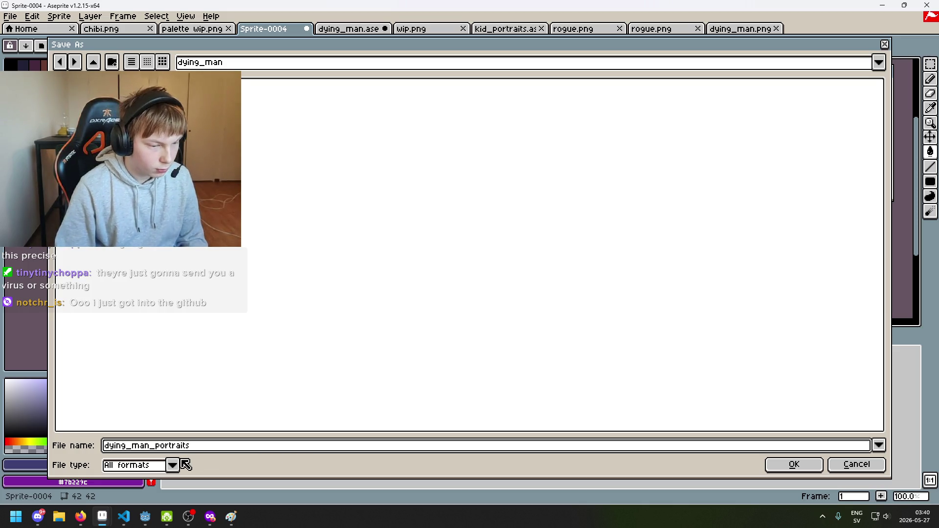
click(174, 466)
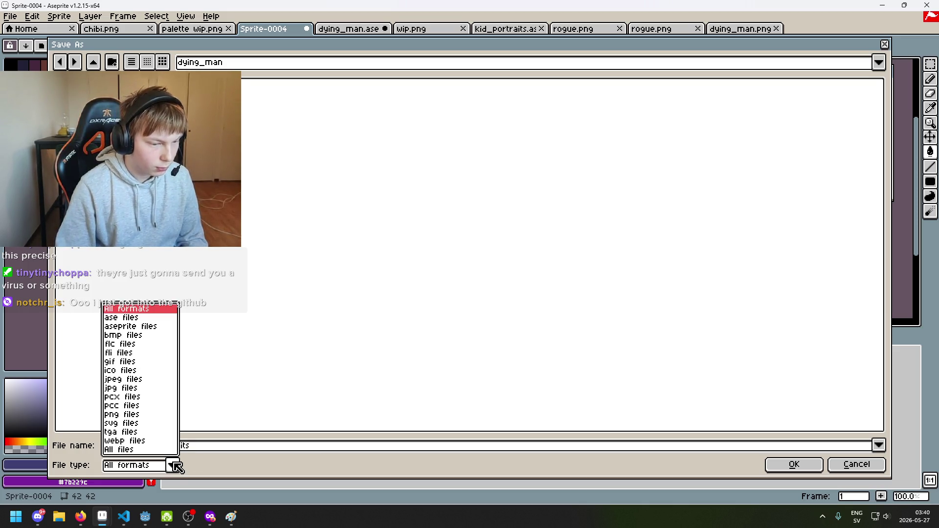
click(153, 327)
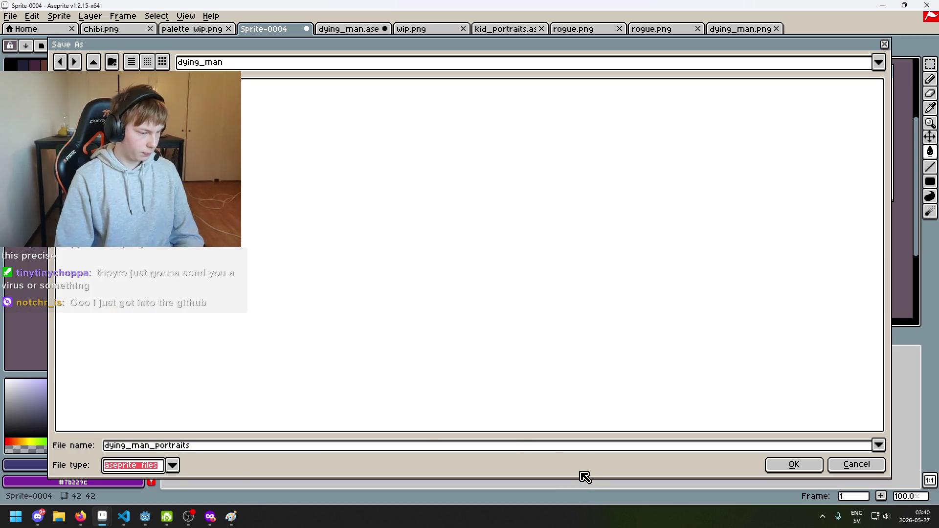
click(803, 466)
scroll(443, 230, up, 2)
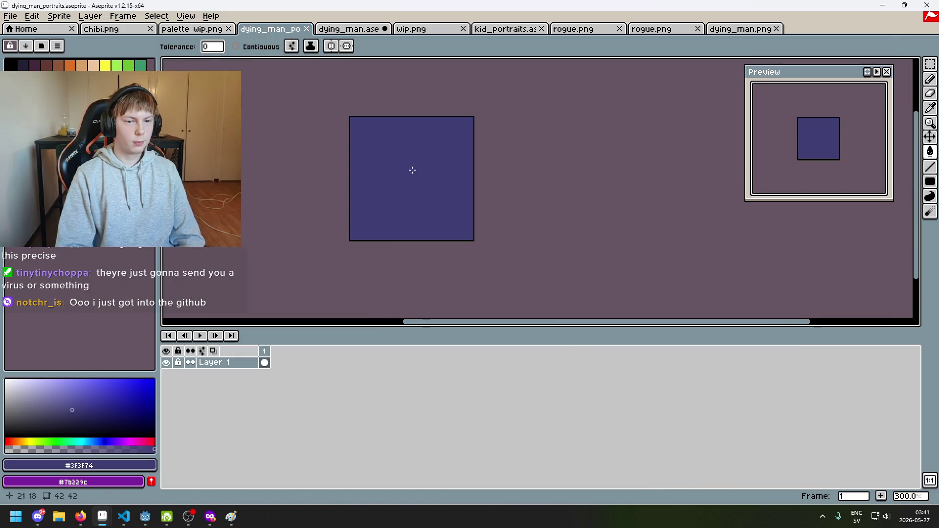
key(ctrl+v)
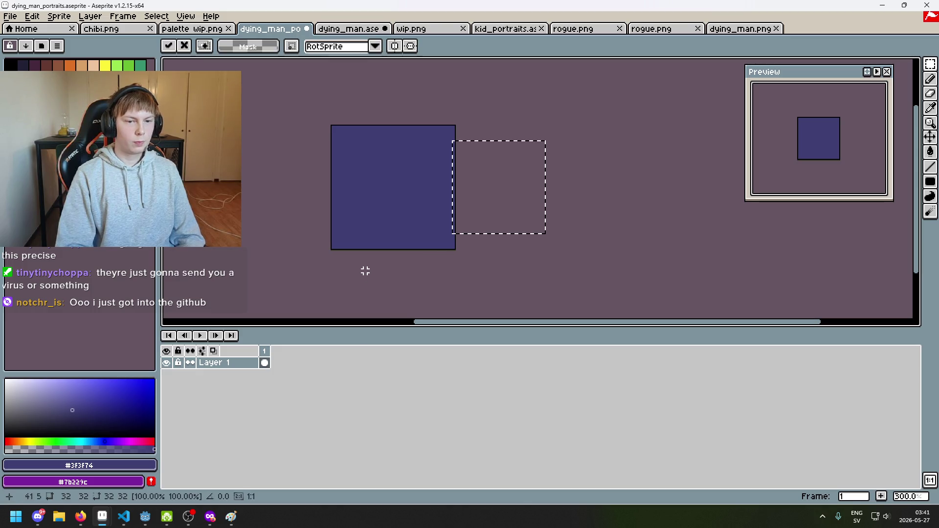
Undo the first paste and enlarge the canvas to 78×68, extending right and down.
mouse_move(465, 203)
mouse_down()
mouse_move(430, 214)
mouse_move(430, 200)
mouse_move(451, 212)
mouse_up()
scroll(430, 214, up, 2)
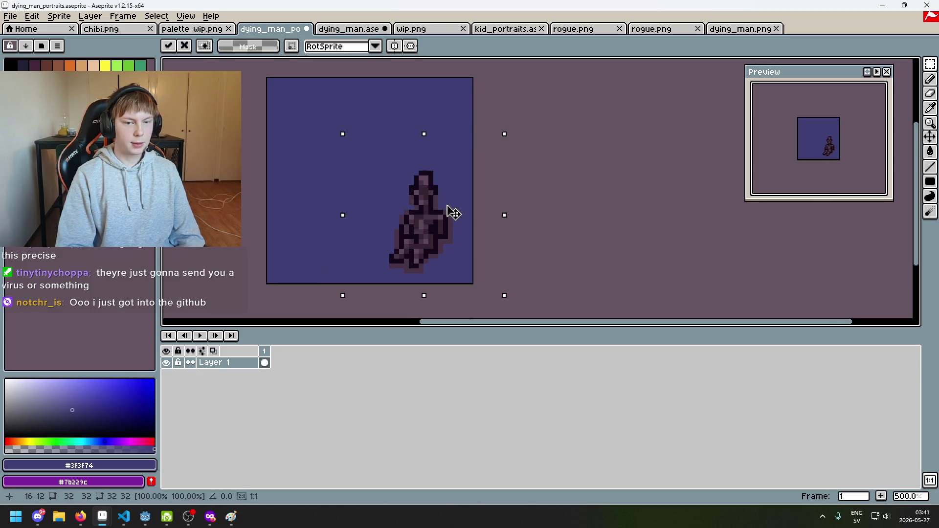
scroll(450, 212, down, 2)
key(ctrl+z)
click(60, 16)
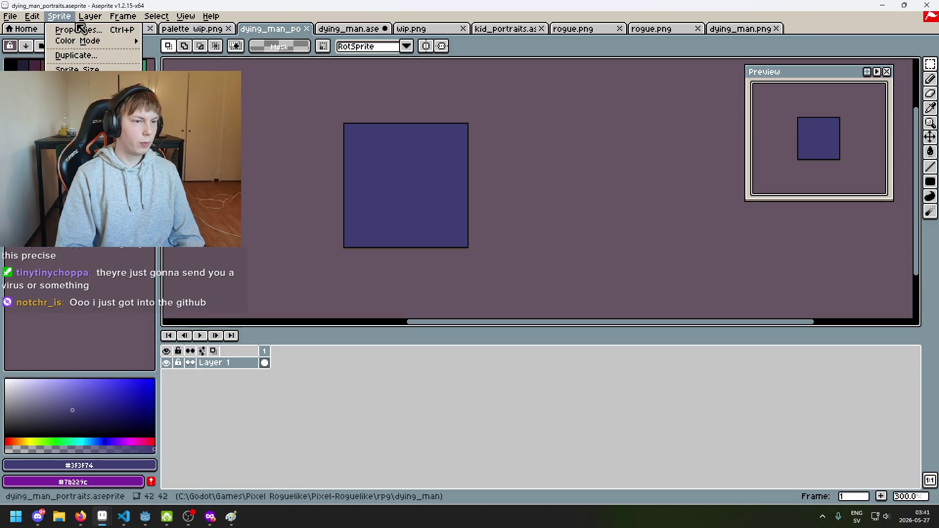
click(74, 81)
drag(463, 254, 652, 296)
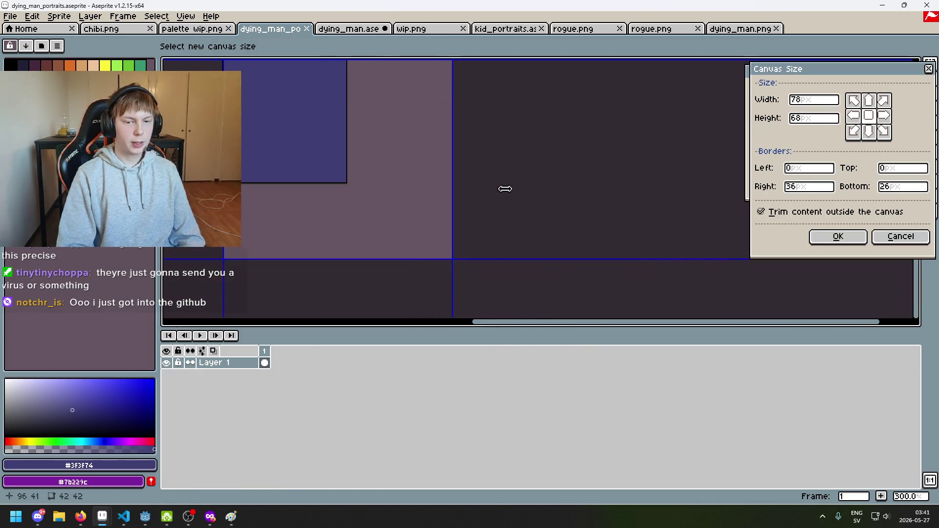
click(831, 248)
Try placing the pasted figure right of the blue square, then undo it.
key(m)
drag(599, 314, 404, 158)
key(ctrl+z)
key(ctrl+z)
key(ctrl+z)
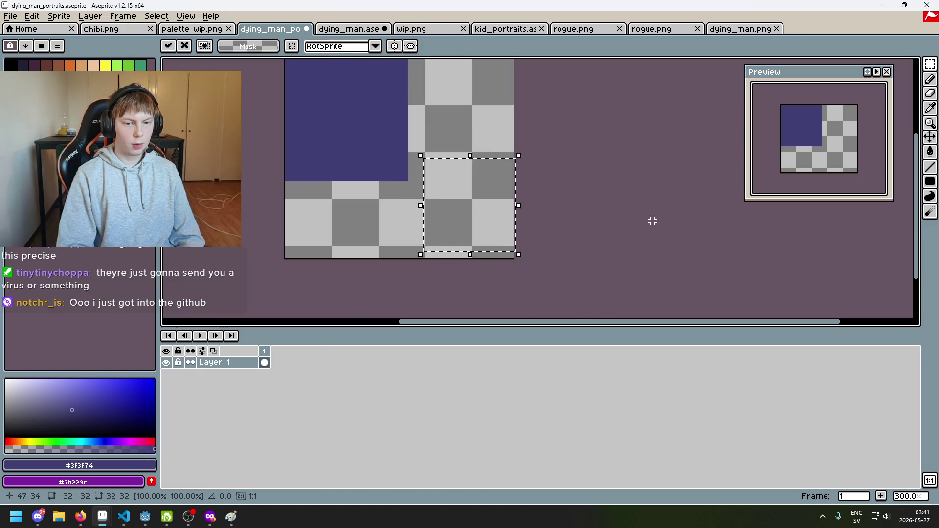
key(ctrl+v)
mouse_move(582, 301)
mouse_down()
mouse_move(496, 225)
mouse_move(471, 183)
mouse_up()
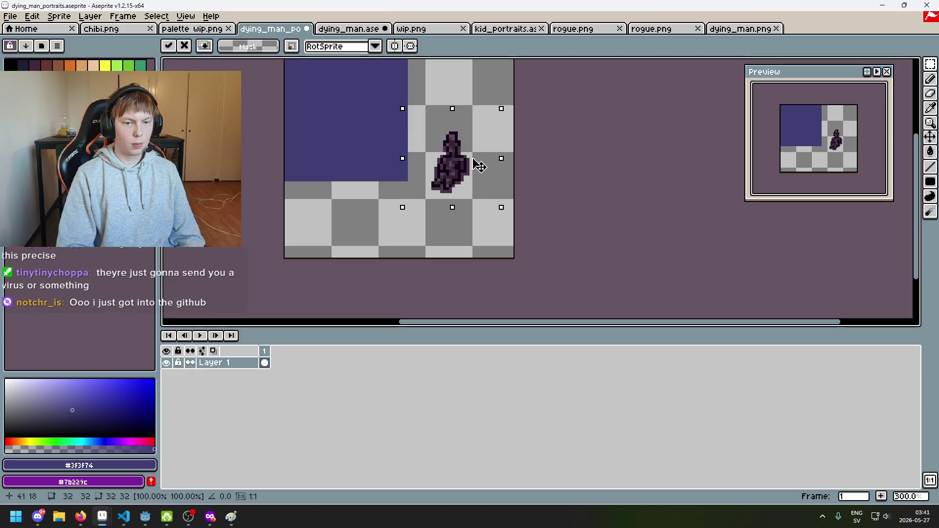
key(ctrl+z)
right_click(216, 368)
Add a new layer and name the two layers BG and reference.
click(264, 385)
double_click(240, 375)
text(BG)
key(Return)
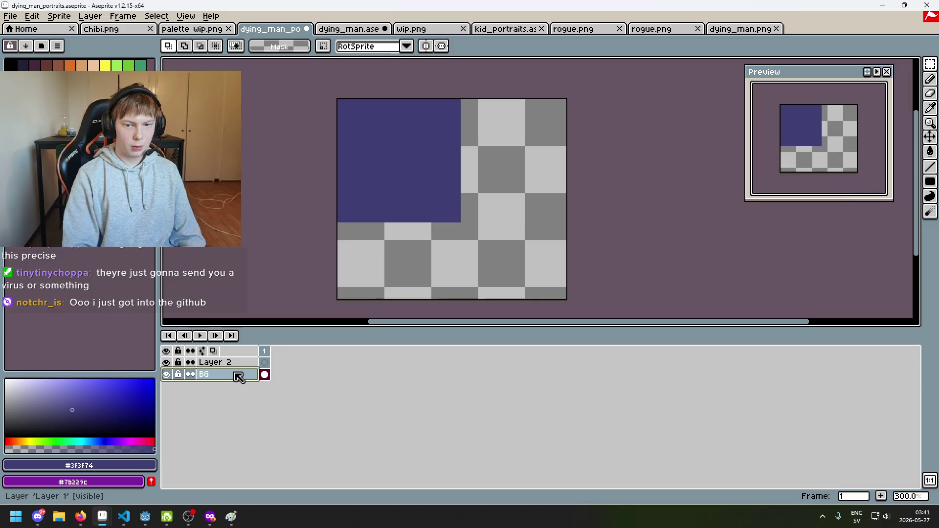
click(252, 364)
double_click(251, 366)
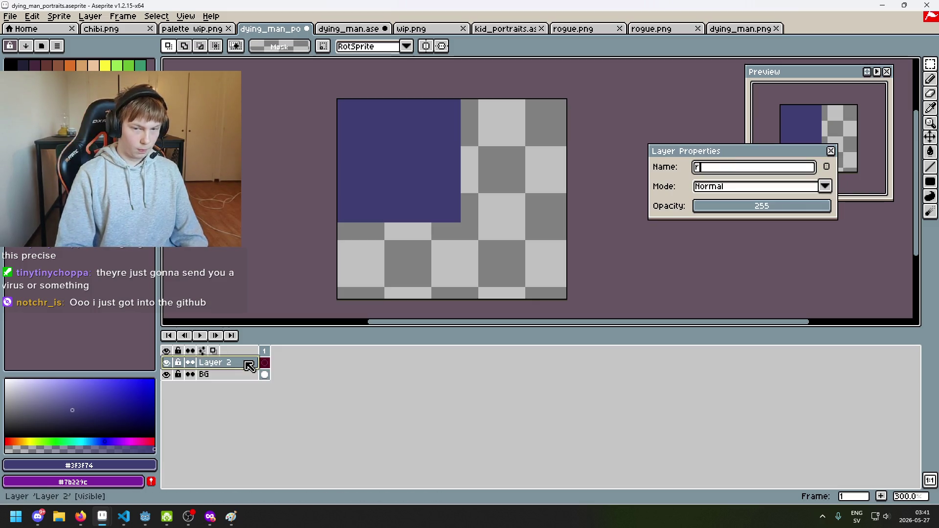
text(reference)
key(Return)
Paste the figure onto the reference layer in the empty right area.
key(ctrl+v)
mouse_move(572, 211)
mouse_down()
mouse_move(535, 224)
mouse_move(553, 227)
mouse_up()
key(Return)
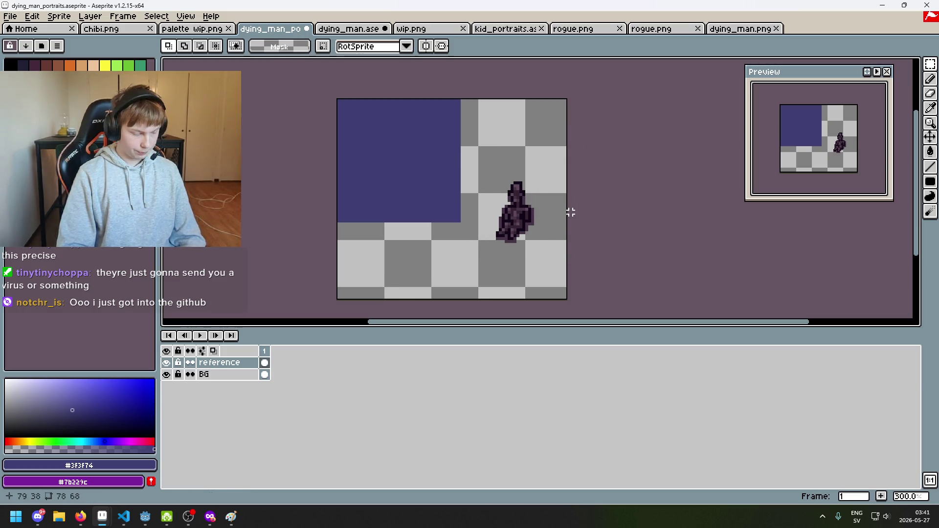
scroll(562, 191, up, 1)
scroll(570, 182, up, 1)
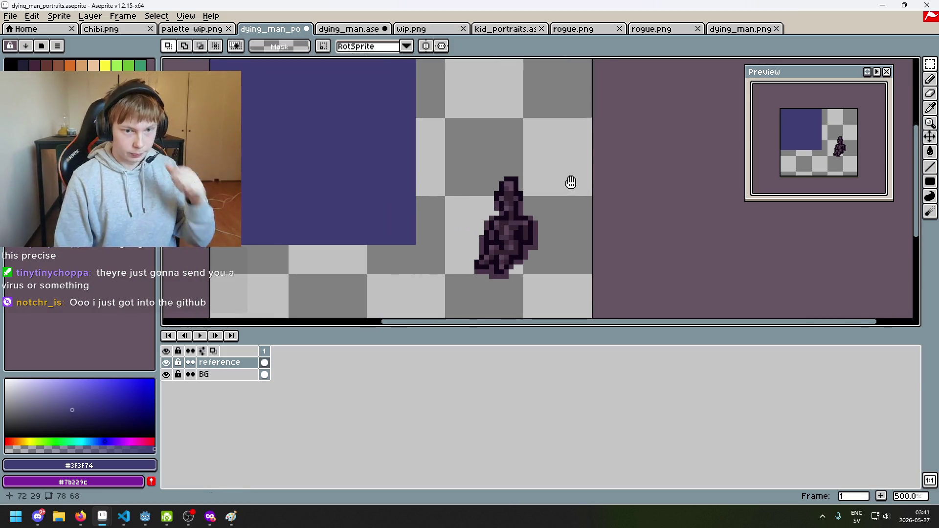
mouse_move(602, 182)
mouse_down()
mouse_move(589, 195)
mouse_move(626, 224)
mouse_move(613, 210)
mouse_up()
scroll(615, 218, down, 1)
scroll(611, 203, up, 1)
scroll(605, 201, up, 1)
scroll(602, 200, down, 1)
scroll(603, 200, up, 1)
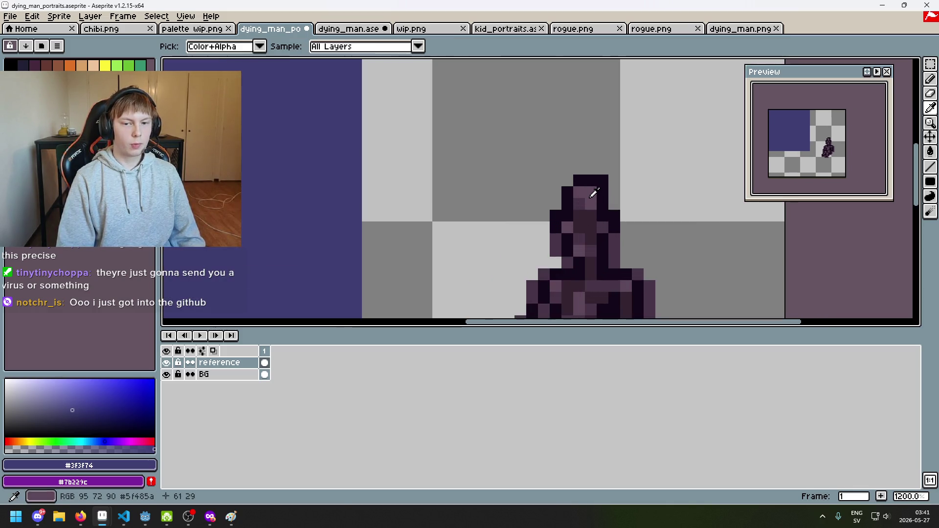
Pick the figure's dark outline colour and switch to the pencil tool.
alt+click(593, 195)
scroll(610, 249, down, 1)
drag(610, 249, 615, 268)
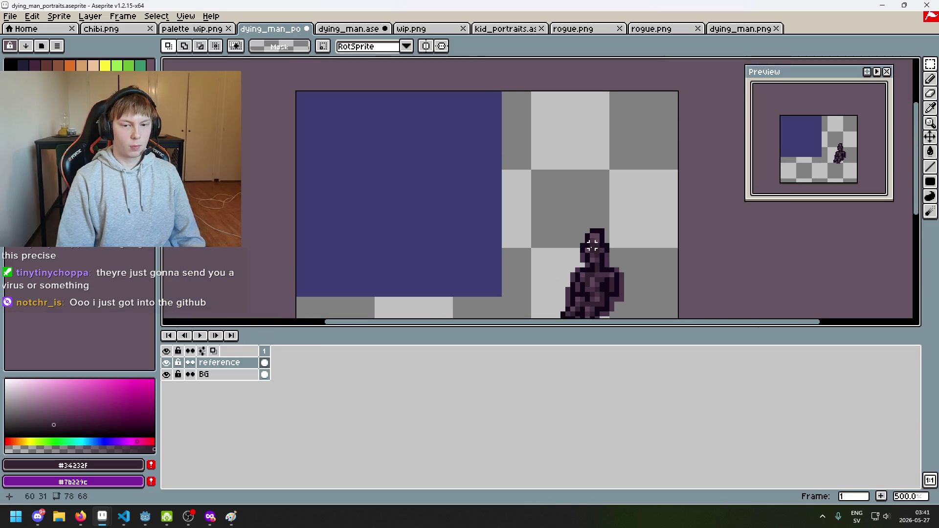
mouse_move(538, 241)
mouse_down()
mouse_move(558, 210)
mouse_move(548, 220)
mouse_up()
key(b)
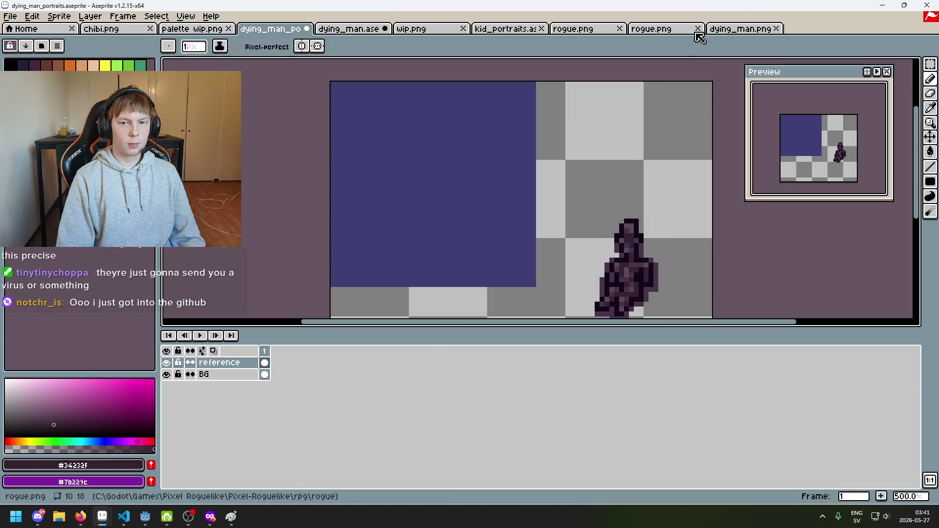
click(728, 30)
Browse to the Pixel-Roguelike player portraits folder in the Open dialog.
click(644, 29)
click(577, 30)
click(415, 29)
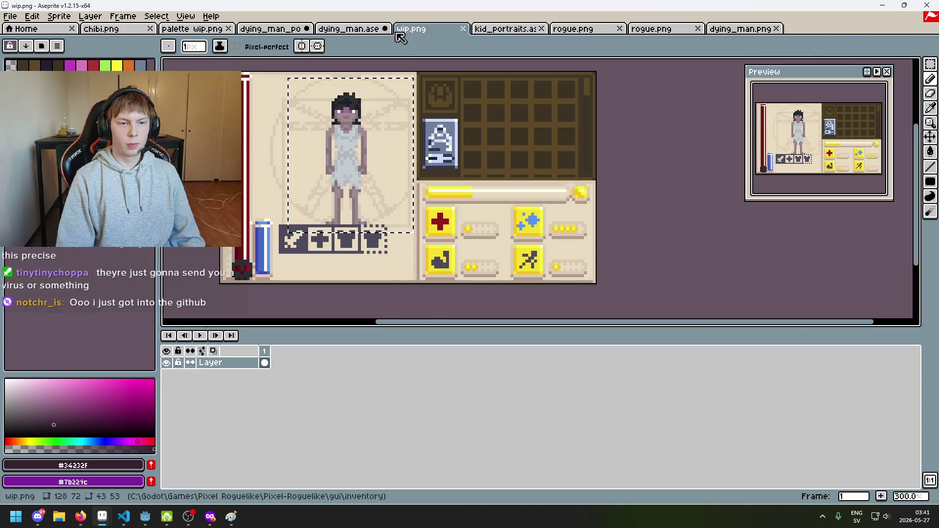
click(362, 31)
click(9, 16)
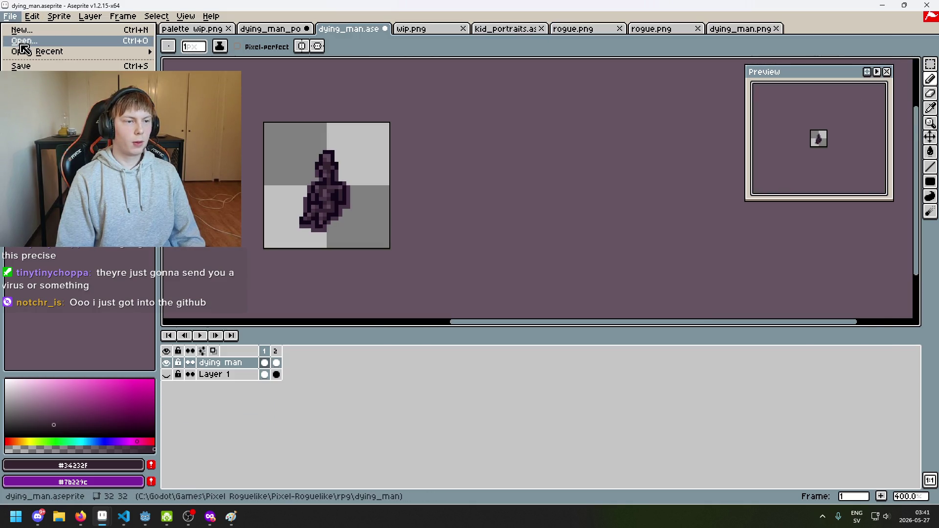
click(24, 47)
click(238, 63)
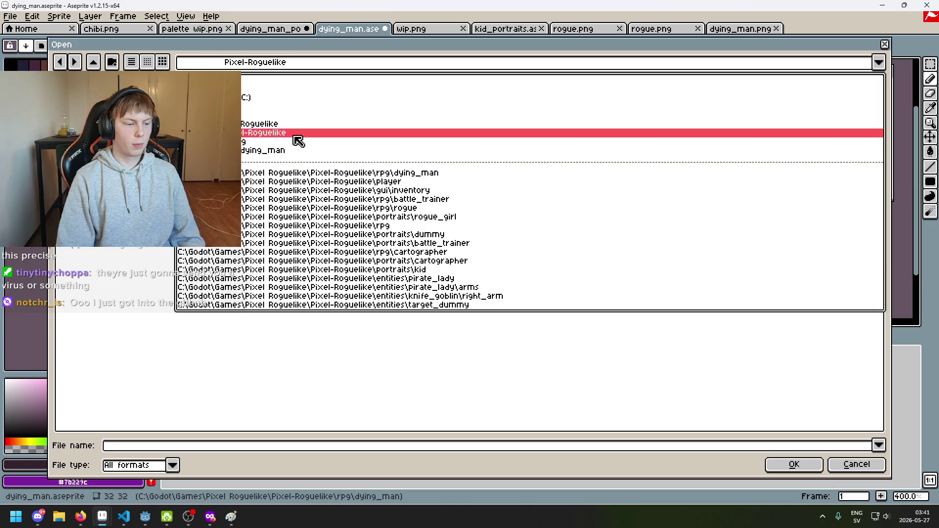
click(299, 133)
click(547, 243)
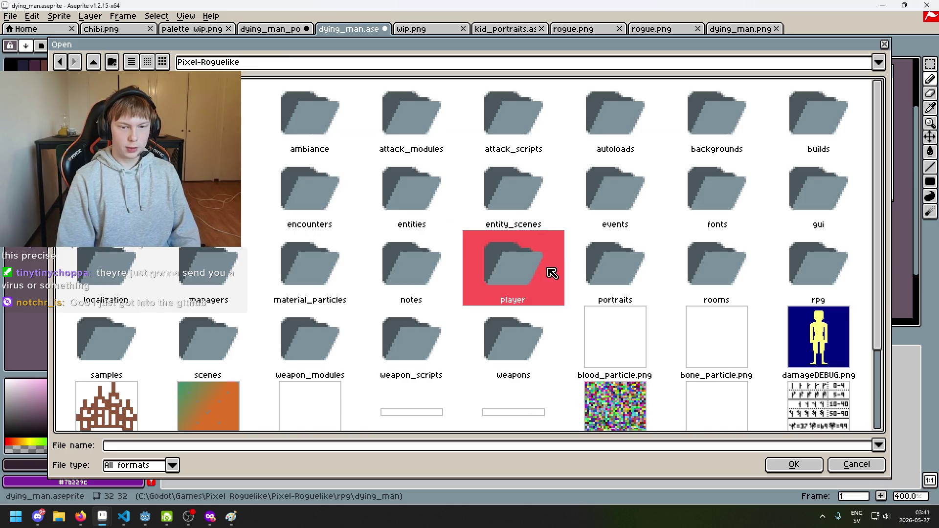
click(700, 257)
double_click(615, 285)
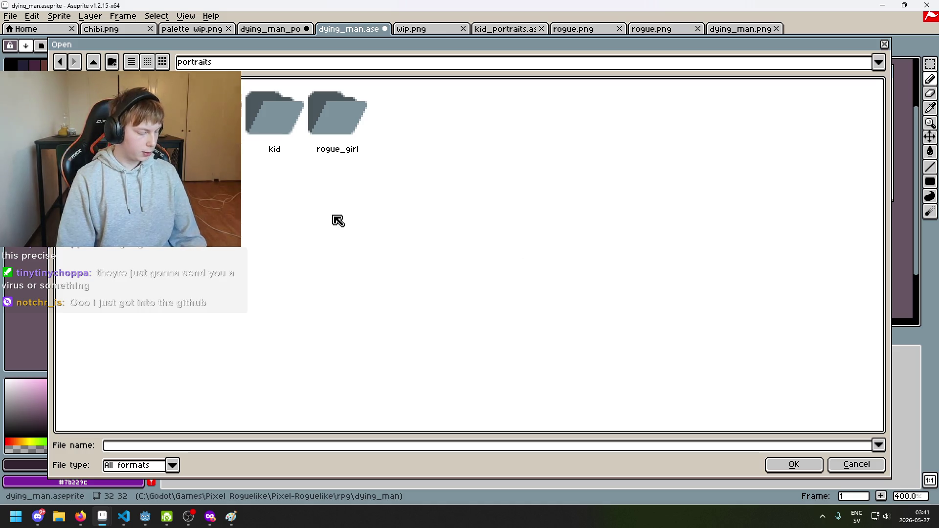
Open the dummy's neutral.png, select it all, and return to dying_man_portraits.
double_click(337, 118)
double_click(419, 180)
key(3)
key(ctrl+a)
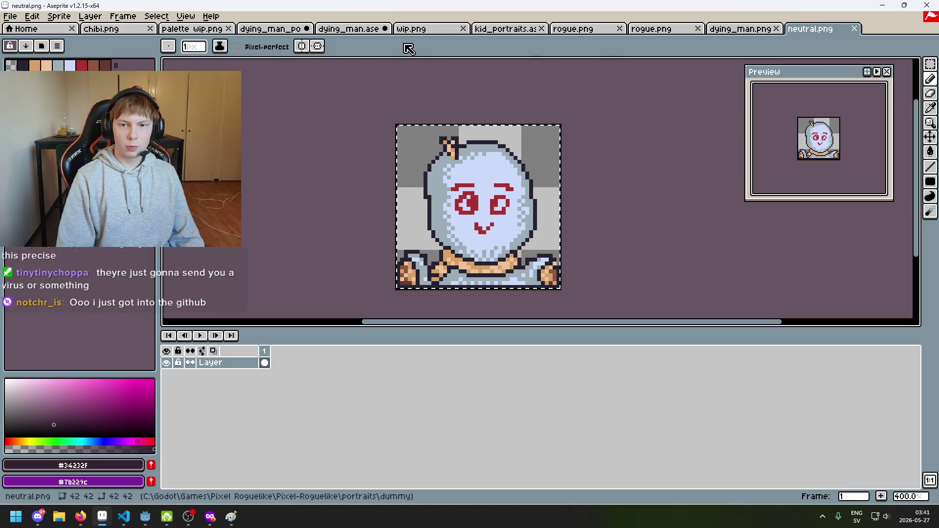
click(266, 29)
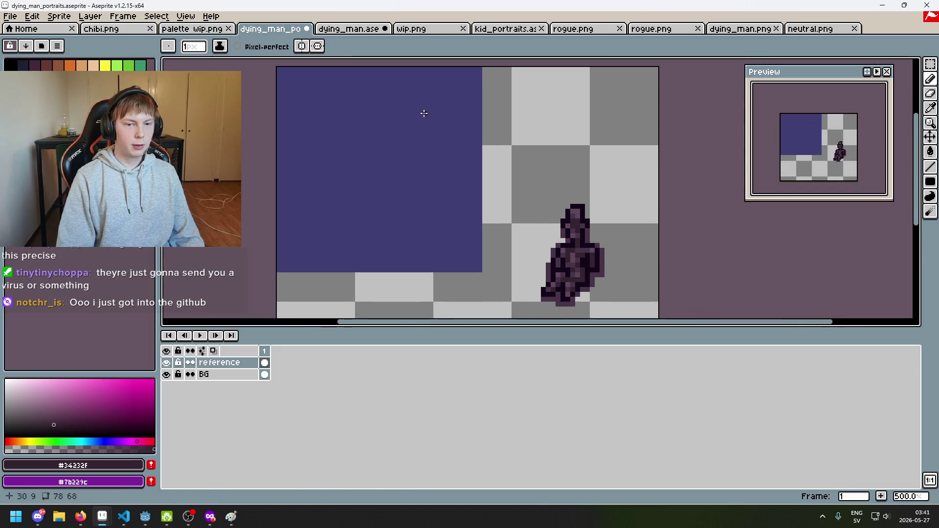
Add a new layer named 'dummy' and paste the copied portrait onto it.
key(ctrl+v)
right_click(229, 371)
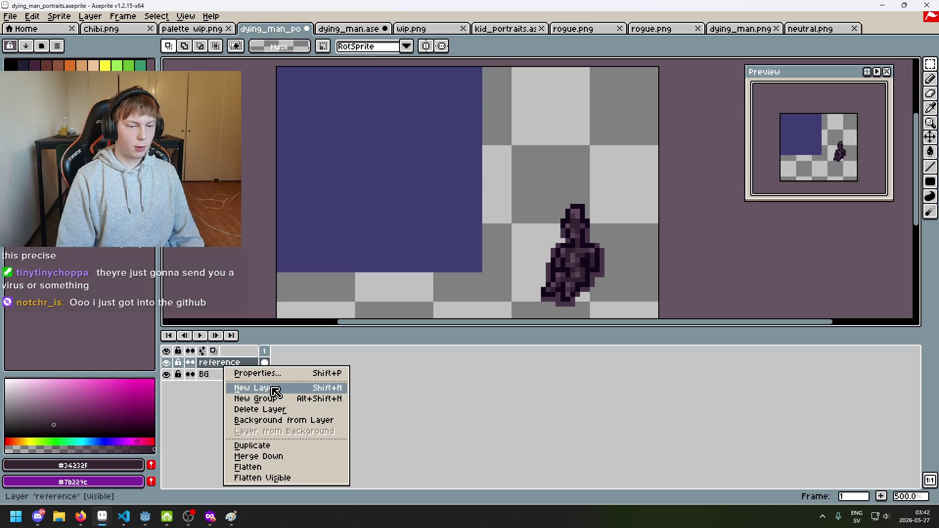
click(273, 389)
double_click(227, 362)
text(dummy)
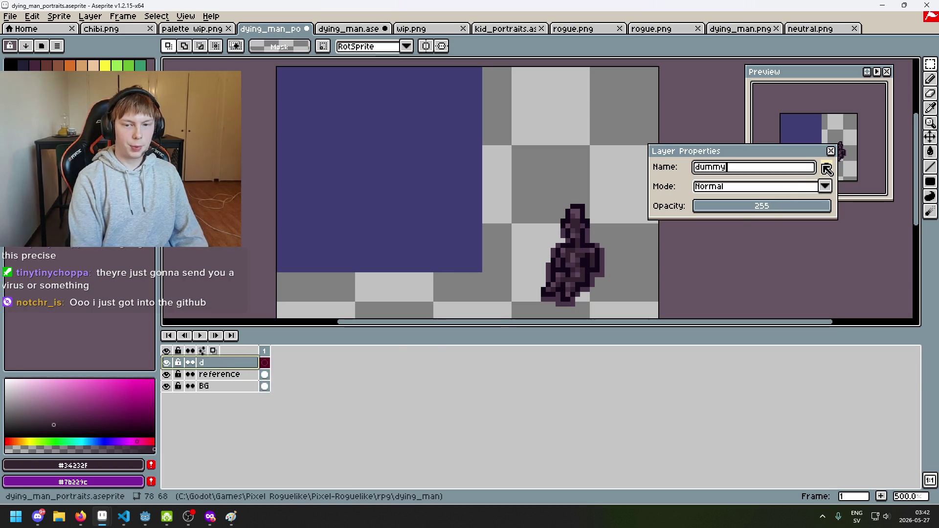
key(Return)
key(ctrl+v)
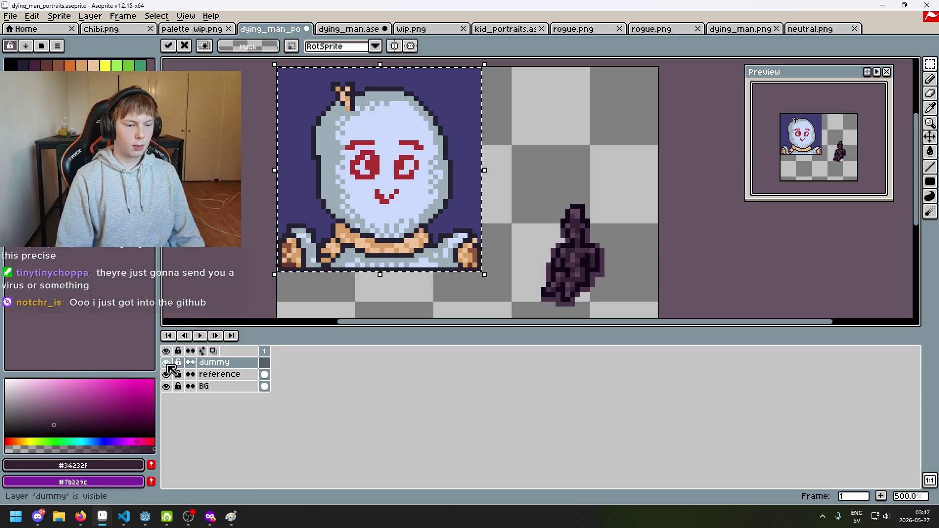
key(Return)
Pick the figure's purple and draw a trial pencil stroke beside the figure, then undo it.
scroll(538, 225, up, 2)
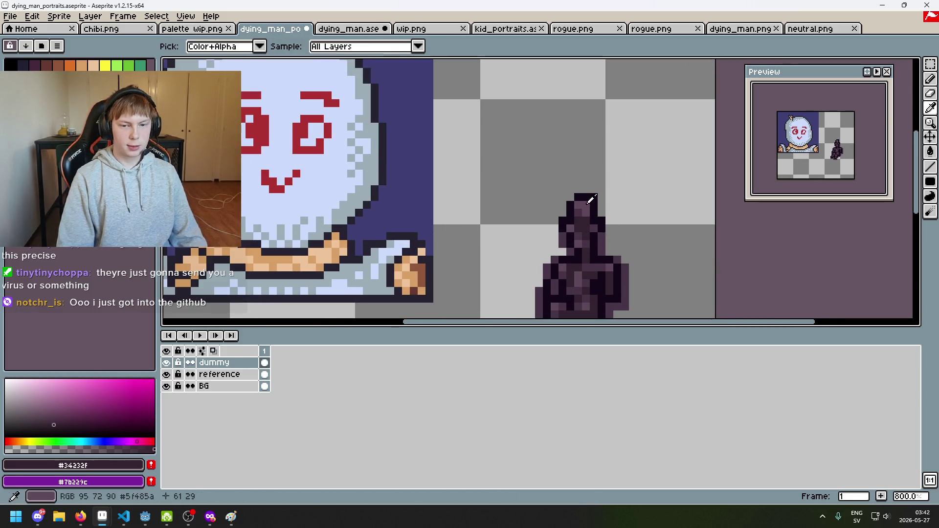
scroll(453, 181, down, 2)
alt+click(529, 212)
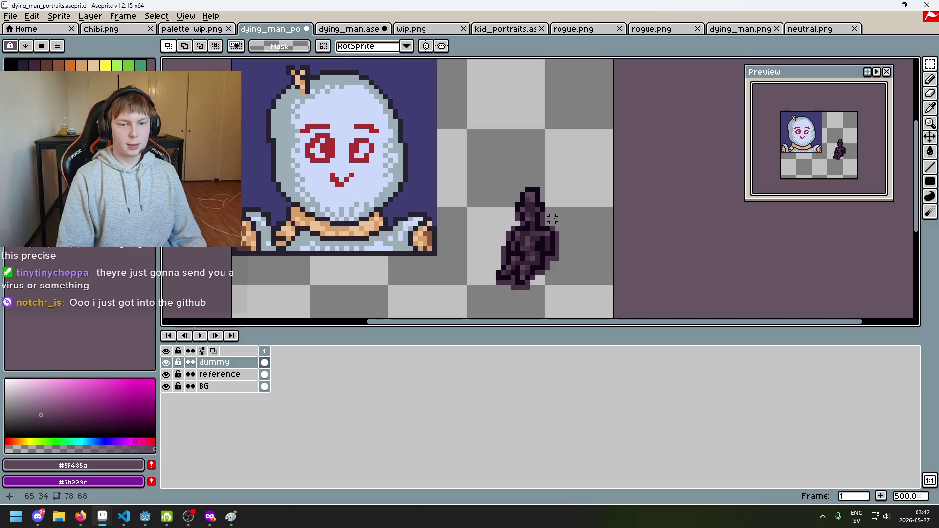
scroll(528, 212, up, 4)
scroll(533, 220, down, 3)
key(b)
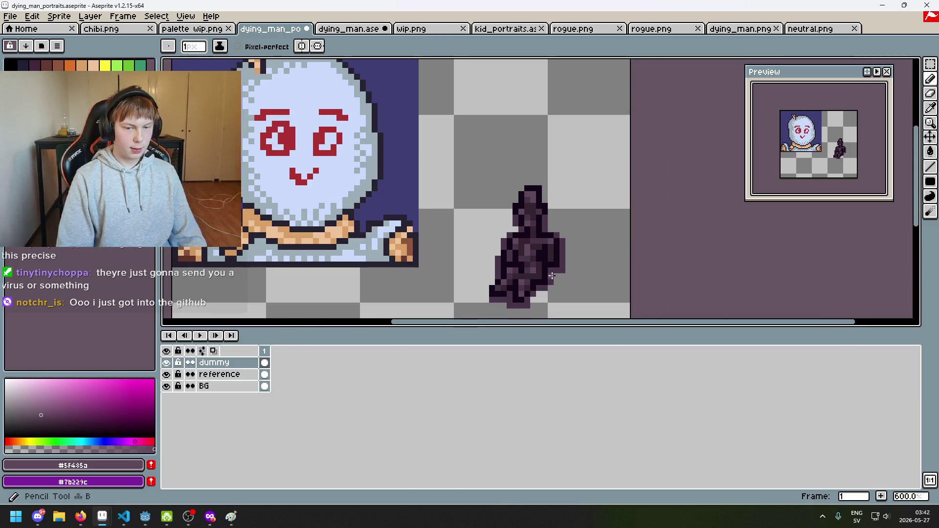
scroll(552, 206, up, 1)
scroll(573, 156, up, 2)
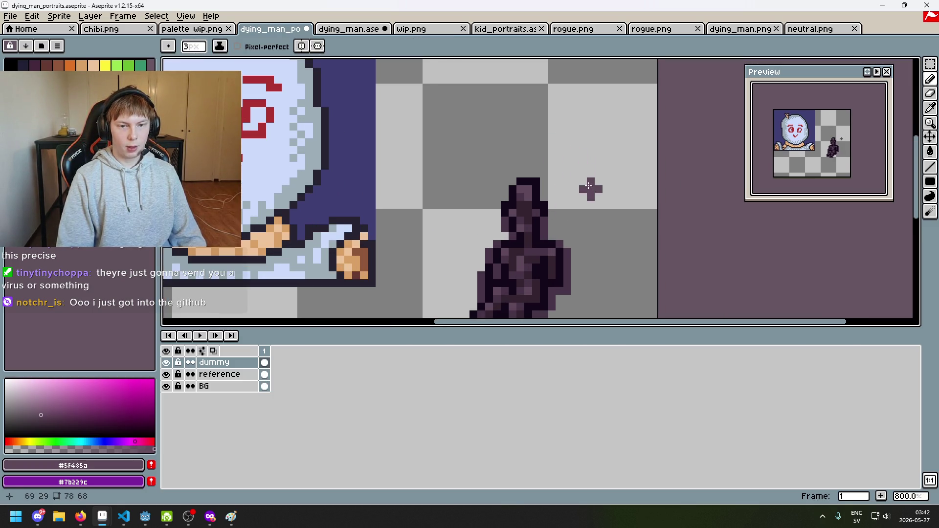
drag(591, 189, 583, 71)
scroll(603, 192, down, 3)
key(ctrl+z)
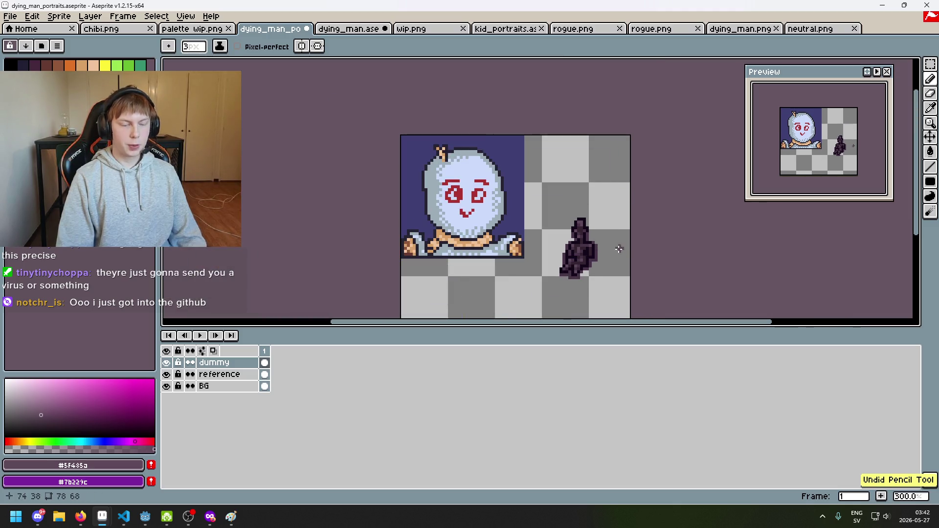
Sample the darker purple and try painting a dark shape over the dummy's face, undoing it.
drag(616, 212, 583, 196)
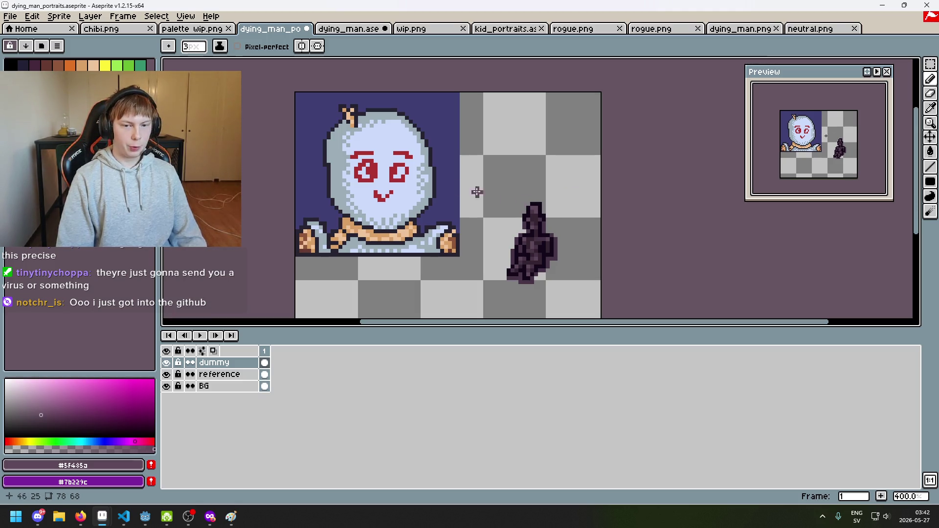
scroll(536, 200, up, 3)
key(alt)
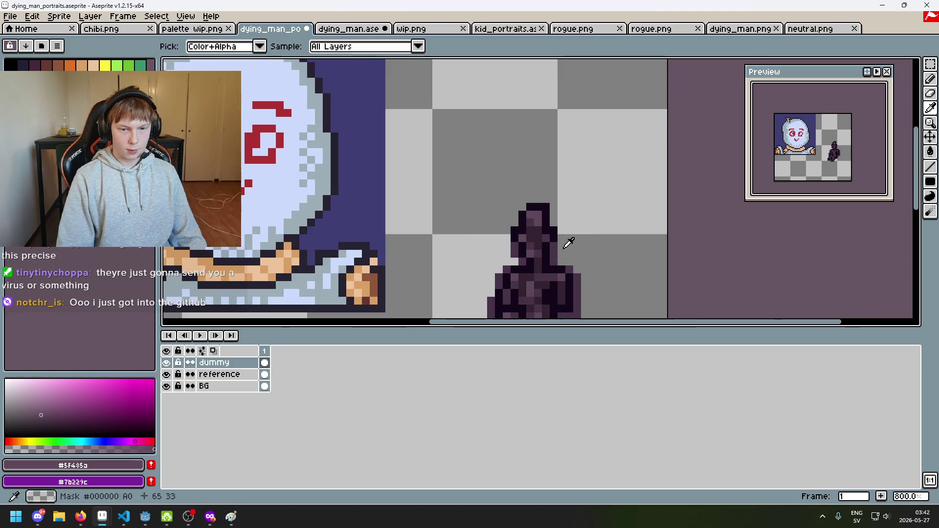
alt+click(536, 218)
scroll(395, 202, left, 5)
mouse_move(439, 215)
mouse_down()
mouse_move(416, 196)
mouse_move(411, 127)
mouse_up()
scroll(470, 176, down, 1)
scroll(470, 176, down, 1)
key(ctrl+z)
key(ctrl+z)
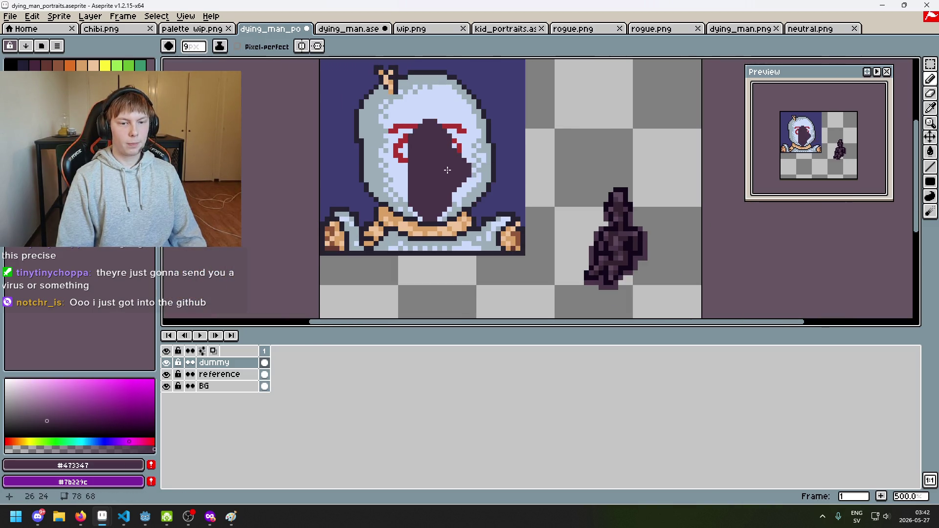
scroll(429, 146, up, 1)
scroll(430, 146, up, 1)
drag(428, 126, 463, 199)
key(ctrl+z)
scroll(463, 198, down, 2)
key(ctrl+z)
key(ctrl+z)
Dab more dark paint on and below the face, then undo it to restore eyes and mouth.
click(433, 199)
key(ctrl+z)
scroll(458, 219, down, 3)
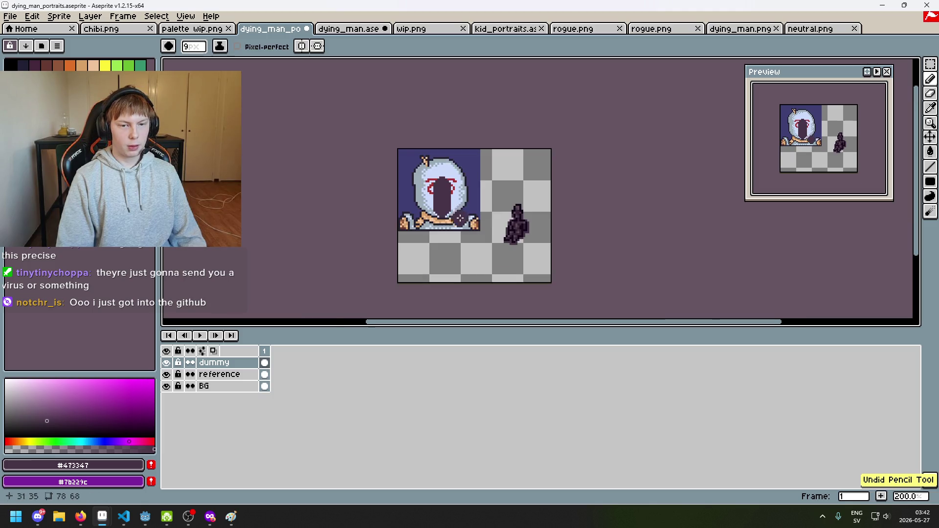
scroll(468, 234, up, 2)
click(468, 234)
scroll(468, 234, up, 1)
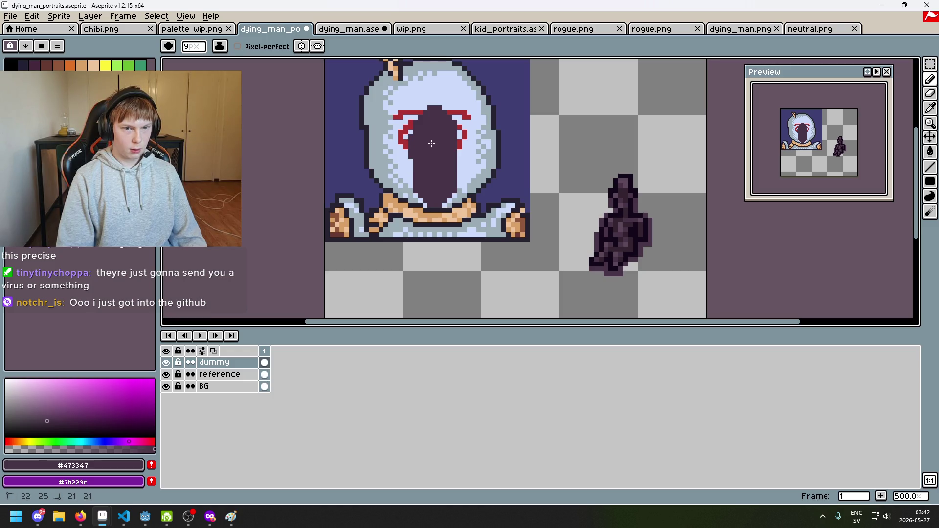
click(429, 159)
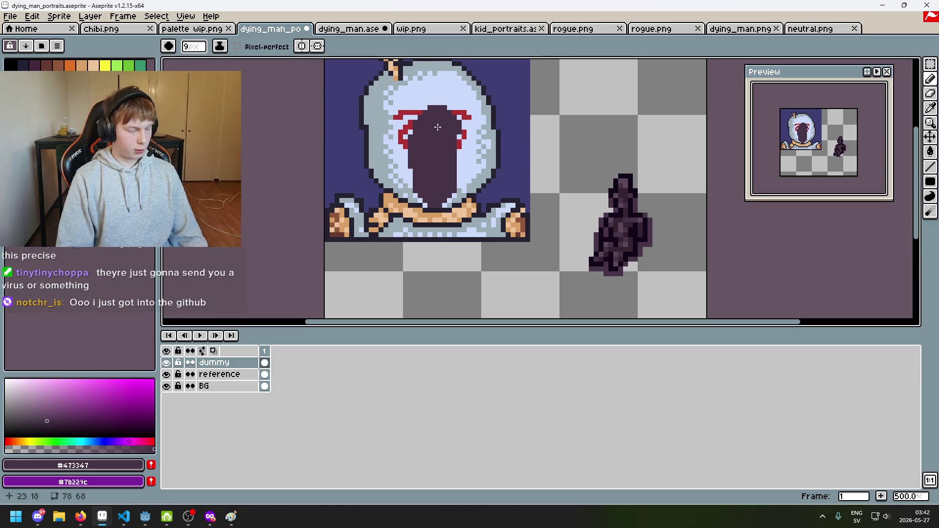
scroll(437, 127, up, 1)
click(437, 150)
drag(435, 147, 424, 114)
key(b)
key(ctrl+z)
key(ctrl+z)
key(ctrl+z)
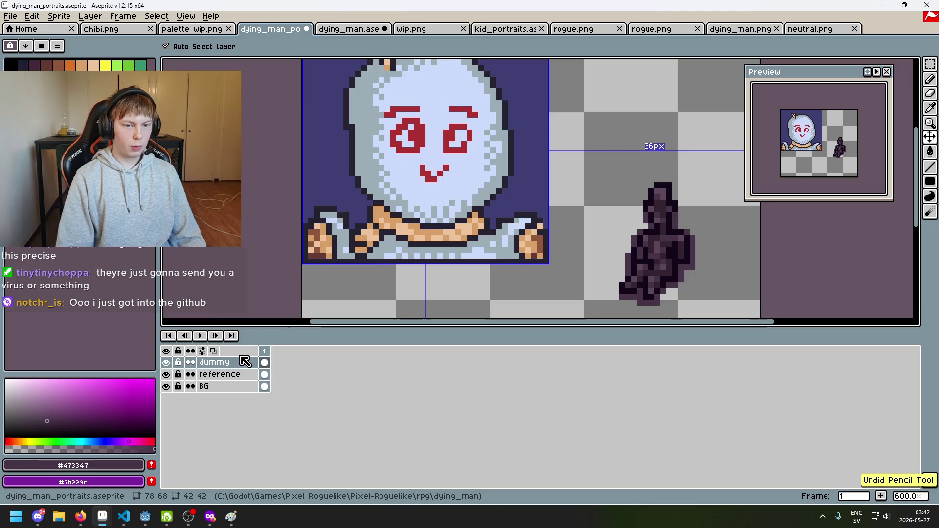
Add a new layer and name it 'dying man'.
right_click(242, 362)
click(279, 382)
double_click(240, 364)
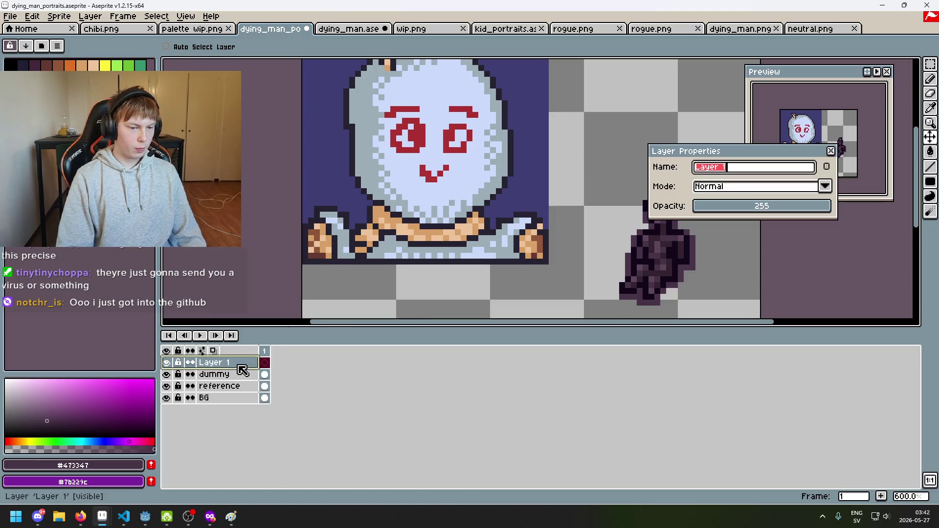
text(dying man)
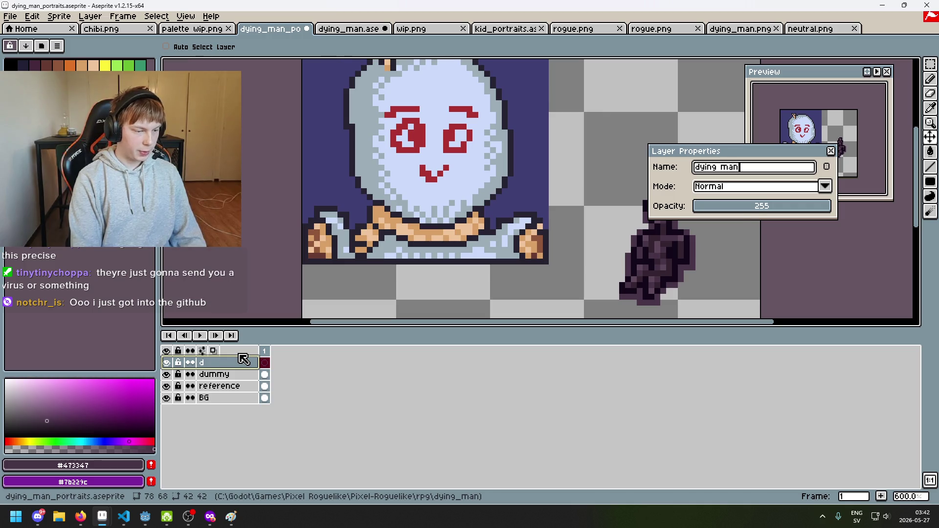
key(Return)
Paint a tall dark oval over the face with the pencil.
key(b)
click(418, 150)
drag(418, 150, 418, 215)
key(ctrl+z)
mouse_move(419, 118)
mouse_down()
mouse_move(420, 212)
mouse_move(431, 164)
mouse_move(419, 244)
mouse_up()
key(ctrl+z)
mouse_move(419, 115)
mouse_down()
mouse_move(416, 236)
mouse_move(430, 172)
mouse_move(406, 198)
mouse_up()
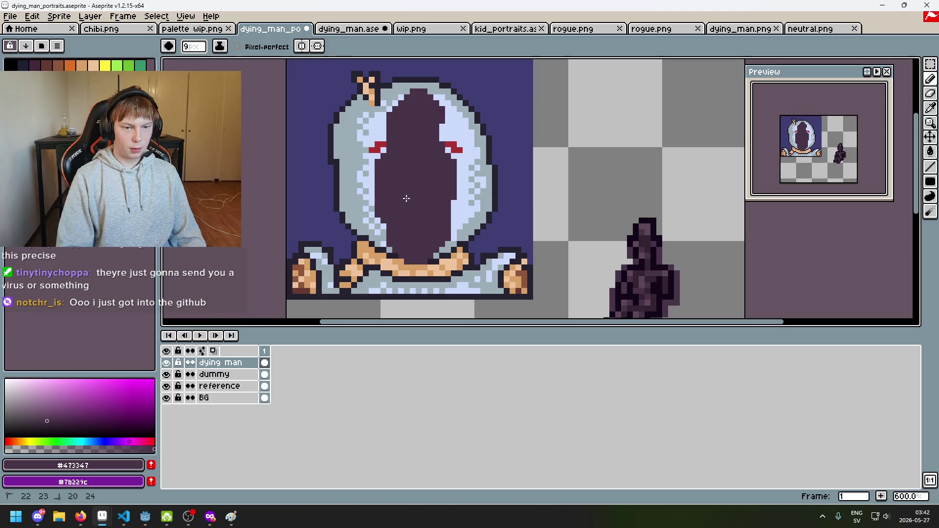
mouse_move(420, 152)
mouse_down()
mouse_move(434, 169)
mouse_move(433, 195)
mouse_move(390, 203)
mouse_move(394, 174)
mouse_up()
key(ctrl+z)
Touch up the oval's edges with 1px and 2px strokes, darkening stray light-blue pixels.
key(e)
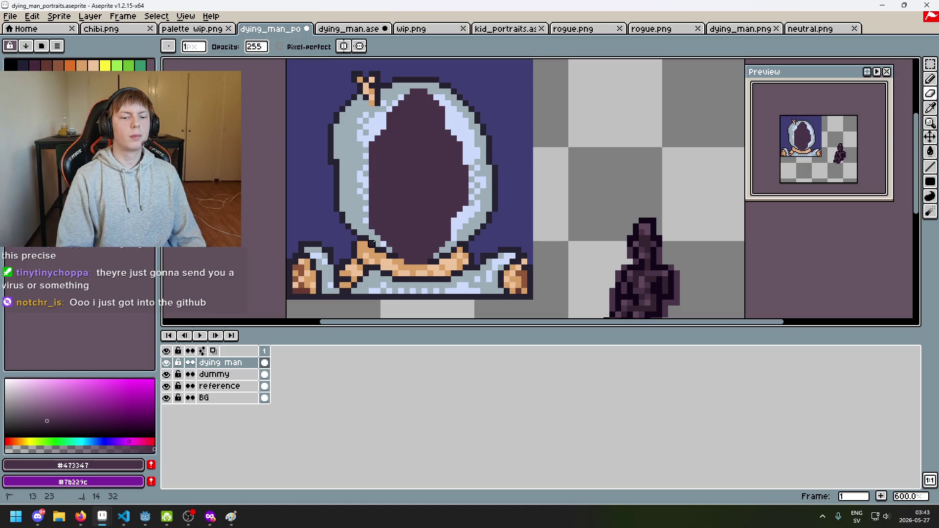
drag(447, 133, 460, 150)
key(e)
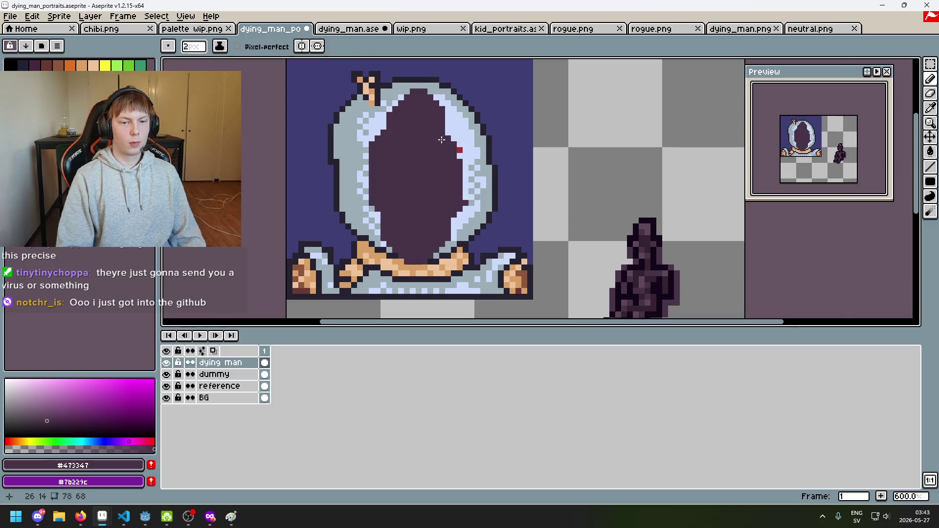
scroll(460, 149, up, 1)
mouse_move(464, 236)
mouse_down()
mouse_move(456, 267)
mouse_move(469, 209)
mouse_up()
scroll(363, 234, down, 4)
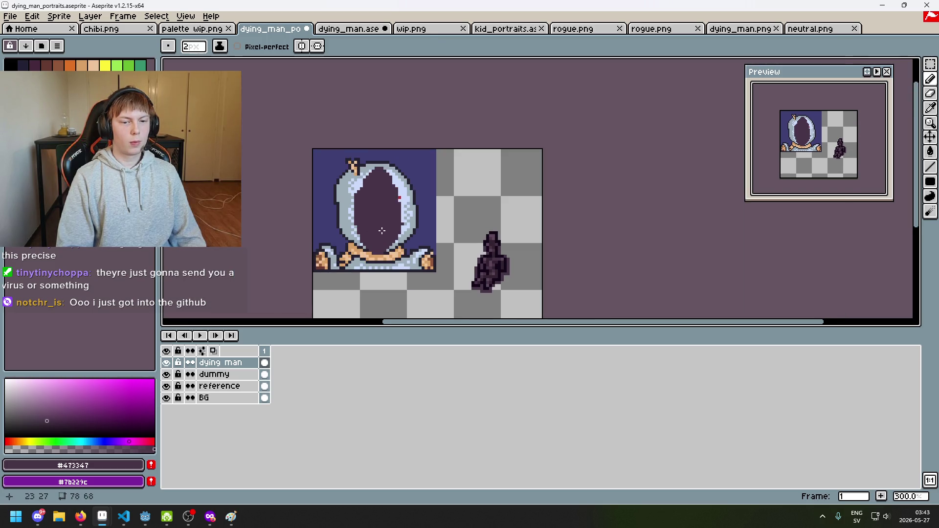
scroll(447, 191, up, 2)
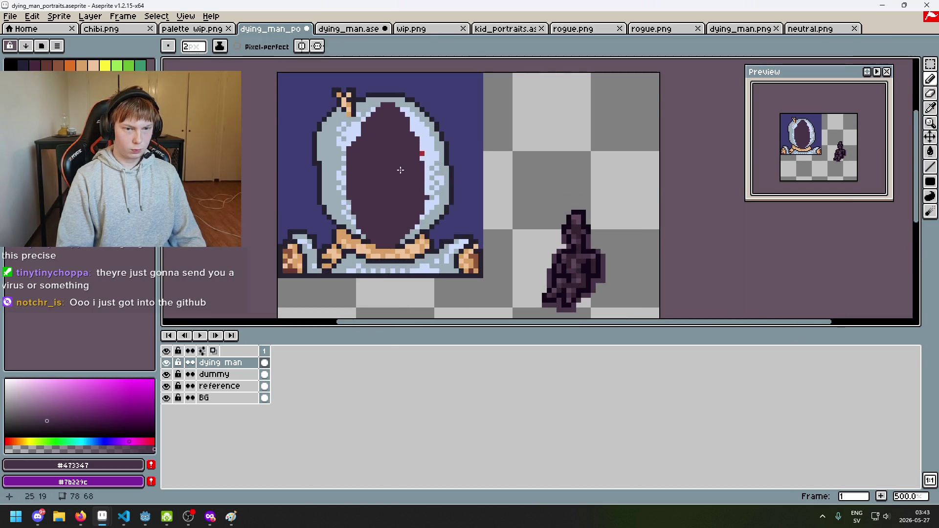
scroll(400, 170, down, 5)
scroll(410, 180, up, 1)
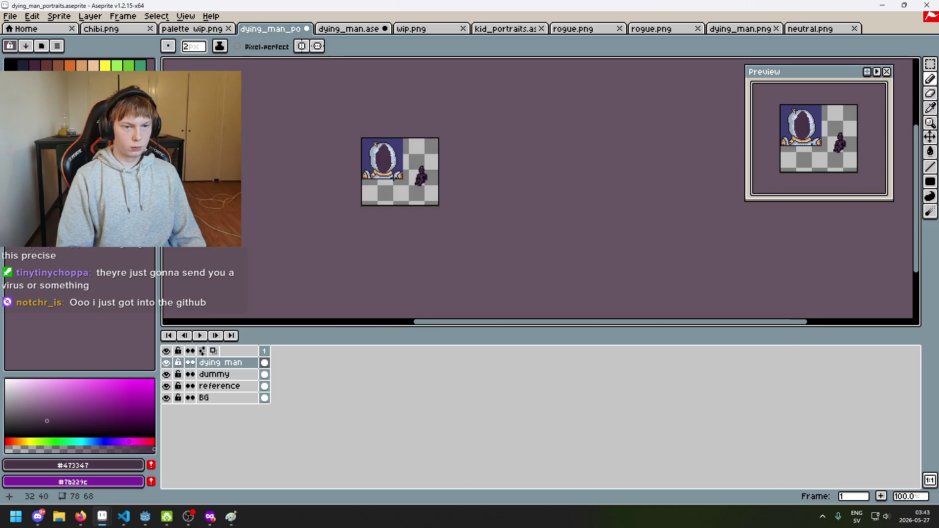
scroll(393, 177, up, 3)
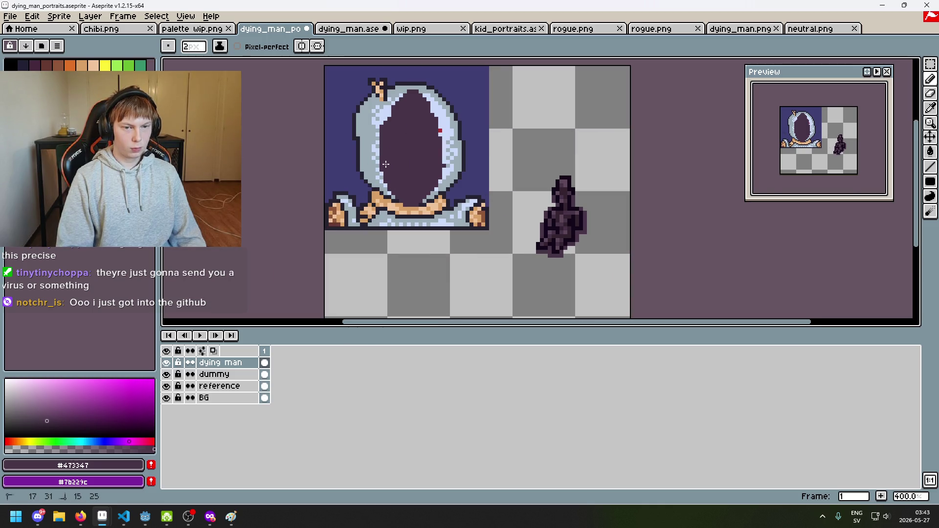
key(ctrl+z)
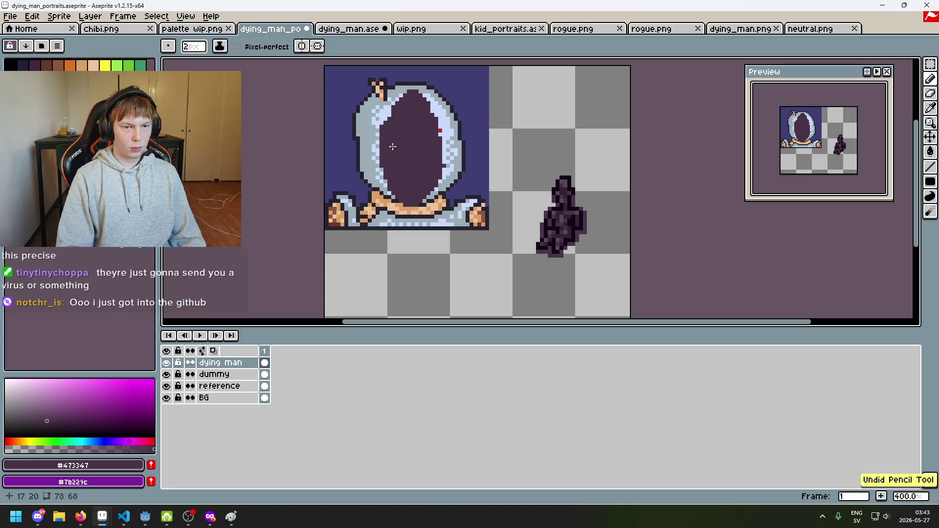
click(380, 133)
key(ctrl+y)
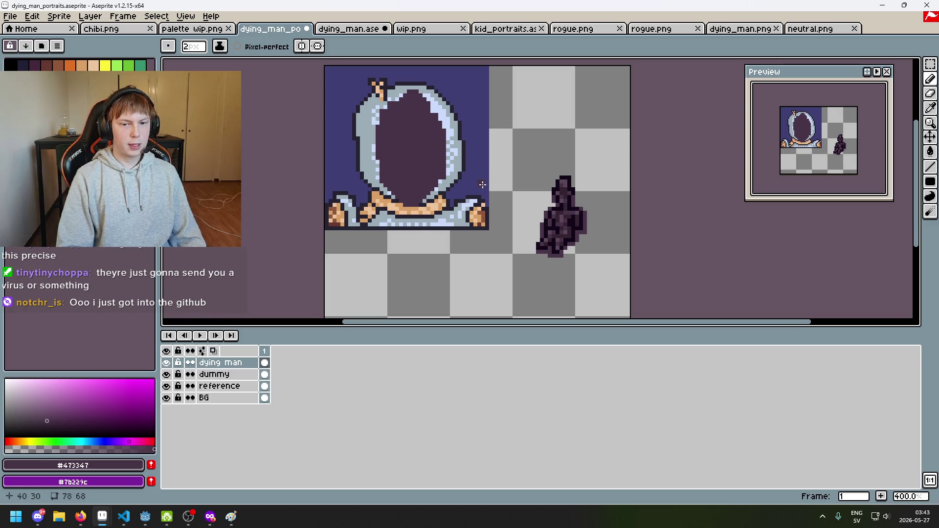
Zoom in on the sprite and add a new empty layer above 'dying man'.
scroll(483, 185, up, 2)
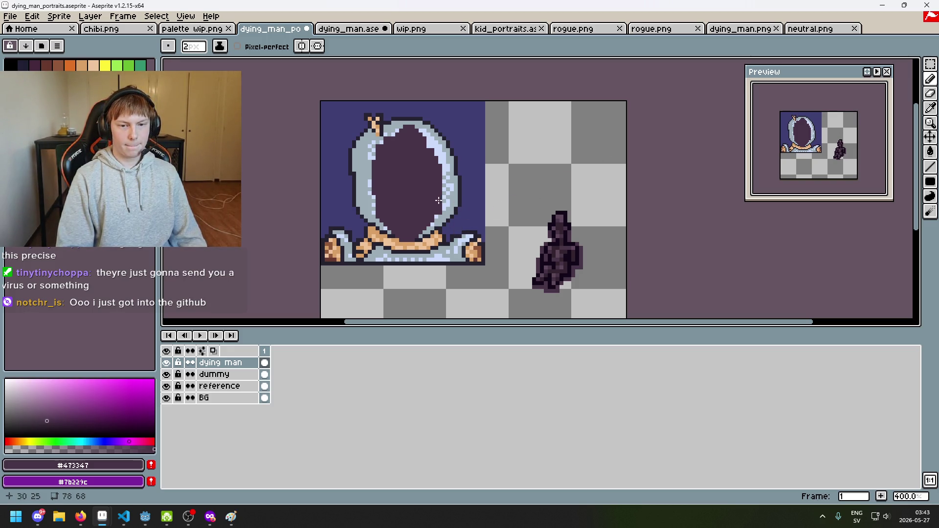
scroll(416, 174, up, 1)
scroll(392, 245, down, 1)
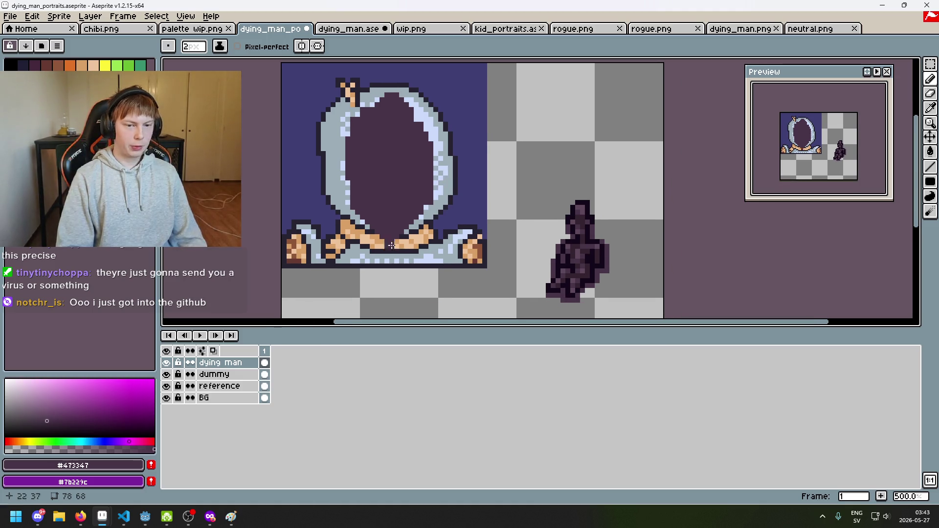
scroll(402, 240, up, 1)
scroll(401, 240, down, 1)
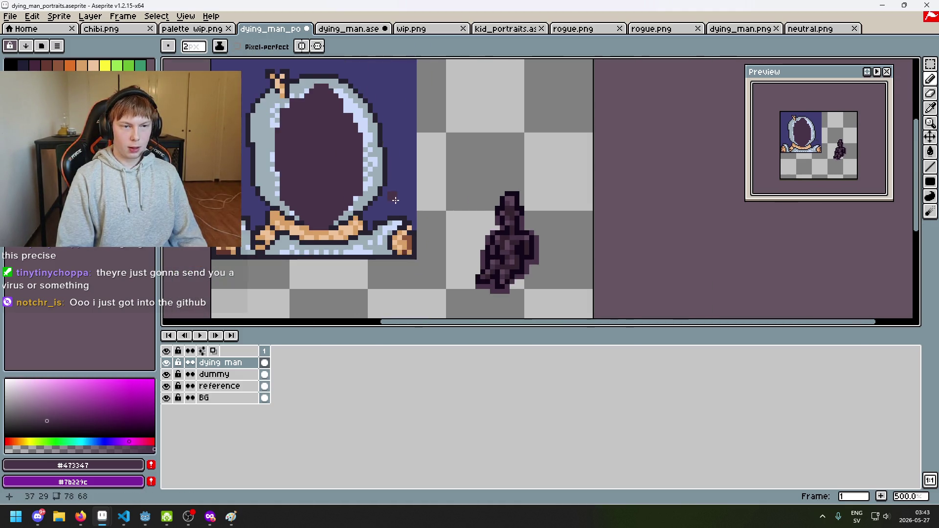
right_click(228, 363)
click(264, 381)
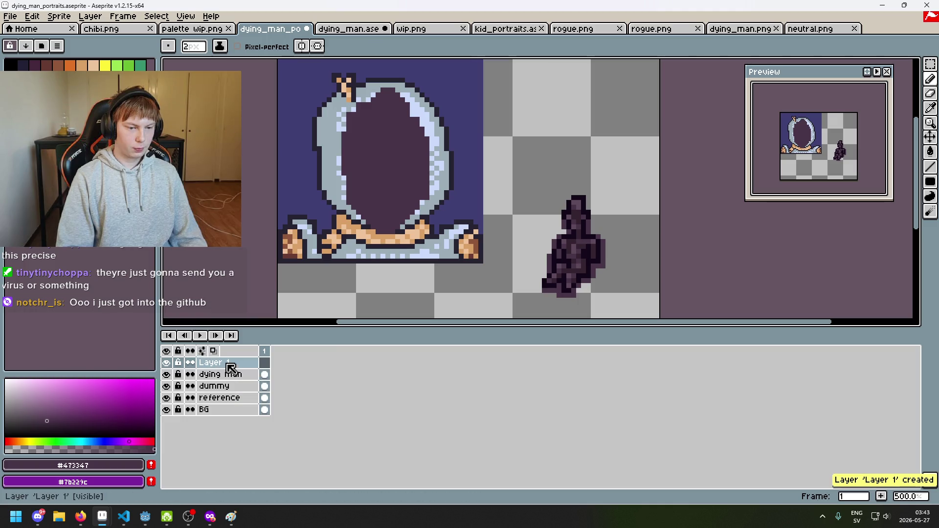
Move the new layer below 'dying man' and name it 'shoulders'.
drag(235, 365, 241, 377)
double_click(240, 375)
text(shoukld)
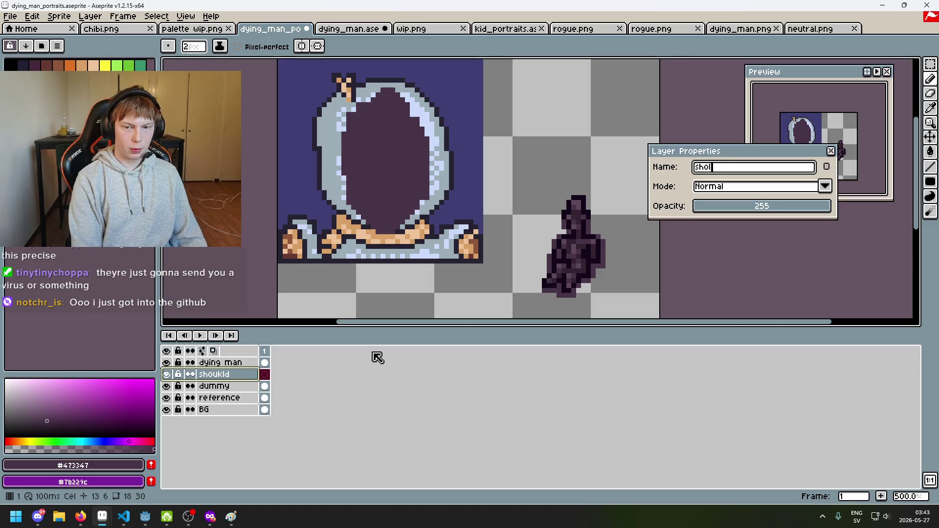
text(ulders)
key(Return)
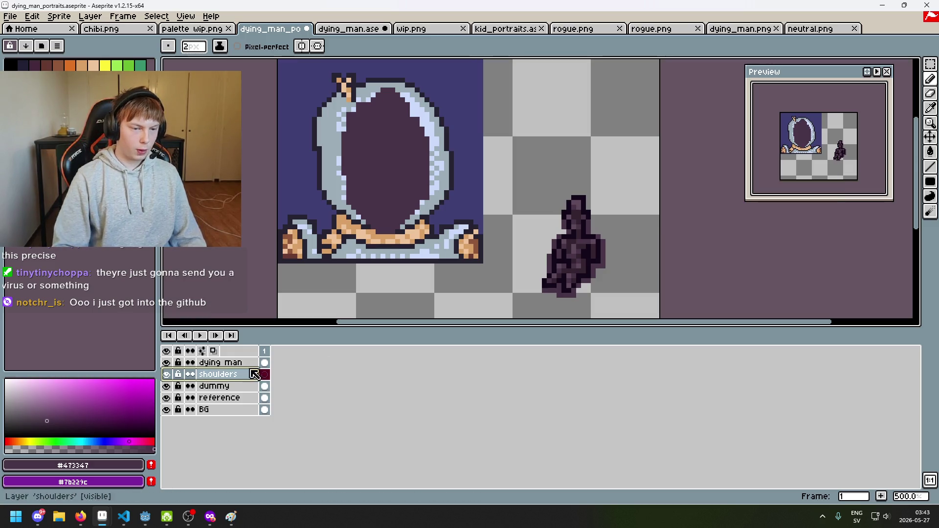
Rename the 'dying man' layer to 'head'.
double_click(242, 365)
text(head)
key(Return)
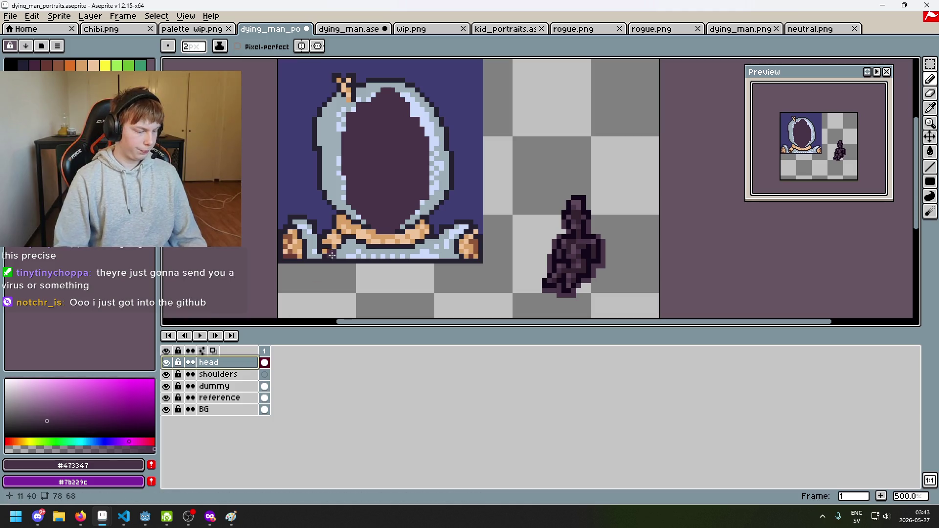
scroll(395, 240, up, 1)
scroll(595, 229, up, 1)
scroll(599, 208, down, 1)
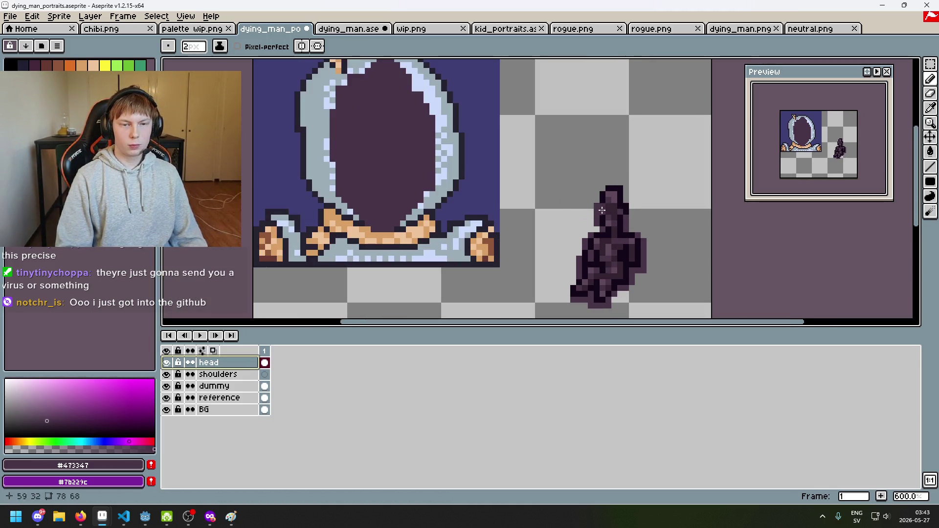
Recenter the sprite and try pencil edits on the head layer, undoing them.
drag(439, 206, 473, 248)
key(b)
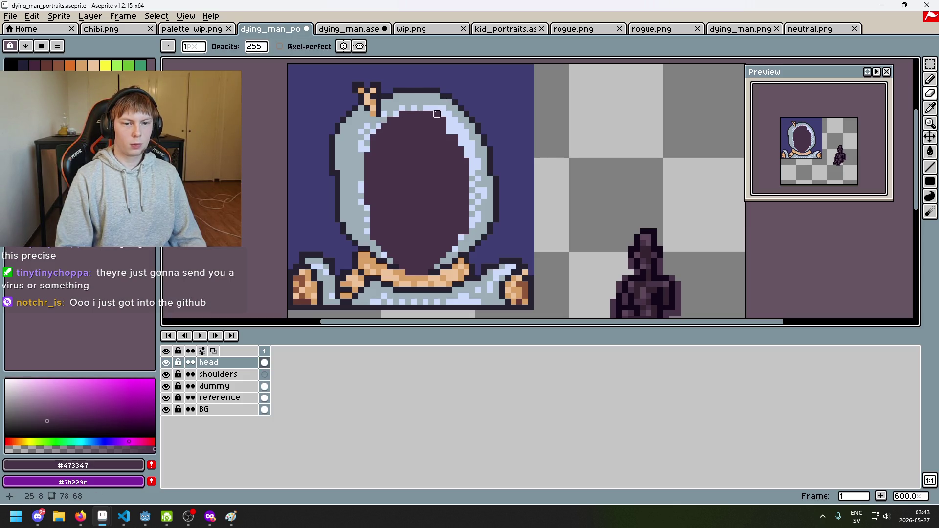
key(e)
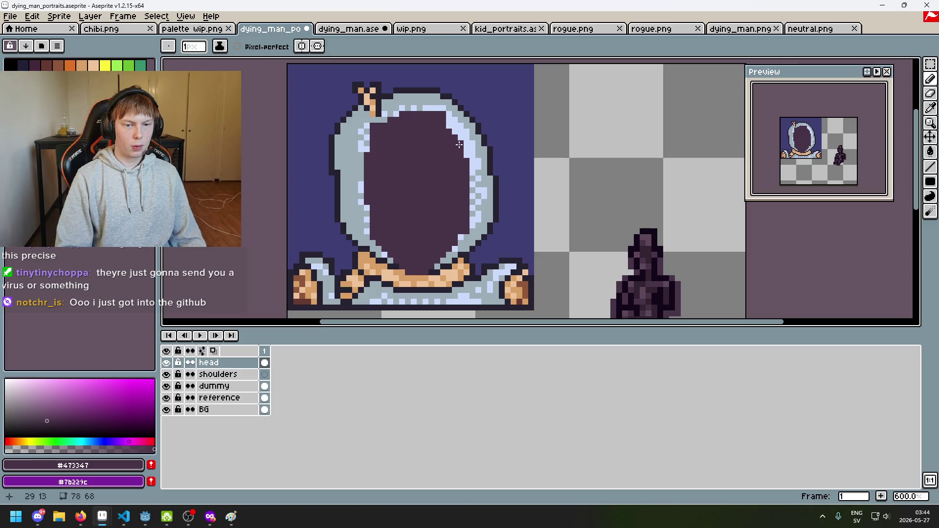
scroll(464, 136, down, 4)
scroll(459, 126, up, 5)
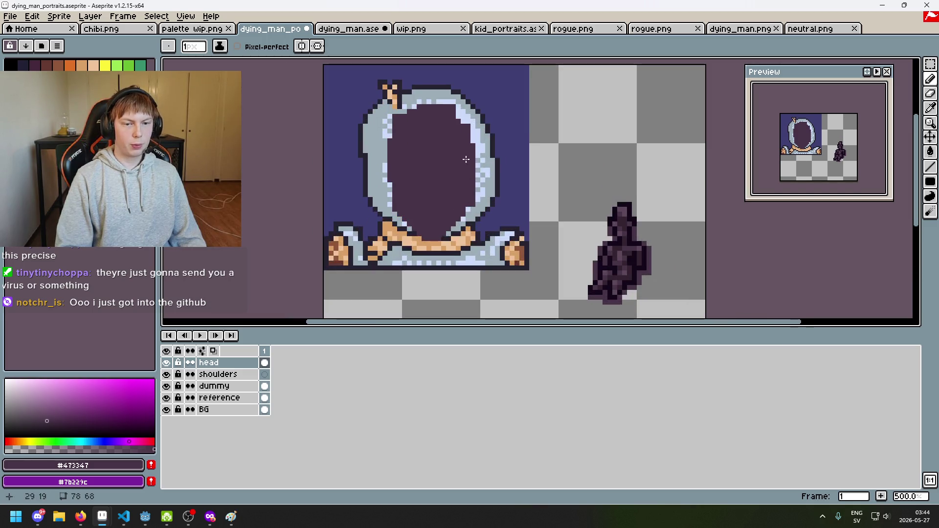
scroll(464, 116, down, 4)
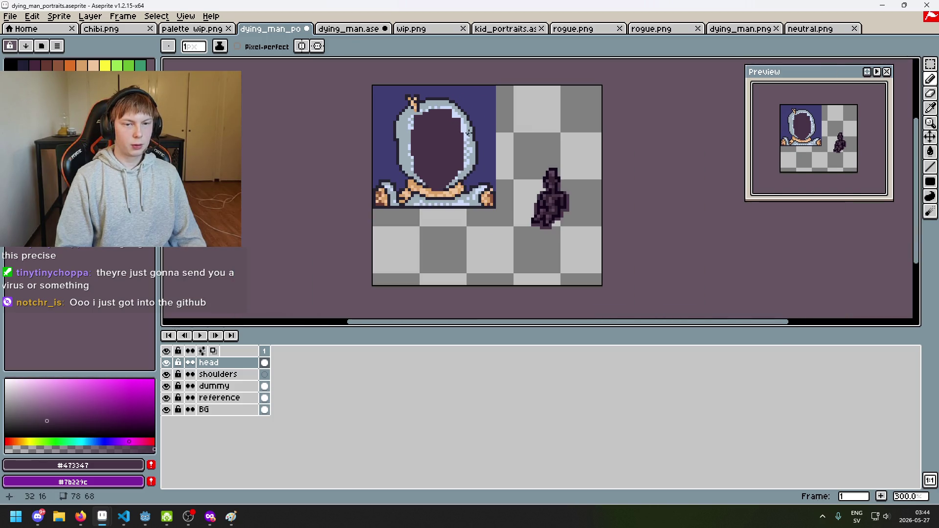
key(ctrl+z)
scroll(470, 148, up, 3)
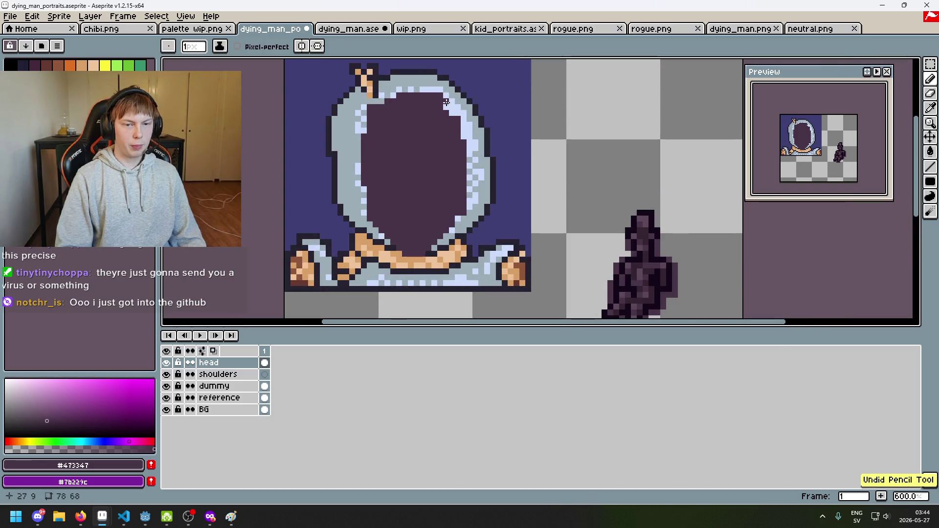
scroll(469, 148, down, 4)
scroll(467, 149, up, 3)
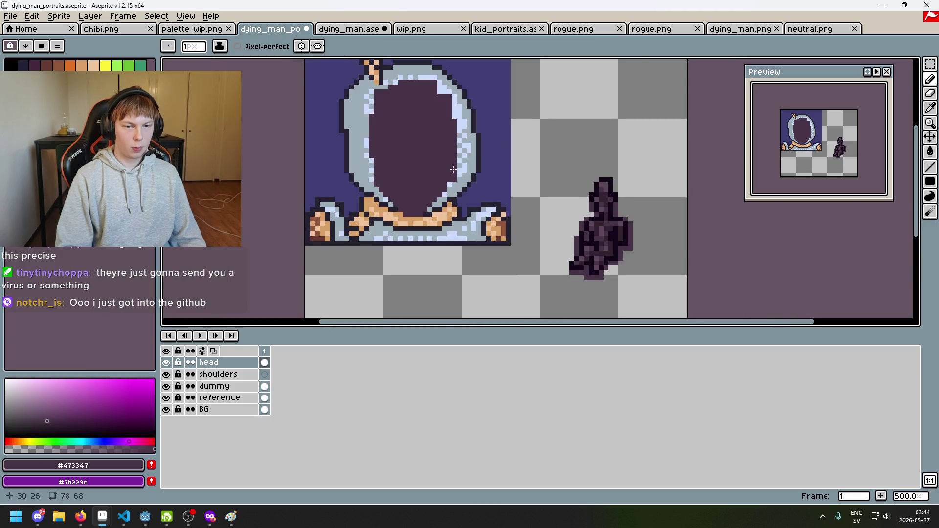
scroll(451, 181, up, 1)
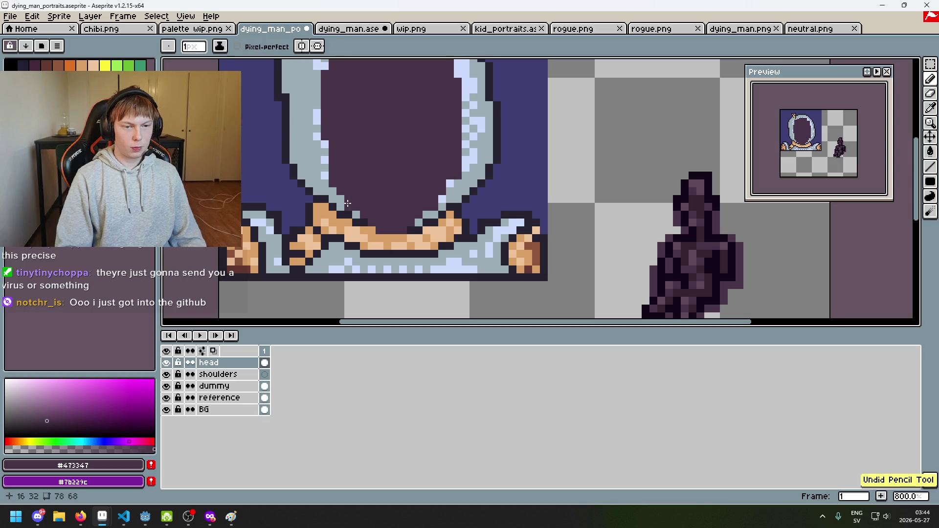
scroll(382, 205, down, 4)
scroll(382, 205, up, 4)
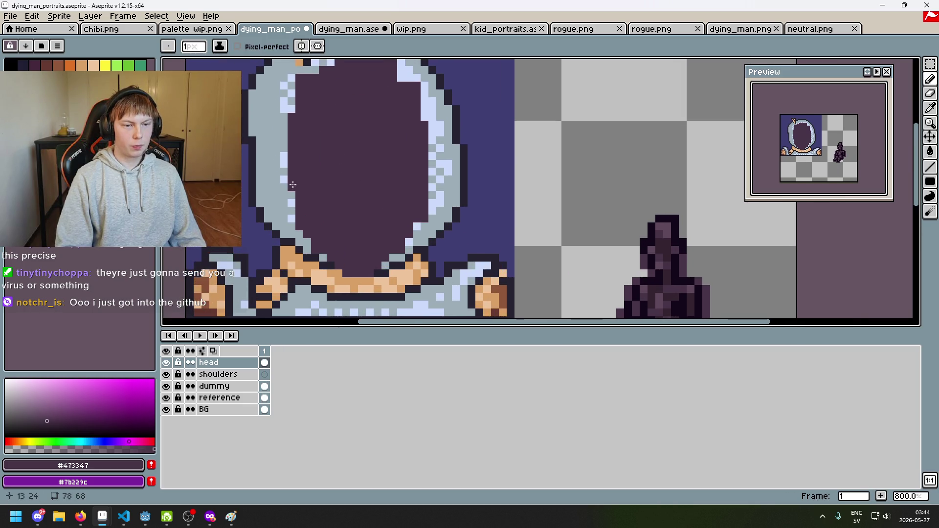
scroll(293, 185, down, 4)
key(ctrl+z)
scroll(347, 189, up, 4)
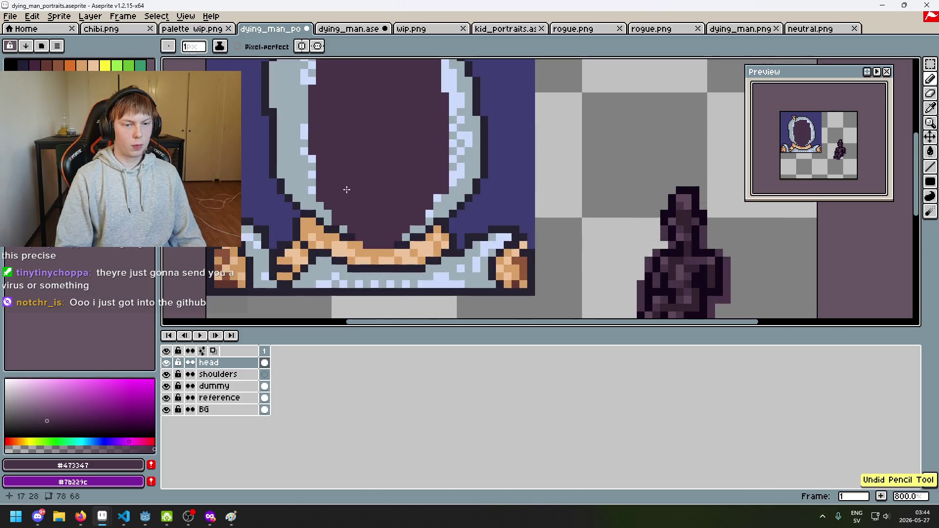
Try erasing a pixel on the face's lower-left edge, then undo and return to the pencil.
key(e)
click(319, 198)
key(ctrl+z)
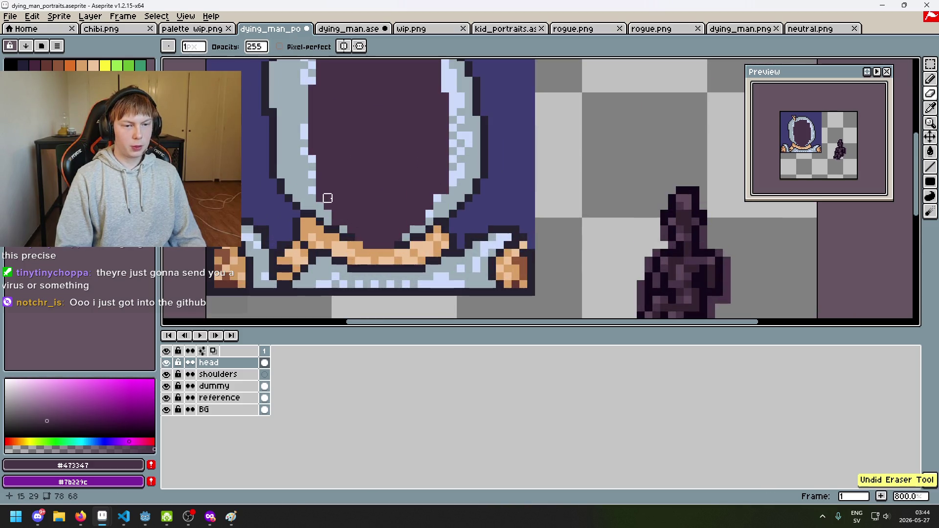
key(b)
scroll(326, 189, down, 4)
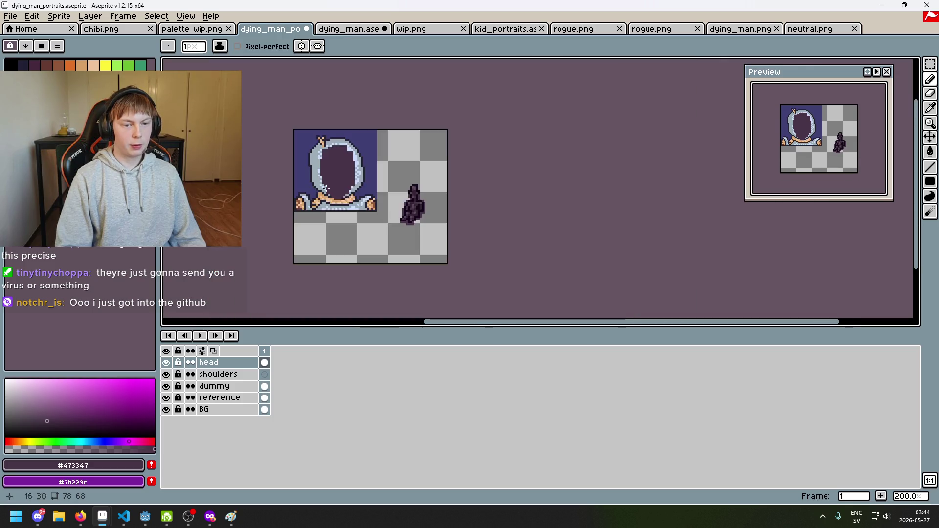
scroll(325, 188, up, 4)
key(e)
scroll(376, 201, down, 3)
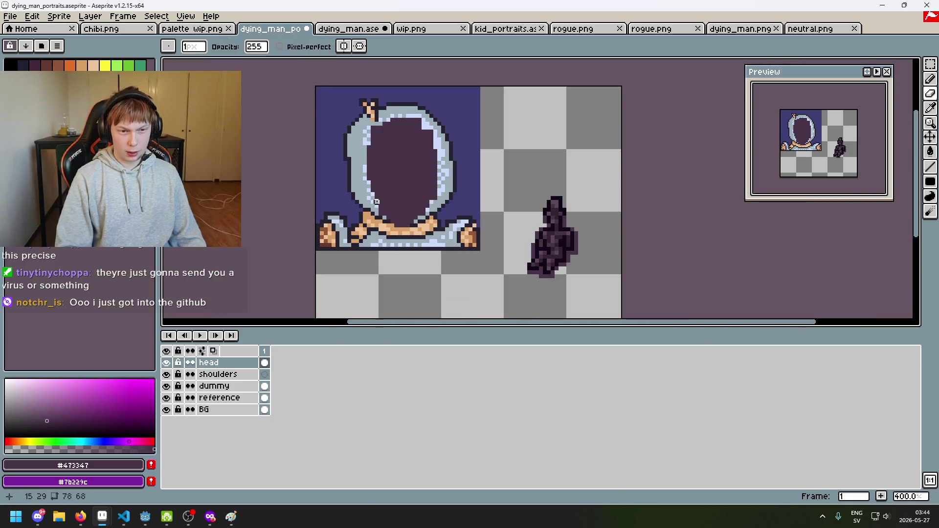
scroll(377, 201, up, 3)
key(b)
scroll(350, 206, down, 4)
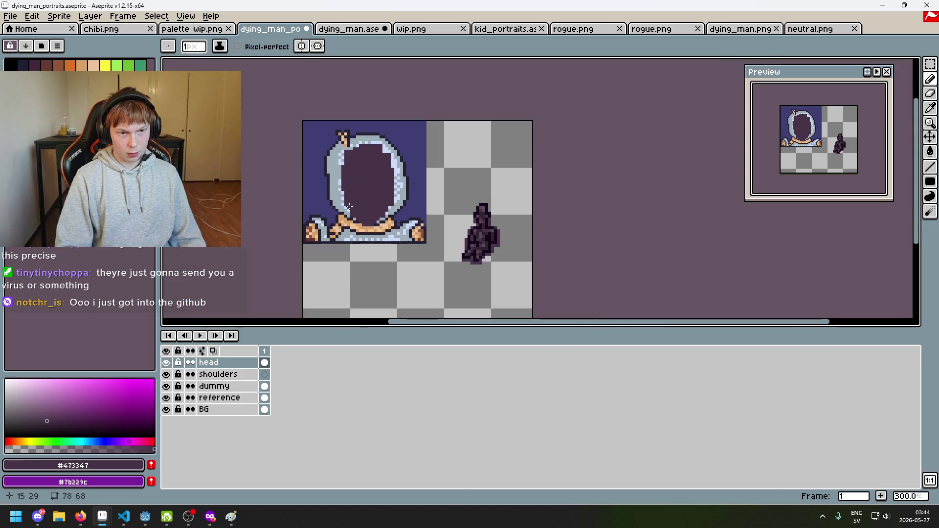
scroll(349, 206, up, 2)
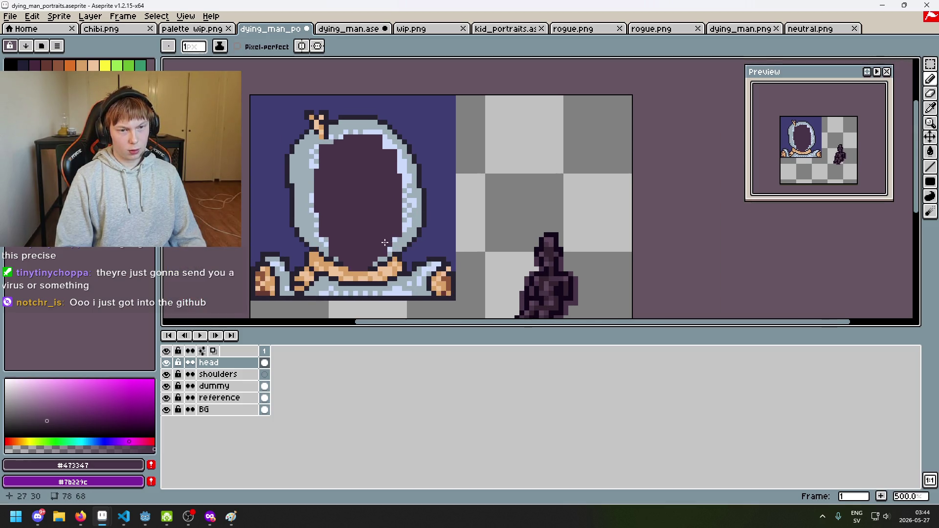
Reframe the portrait and touch up pixels along the hood's right and left edges.
drag(364, 221, 413, 176)
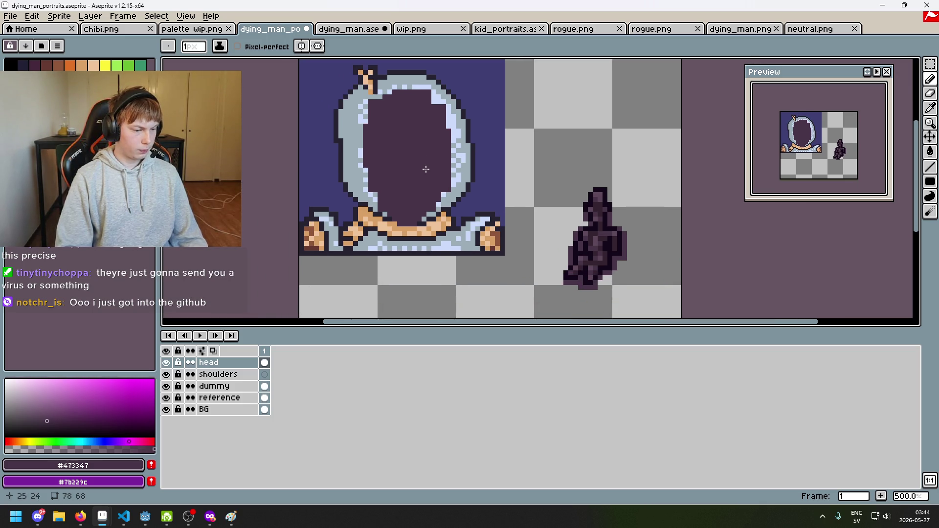
scroll(430, 158, down, 1)
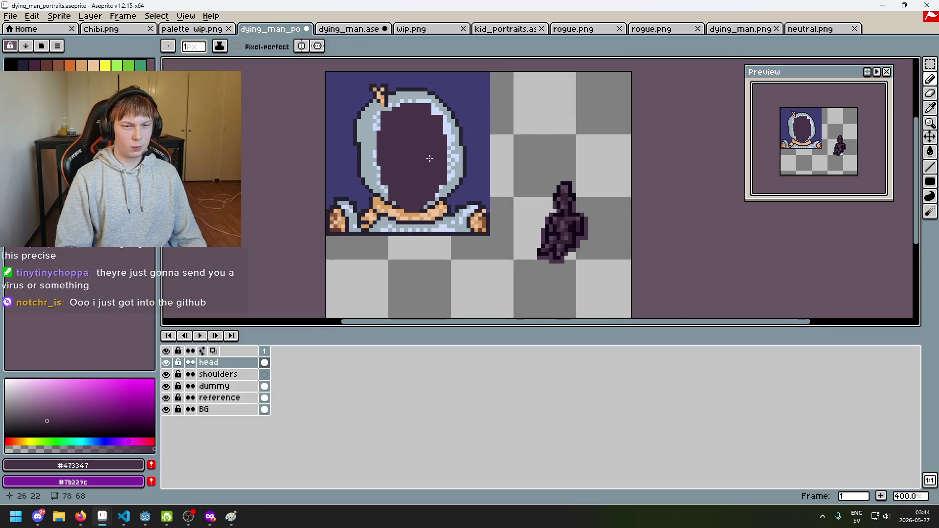
scroll(442, 157, up, 2)
drag(456, 157, 444, 172)
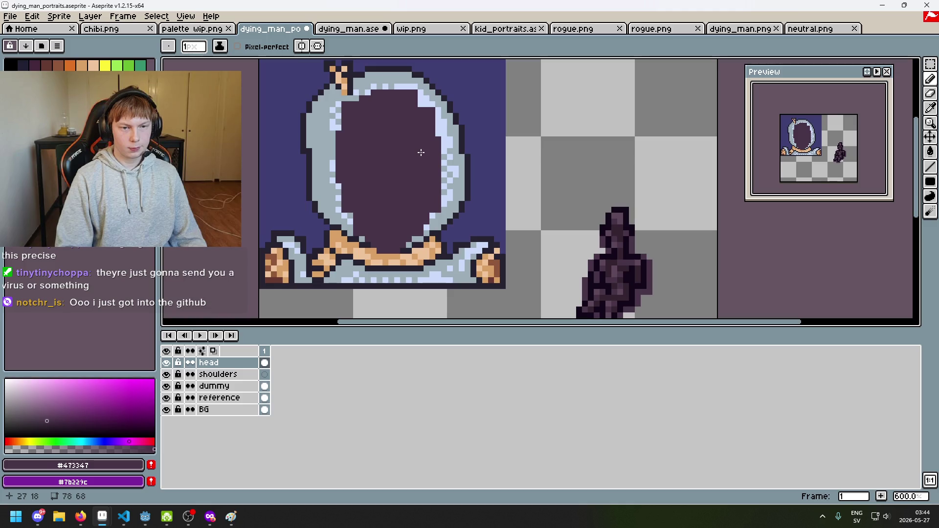
scroll(450, 157, up, 1)
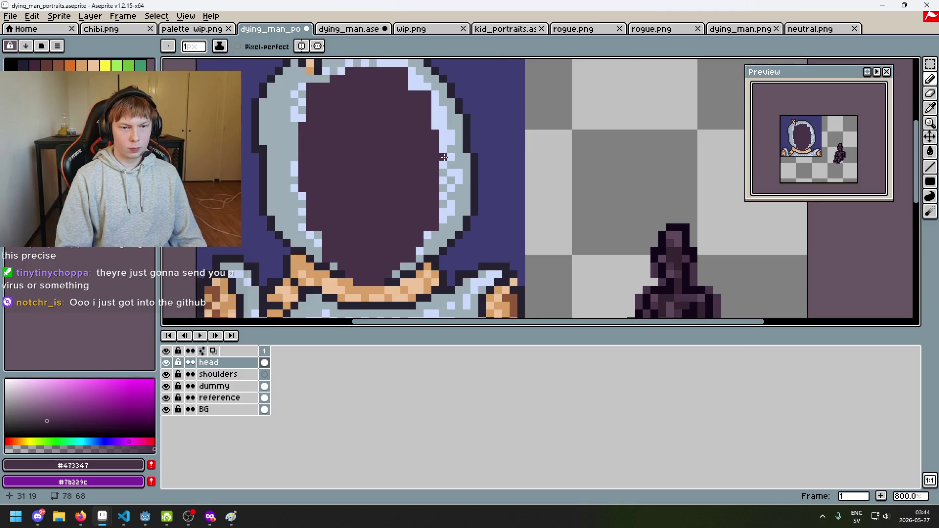
drag(441, 156, 448, 163)
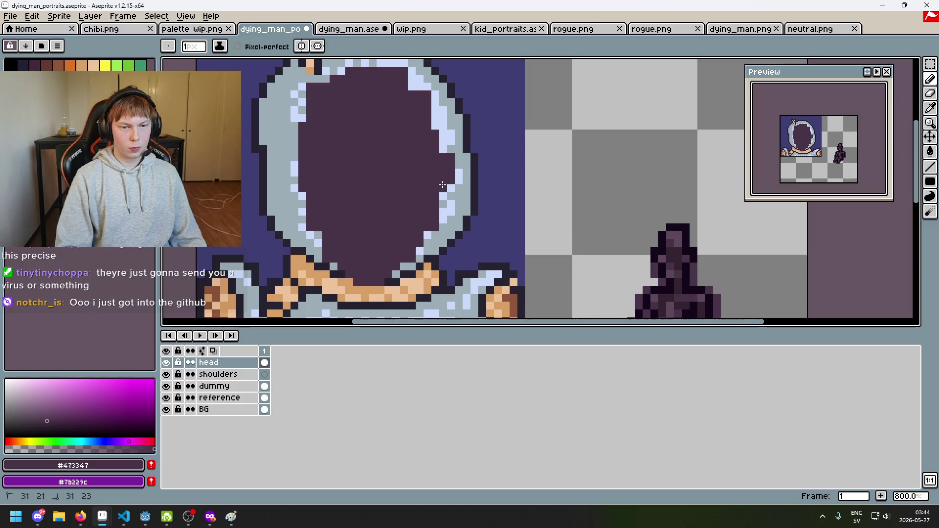
scroll(469, 184, down, 3)
scroll(426, 179, up, 3)
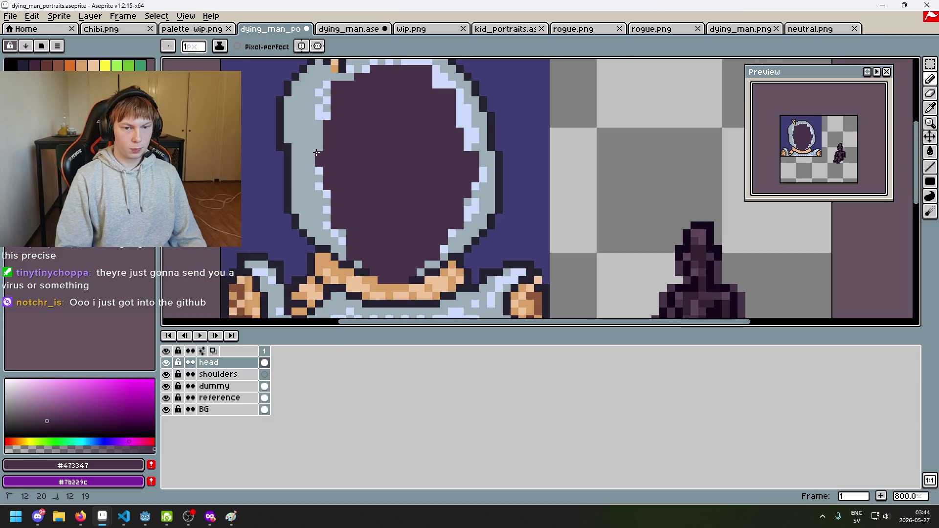
drag(317, 169, 317, 177)
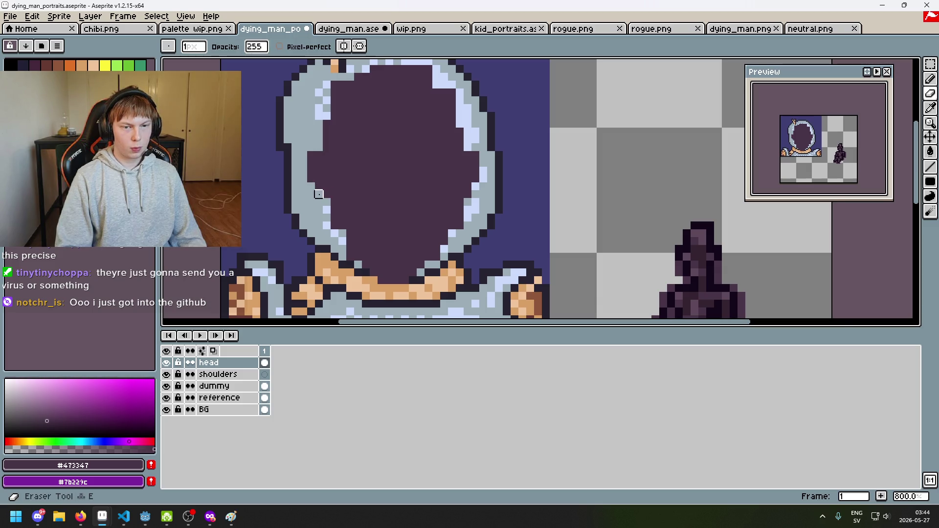
scroll(359, 213, down, 4)
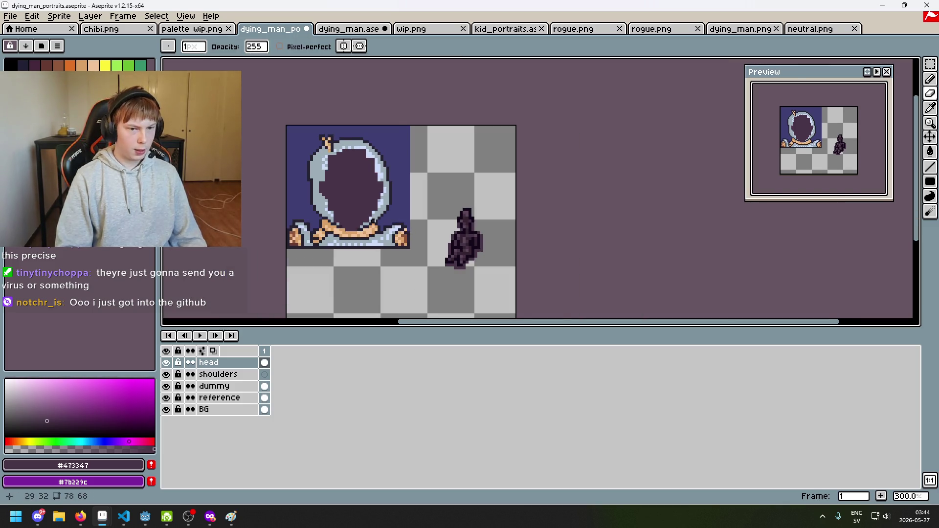
scroll(374, 211, up, 1)
Undo the pencil stroke, then select the head and nudge it down one pixel.
key(ctrl+z)
click(931, 79)
click(931, 64)
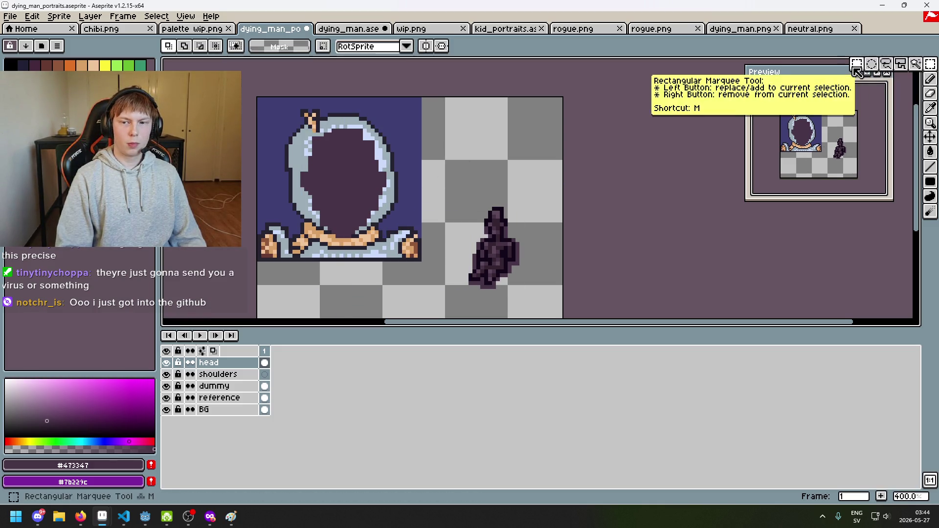
drag(256, 120, 428, 262)
key(Down)
key(Down)
key(Down)
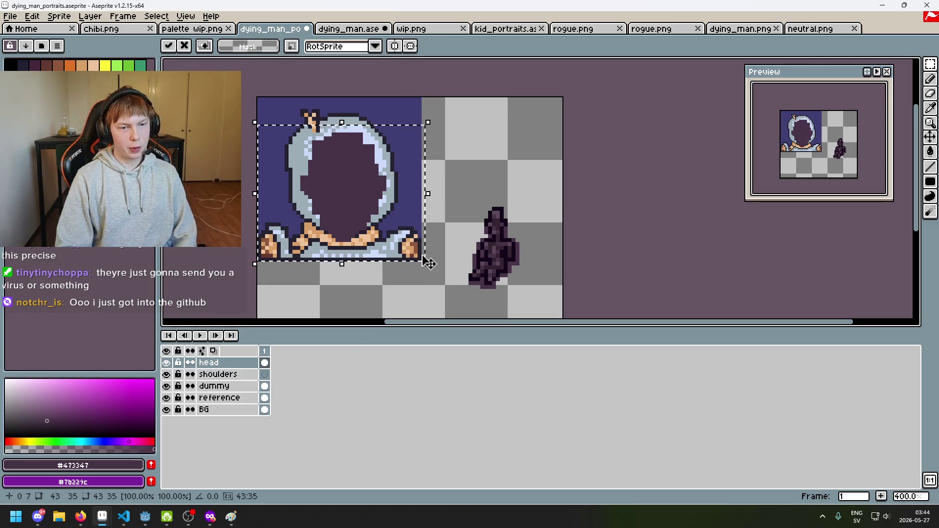
key(Up)
key(Up)
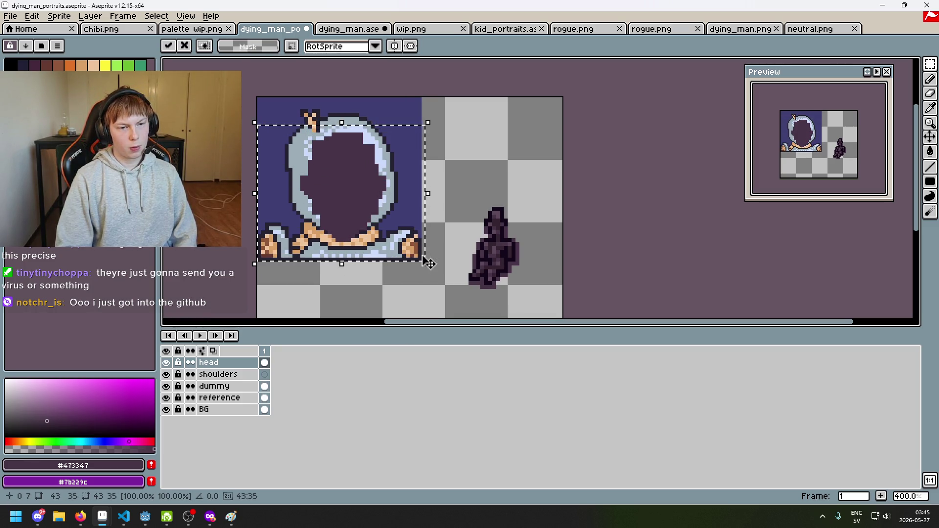
key(Down)
click(466, 185)
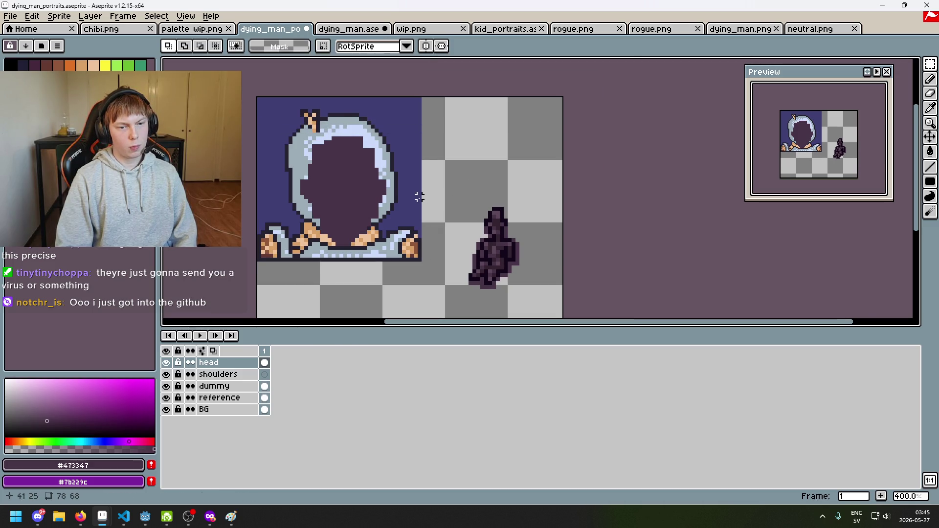
Try selecting and clearing strips along the hood's left edge, then undo the head transformation.
scroll(416, 194, up, 2)
drag(380, 209, 360, 170)
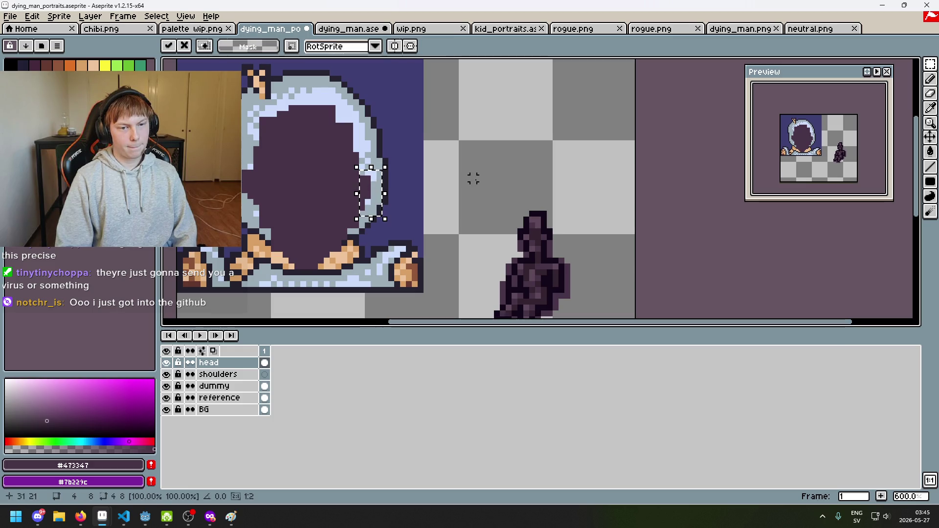
click(474, 179)
drag(221, 162, 255, 224)
click(309, 220)
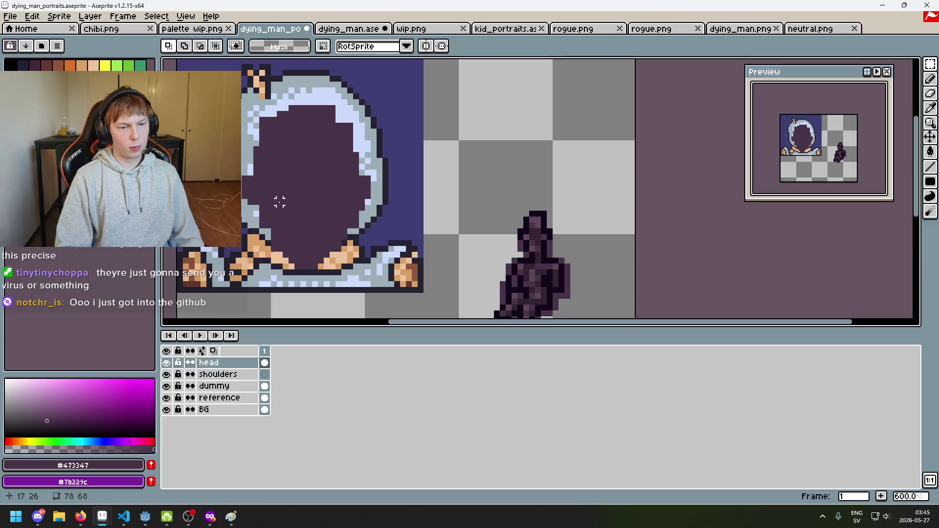
key(b)
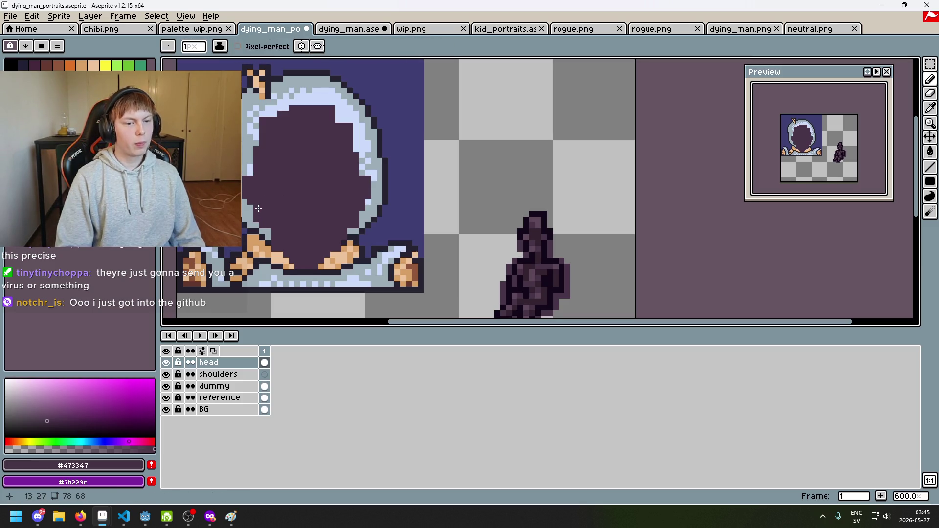
key(ctrl+z)
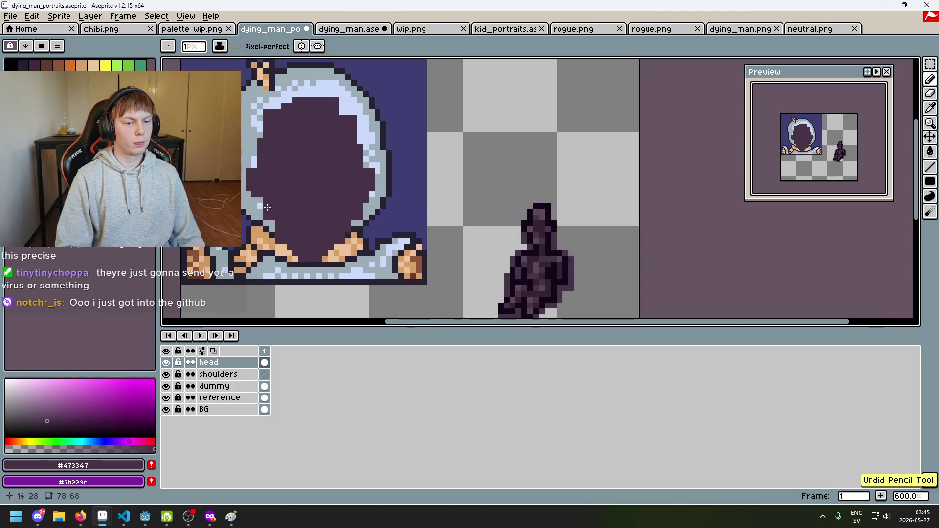
key(m)
drag(249, 167, 271, 199)
key(ctrl+d)
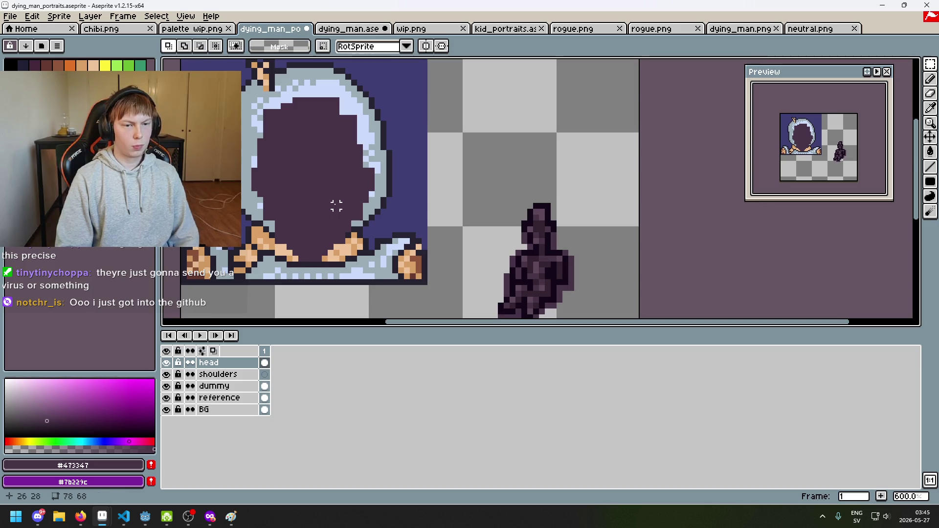
key(ctrl+z)
key(ctrl+z)
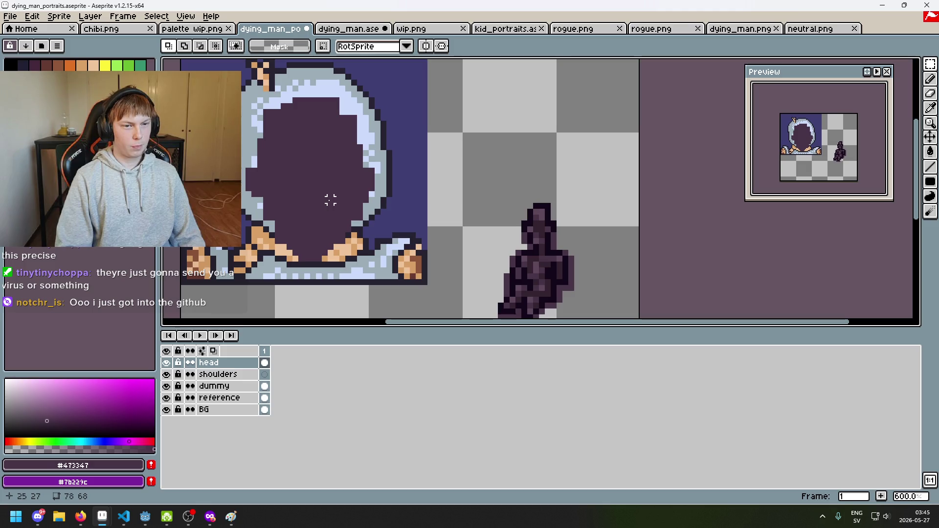
Undo the trial eraser edits on the head.
scroll(342, 215, up, 1)
key(b)
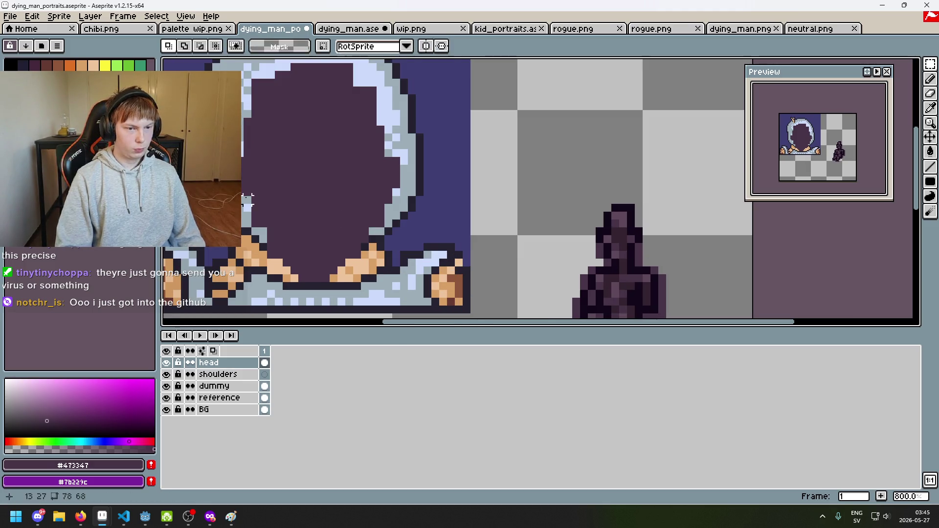
scroll(266, 211, down, 2)
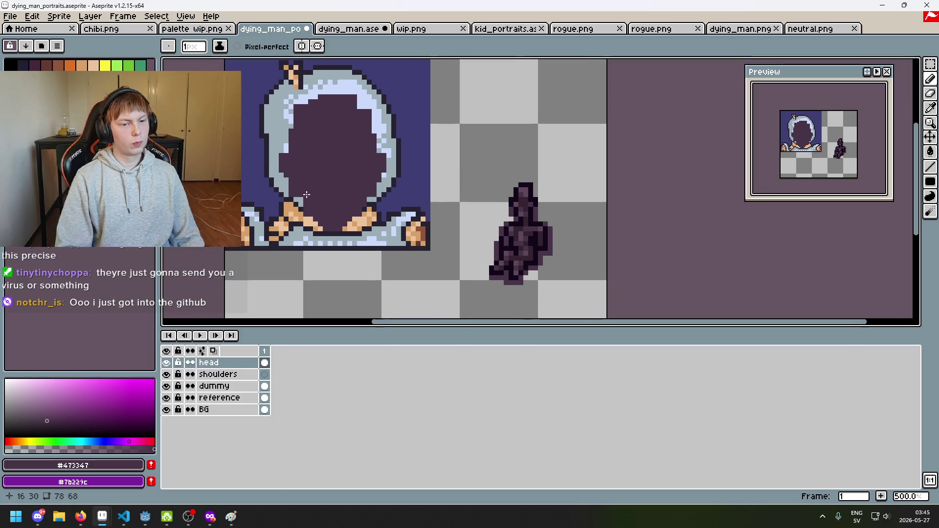
scroll(313, 208, up, 2)
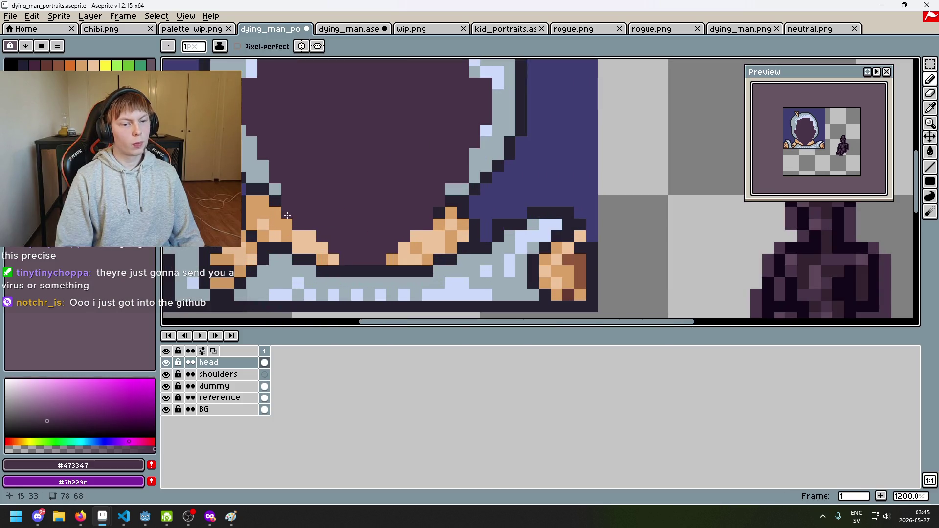
scroll(290, 201, down, 2)
scroll(290, 201, down, 1)
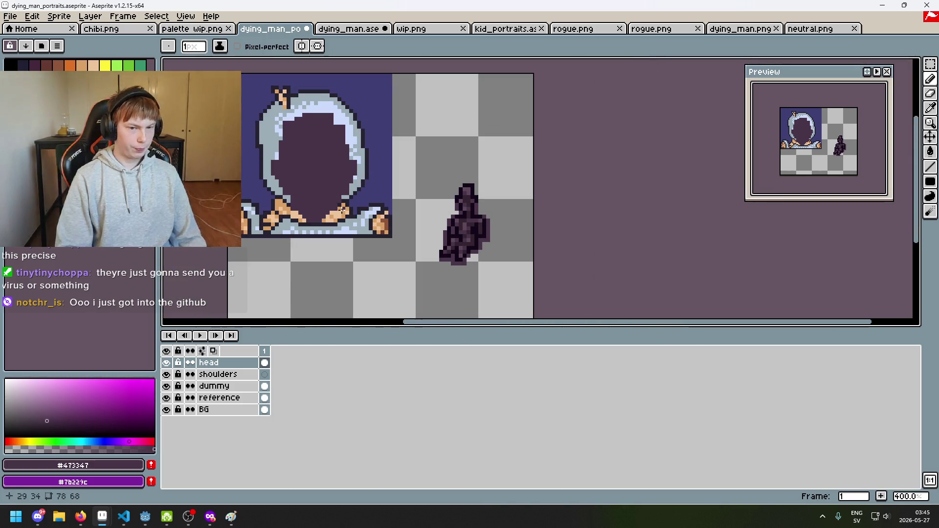
scroll(384, 194, up, 1)
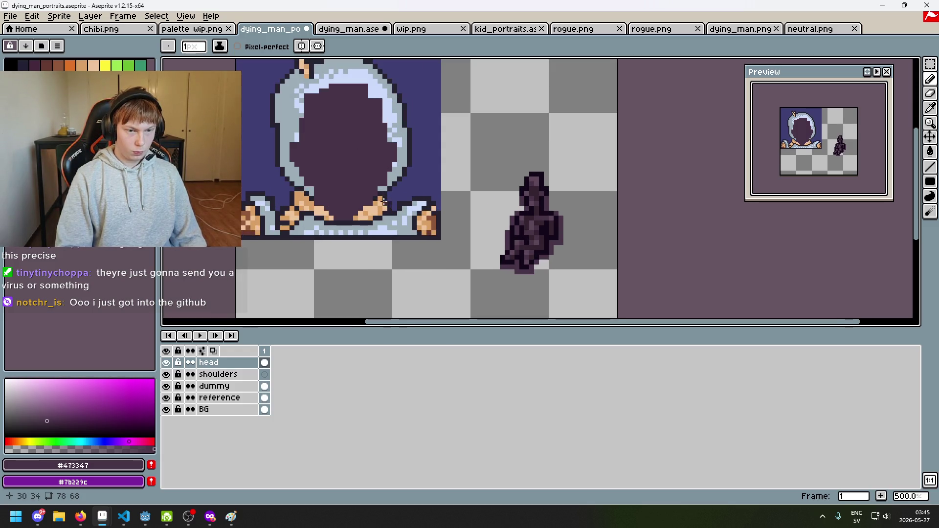
key(e)
key(ctrl+z)
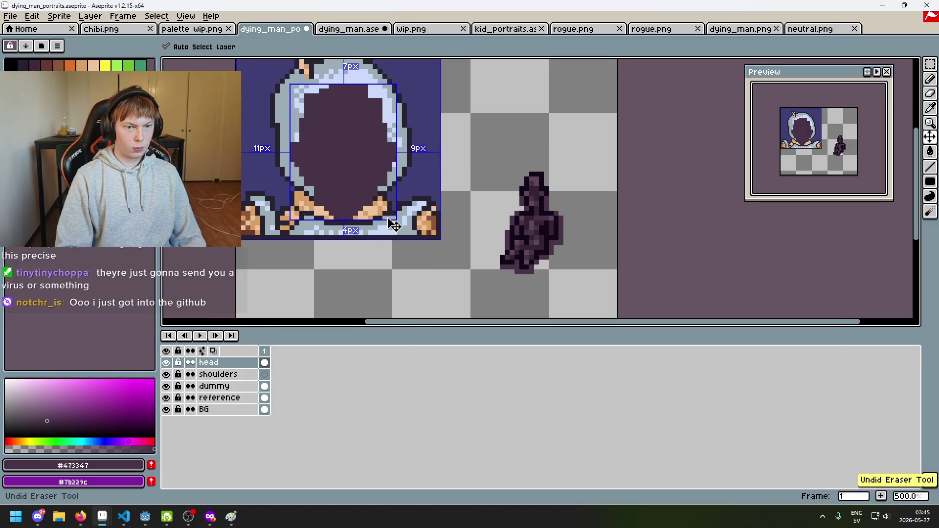
scroll(333, 219, up, 1)
key(ctrl+z)
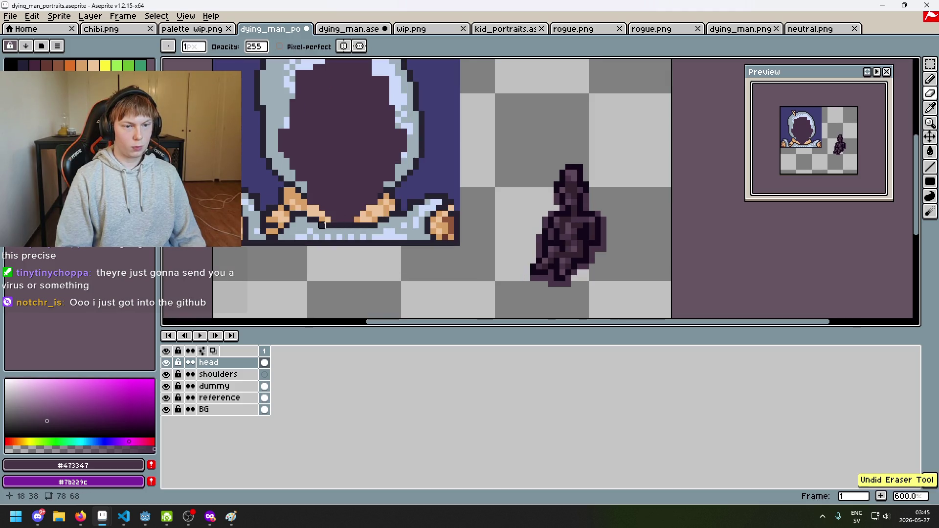
Revert the dark row on the face back to skin colour.
key(b)
scroll(358, 219, down, 3)
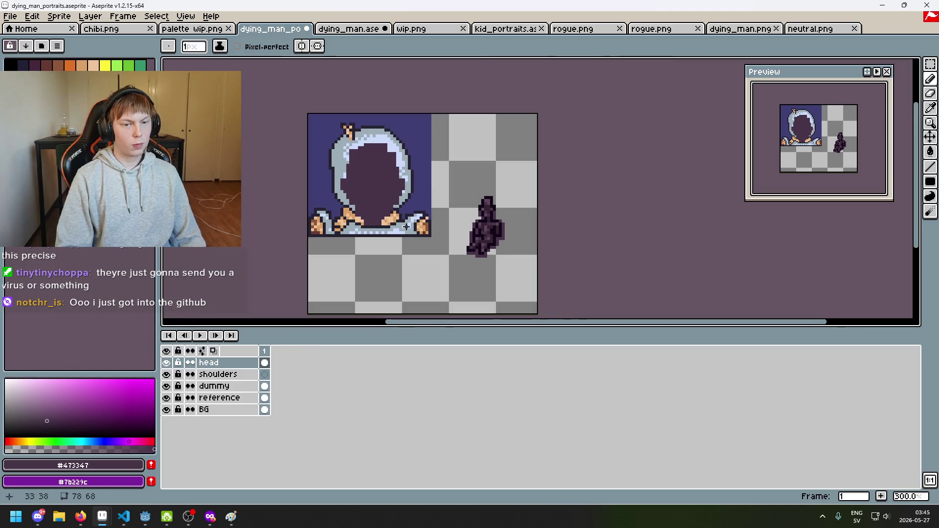
scroll(358, 219, up, 3)
scroll(358, 219, up, 1)
key(ctrl+z)
key(e)
key(b)
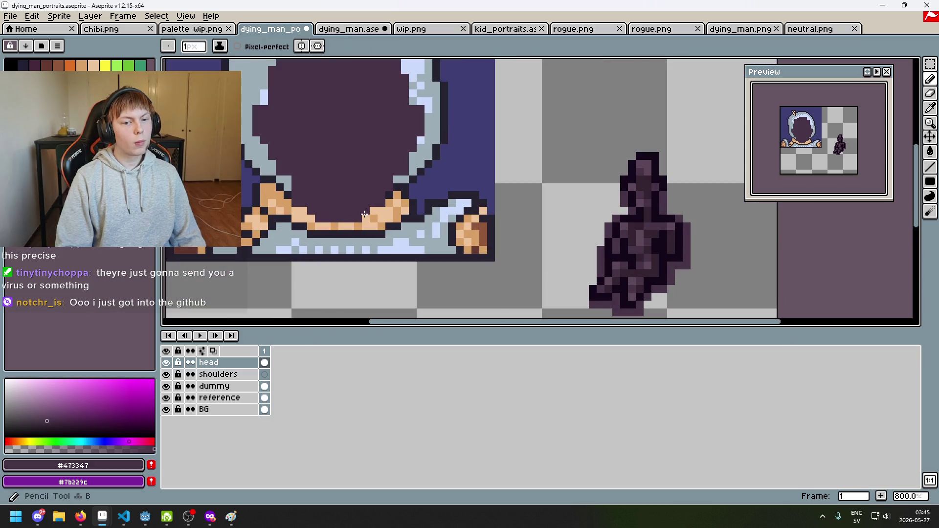
scroll(373, 211, down, 3)
scroll(372, 212, up, 3)
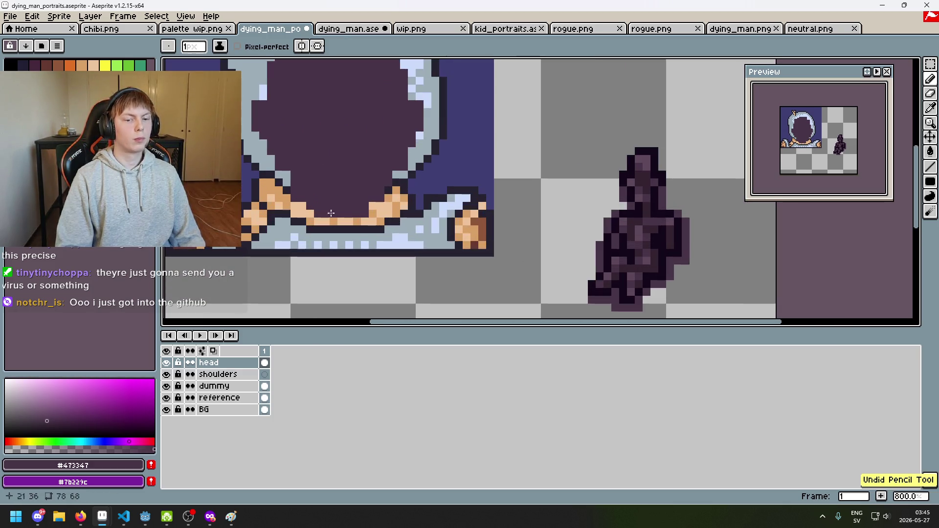
Cover a row of skin pixels with the face colour and paint a pixel at 28,34.
drag(316, 223, 359, 223)
scroll(359, 223, down, 4)
scroll(355, 223, up, 3)
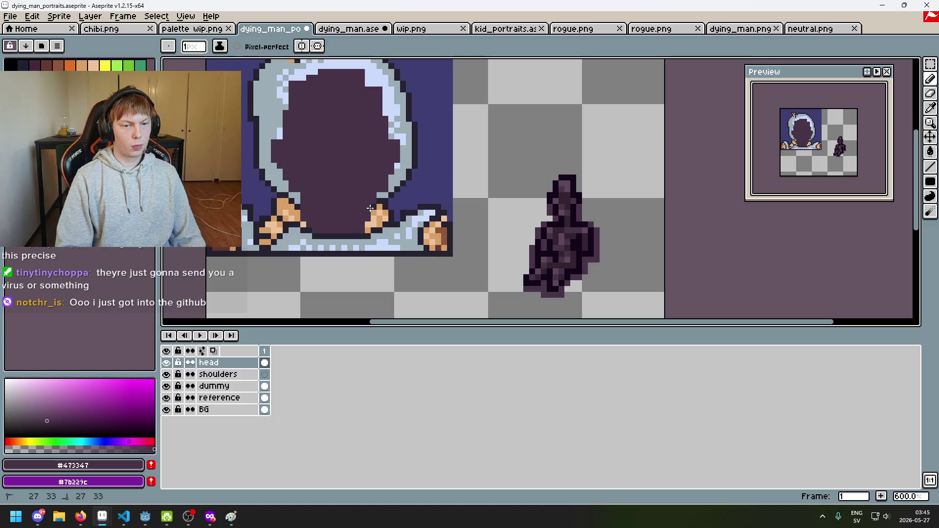
scroll(371, 208, down, 3)
scroll(373, 208, up, 2)
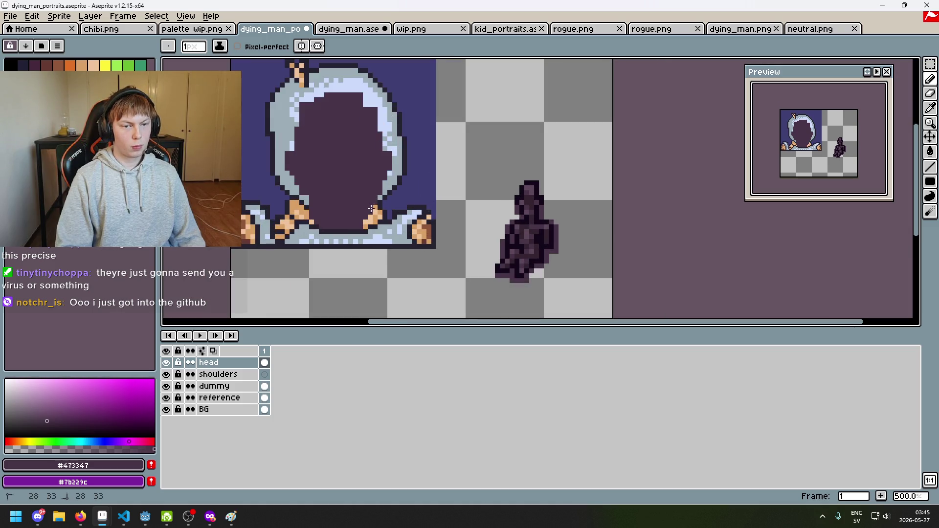
click(371, 213)
scroll(373, 216, up, 2)
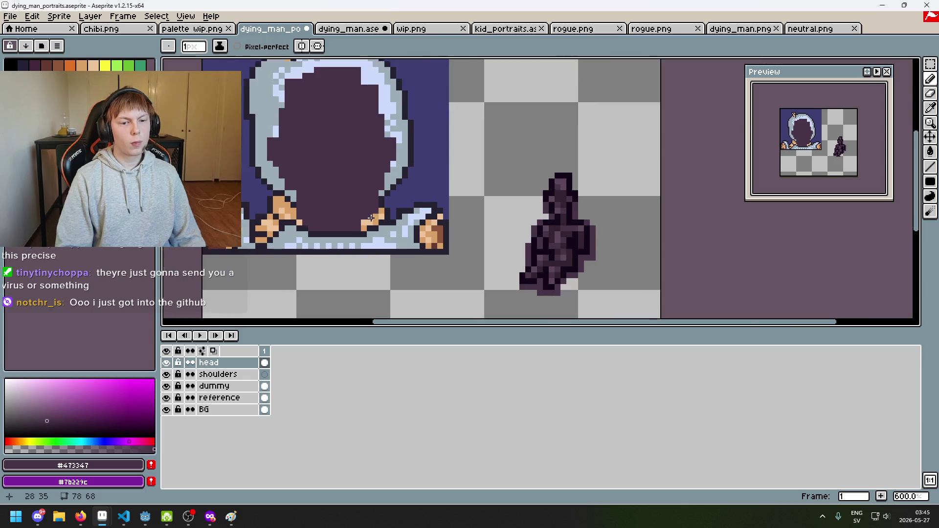
scroll(332, 220, down, 4)
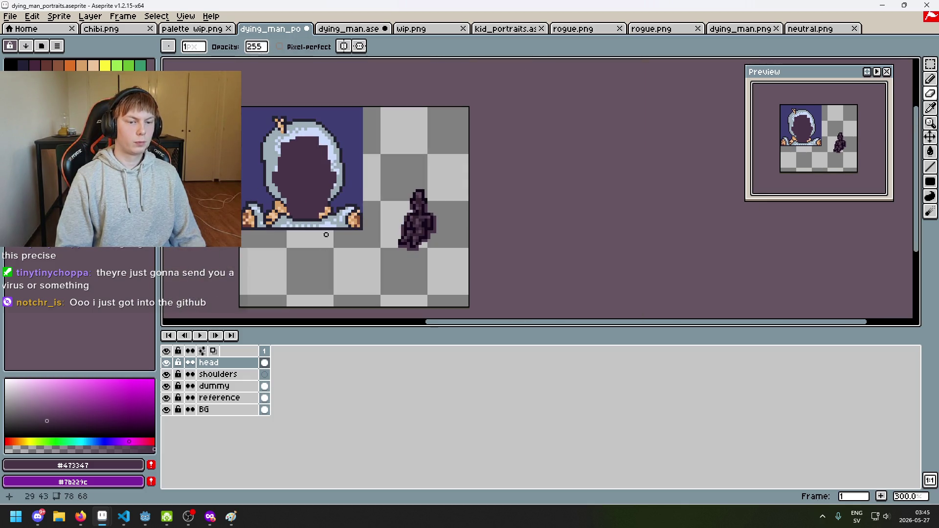
On the shoulders layer, pick colour #34232f from the figure.
click(225, 375)
scroll(409, 203, up, 3)
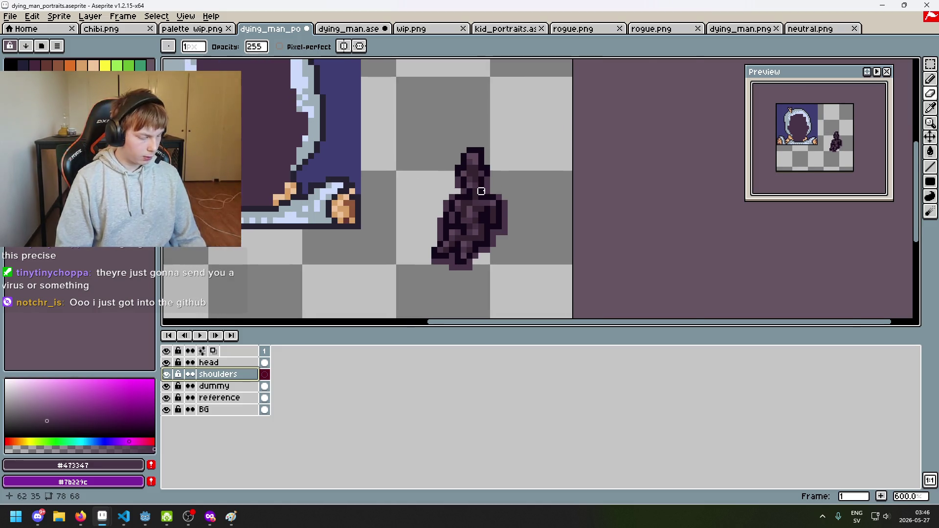
scroll(482, 191, up, 4)
alt+click(454, 171)
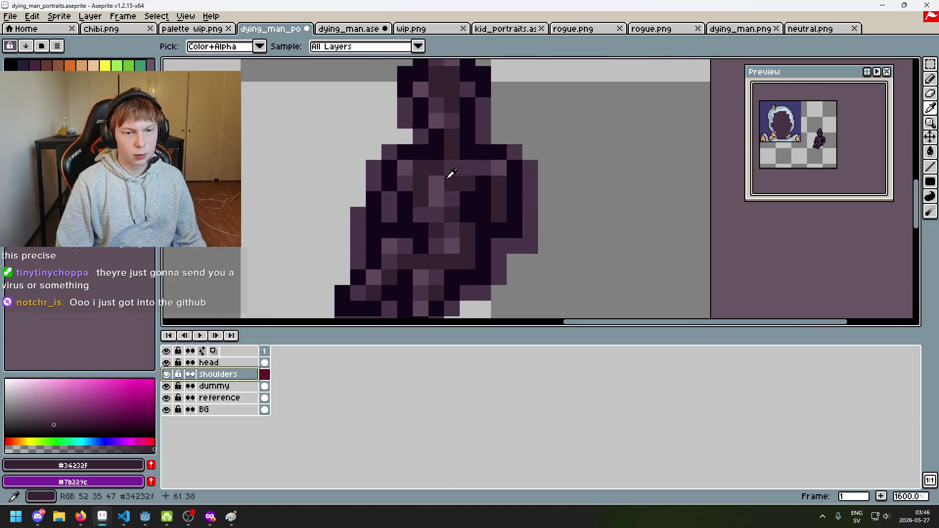
scroll(440, 177, down, 5)
scroll(412, 183, up, 2)
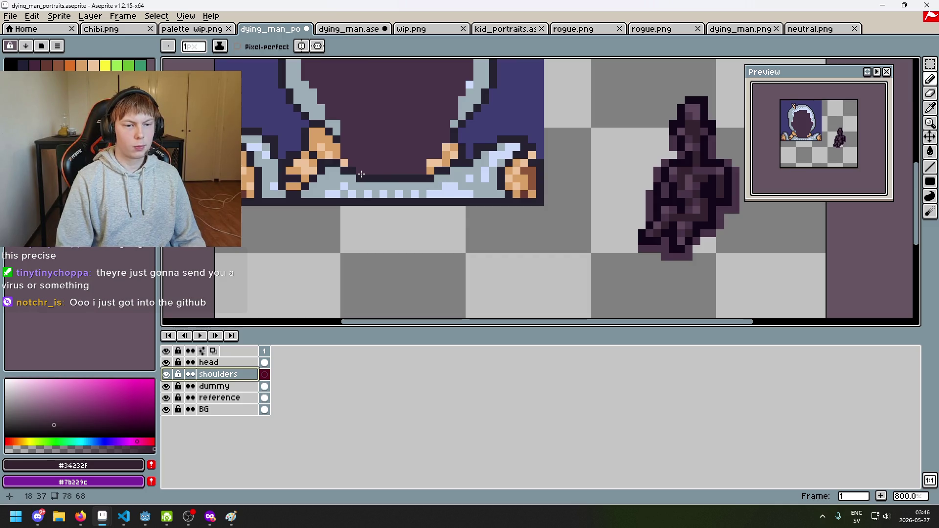
scroll(362, 174, up, 2)
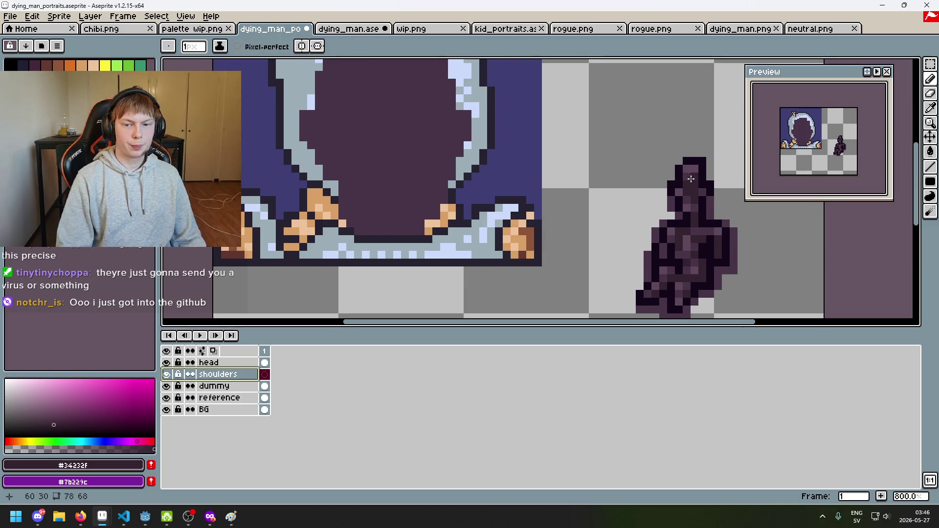
scroll(560, 185, down, 2)
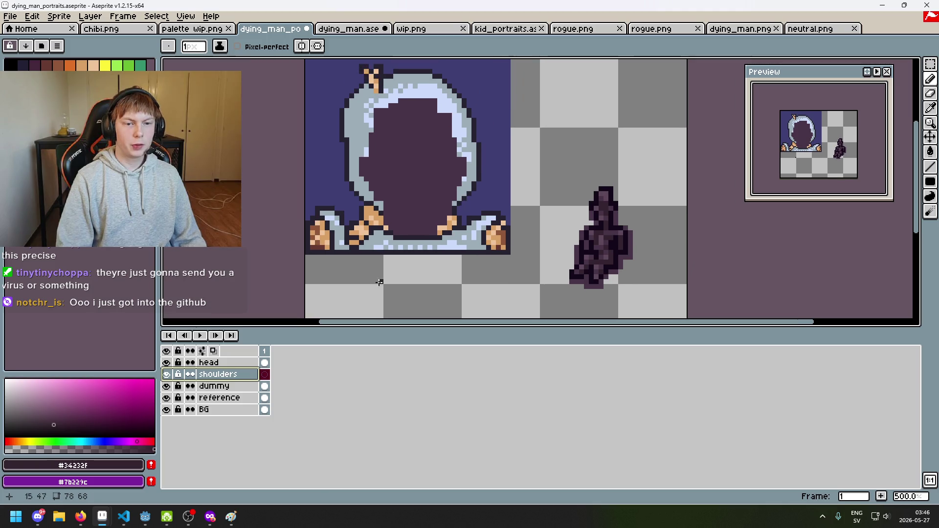
On the head layer, place a single #34232f pixel at the top of the hood.
click(210, 362)
mouse_move(416, 151)
mouse_down()
mouse_move(392, 129)
mouse_move(315, 157)
mouse_up()
scroll(439, 113, down, 4)
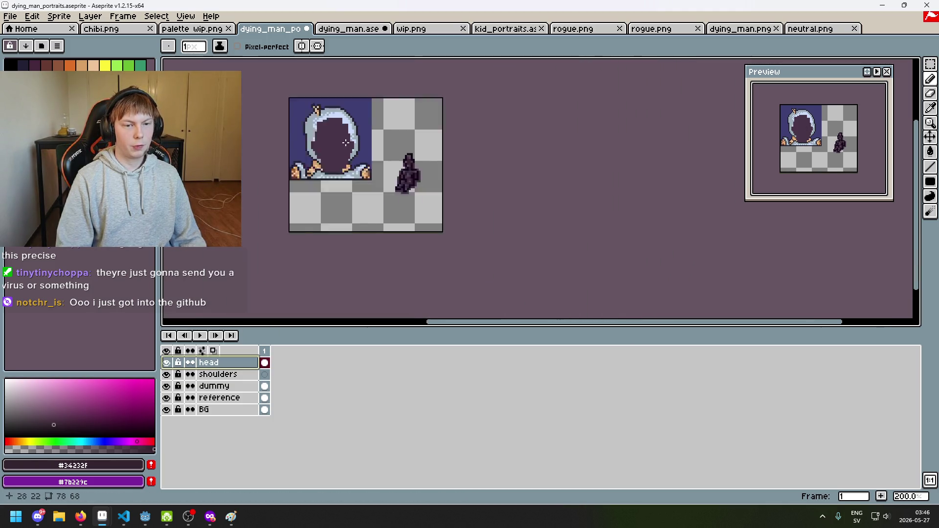
scroll(449, 85, up, 1)
click(436, 87)
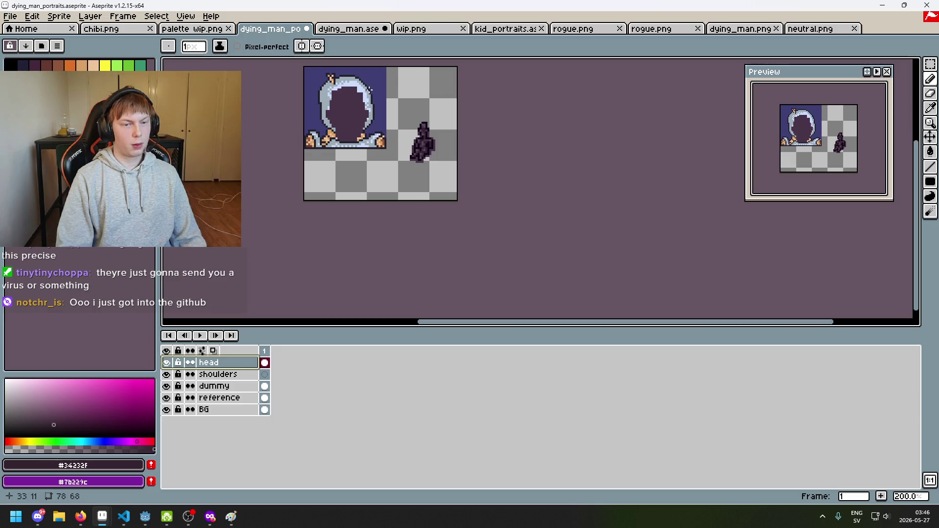
scroll(370, 89, up, 3)
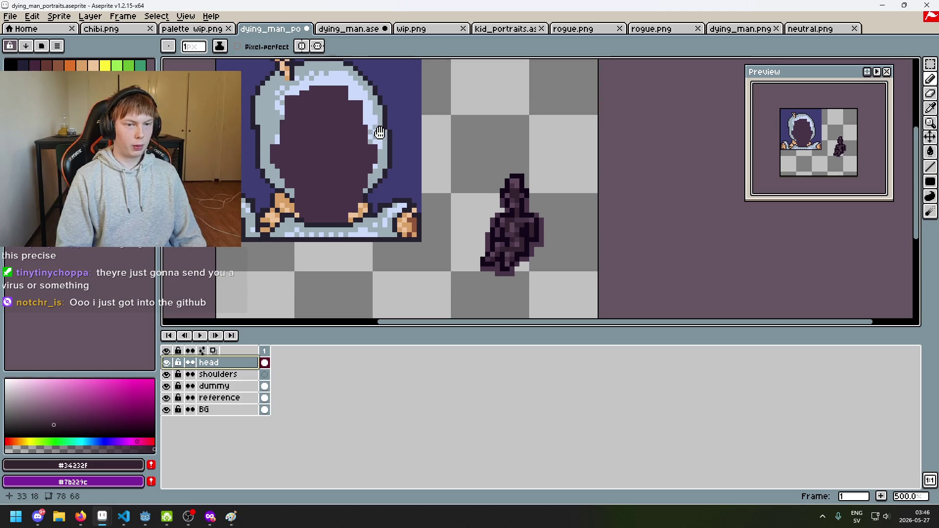
scroll(376, 130, up, 2)
Erase a hood-edge pixel and undo it, then cancel an accidental hood pixel shift.
key(e)
click(356, 168)
key(ctrl+z)
key(w)
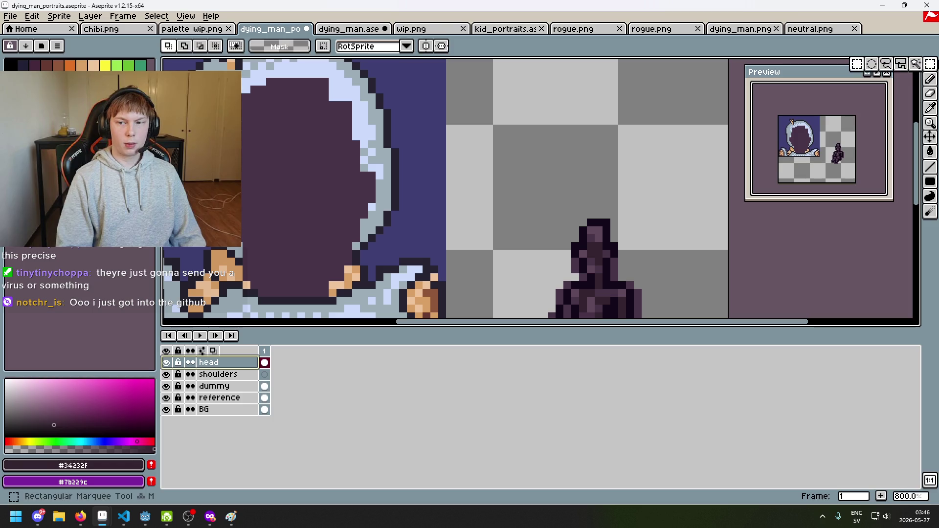
drag(410, 304, 440, 100)
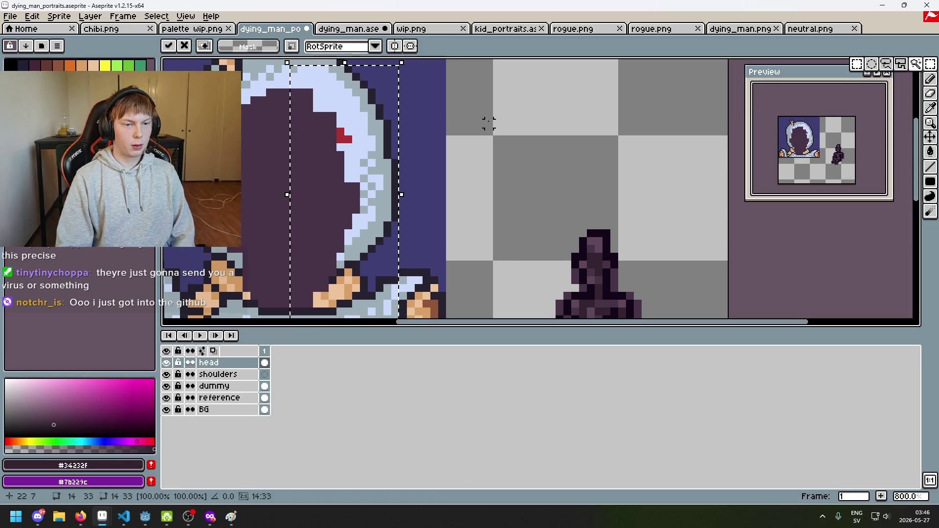
key(ctrl+z)
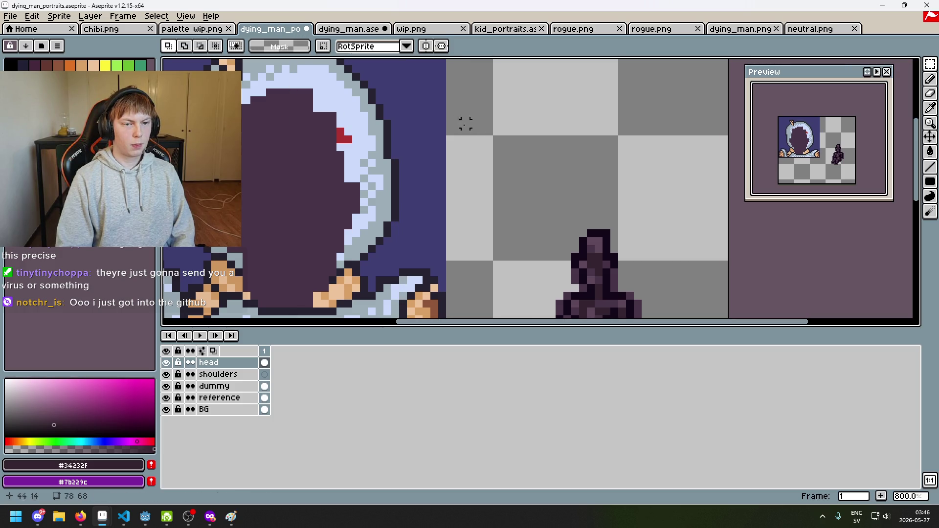
key(ctrl+d)
scroll(465, 122, down, 1)
Move the hood's left half two pixels right and drop the right-middle strip in place.
mouse_move(249, 71)
mouse_down()
mouse_move(338, 272)
mouse_move(353, 277)
mouse_up()
key(Right)
key(Right)
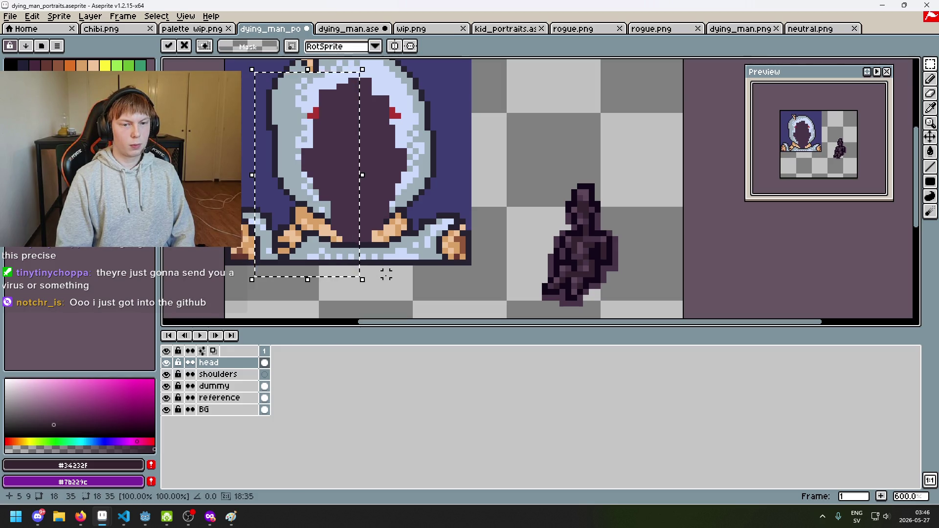
key(ctrl+d)
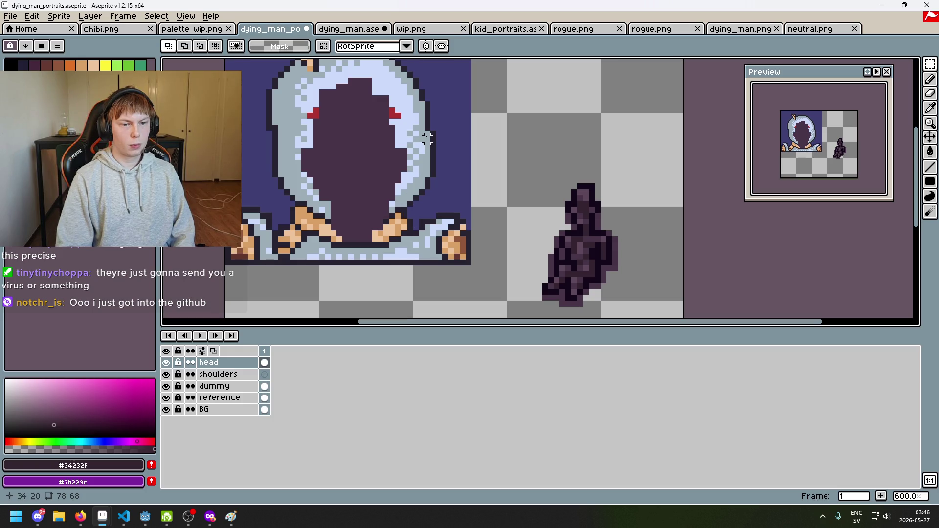
mouse_move(439, 267)
mouse_down()
mouse_move(372, 61)
mouse_move(358, 58)
mouse_up()
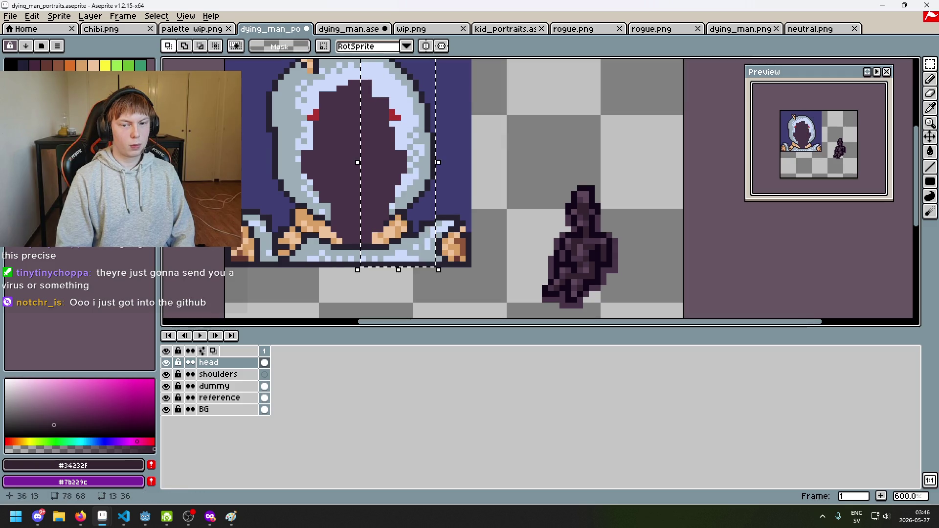
key(Left)
key(Right)
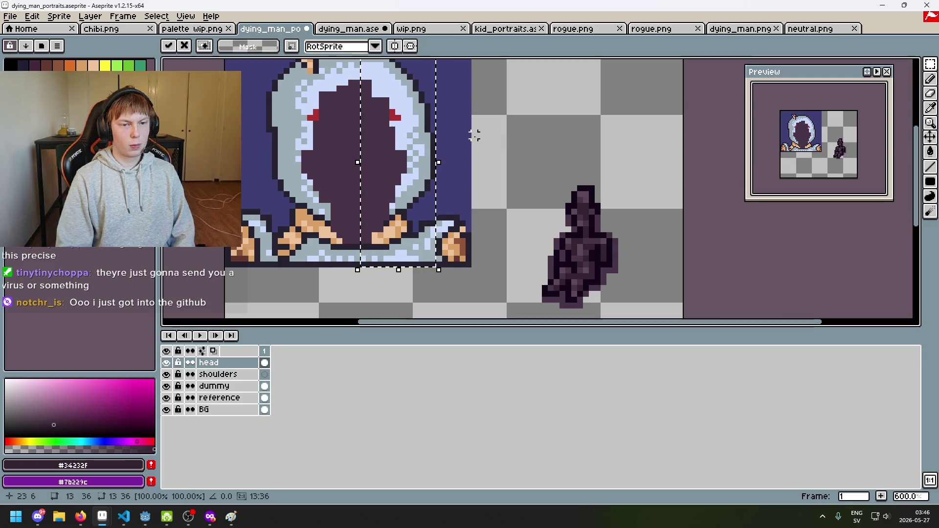
key(ctrl+d)
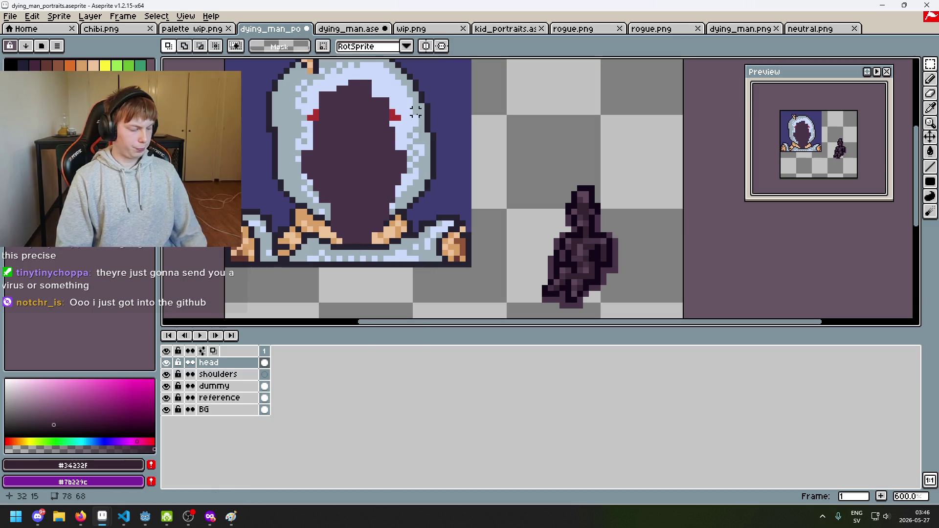
scroll(415, 112, up, 1)
Pick colour #473347 from the head silhouette with the Pencil active.
key(b)
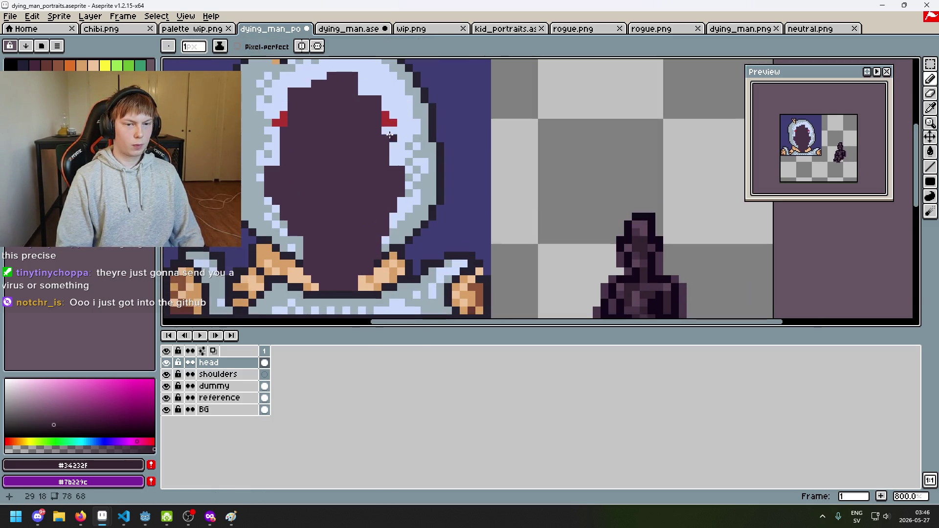
scroll(430, 157, down, 3)
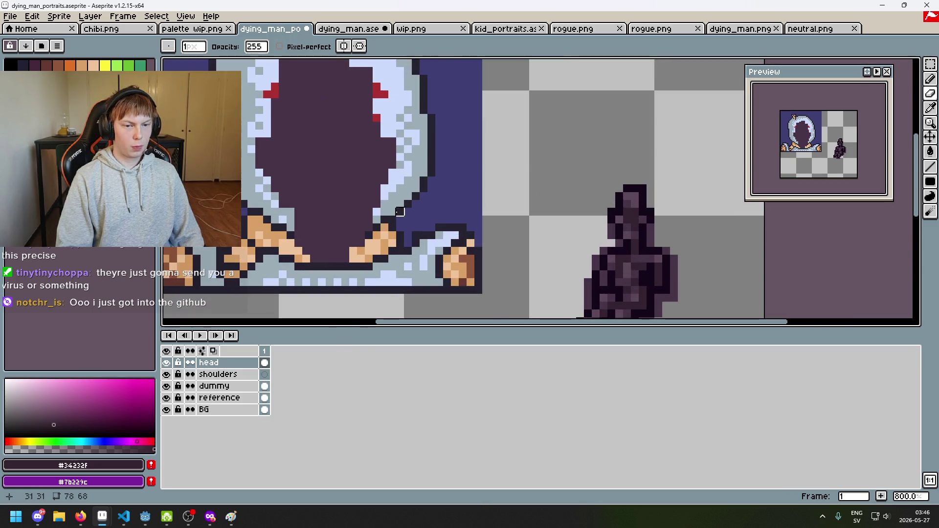
scroll(412, 176, up, 3)
alt+click(371, 239)
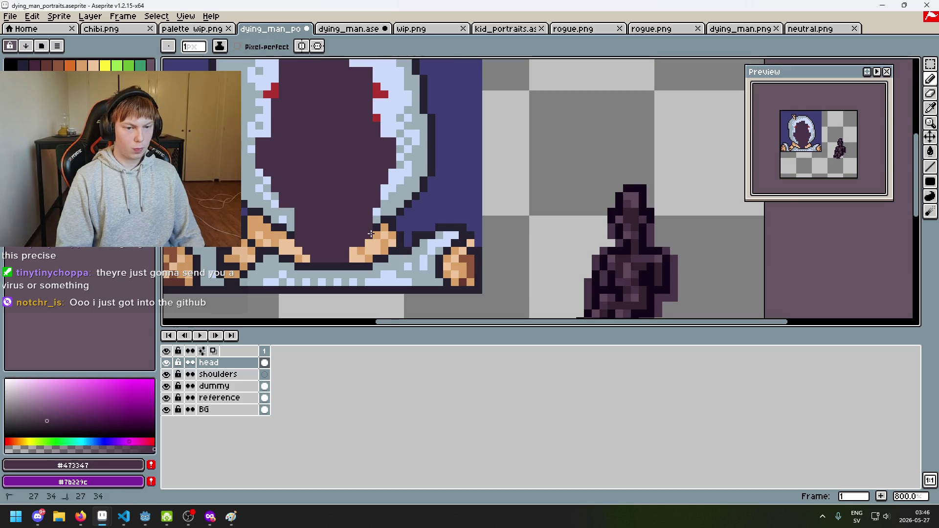
scroll(371, 237, down, 5)
scroll(385, 227, up, 4)
key(e)
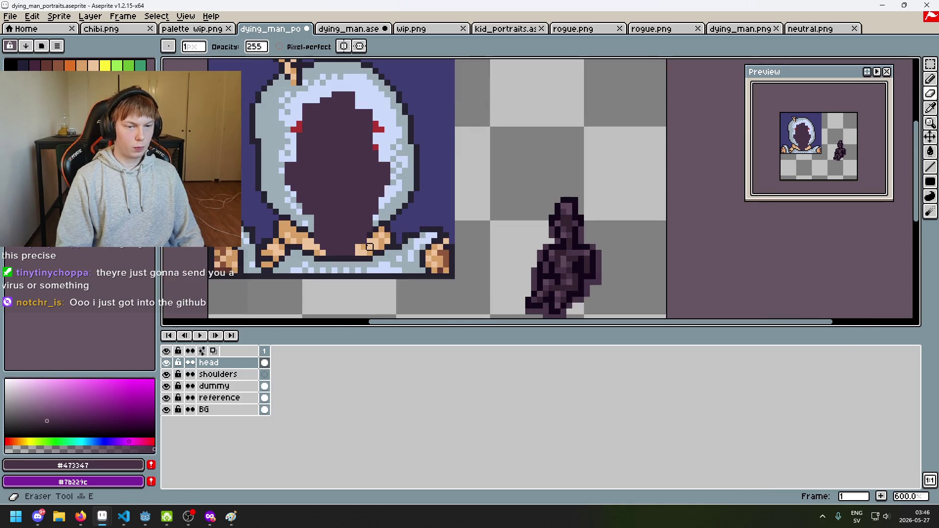
scroll(370, 241, up, 1)
key(b)
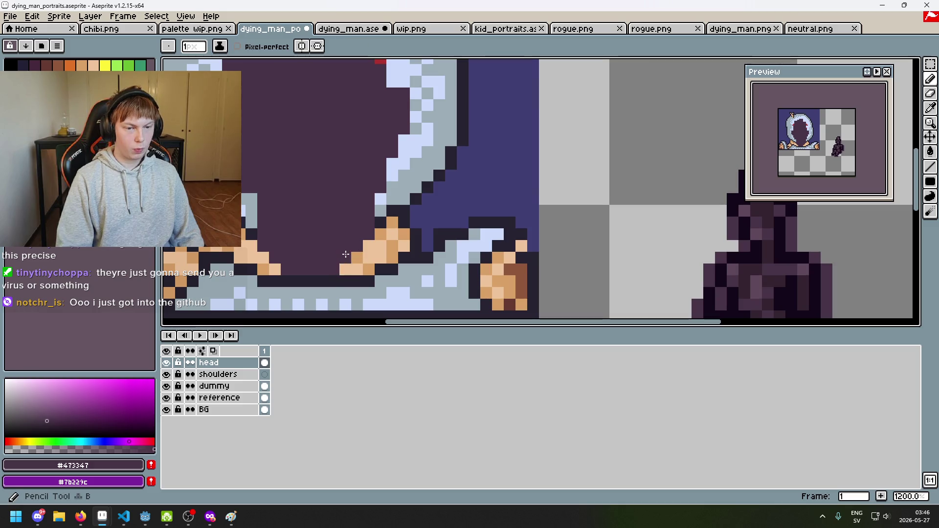
scroll(362, 265, down, 3)
Reposition the view around the hood.
drag(362, 265, 401, 243)
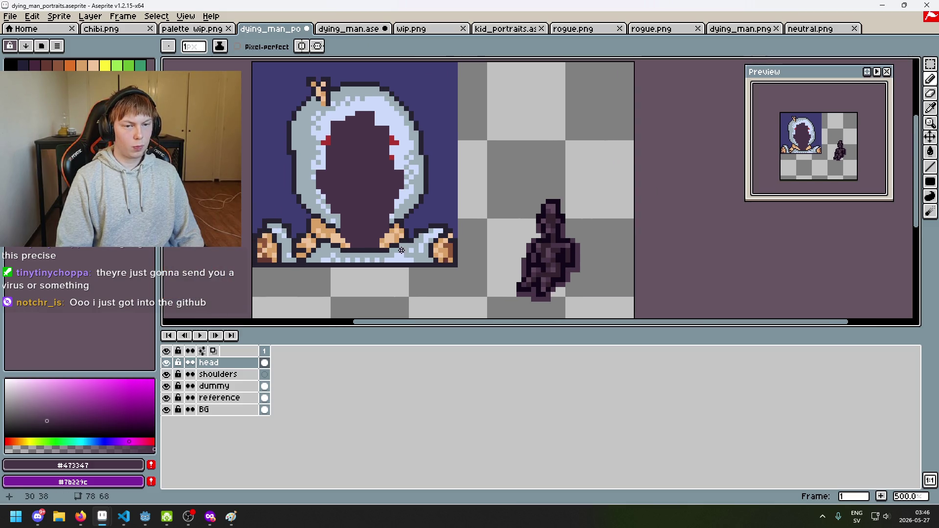
scroll(385, 241, up, 1)
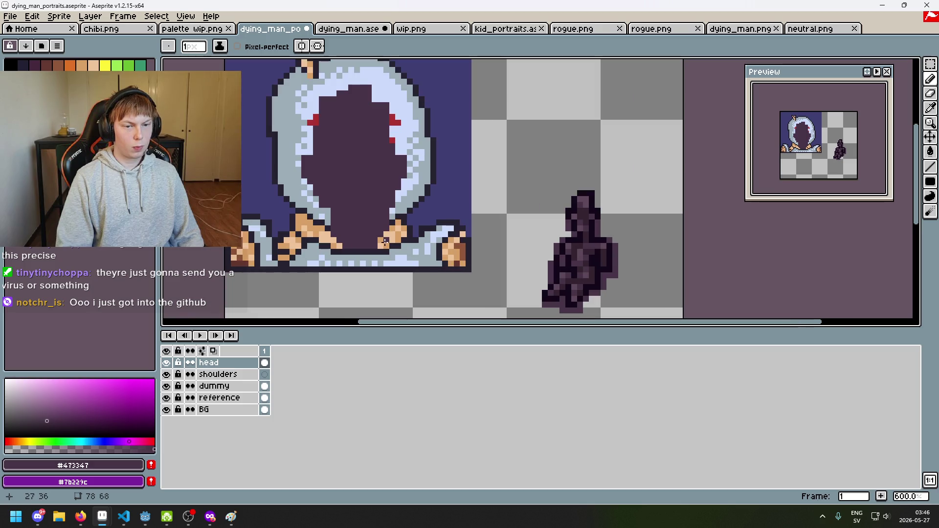
scroll(368, 242, up, 3)
scroll(337, 249, down, 5)
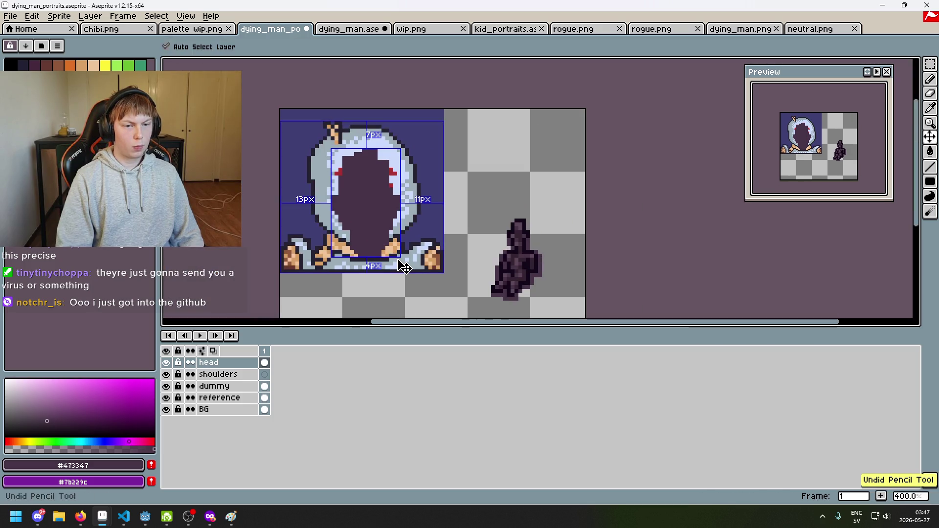
scroll(367, 247, up, 3)
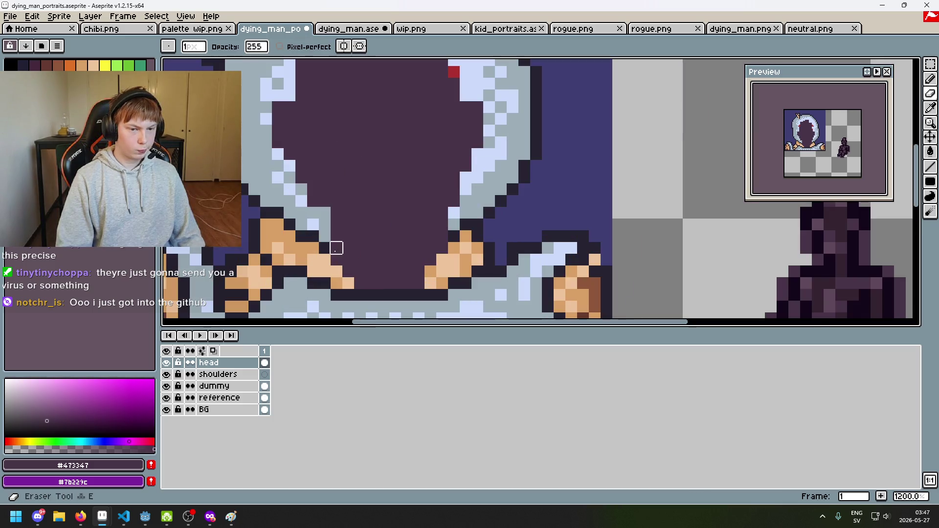
scroll(337, 267, down, 3)
drag(388, 248, 412, 220)
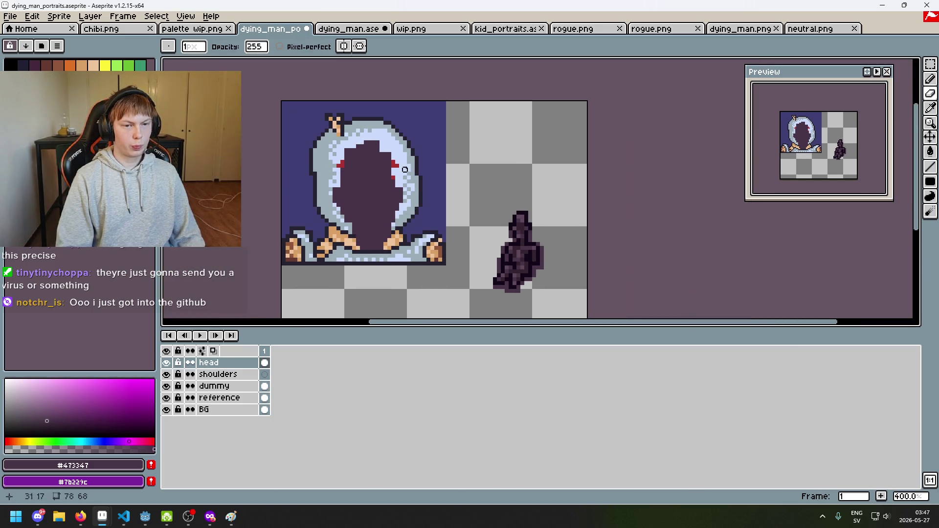
scroll(379, 133, up, 3)
key(b)
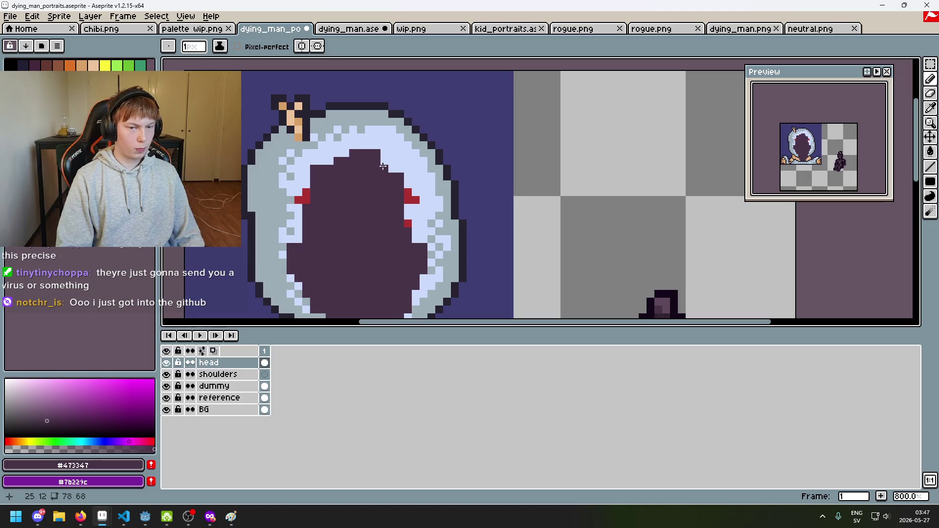
scroll(360, 155, down, 5)
Undo the last several eraser strokes on the head.
key(ctrl+z)
key(ctrl+z)
scroll(378, 151, up, 3)
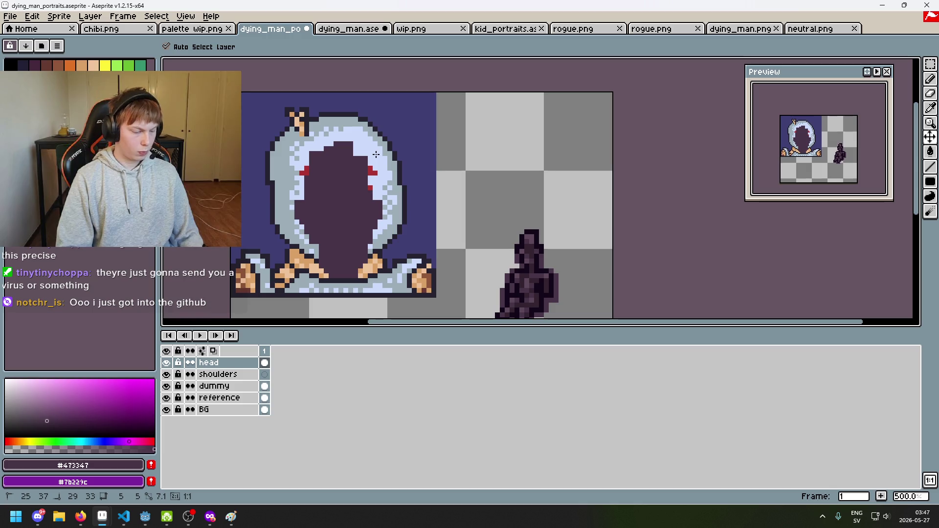
key(ctrl+y)
scroll(371, 159, up, 1)
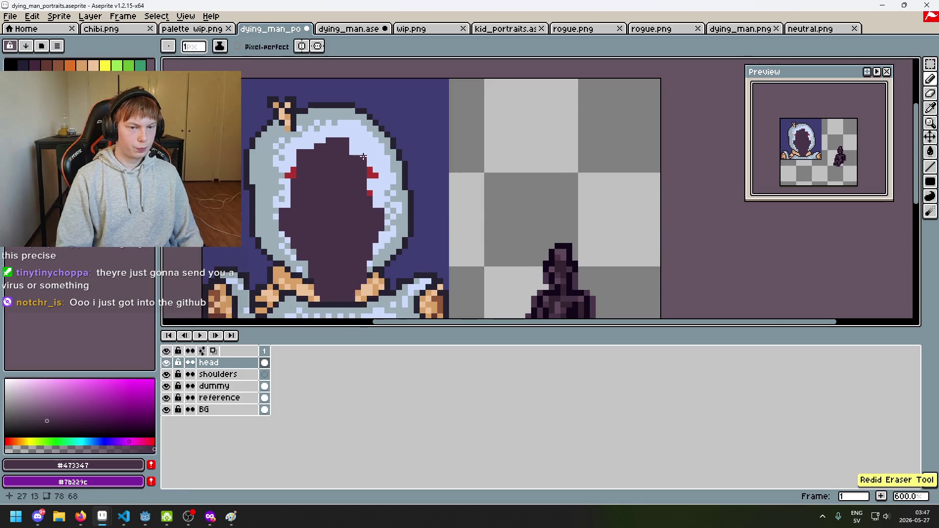
scroll(357, 158, down, 3)
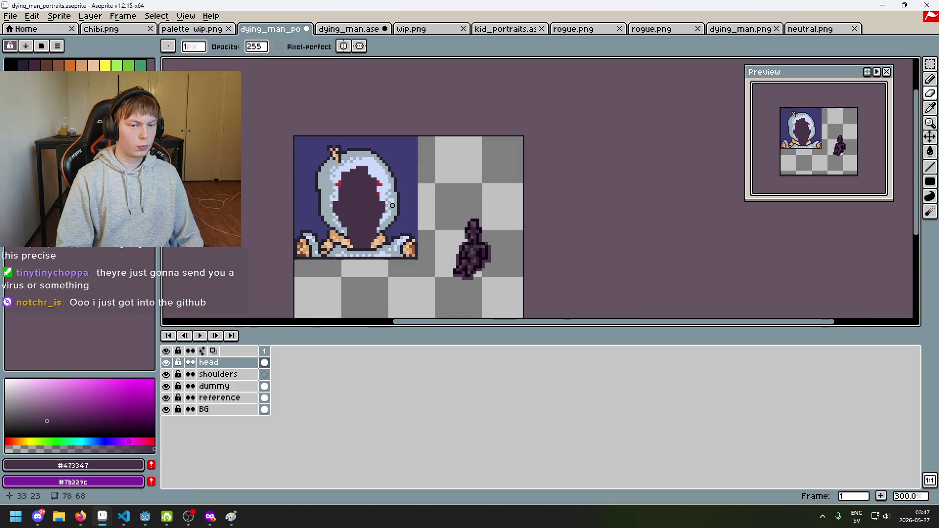
key(ctrl+z)
scroll(372, 163, up, 4)
click(372, 163)
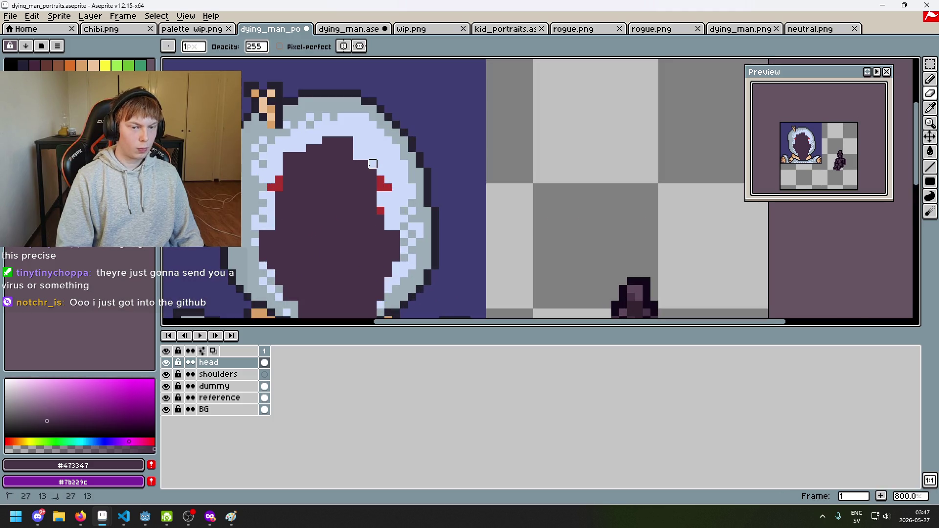
key(ctrl+z)
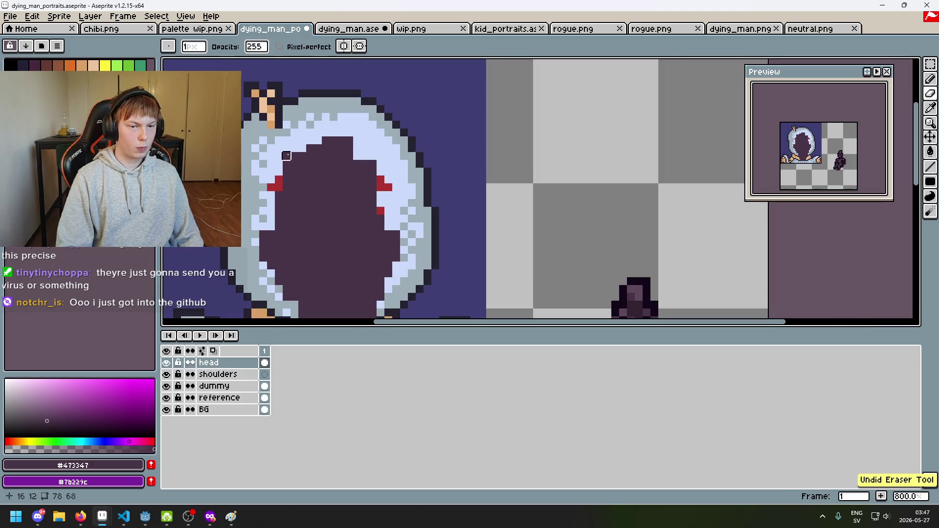
scroll(388, 171, down, 2)
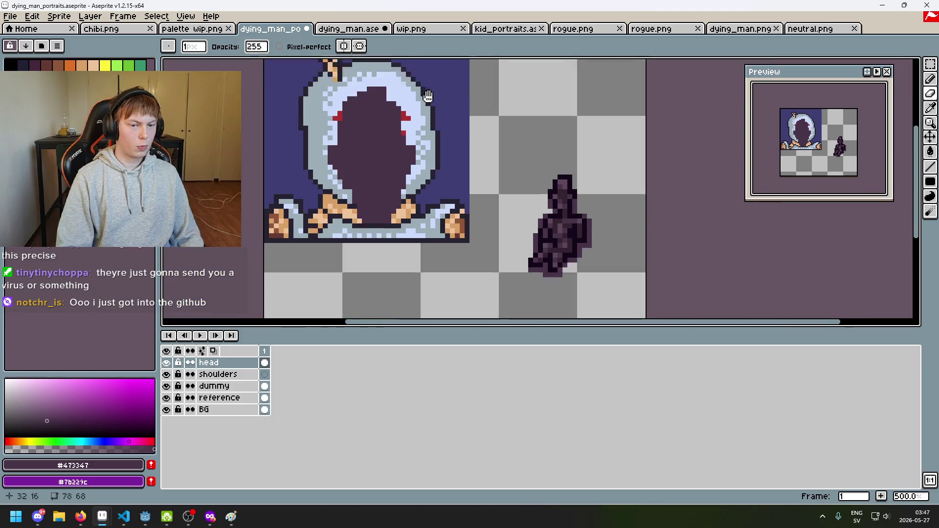
key(ctrl+z)
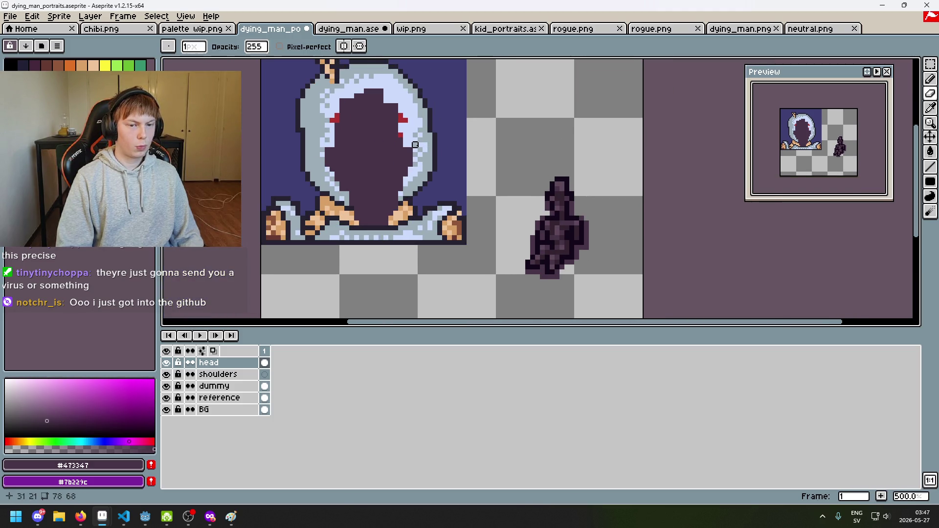
scroll(490, 188, up, 1)
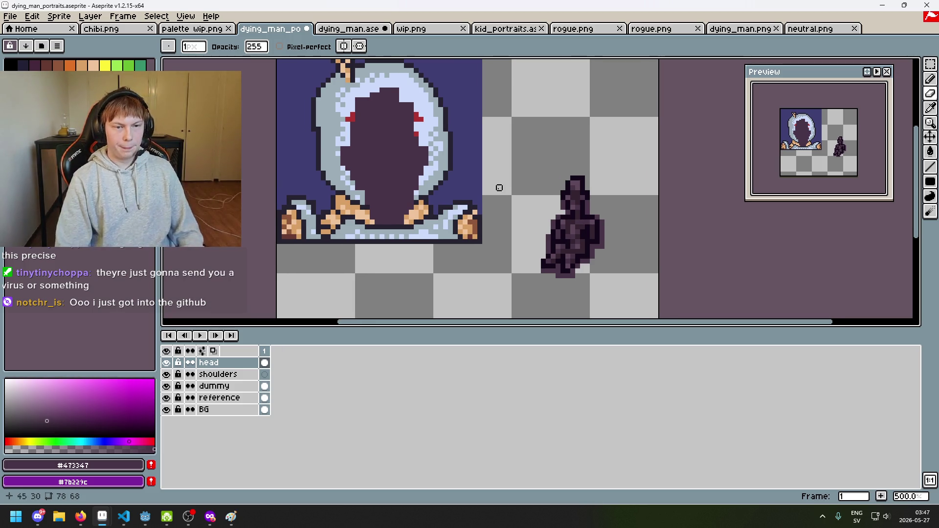
Sample the dark outline colour and hide the dummy hood layer.
scroll(495, 216, right, 1)
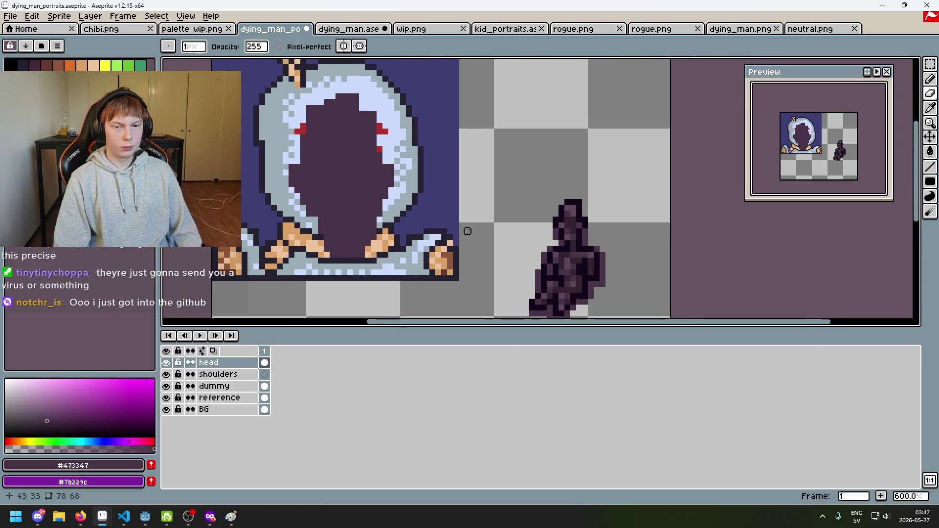
key(alt)
scroll(344, 115, up, 2)
scroll(362, 157, down, 2)
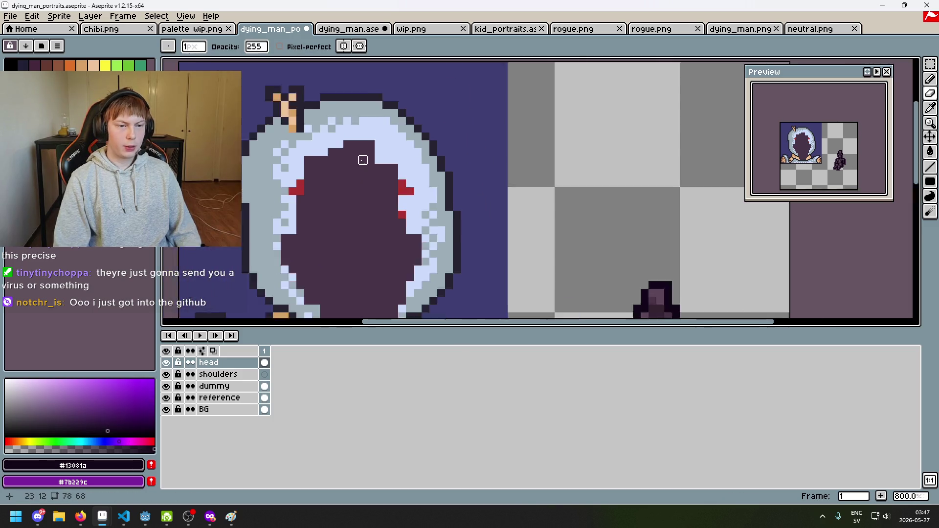
click(166, 386)
scroll(369, 210, down, 2)
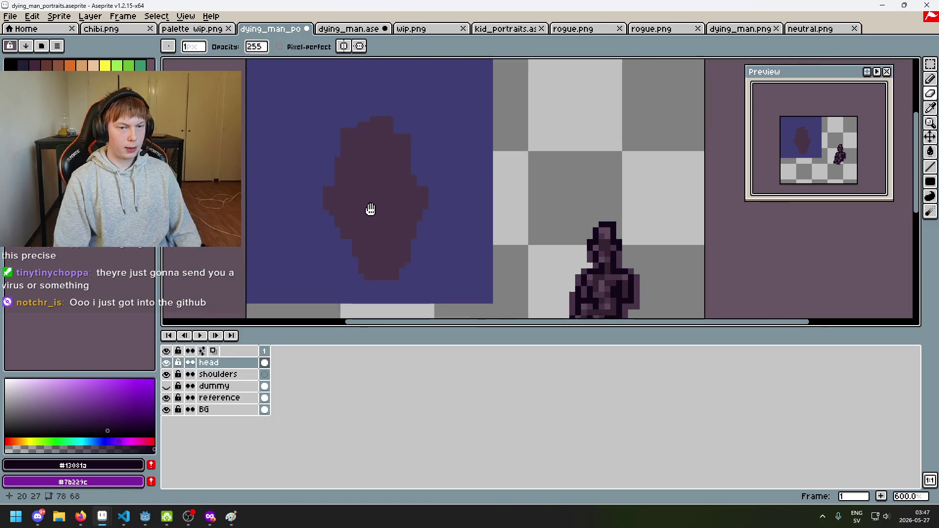
scroll(405, 163, up, 2)
Draw the dark outline across the head's top and top-right edge.
click(372, 109)
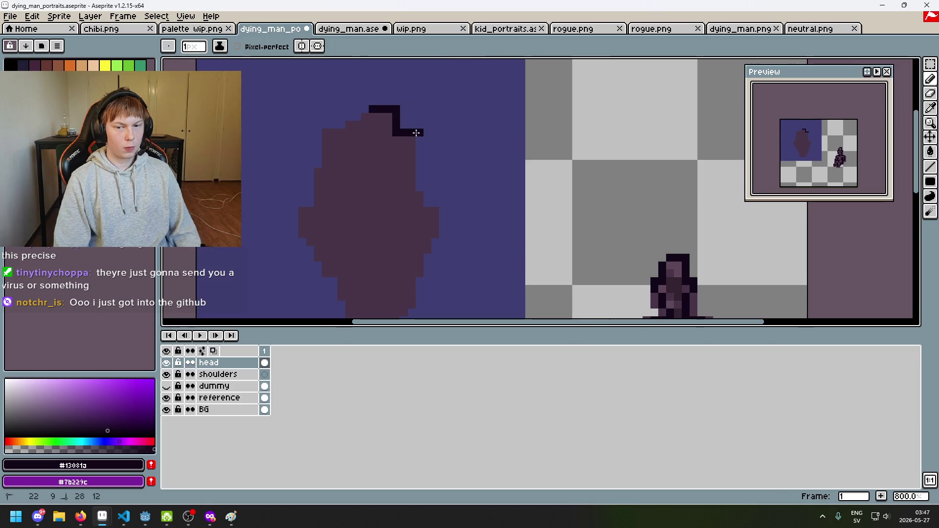
mouse_move(419, 141)
mouse_down()
mouse_move(444, 210)
mouse_move(485, 180)
mouse_move(457, 247)
mouse_move(440, 259)
mouse_up()
key(b)
click(483, 169)
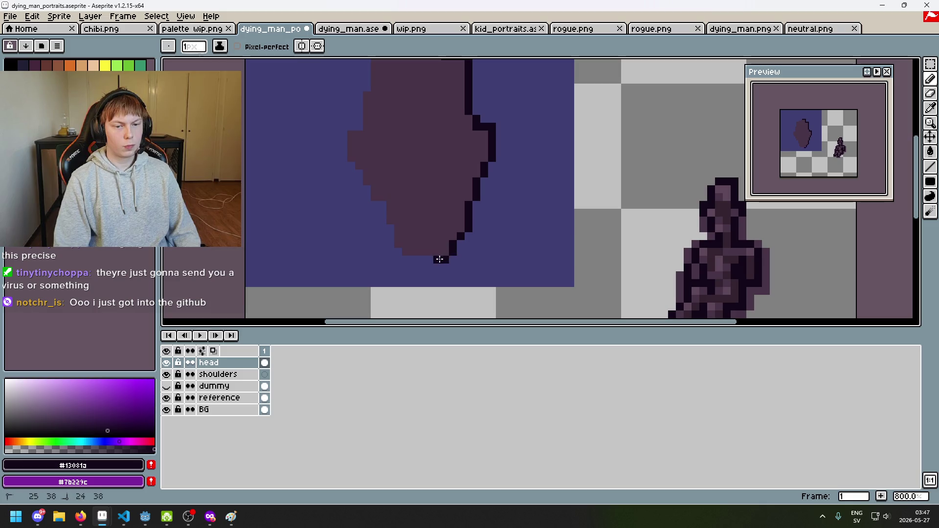
Extend the dark outline up the head's lower-left, left and top-left edges.
mouse_move(382, 221)
mouse_down()
mouse_move(348, 164)
mouse_move(346, 128)
mouse_up()
click(366, 191)
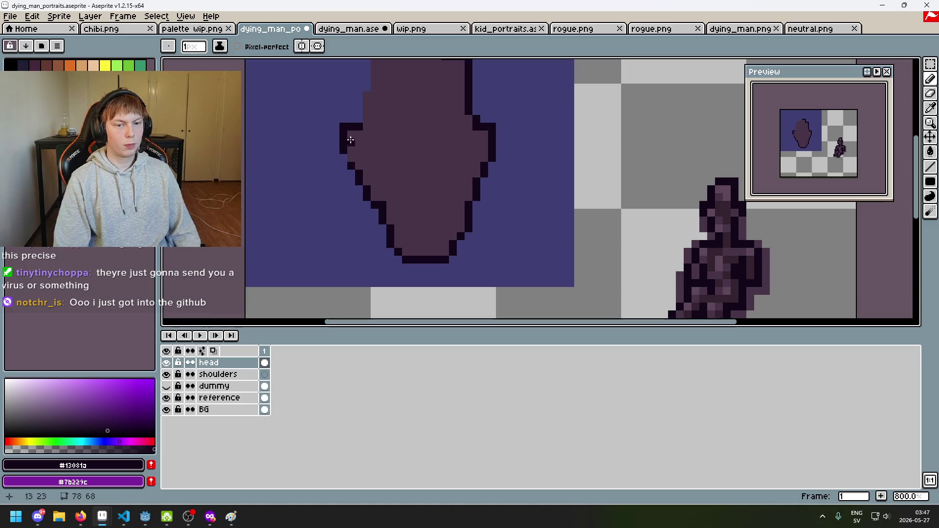
scroll(362, 157, up, 1)
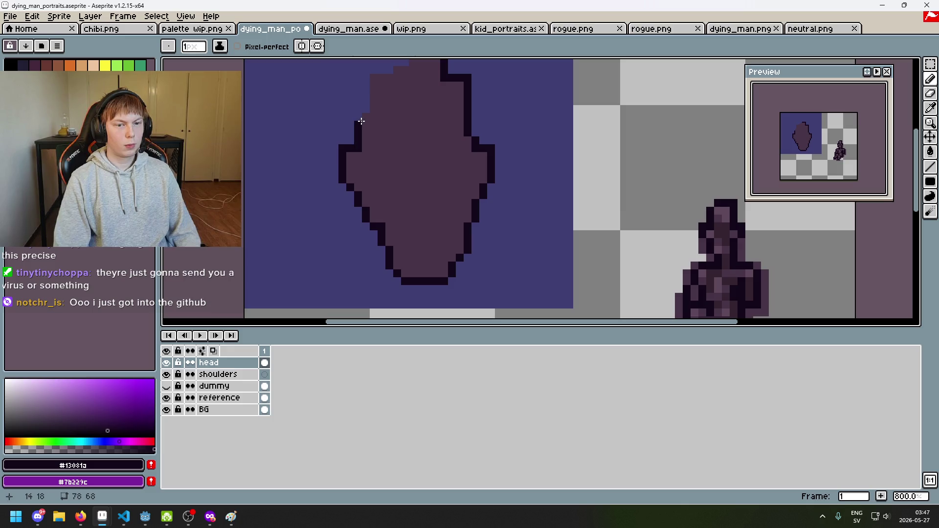
drag(360, 113, 366, 74)
scroll(358, 105, up, 3)
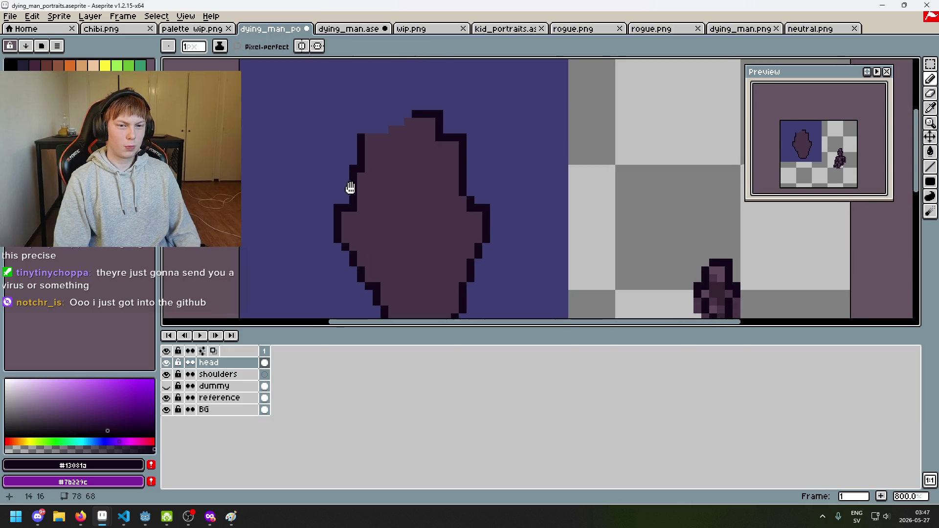
drag(360, 146, 415, 129)
scroll(457, 148, down, 4)
scroll(452, 176, up, 5)
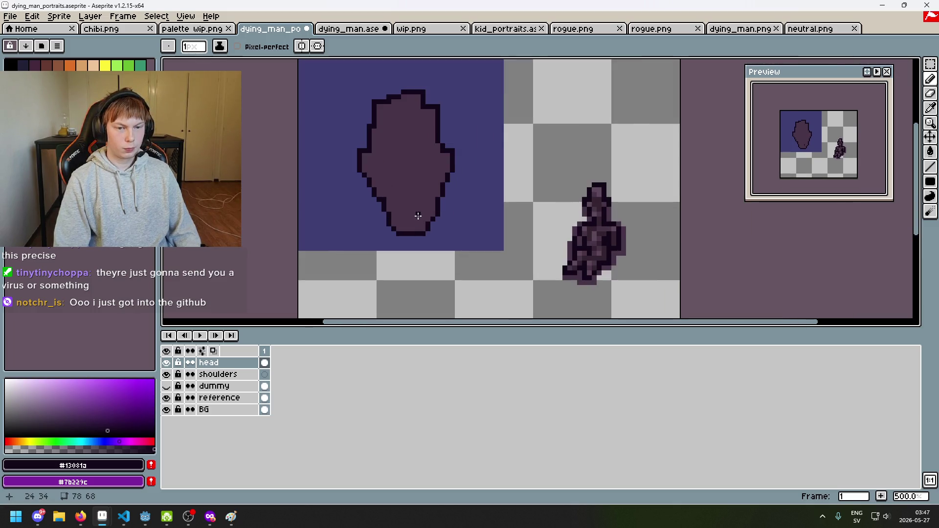
scroll(371, 240, down, 4)
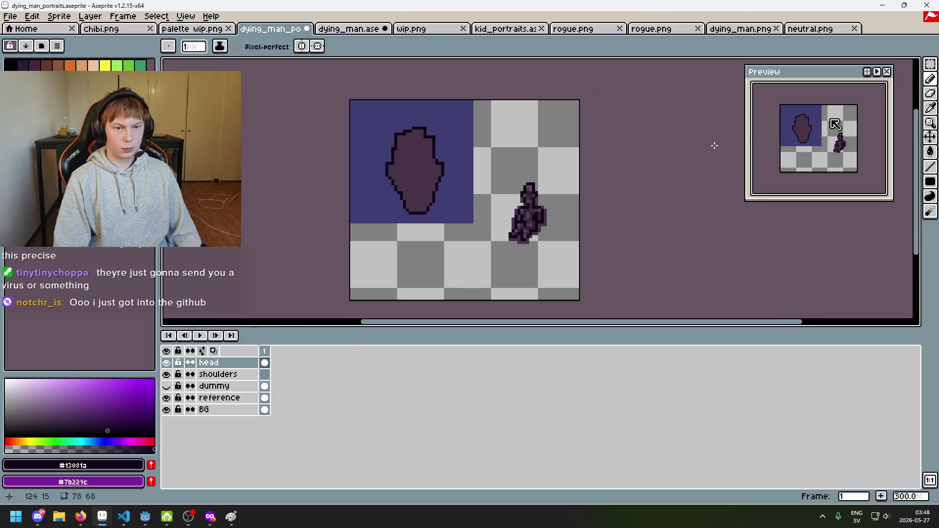
key(m)
scroll(469, 183, up, 2)
Select the head's right half and shift it two pixels left.
drag(463, 285, 379, 57)
click(557, 177)
drag(463, 292, 384, 61)
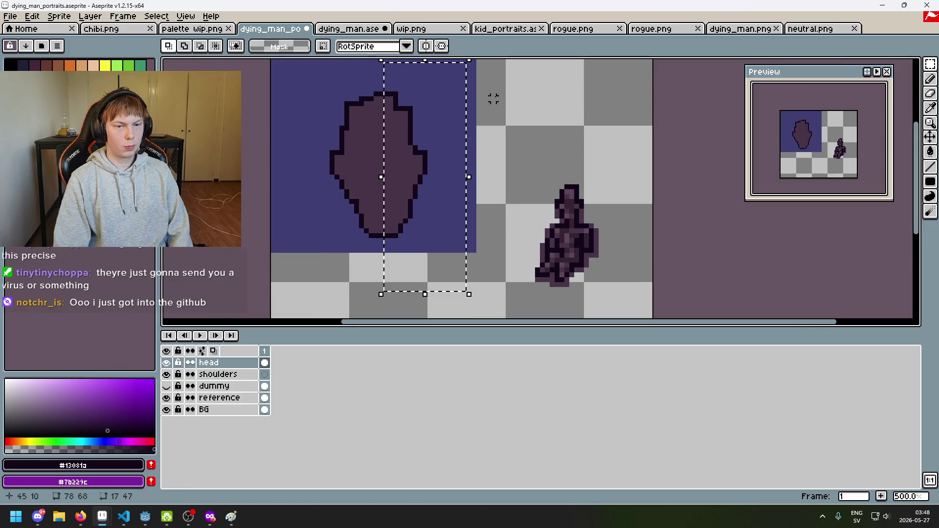
key(Left)
key(Left)
click(503, 99)
scroll(494, 101, down, 3)
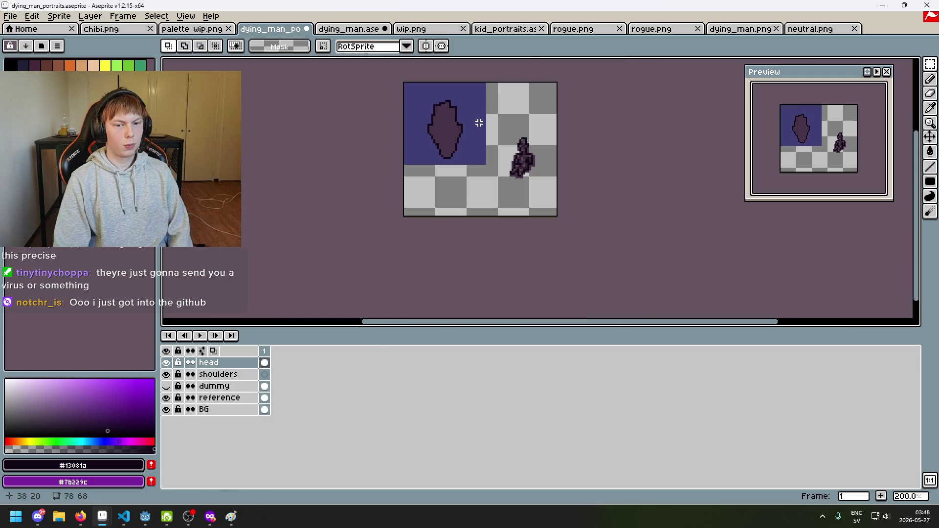
scroll(463, 114, up, 3)
Select the head's left half, shift it one pixel right, and return to the pencil.
mouse_move(347, 62)
mouse_down()
mouse_move(360, 86)
mouse_move(407, 309)
mouse_move(423, 318)
mouse_up()
key(Right)
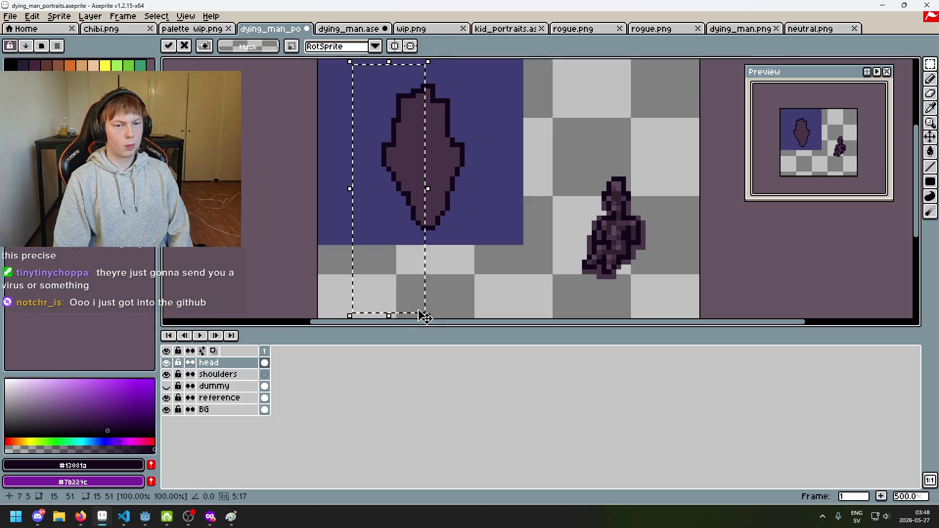
click(463, 278)
scroll(489, 171, down, 3)
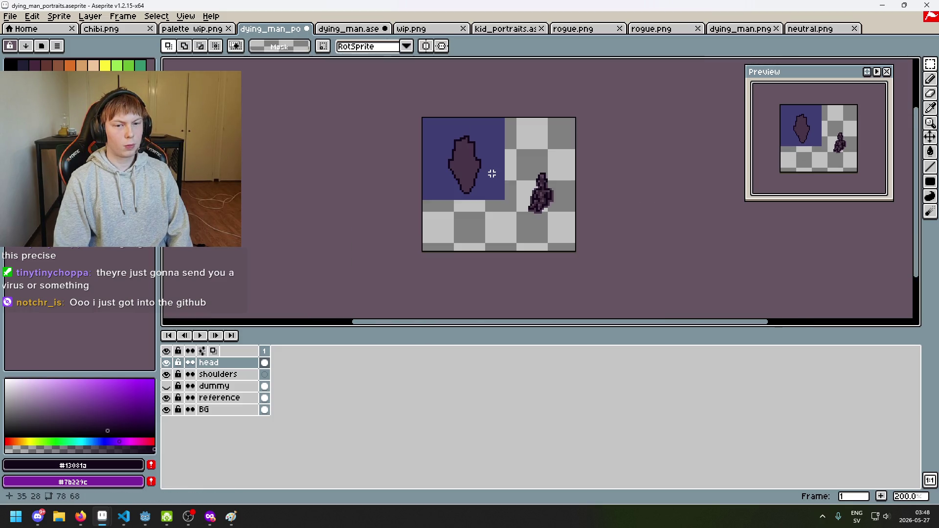
scroll(481, 180, up, 7)
key(b)
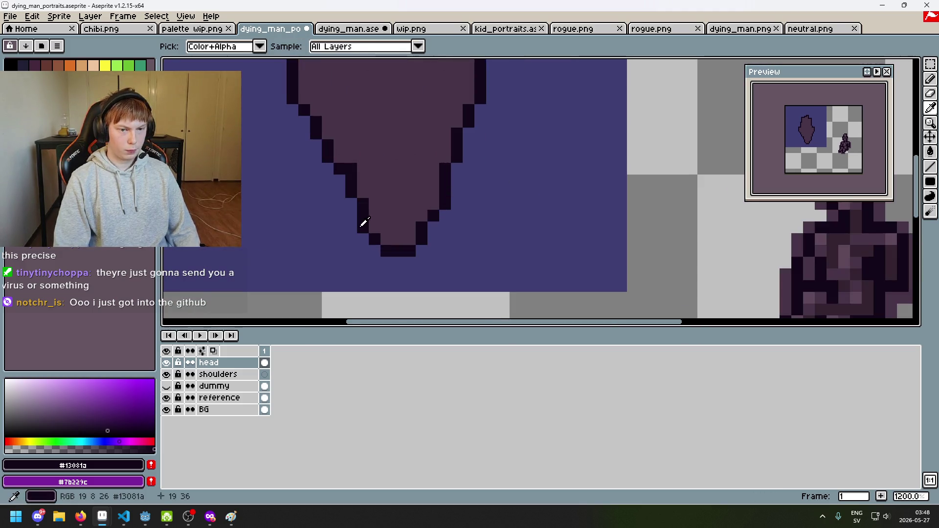
scroll(373, 249, down, 5)
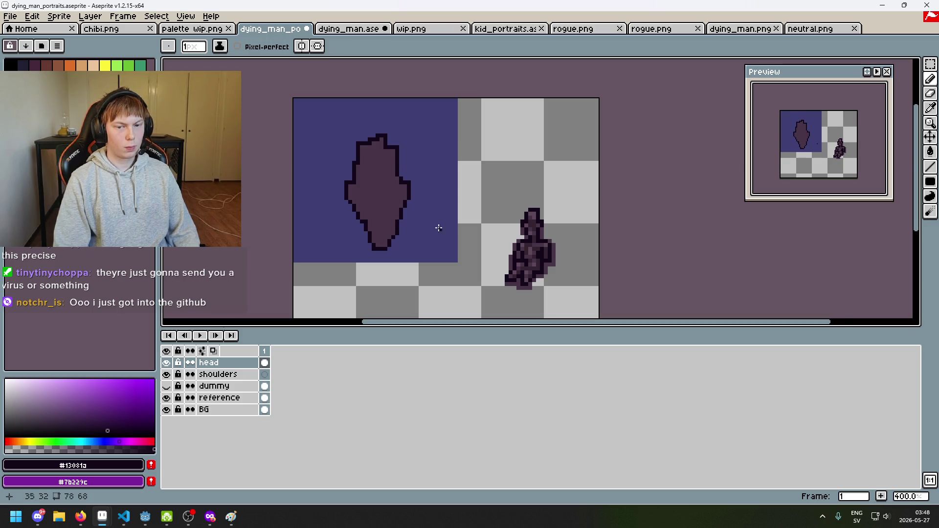
scroll(438, 228, up, 1)
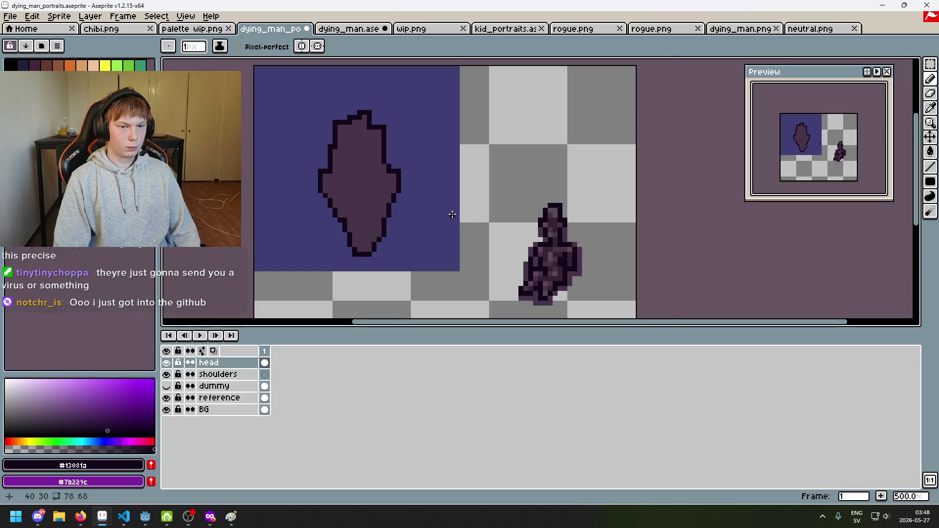
scroll(452, 214, up, 1)
scroll(612, 233, up, 1)
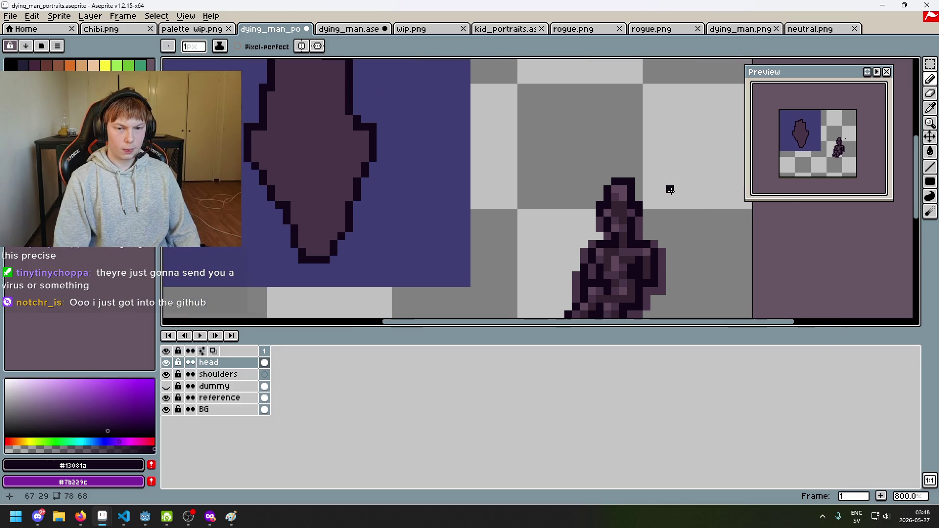
scroll(453, 147, down, 1)
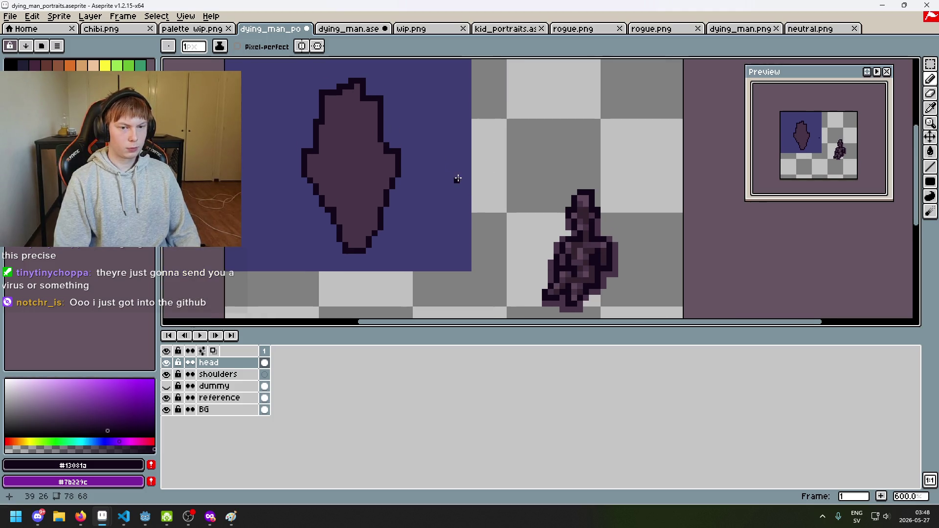
Redraw the dark outline pixels at the head's top-left and top-right corners.
click(368, 81)
click(351, 87)
click(369, 91)
alt+click(361, 99)
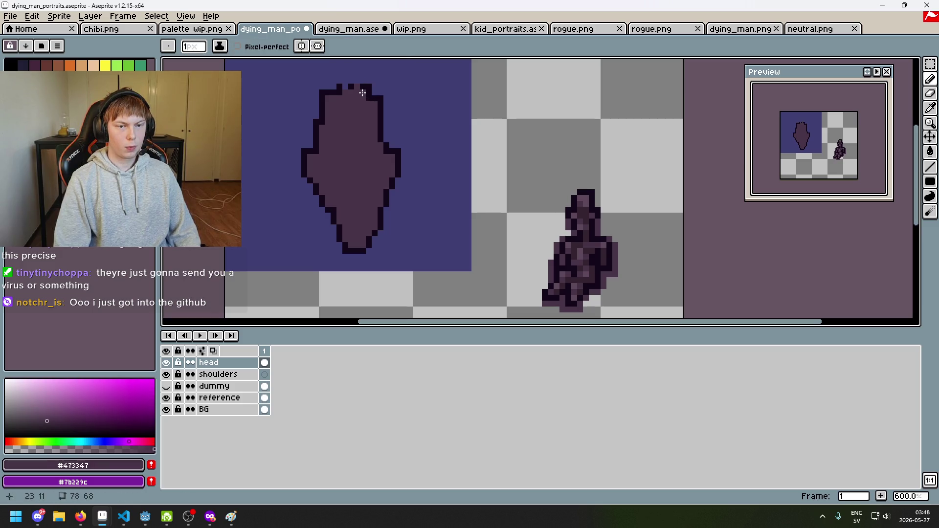
alt+click(362, 87)
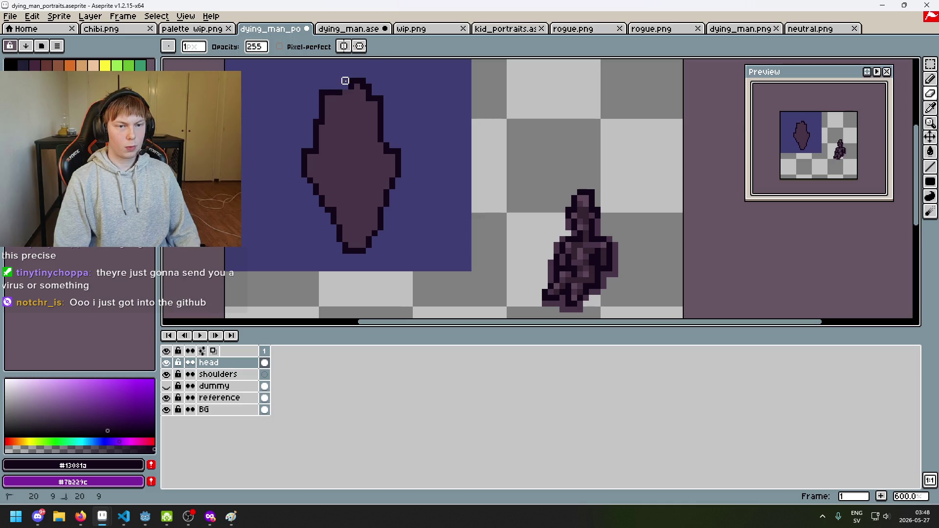
scroll(351, 88, up, 1)
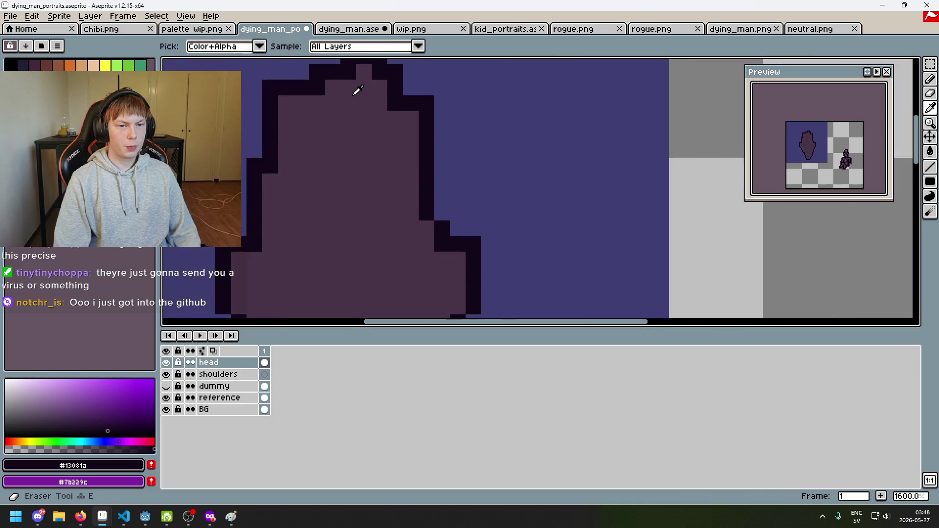
alt+click(357, 88)
scroll(319, 88, down, 1)
Add dark outline pixels along the head's top for a flatter crown, then select the shoulders layer.
click(328, 84)
scroll(340, 81, up, 4)
scroll(347, 74, down, 4)
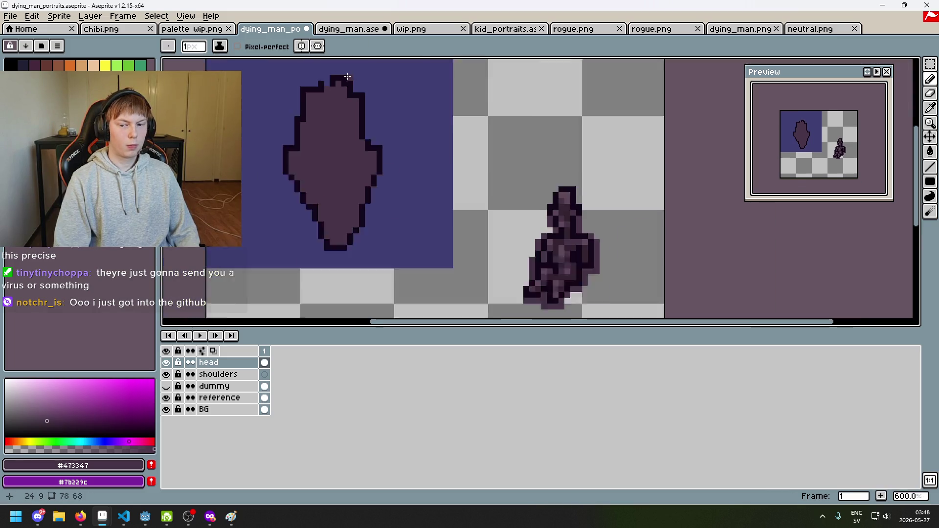
scroll(347, 75, up, 2)
alt+click(347, 76)
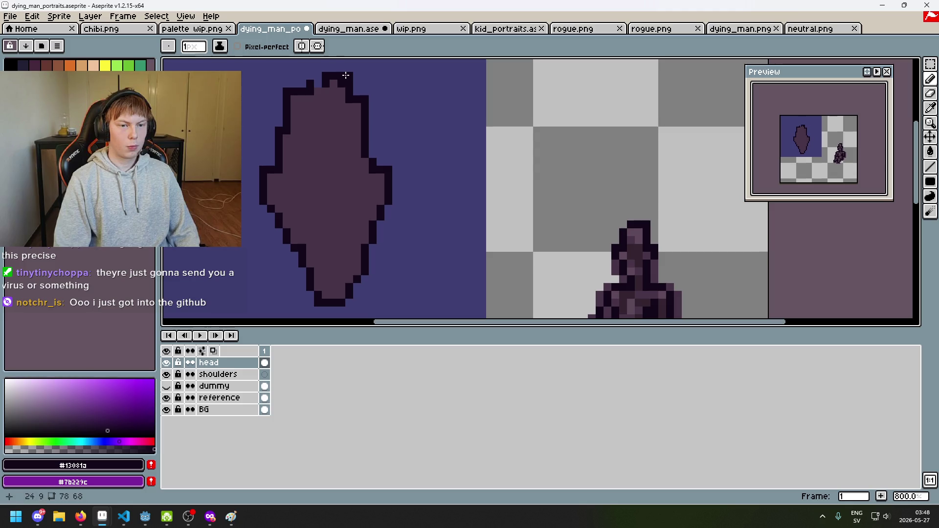
click(318, 83)
alt+click(338, 96)
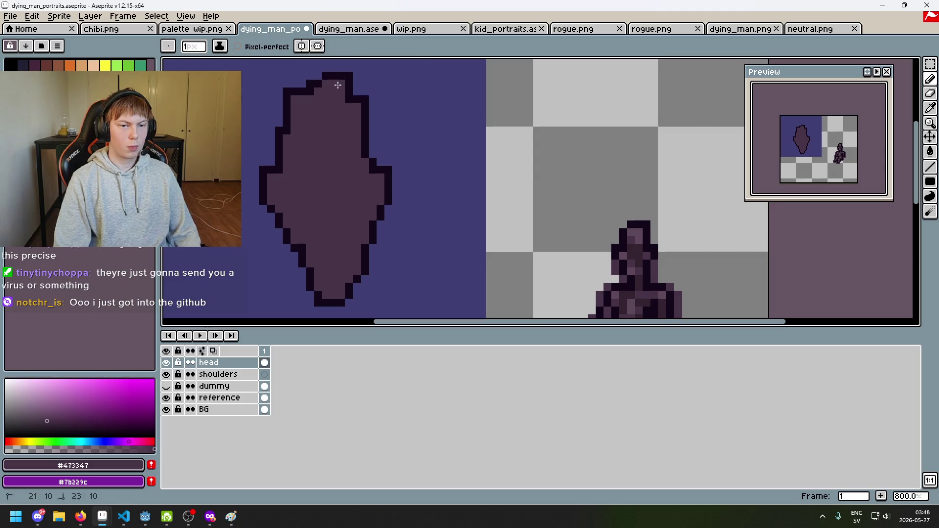
scroll(349, 97, down, 4)
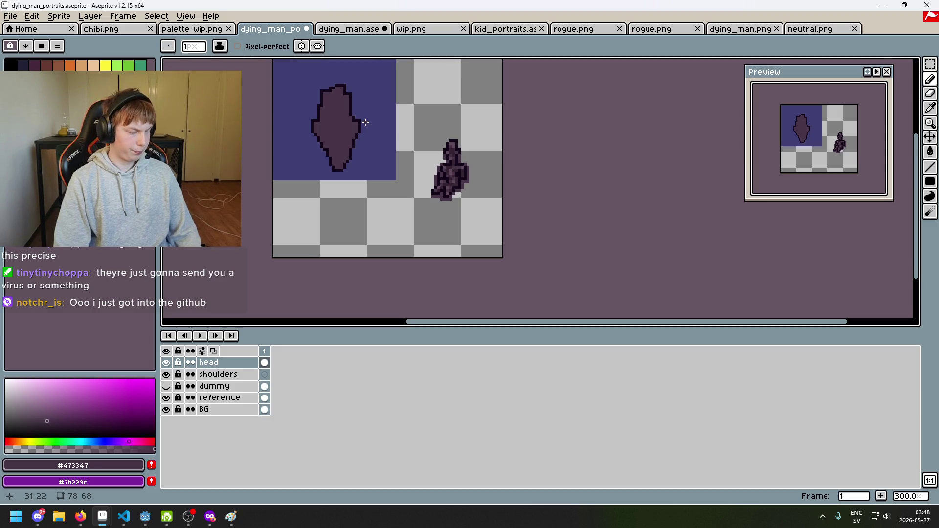
scroll(367, 128, up, 2)
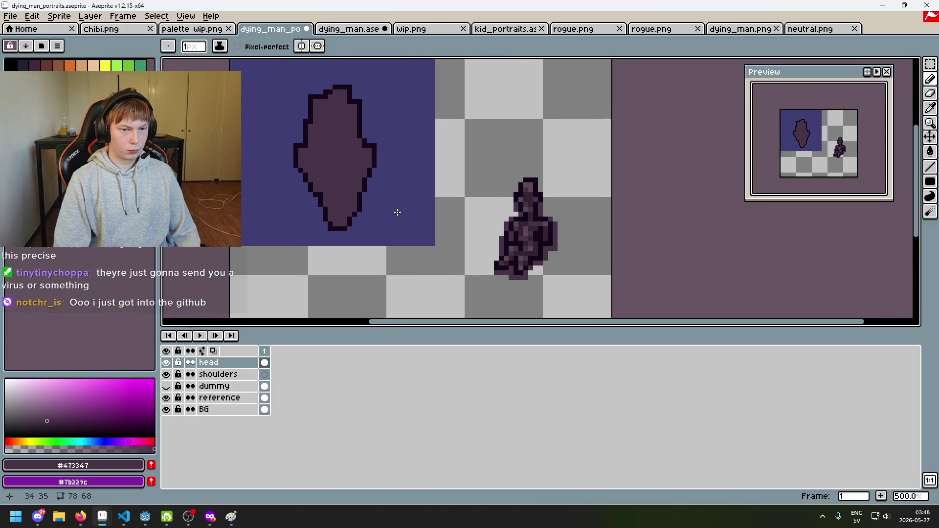
click(220, 374)
scroll(374, 203, up, 2)
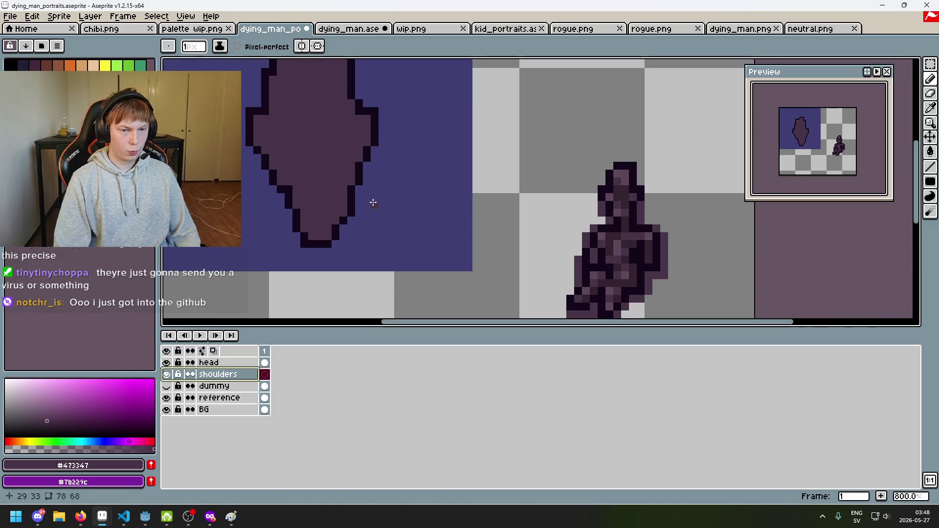
Draw a short neck column below the head, keeping it inside the blue area.
drag(359, 213, 410, 214)
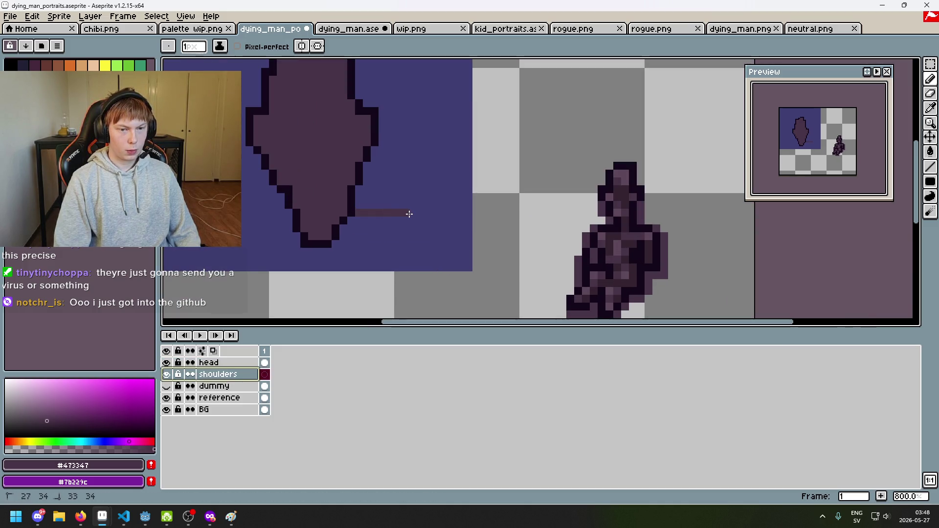
key(ctrl+z)
scroll(356, 220, up, 2)
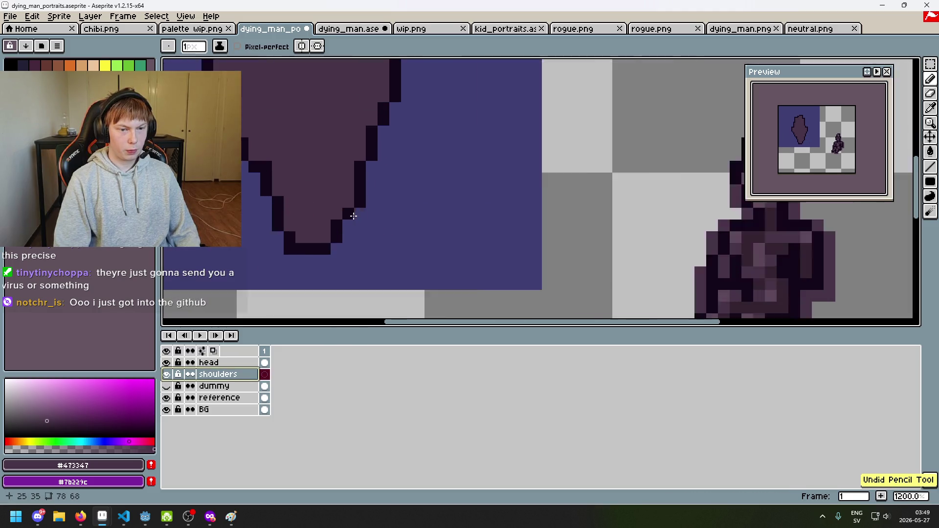
scroll(354, 216, up, 1)
scroll(345, 262, down, 5)
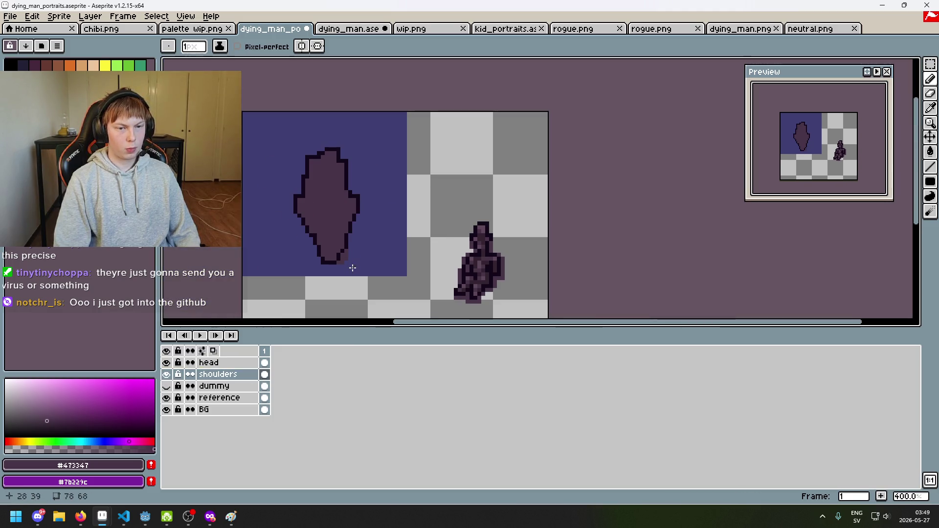
scroll(338, 261, up, 4)
mouse_move(338, 262)
mouse_down()
mouse_move(331, 279)
mouse_move(343, 274)
mouse_up()
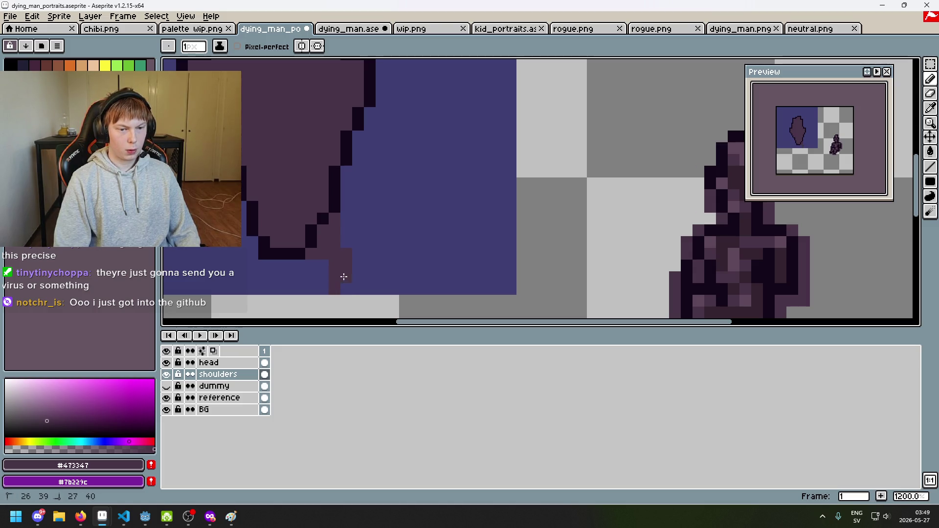
scroll(345, 274, down, 2)
key(ctrl+z)
Draw the shoulder line along the blue block's bottom edge and erase the stray dark segment at left.
drag(386, 245, 373, 243)
scroll(407, 248, down, 3)
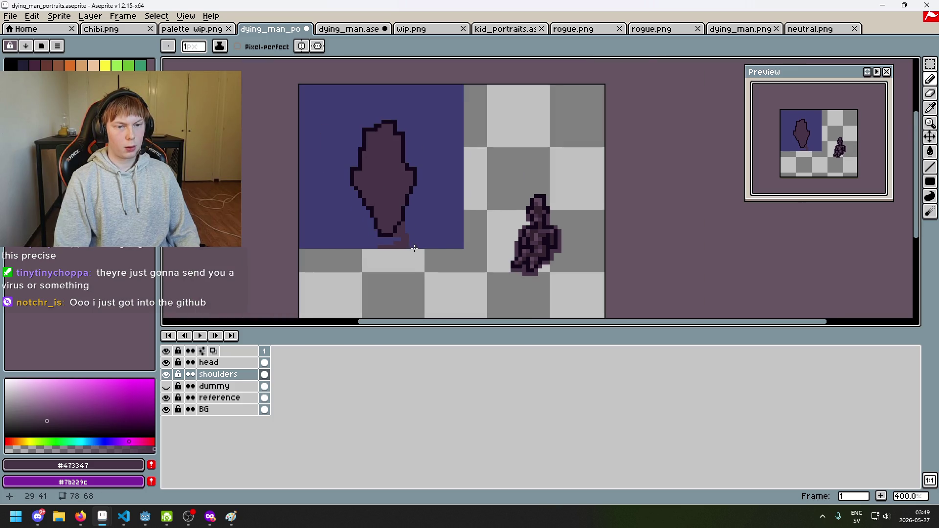
scroll(414, 248, up, 5)
drag(425, 254, 448, 254)
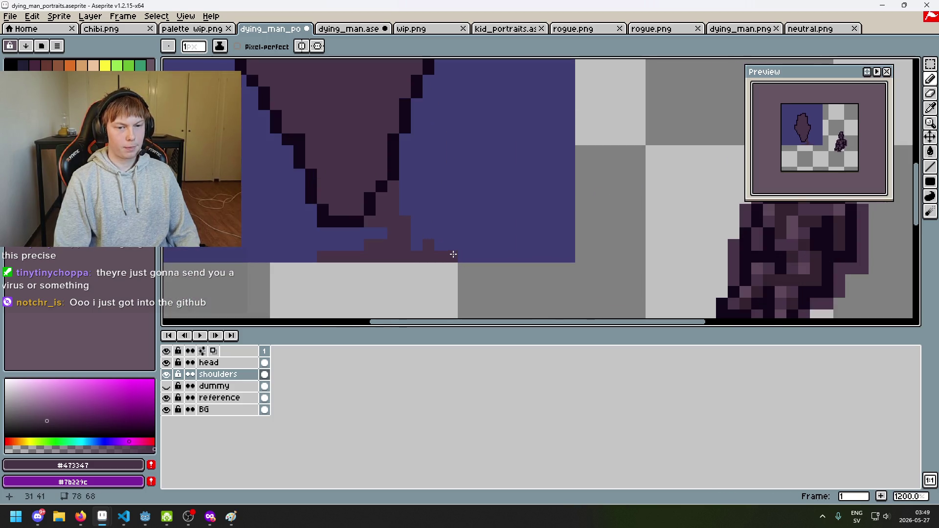
scroll(409, 243, down, 5)
scroll(440, 247, up, 3)
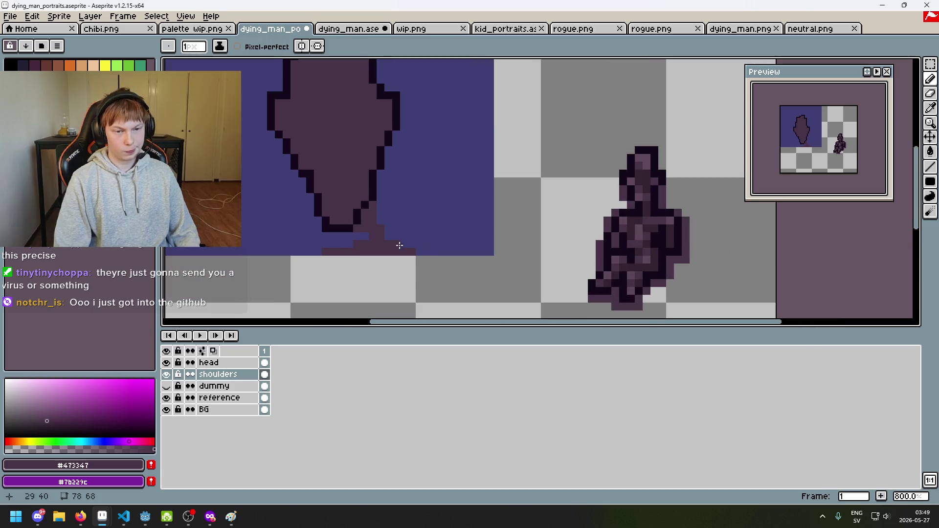
scroll(391, 238, down, 4)
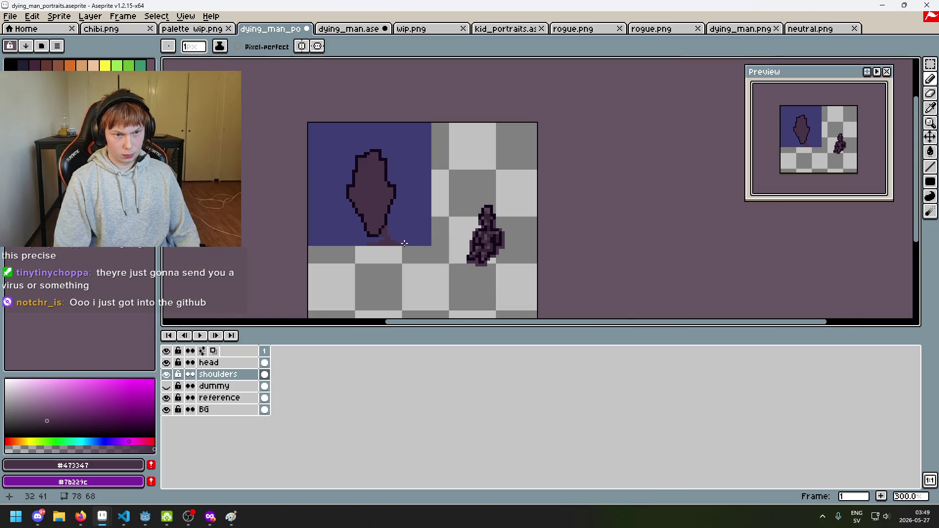
scroll(404, 243, up, 3)
drag(271, 240, 323, 245)
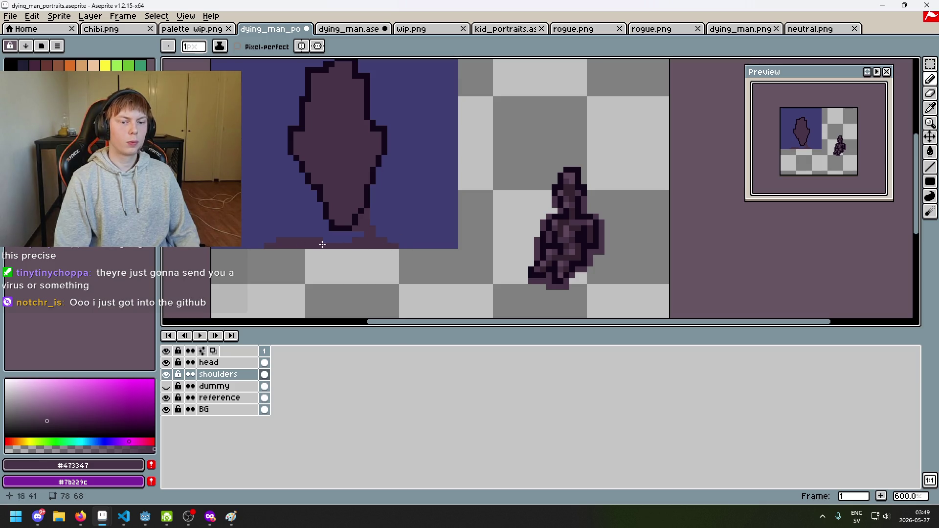
key(e)
drag(264, 241, 295, 239)
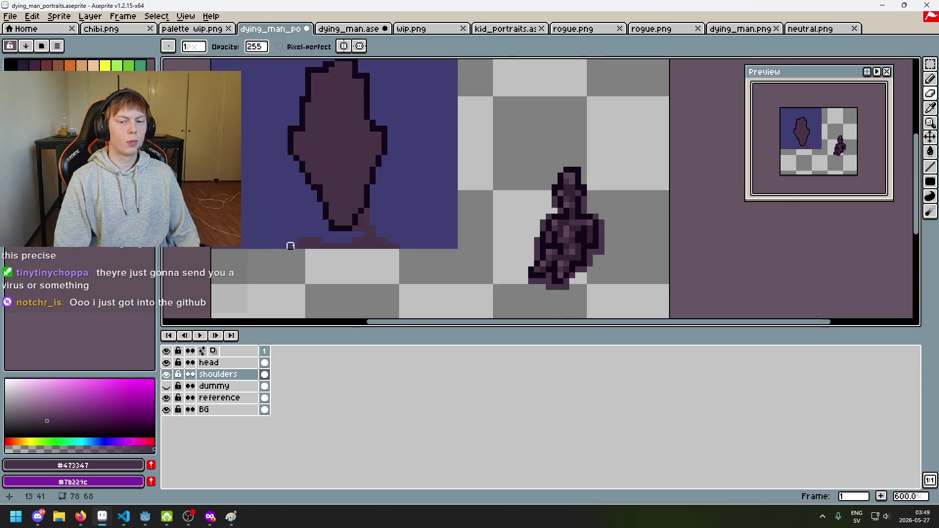
scroll(290, 246, up, 3)
key(b)
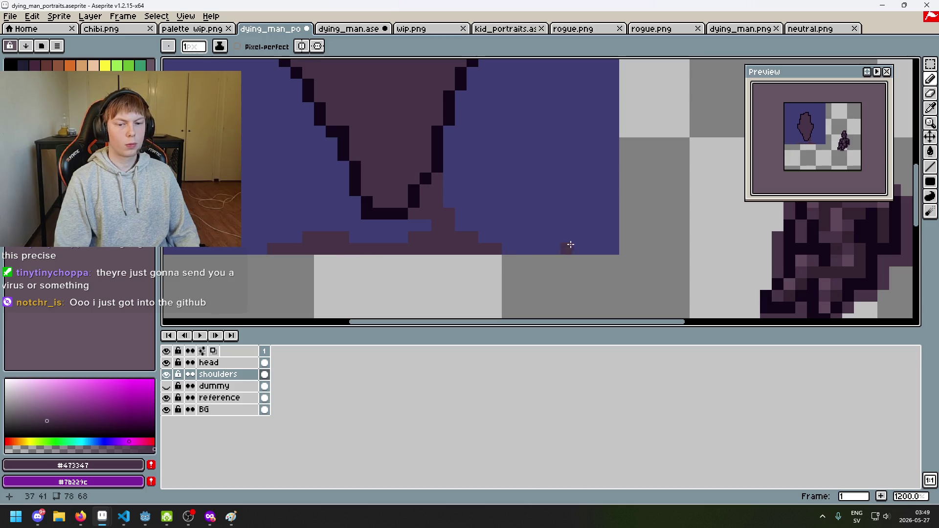
scroll(512, 250, down, 5)
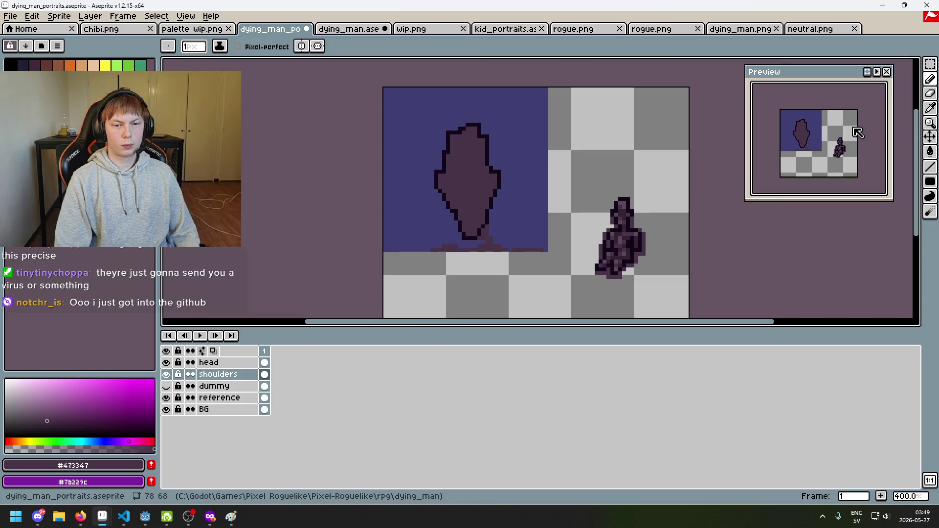
Make a rectangular marquee selection on the sprite, then clear it.
click(932, 69)
drag(393, 112, 596, 316)
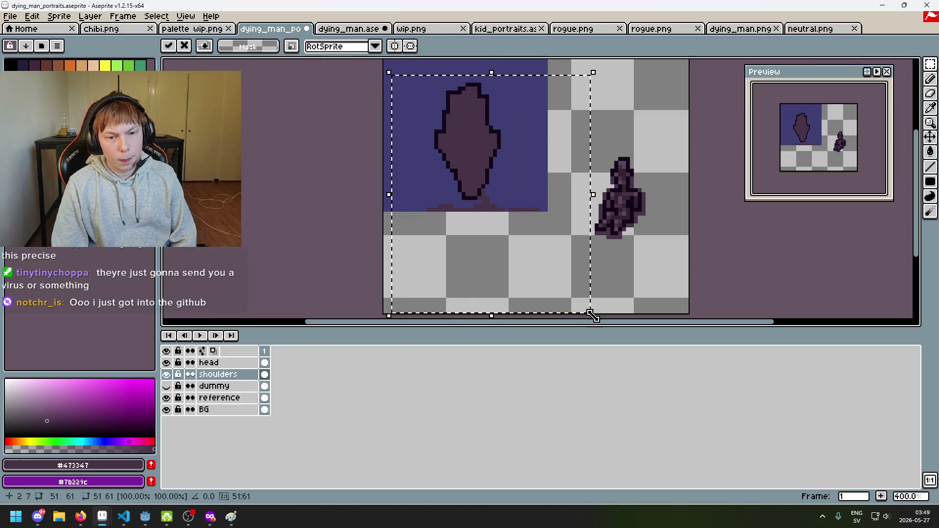
click(644, 279)
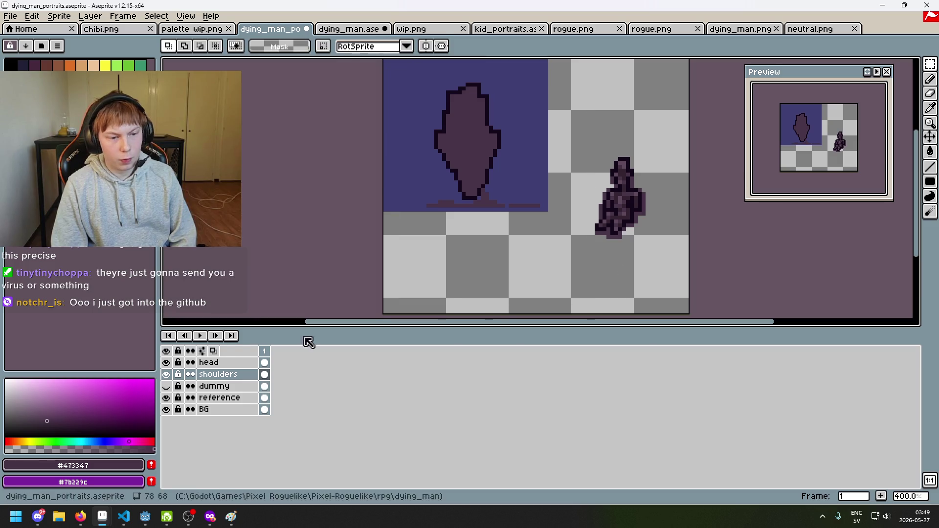
key(Up)
key(ctrl+z)
key(ctrl+d)
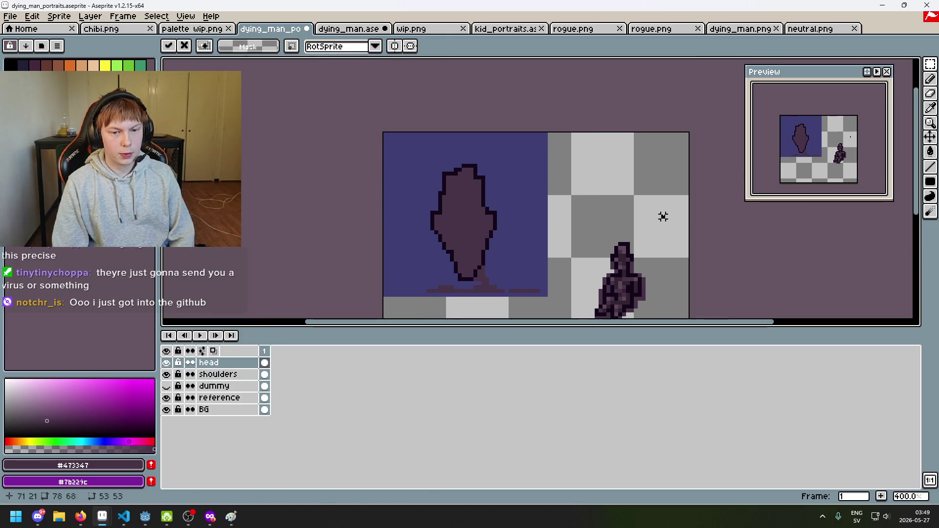
On the shoulders layer, paint a shoulder row across the blue background's bottom and pick the dark outline colour.
drag(614, 256, 615, 214)
scroll(552, 243, up, 1)
key(Down)
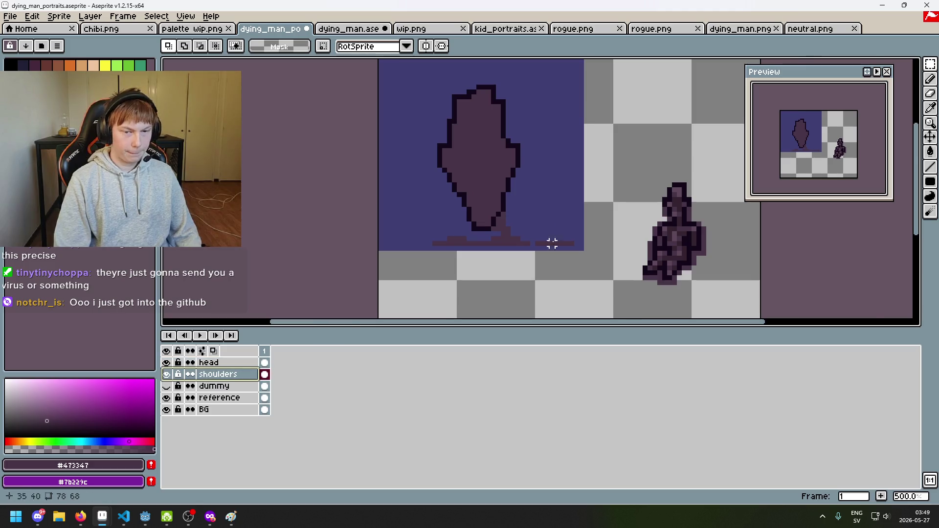
scroll(545, 275, up, 4)
key(b)
drag(603, 288, 261, 289)
scroll(272, 276, down, 5)
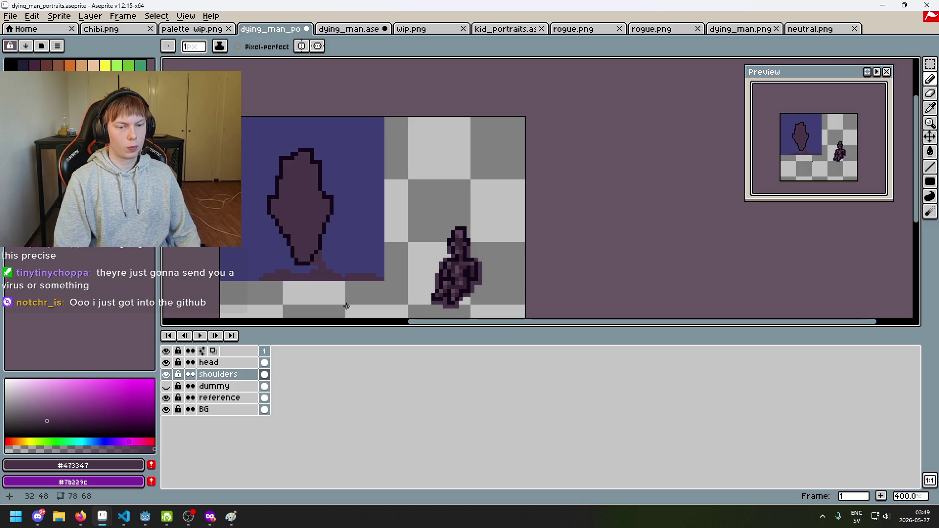
scroll(388, 256, up, 3)
key(i)
alt+click(357, 163)
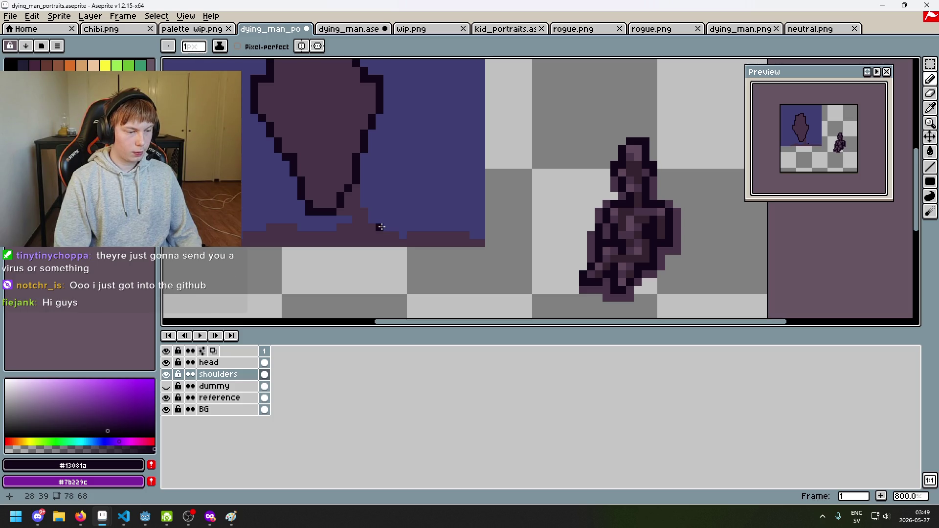
key(alt+Tab)
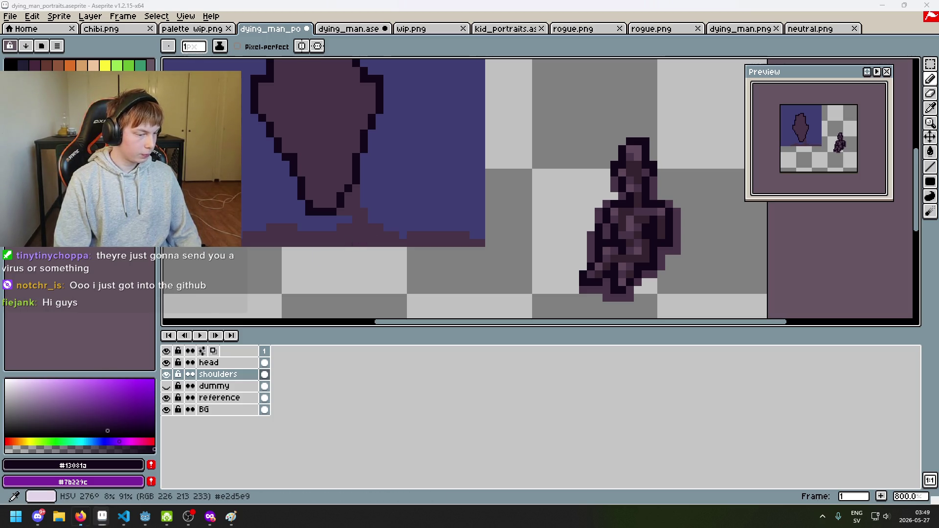
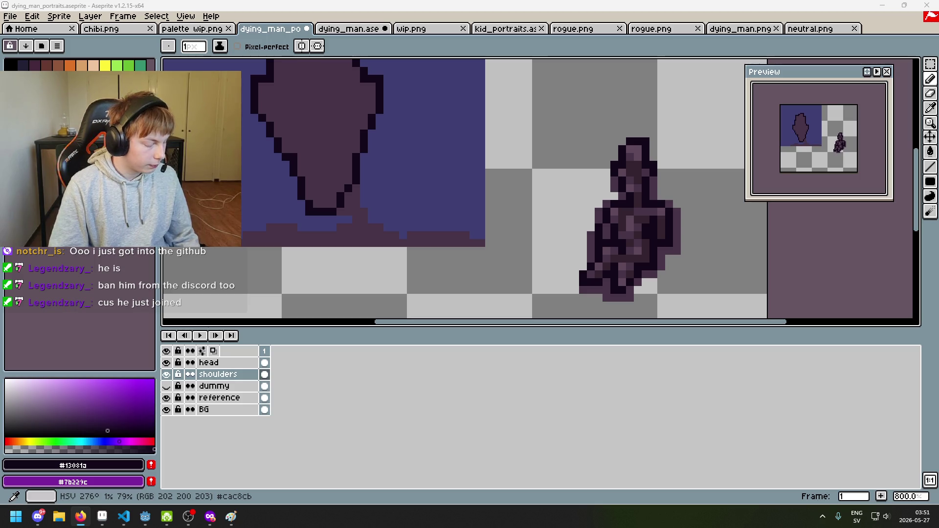
Save the portrait file and return to the Pencil.
key(v)
key(ctrl+s)
key(b)
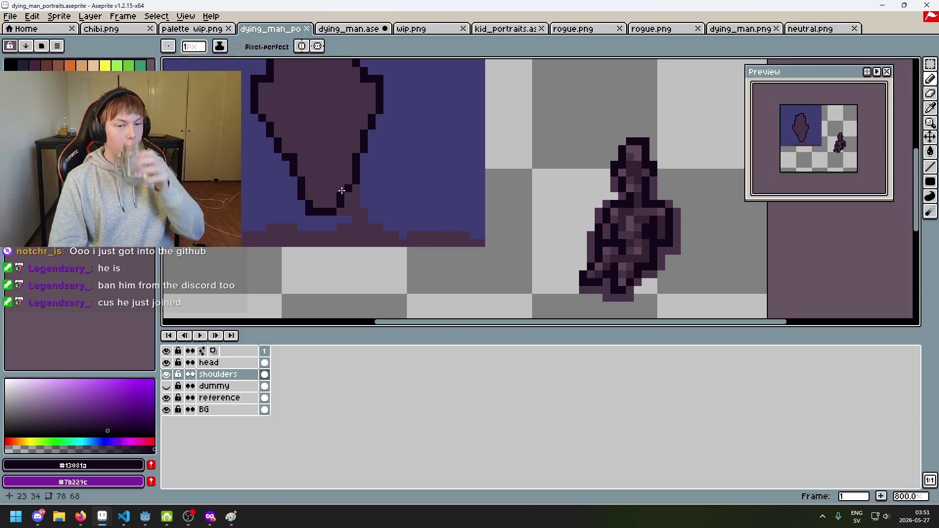
Draw the dark right shoulder outline sloping down from the neck.
scroll(361, 243, down, 1)
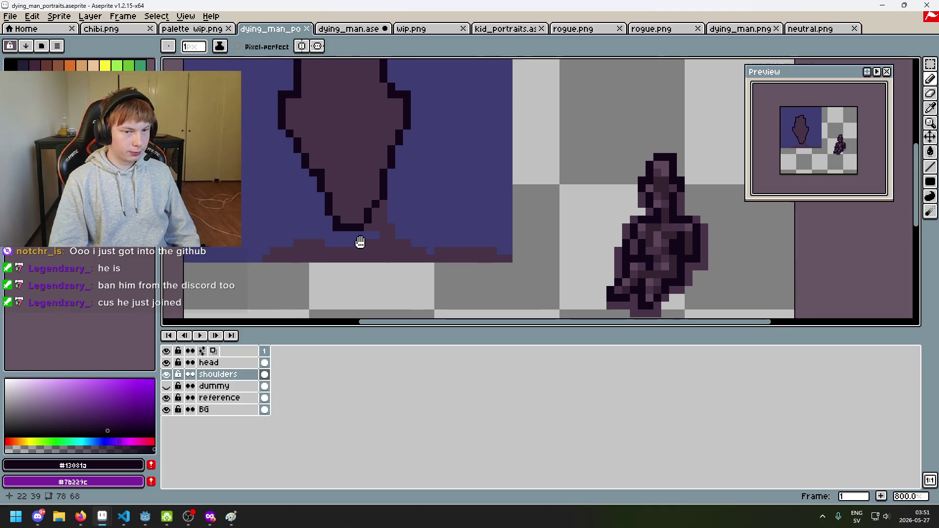
scroll(411, 247, down, 1)
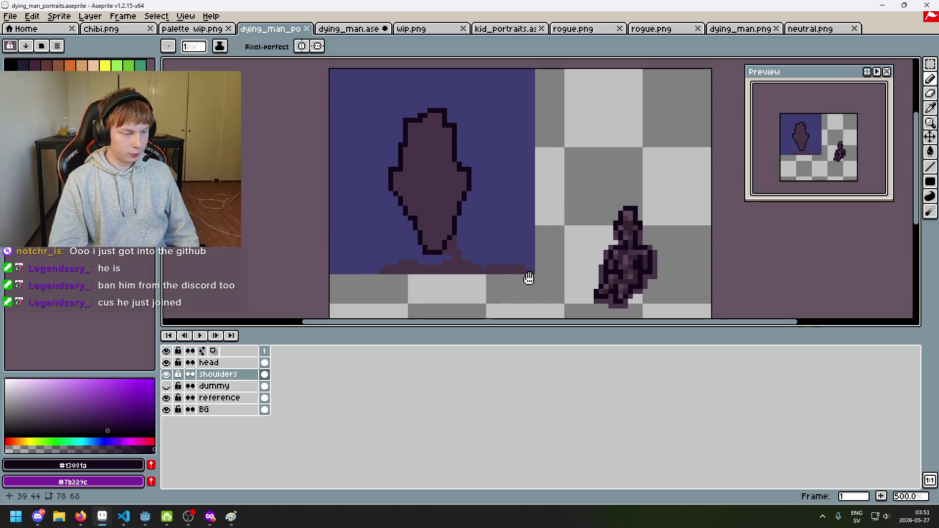
scroll(479, 249, up, 2)
mouse_move(467, 227)
mouse_down()
mouse_move(489, 255)
mouse_move(572, 256)
mouse_up()
click(582, 264)
Extend the dark outline across the left shoulder, recentring the view on the portrait.
scroll(434, 262, up, 2)
mouse_move(452, 247)
mouse_down()
mouse_move(389, 259)
mouse_move(366, 248)
mouse_move(334, 251)
mouse_move(299, 260)
mouse_move(277, 284)
mouse_up()
scroll(278, 284, down, 3)
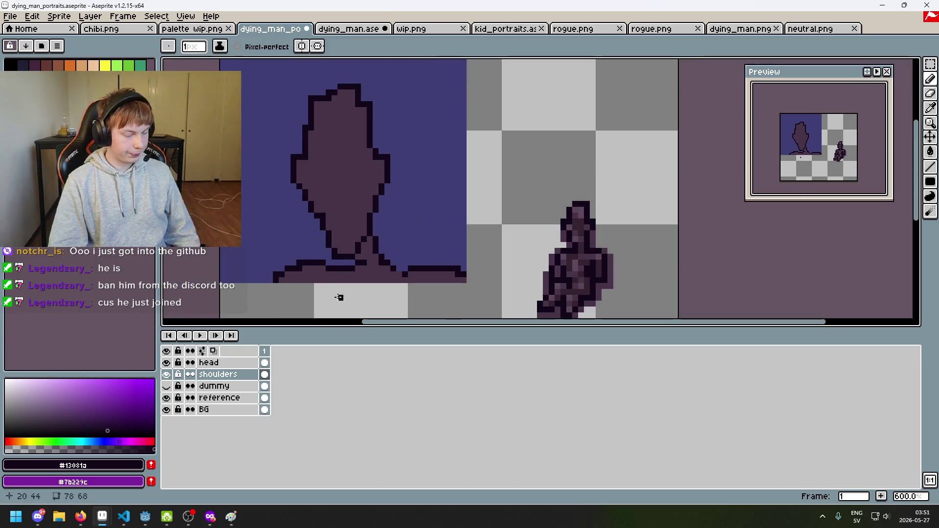
scroll(397, 277, down, 3)
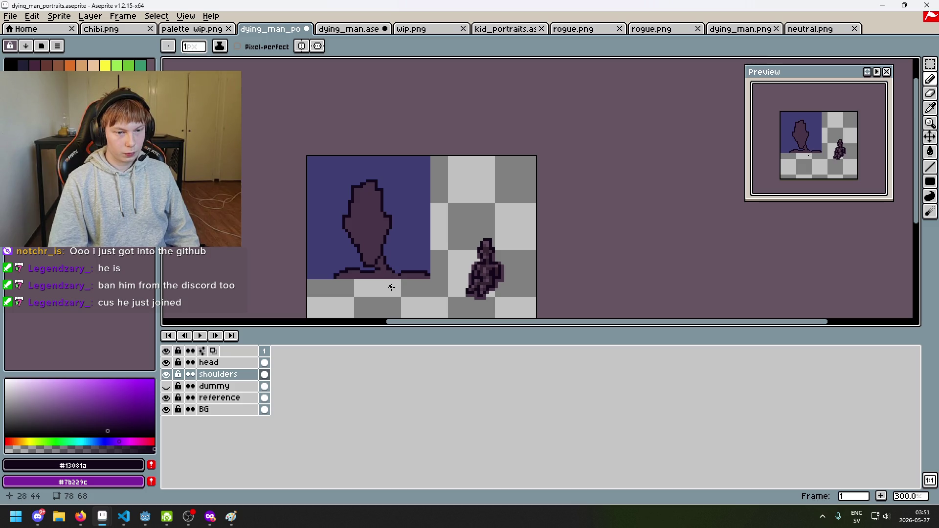
scroll(380, 287, up, 4)
scroll(396, 266, down, 4)
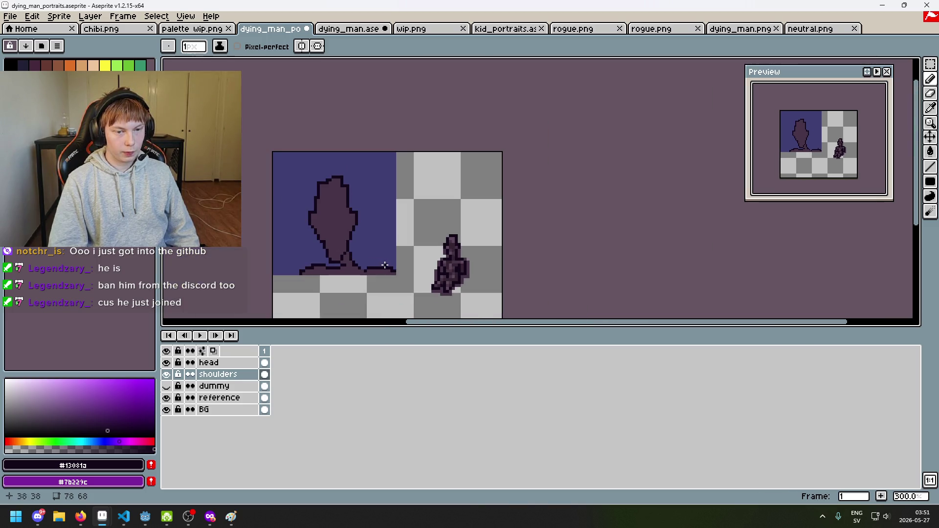
drag(385, 265, 417, 245)
scroll(409, 245, up, 4)
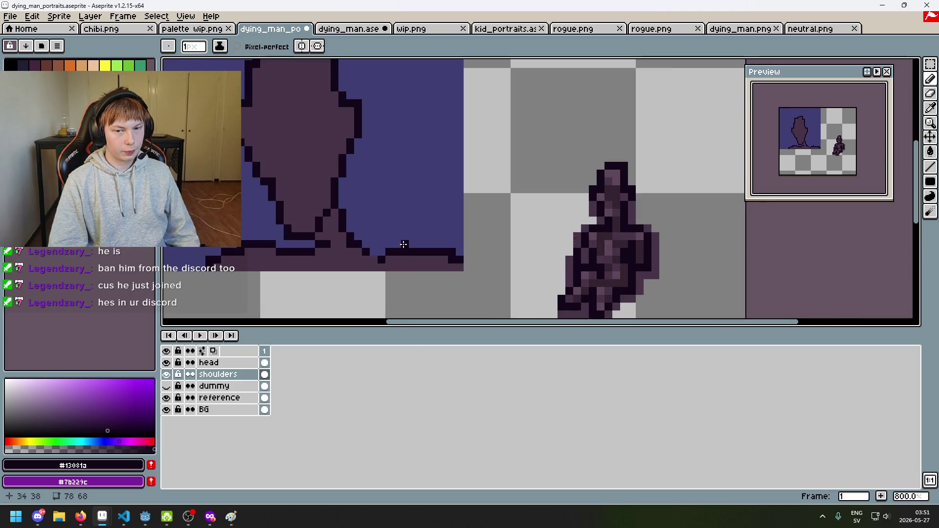
scroll(410, 245, down, 6)
scroll(409, 254, up, 1)
drag(409, 256, 438, 261)
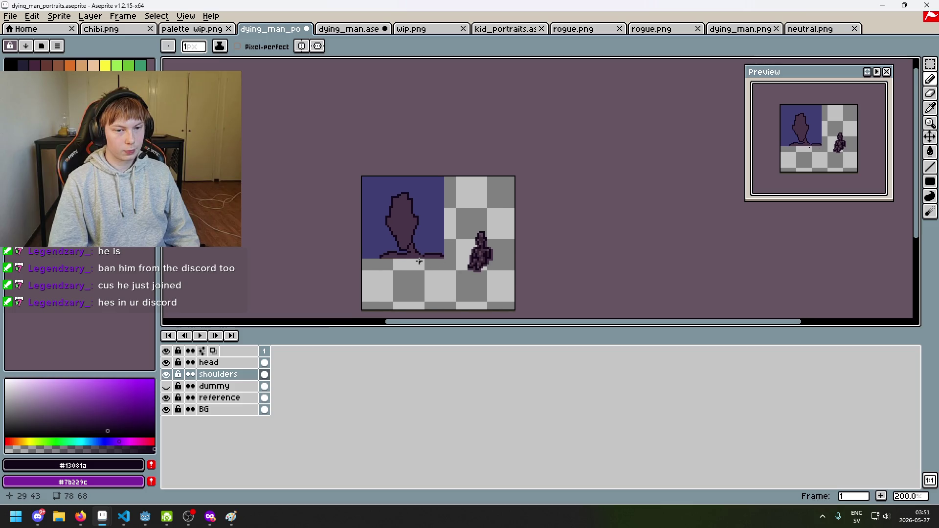
scroll(427, 253, up, 8)
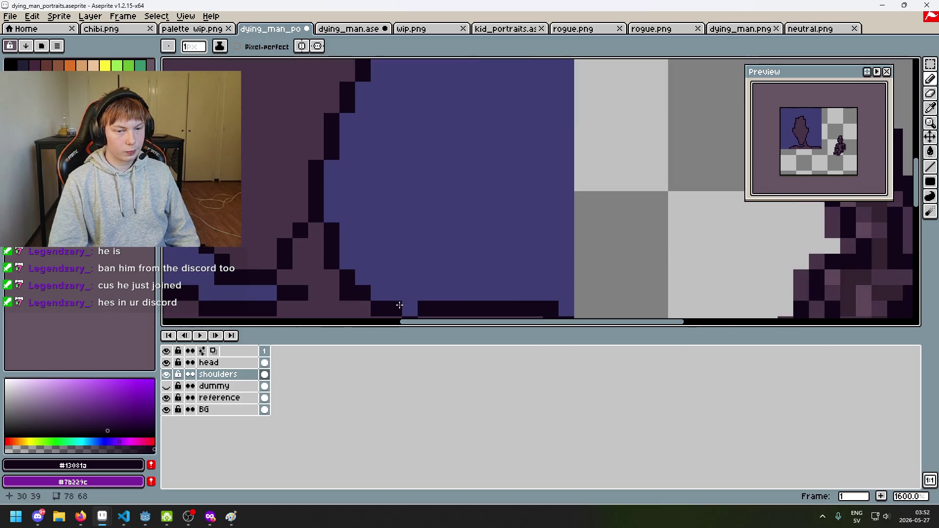
Erase stray shoulder pixels near the neck, undoing a wrong erase.
key(b)
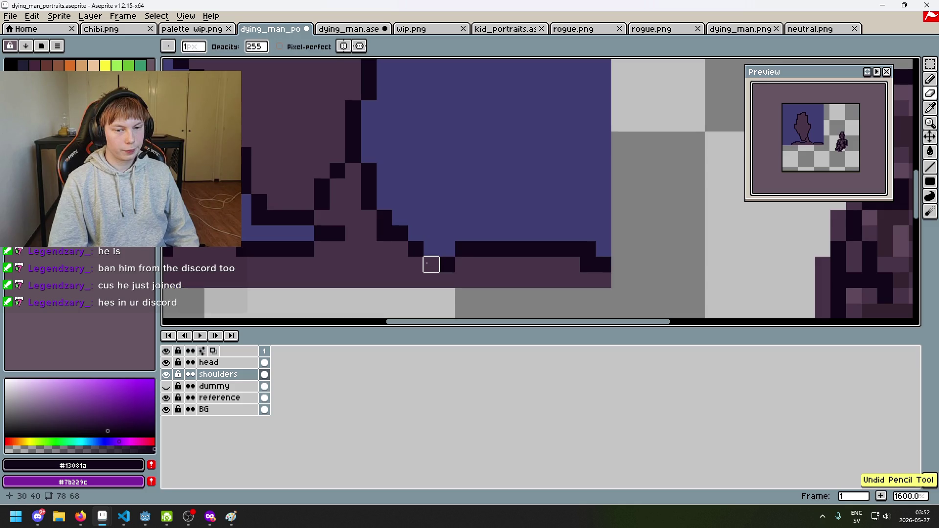
key(e)
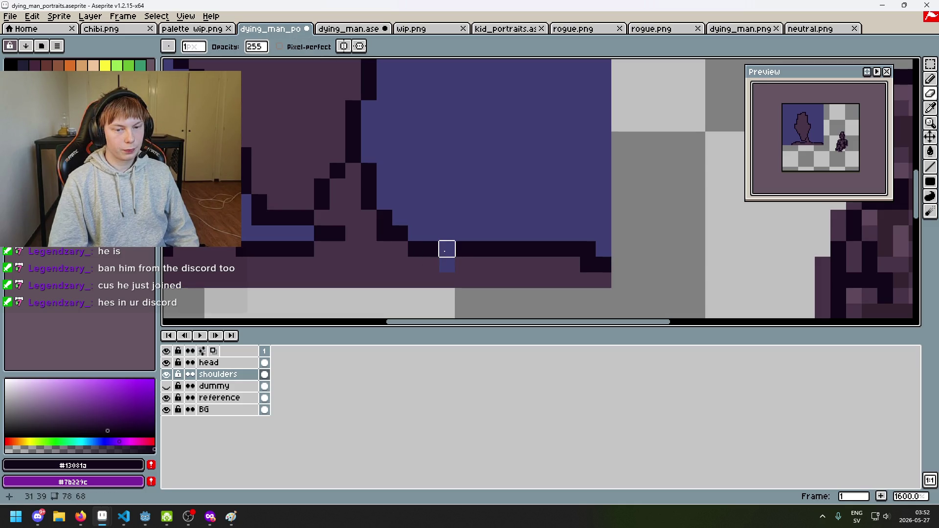
key(ctrl+z)
scroll(447, 265, down, 4)
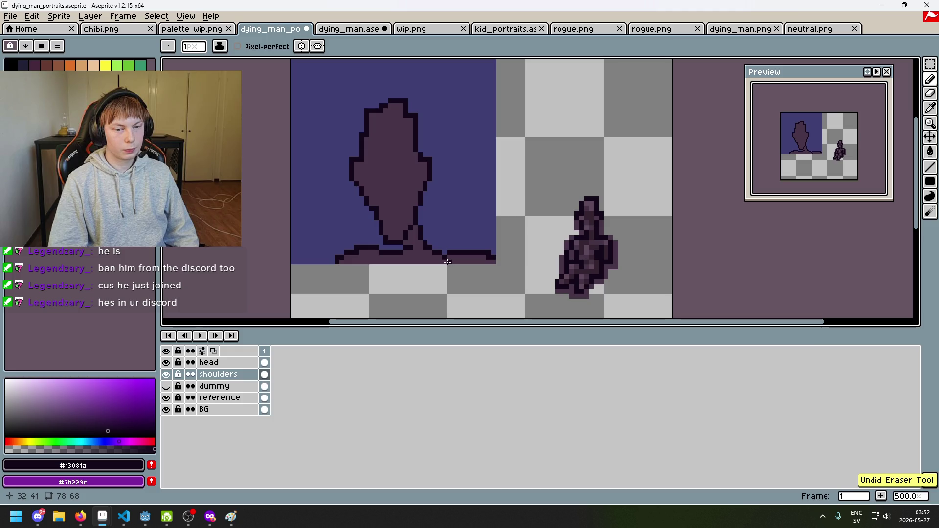
scroll(455, 266, down, 3)
scroll(456, 259, up, 4)
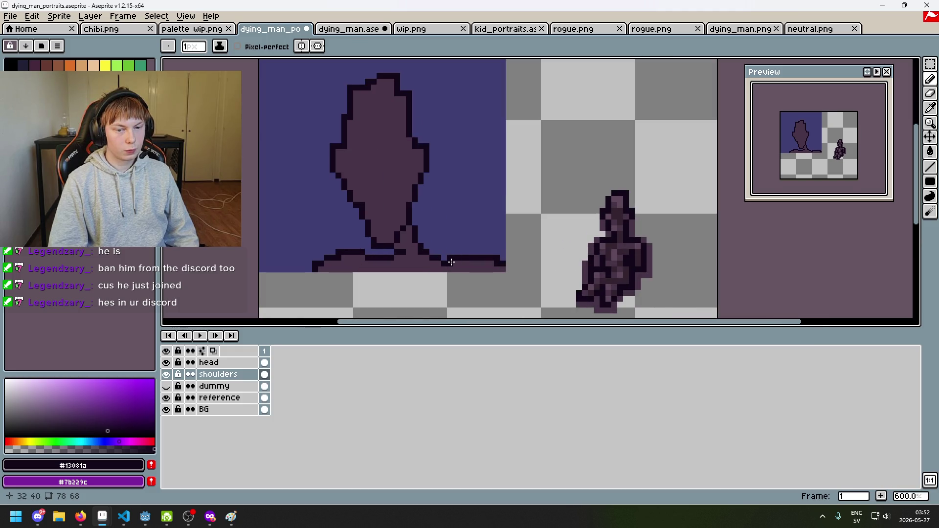
scroll(451, 262, up, 2)
Redraw the right shoulder into a neat stepped line, then pick the Rectangular Marquee.
key(e)
key(b)
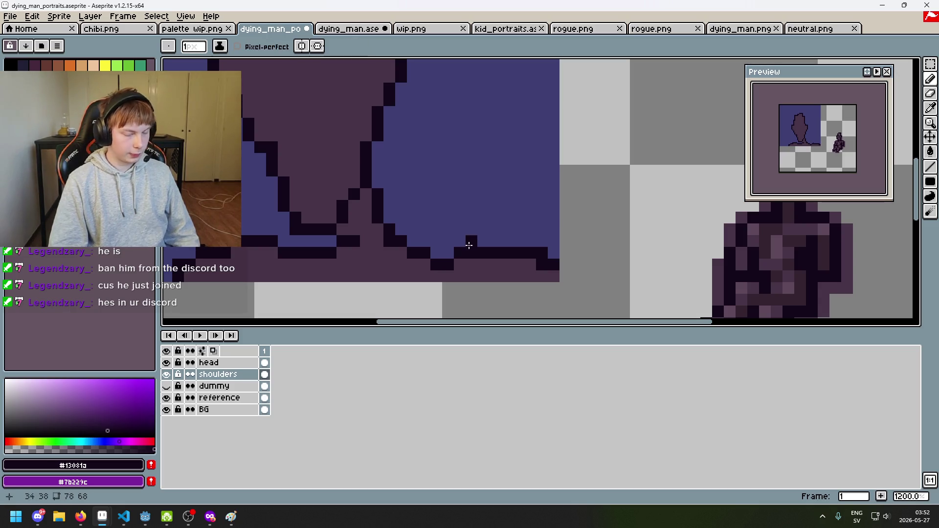
scroll(465, 252, down, 2)
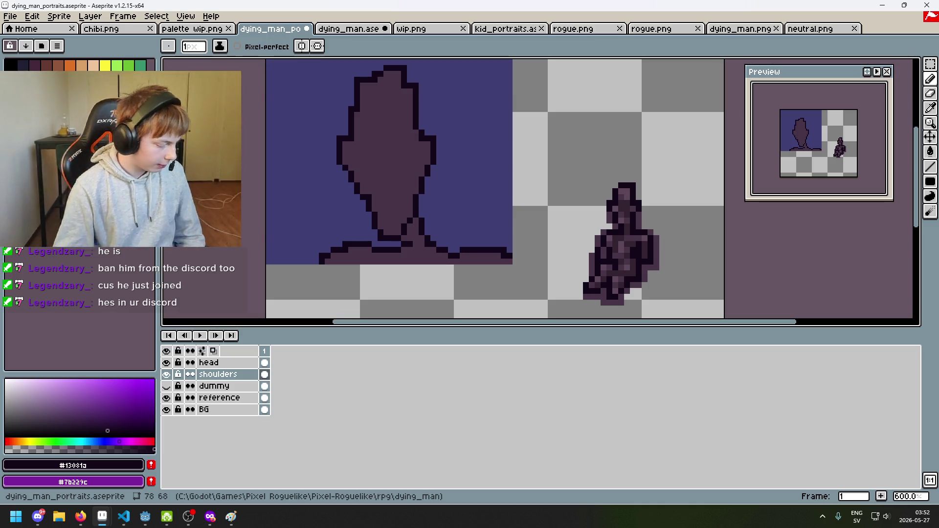
scroll(465, 247, up, 2)
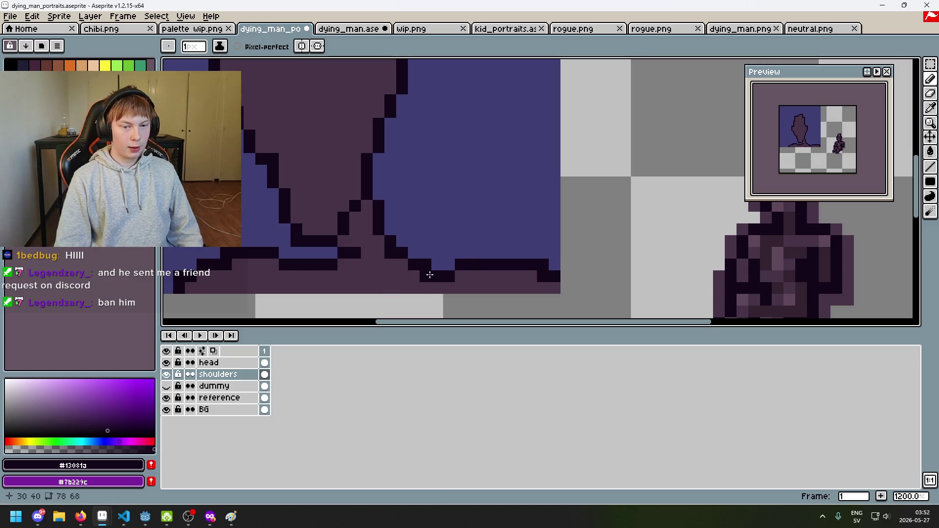
scroll(428, 275, down, 4)
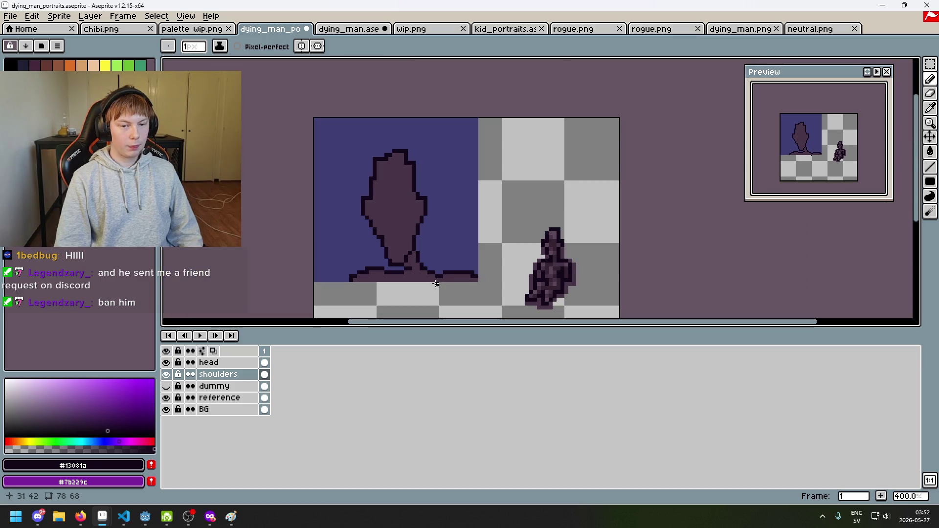
key(alt+Tab)
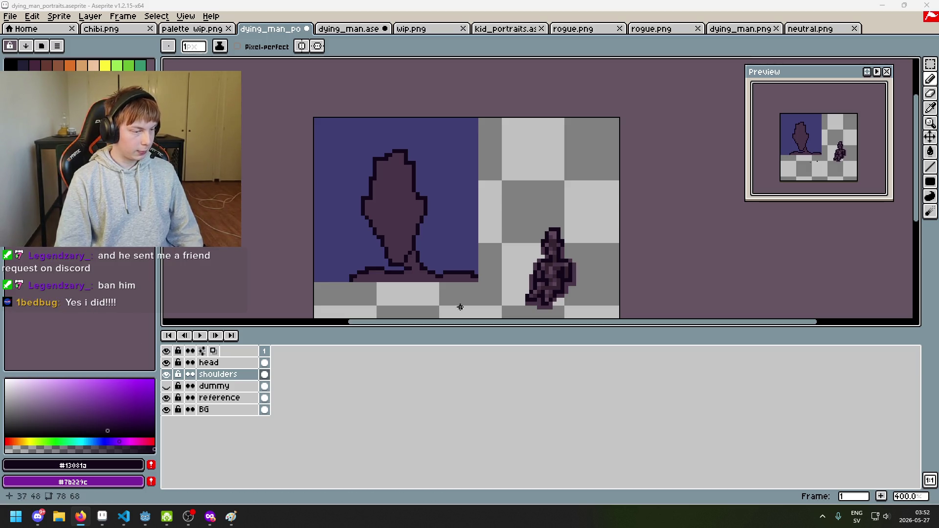
scroll(430, 249, up, 1)
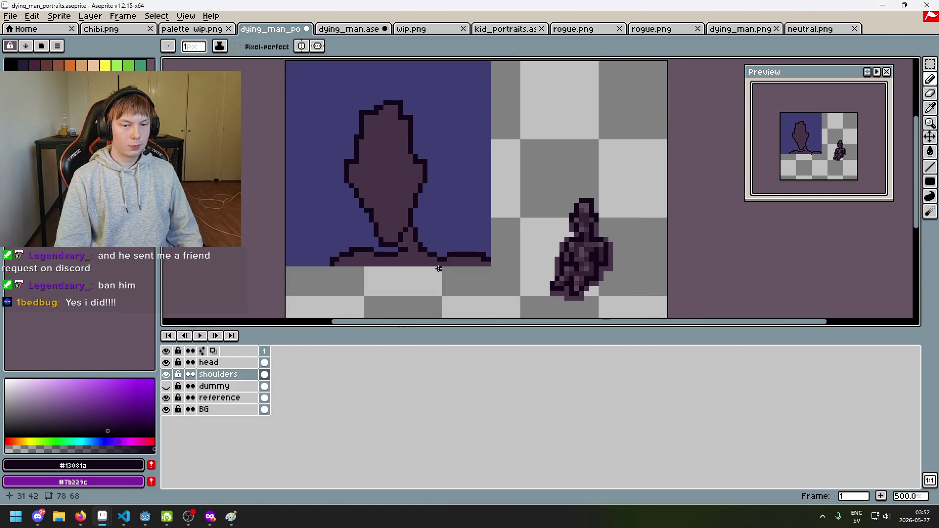
click(930, 64)
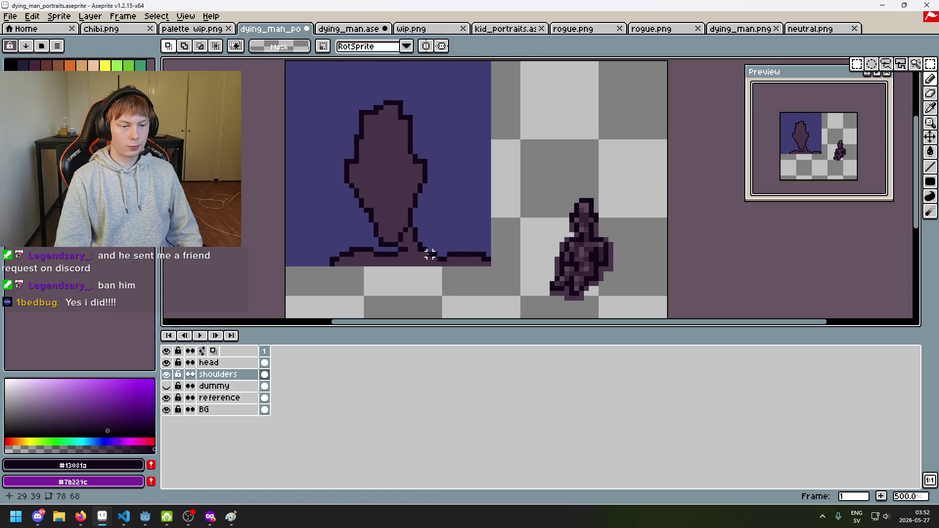
On the head layer, marquee-select the head and nudge it one pixel right.
click(230, 364)
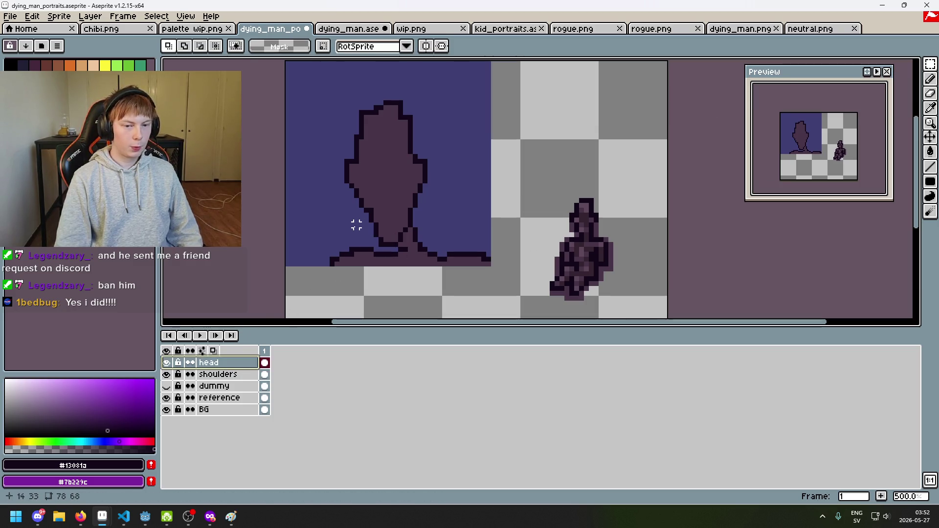
drag(335, 243, 462, 118)
drag(326, 77, 471, 247)
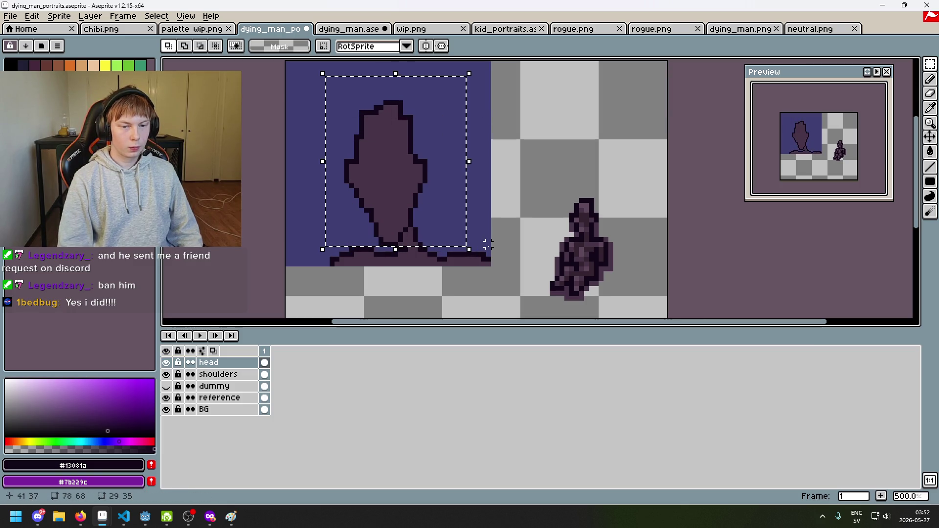
key(Right)
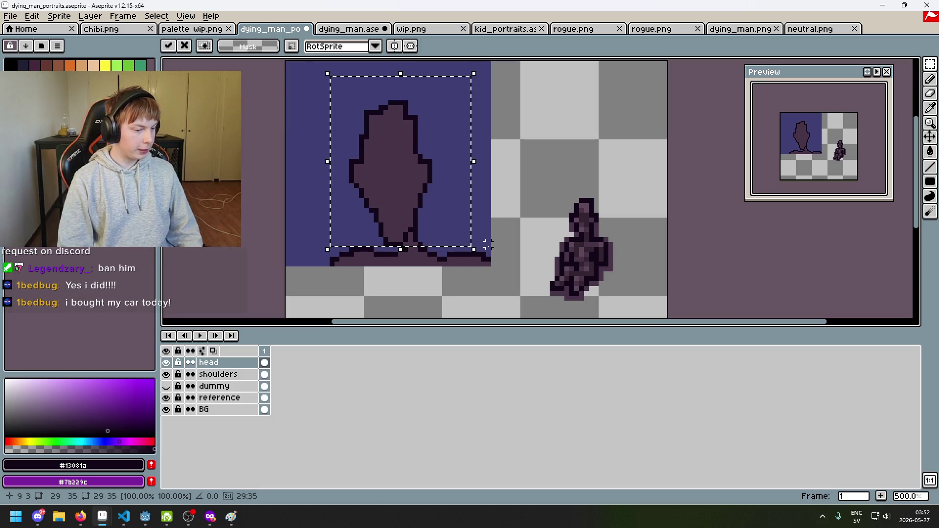
key(ctrl+d)
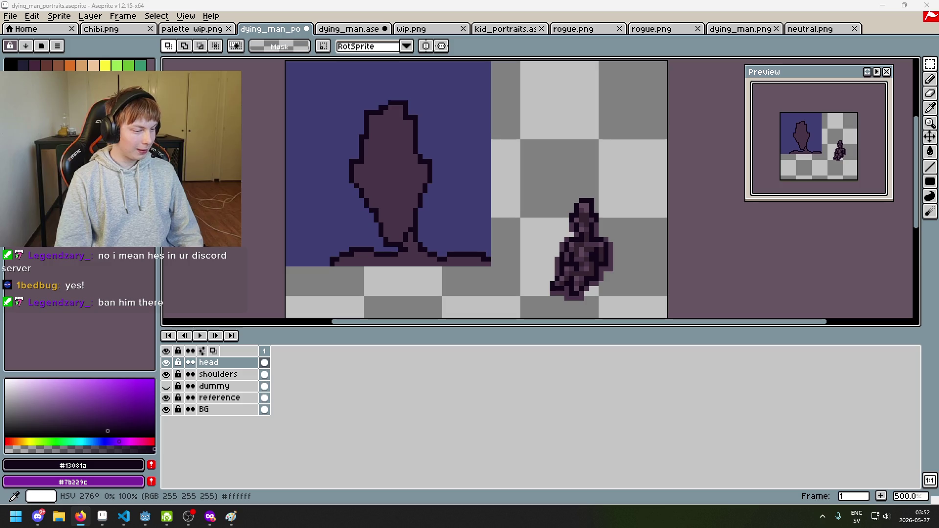
Bring the Discord window to the front.
scroll(411, 264, down, 3)
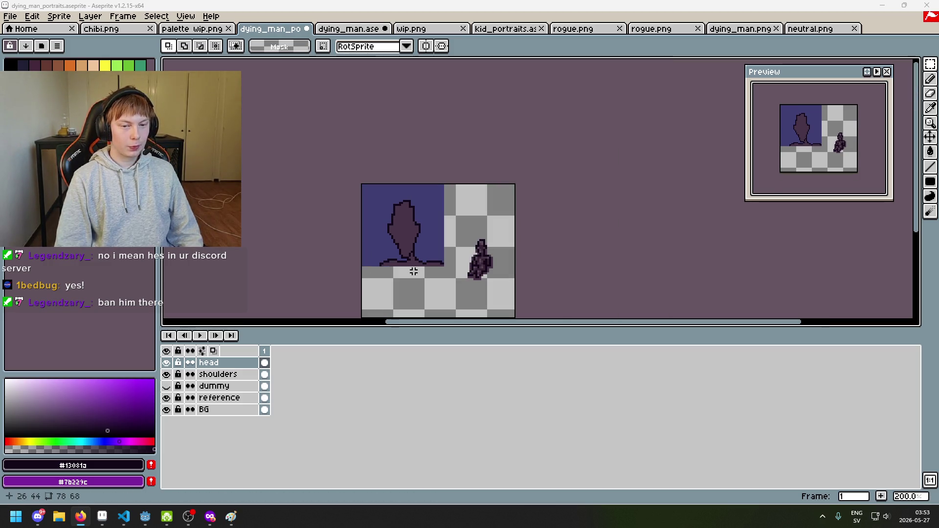
scroll(413, 272, up, 5)
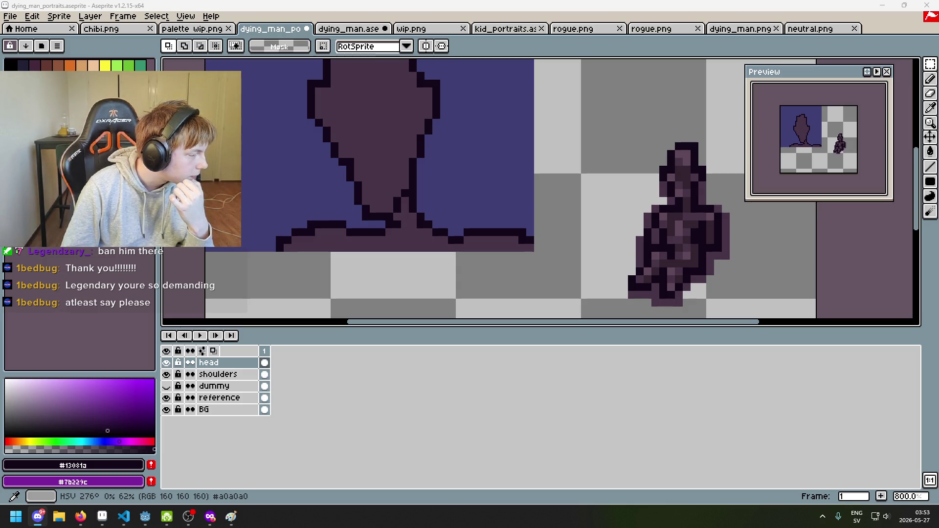
key(alt+Tab)
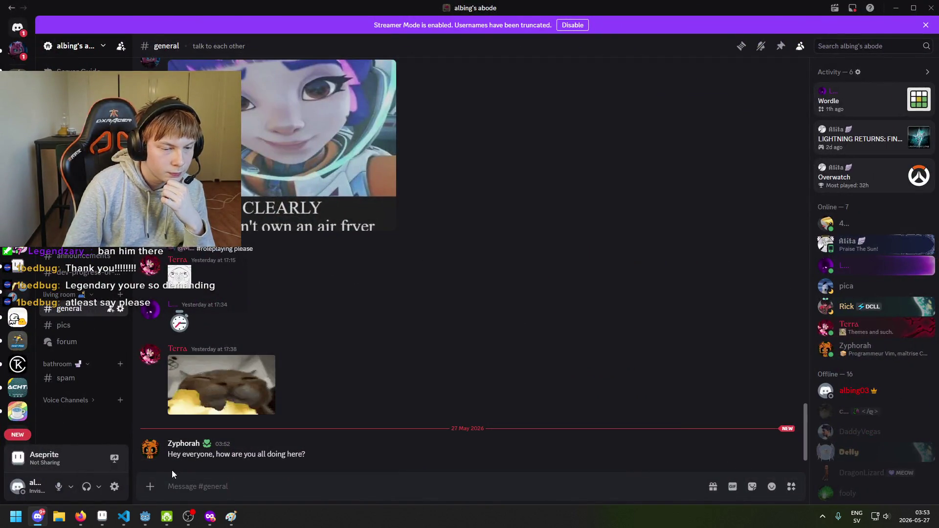
Open the moderation view for the new member who posted in general.
click(152, 453)
right_click(152, 453)
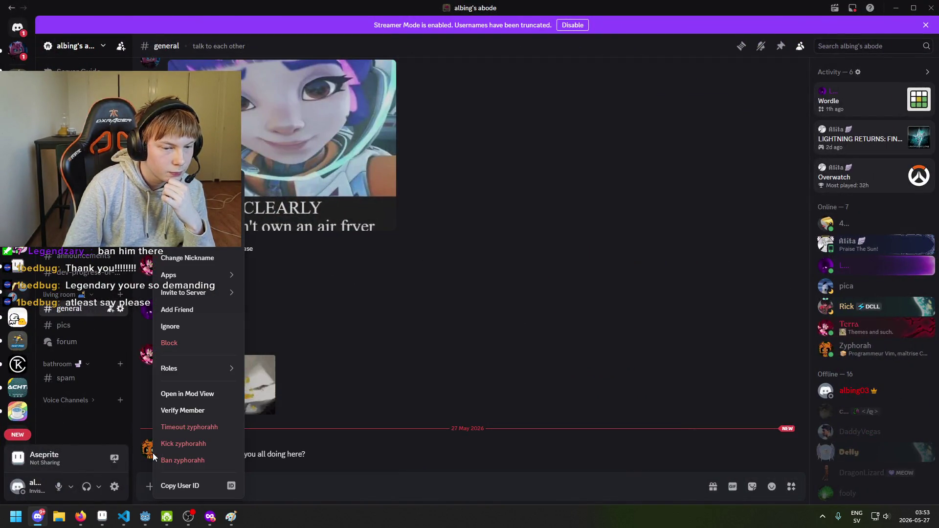
click(143, 452)
click(147, 450)
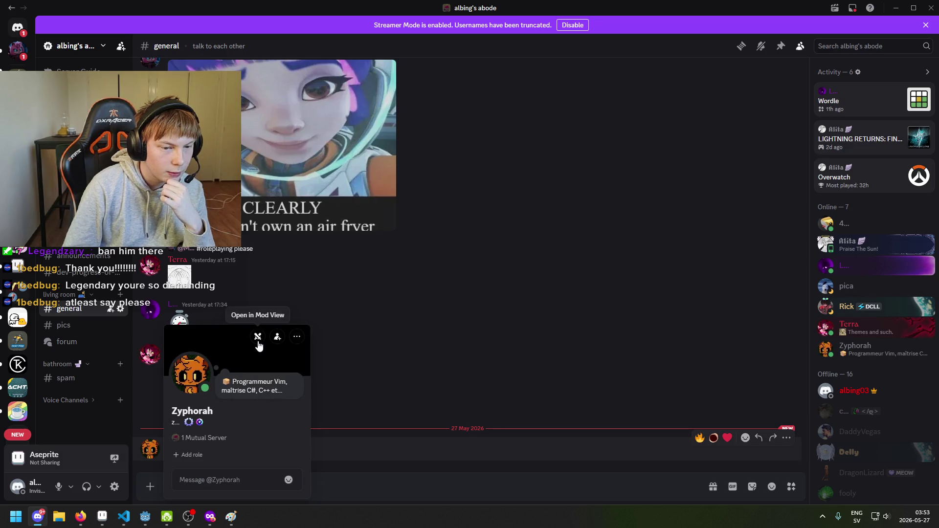
click(258, 338)
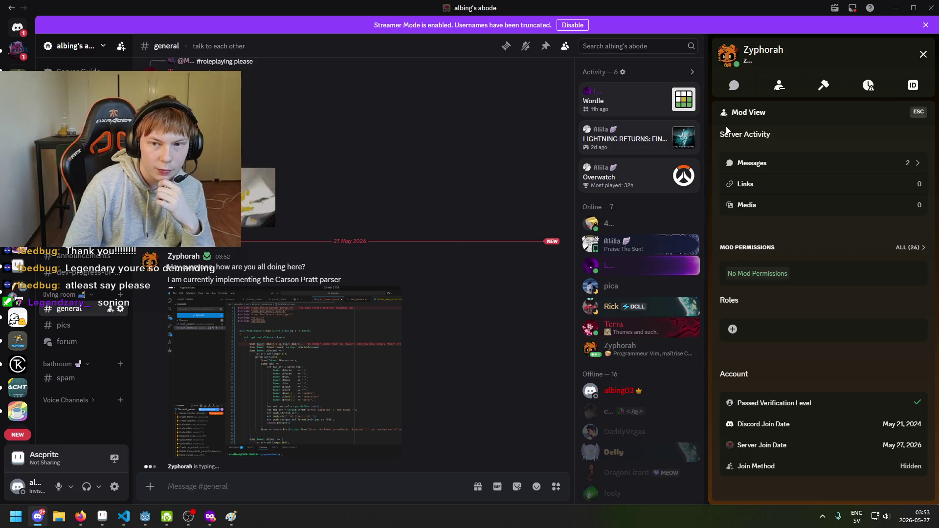
Ban the member with reason 'Suspicious or spam account' and return to Aseprite.
click(823, 85)
click(473, 210)
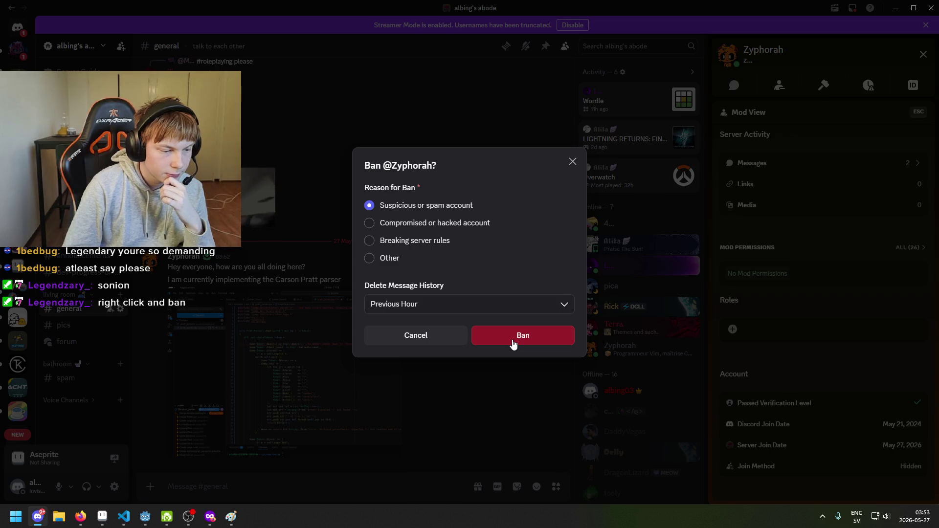
click(514, 343)
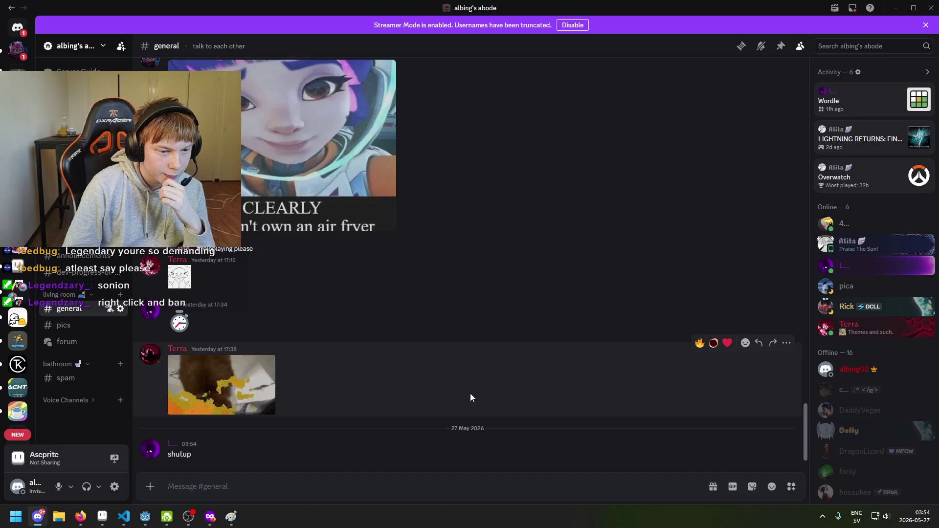
key(alt+Tab)
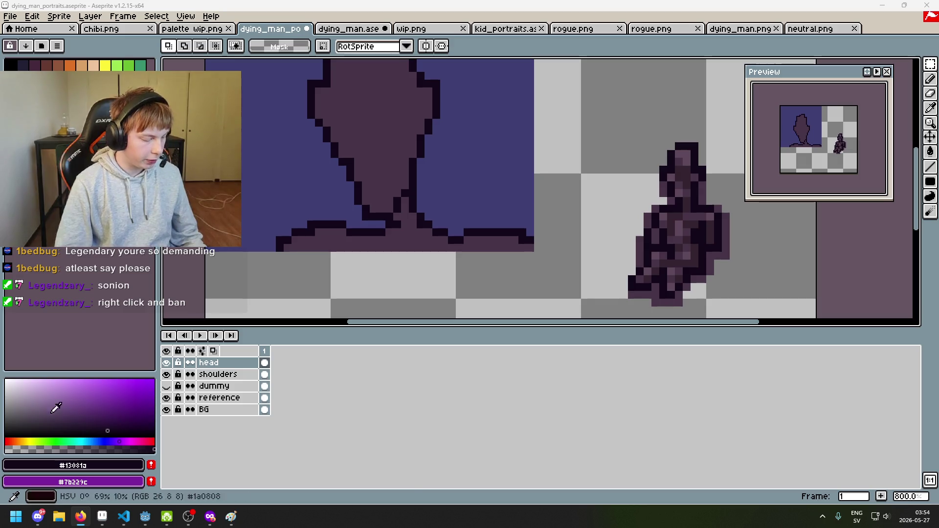
scroll(303, 176, down, 6)
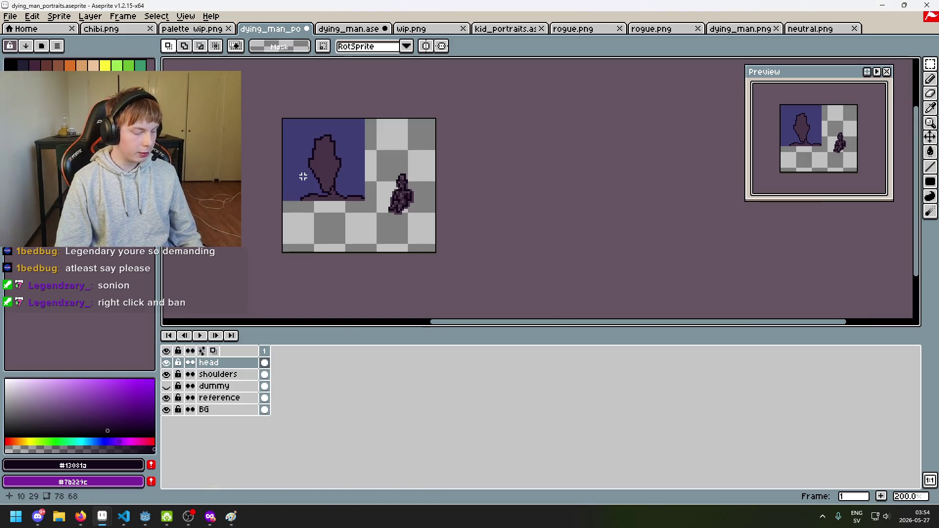
scroll(303, 176, up, 2)
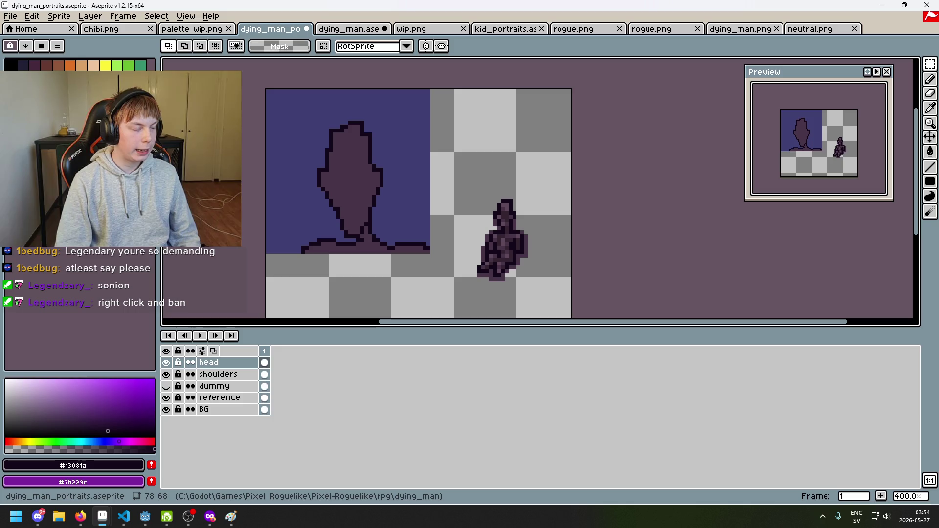
scroll(287, 224, down, 1)
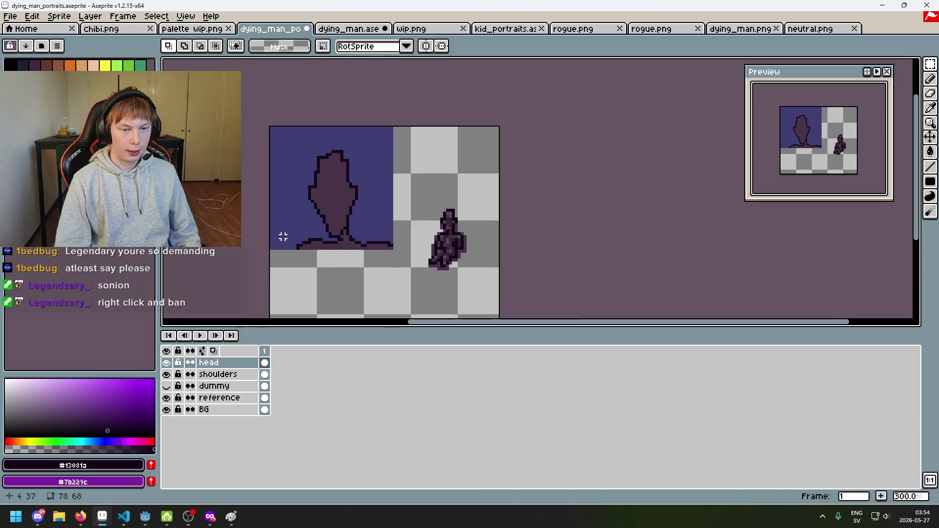
scroll(433, 220, up, 2)
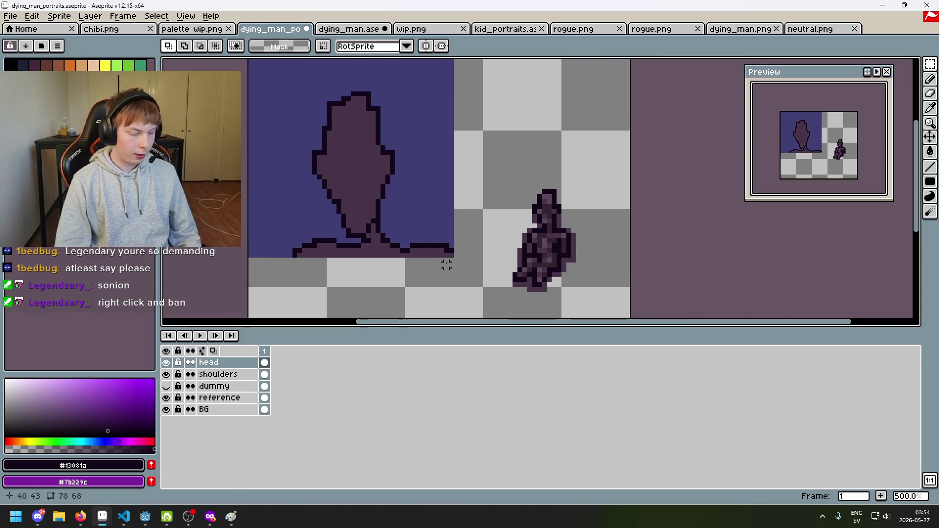
scroll(449, 252, up, 1)
scroll(447, 244, up, 2)
key(e)
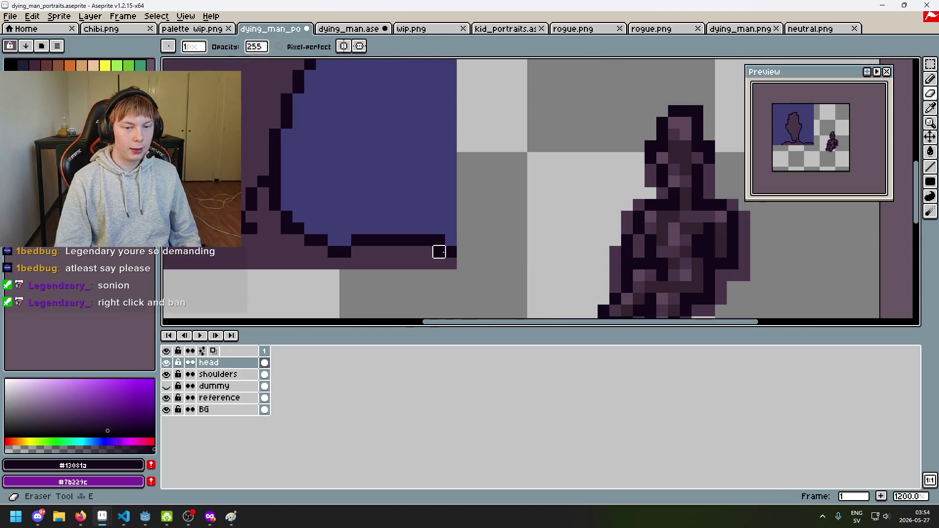
scroll(443, 252, down, 3)
key(ctrl+z)
key(b)
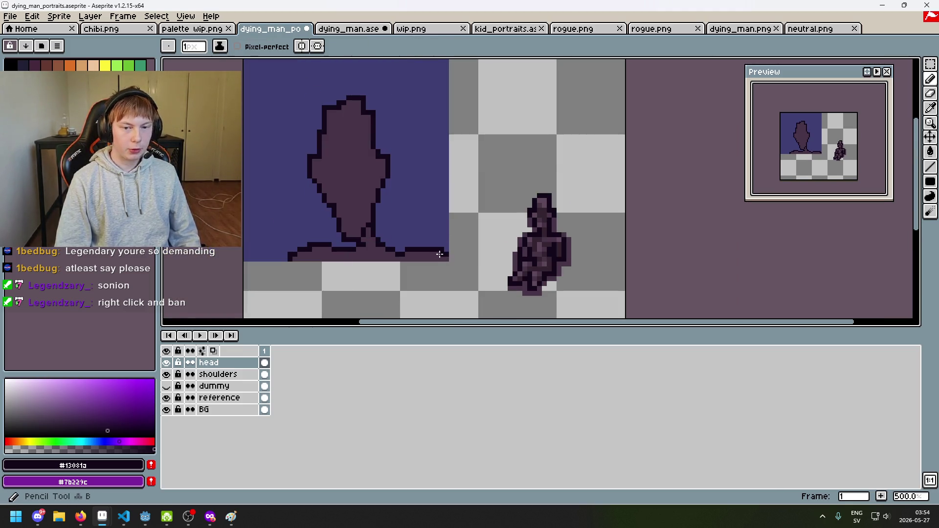
scroll(460, 269, up, 2)
scroll(470, 274, down, 2)
scroll(478, 277, down, 1)
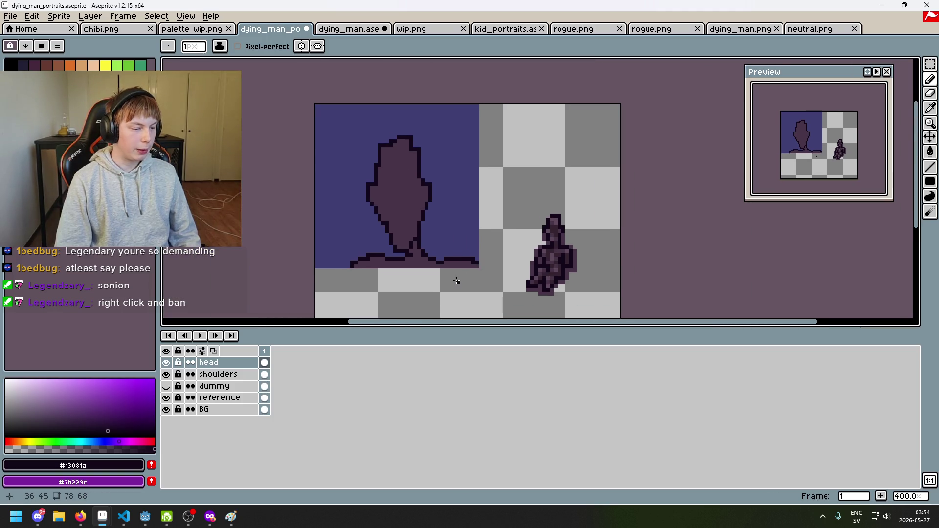
scroll(477, 259, up, 2)
scroll(476, 259, down, 2)
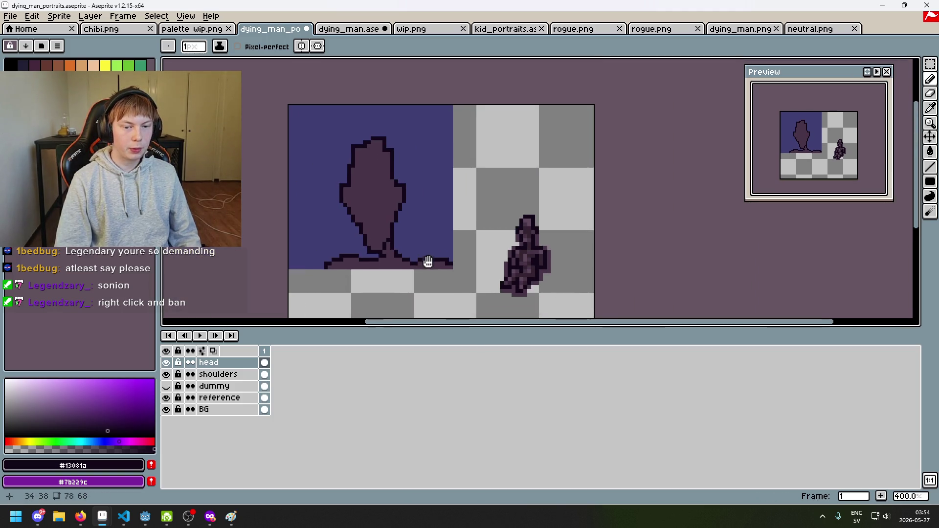
drag(430, 260, 439, 284)
scroll(467, 282, up, 2)
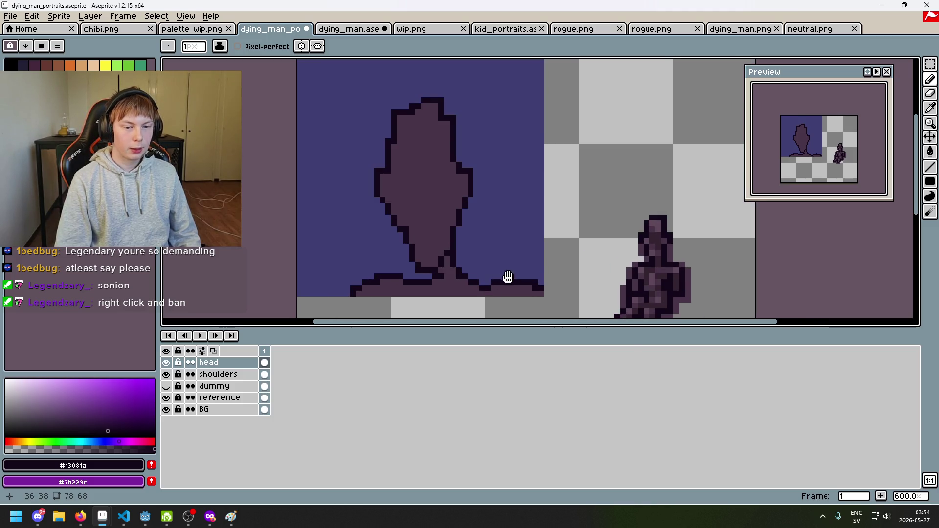
drag(508, 277, 443, 277)
key(m)
scroll(252, 149, down, 2)
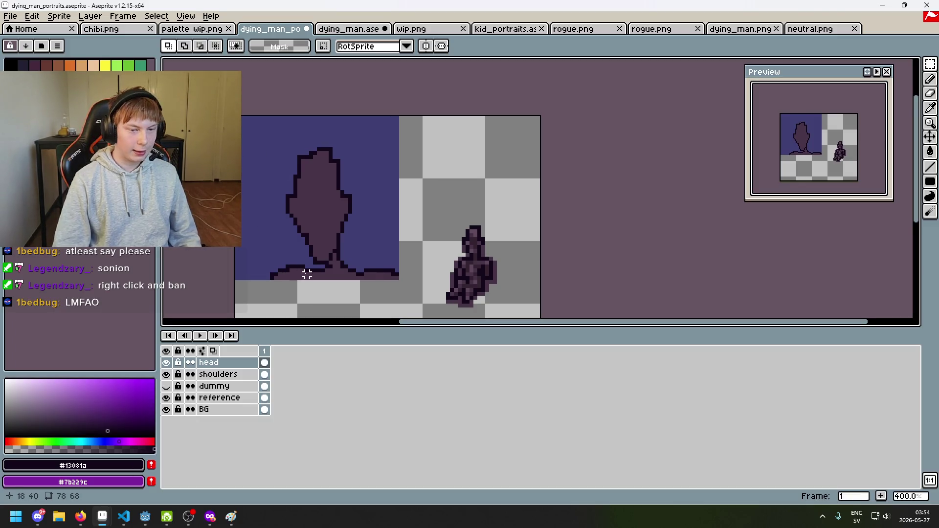
scroll(308, 274, up, 1)
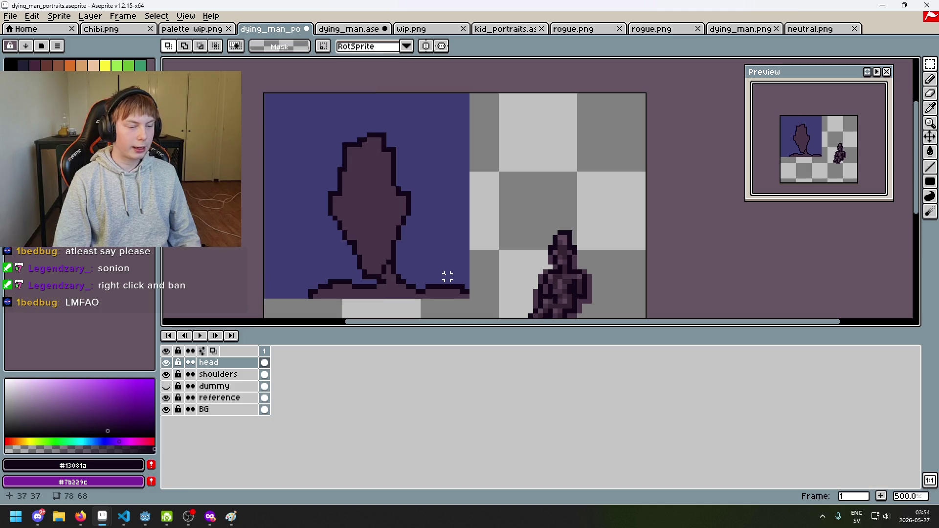
scroll(409, 277, down, 1)
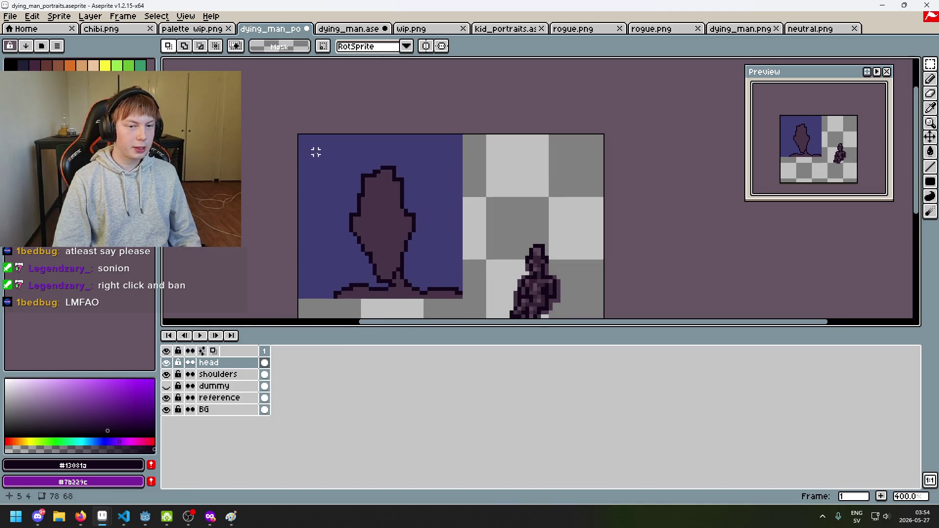
scroll(297, 141, up, 2)
scroll(469, 237, down, 2)
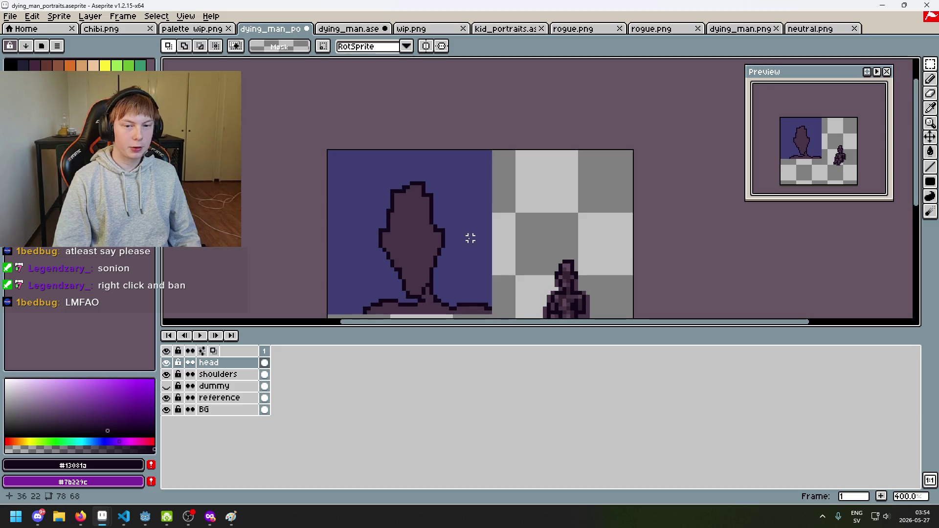
mouse_move(513, 269)
mouse_down()
mouse_move(390, 163)
mouse_move(349, 105)
mouse_up()
click(558, 169)
scroll(539, 174, up, 2)
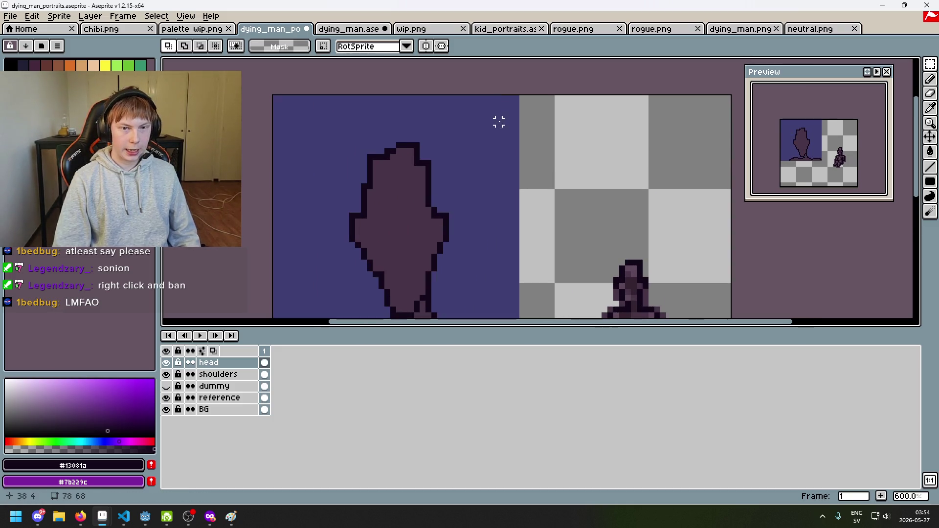
scroll(512, 106, down, 3)
scroll(421, 122, up, 2)
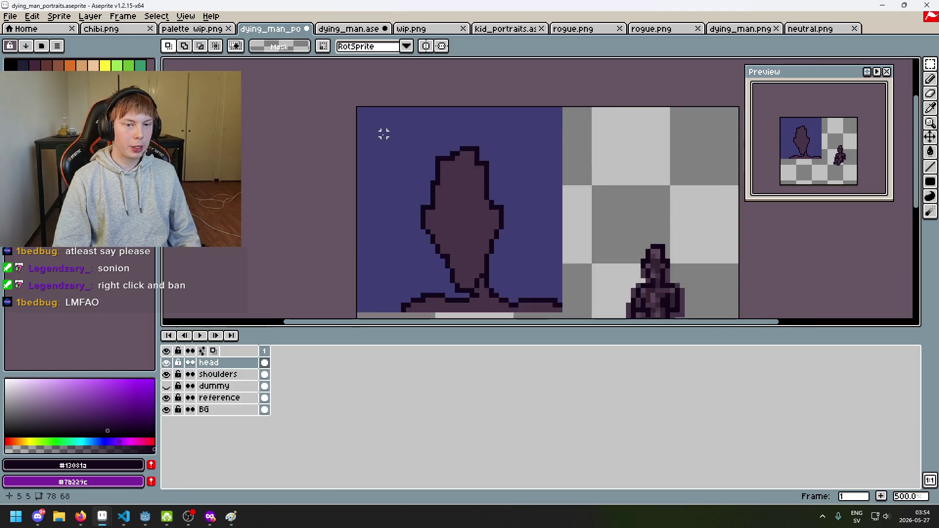
scroll(412, 142, down, 3)
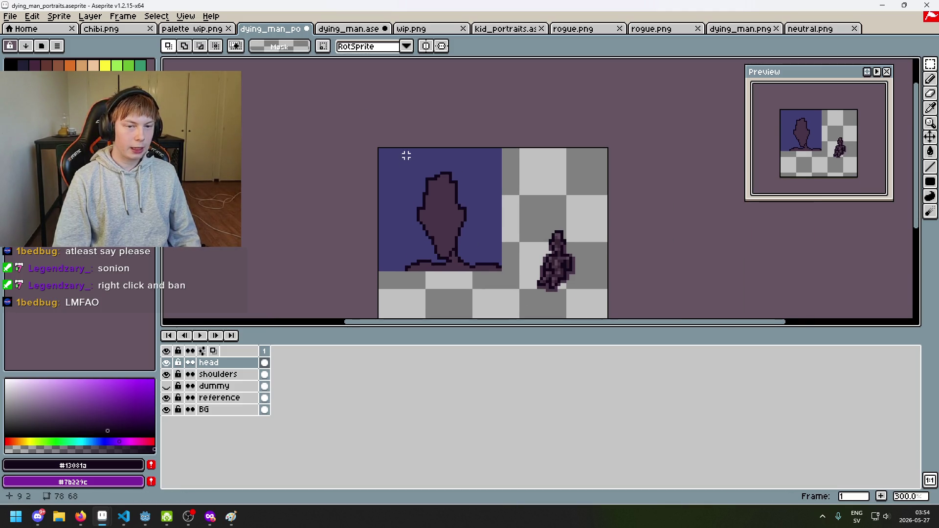
scroll(371, 153, up, 4)
scroll(372, 148, down, 4)
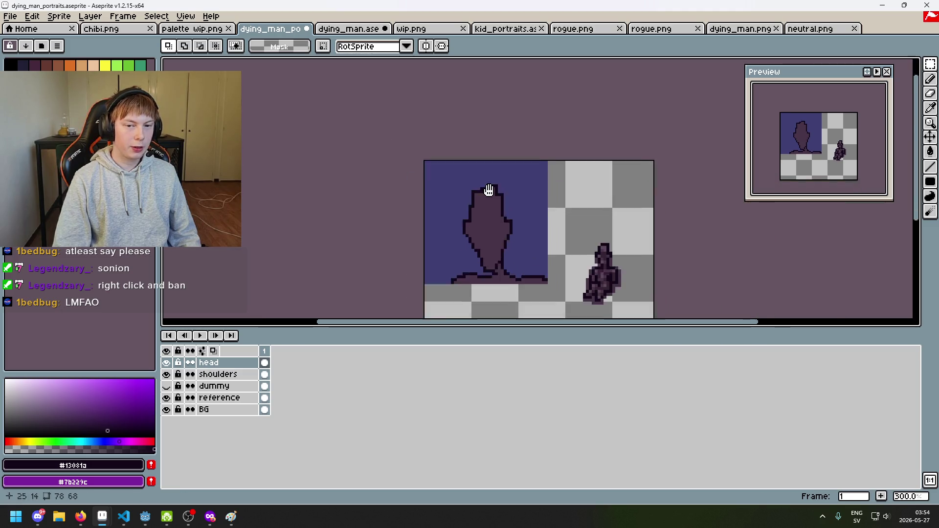
scroll(497, 162, up, 2)
drag(567, 190, 426, 128)
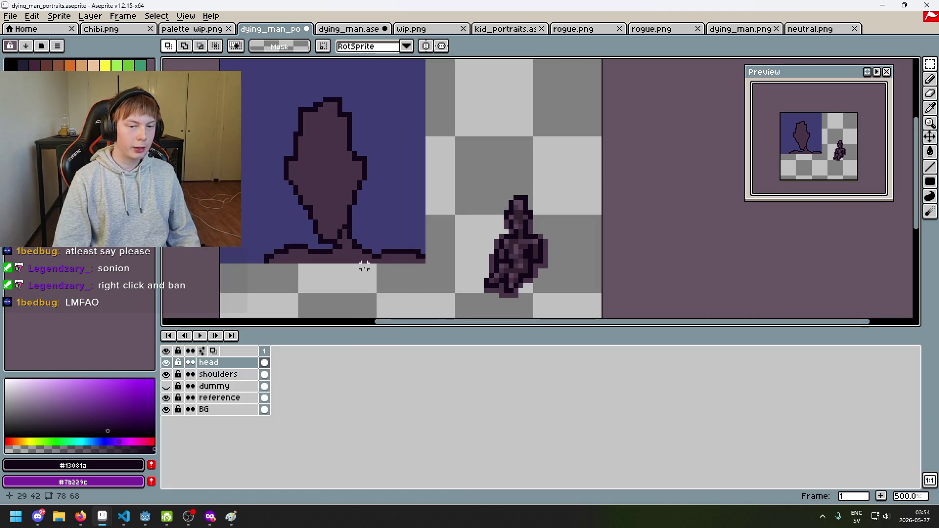
scroll(374, 287, down, 2)
scroll(412, 292, up, 1)
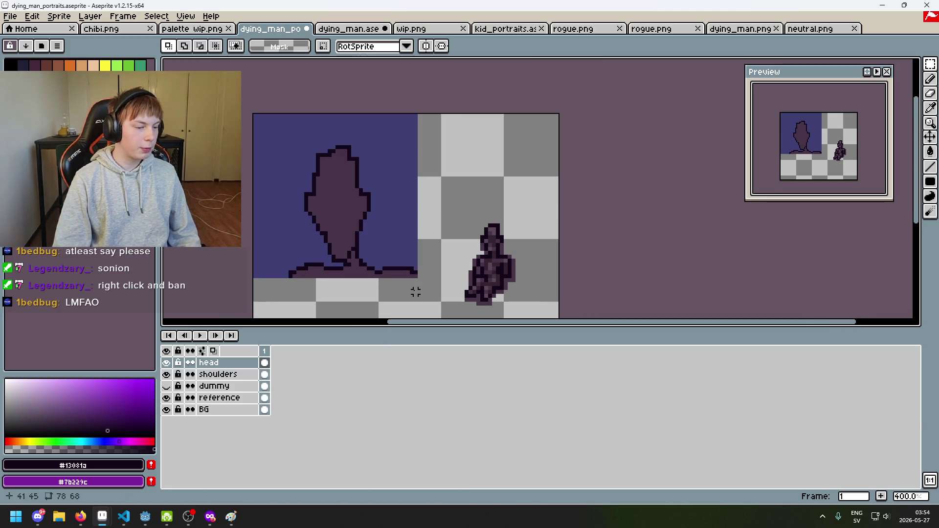
scroll(428, 295, up, 1)
scroll(331, 269, down, 1)
scroll(331, 269, up, 1)
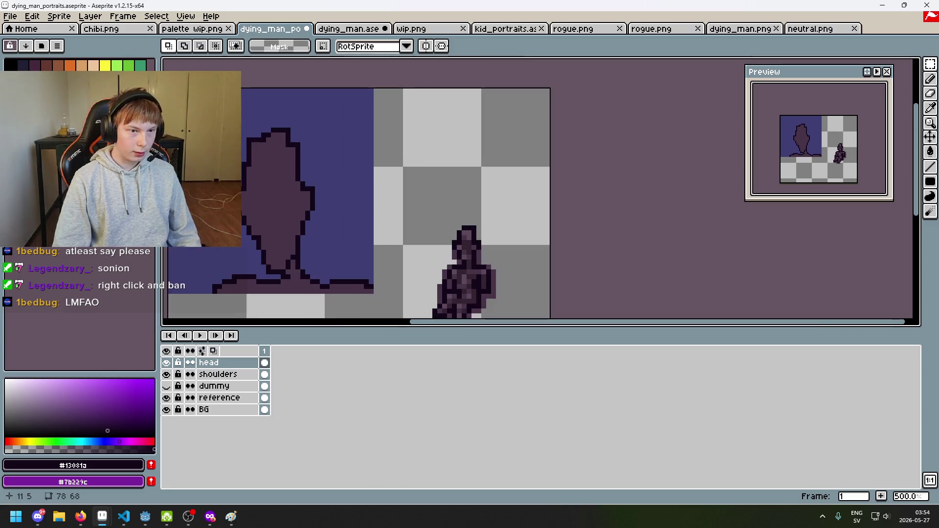
drag(233, 129, 441, 263)
scroll(441, 272, down, 1)
scroll(441, 273, up, 1)
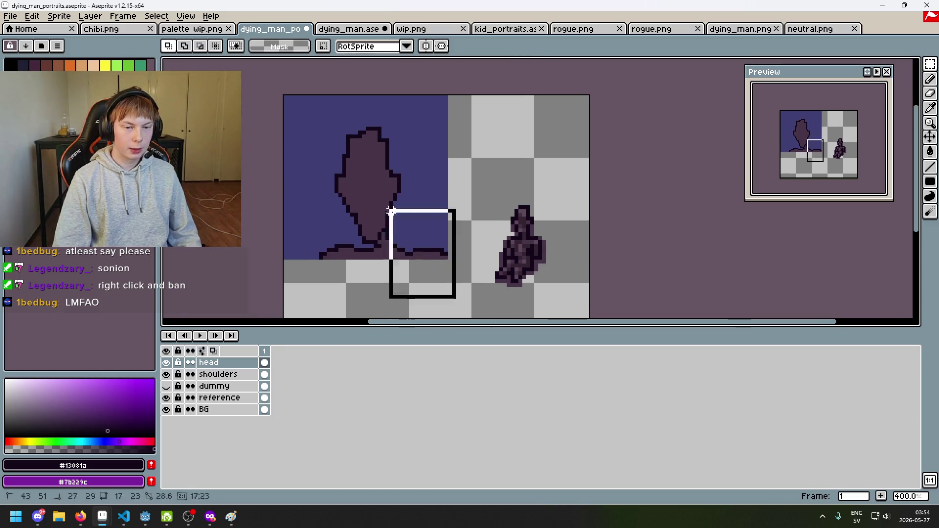
key(ctrl+d)
mouse_move(309, 134)
mouse_down()
mouse_move(484, 296)
mouse_move(501, 147)
mouse_up()
drag(288, 115, 378, 193)
click(446, 292)
mouse_move(442, 289)
mouse_down()
mouse_move(288, 98)
mouse_move(472, 279)
mouse_move(478, 300)
mouse_move(300, 112)
mouse_up()
click(312, 121)
click(352, 183)
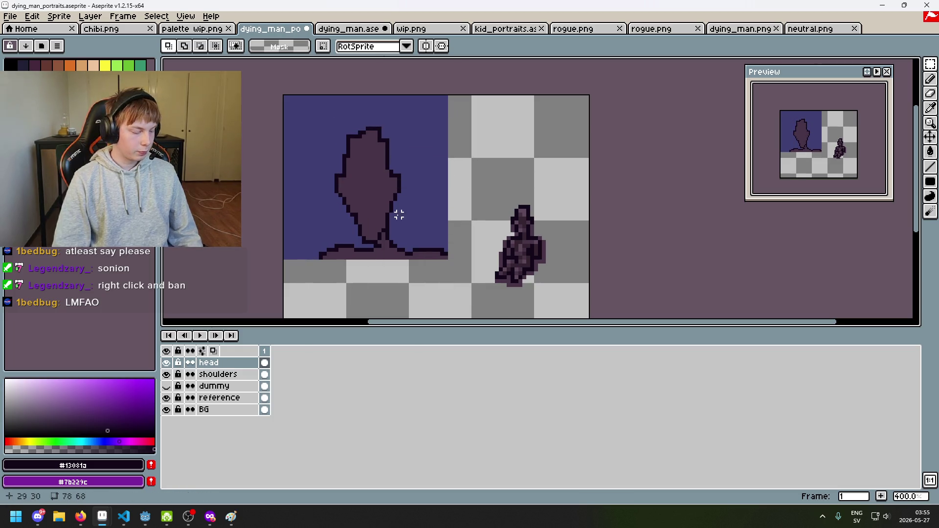
scroll(423, 235, up, 1)
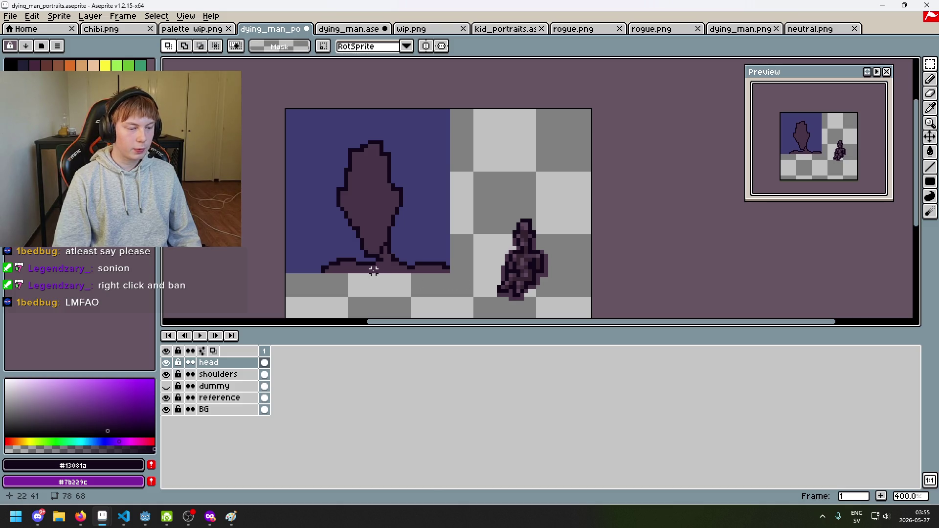
scroll(409, 156, up, 1)
scroll(417, 161, down, 1)
scroll(440, 195, up, 1)
scroll(473, 230, down, 1)
mouse_move(473, 247)
mouse_down()
mouse_move(362, 142)
mouse_move(328, 87)
mouse_move(486, 288)
mouse_up()
click(528, 155)
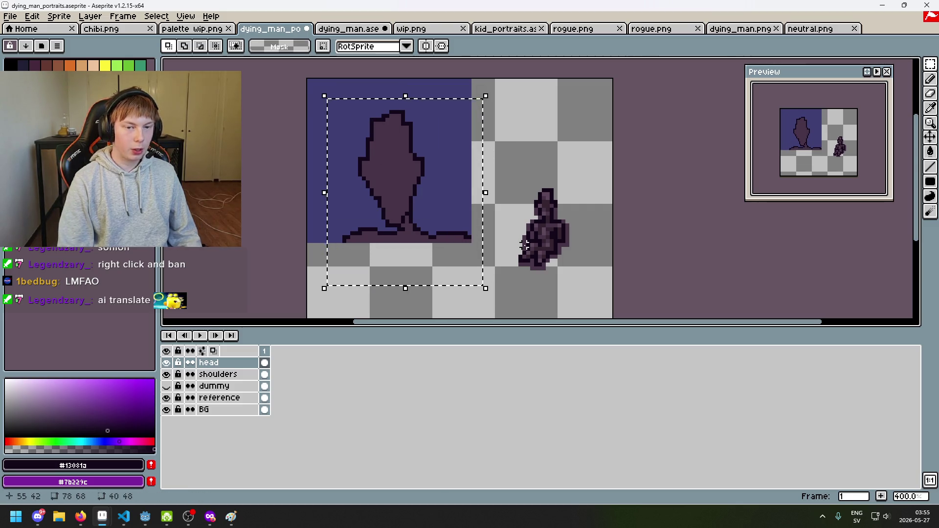
Try a transform and a selection on the head's left edge, cancelling both.
key(ctrl+t)
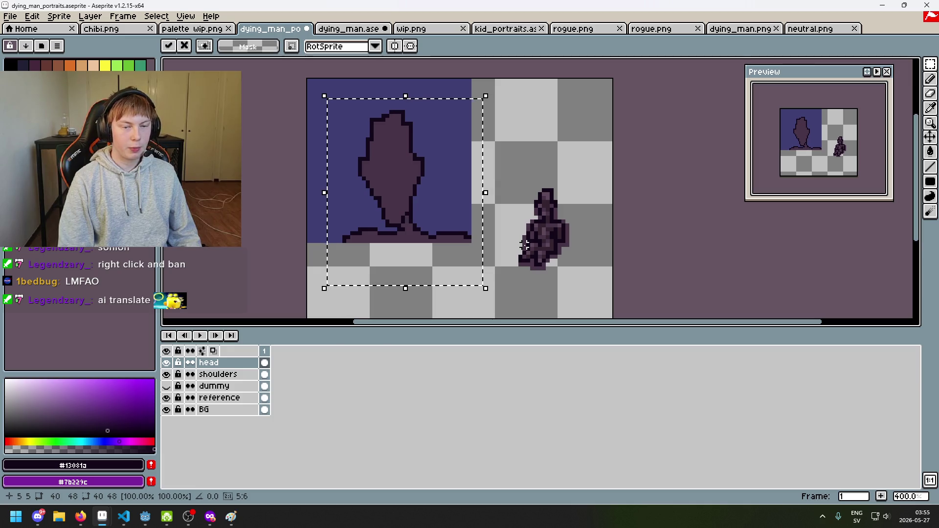
key(ctrl+d)
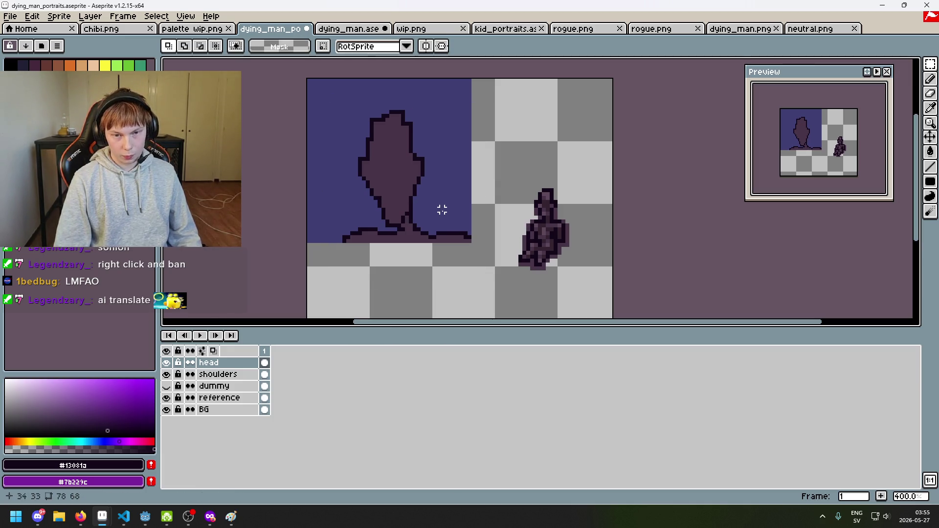
drag(442, 210, 443, 206)
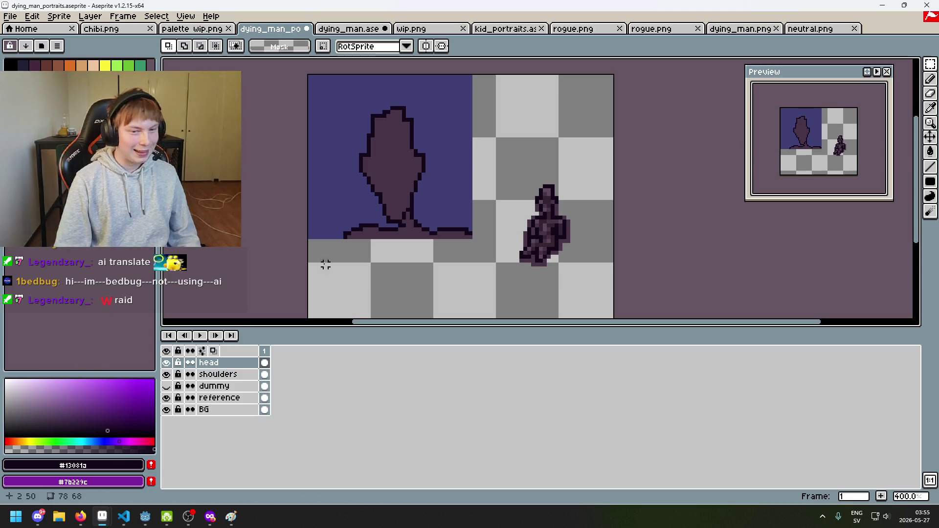
drag(400, 224, 404, 213)
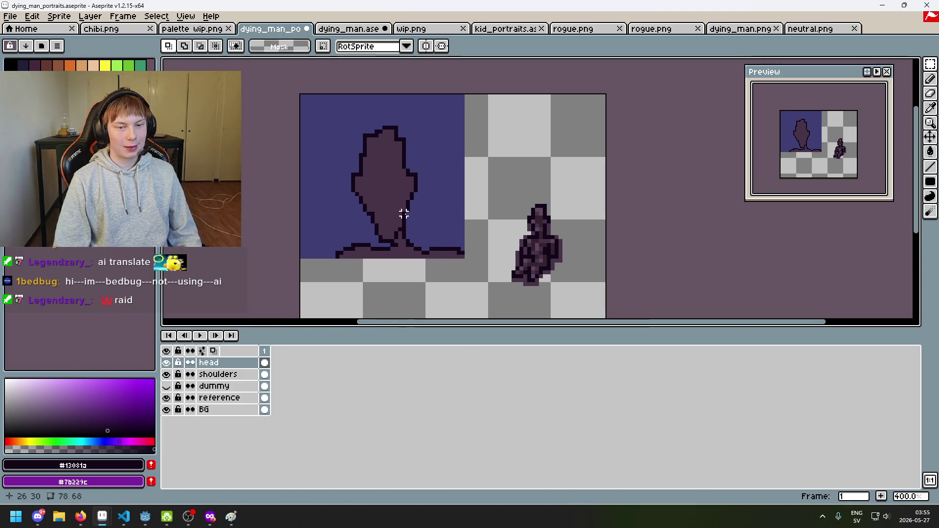
scroll(372, 167, up, 2)
drag(327, 179, 367, 225)
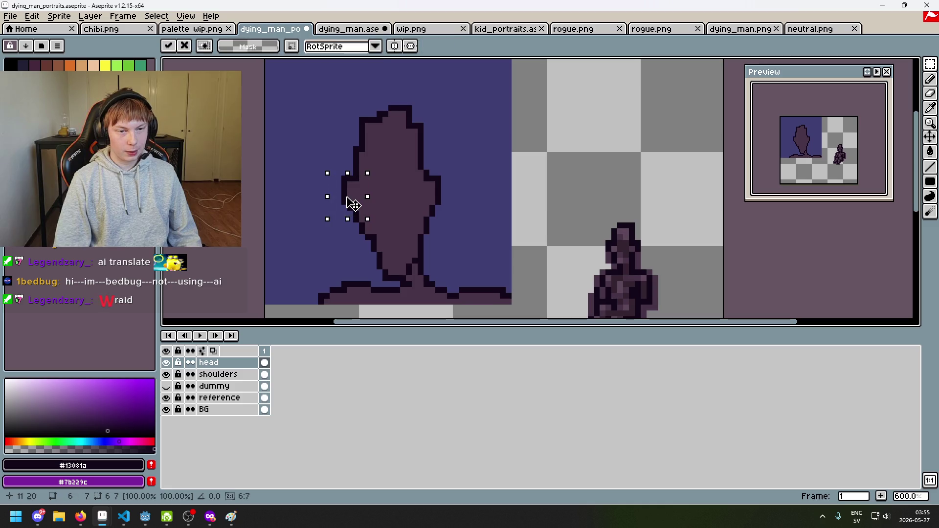
key(ctrl+d)
Sample the outline colour #13081a, then reset the colour to head fill #473347.
key(w)
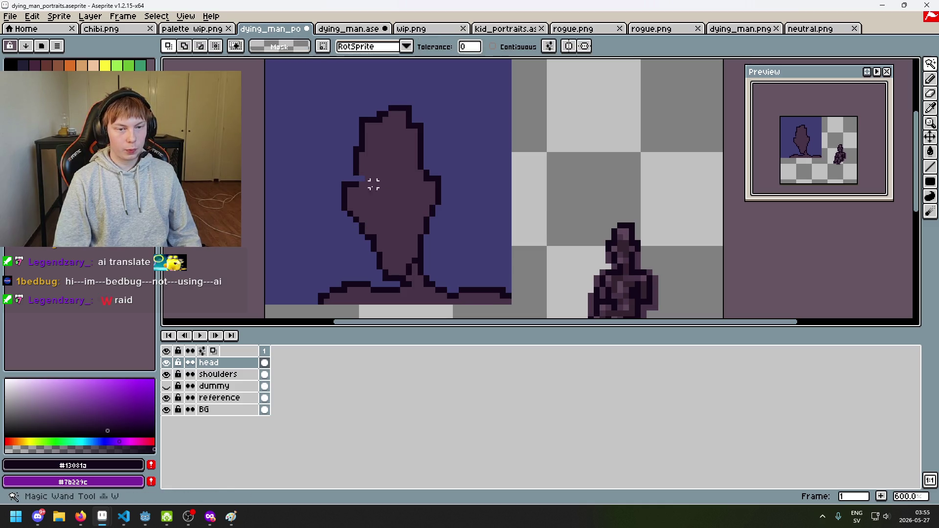
scroll(436, 203, down, 4)
scroll(436, 202, up, 2)
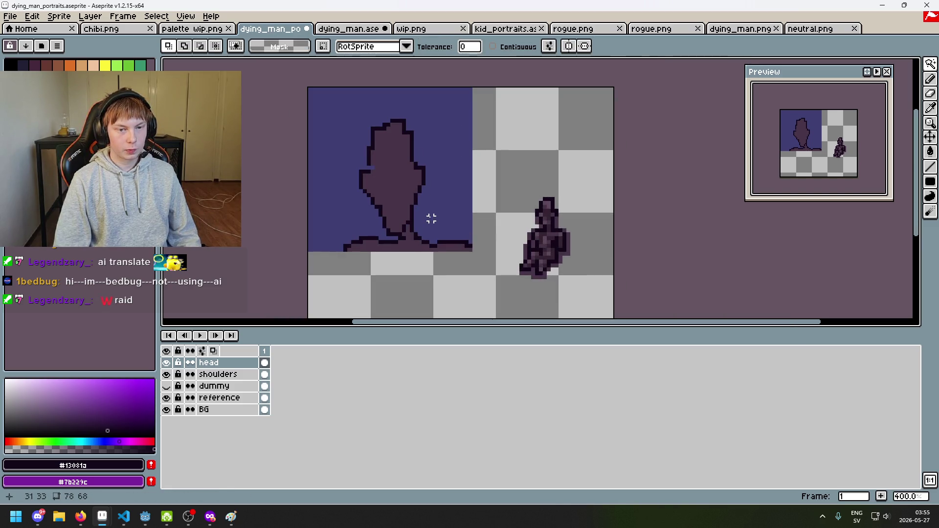
scroll(367, 172, up, 2)
alt+click(376, 154)
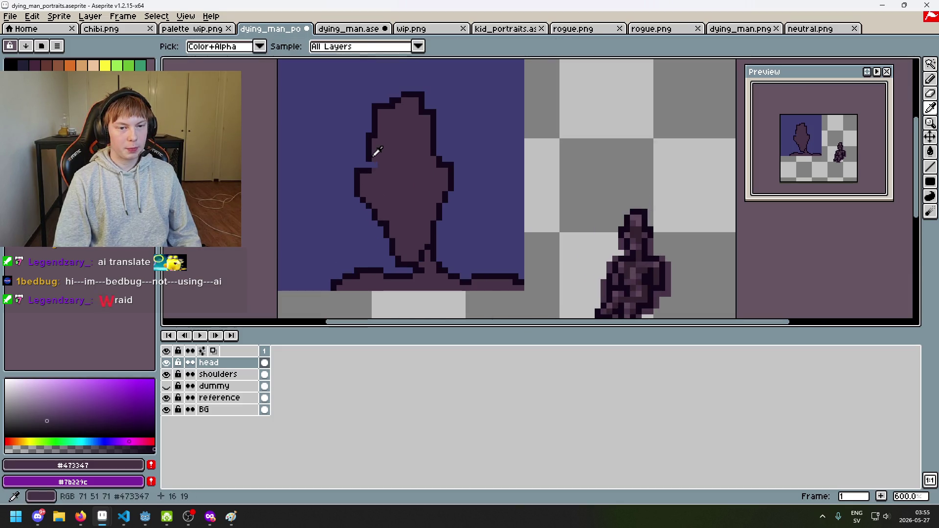
alt+click(370, 152)
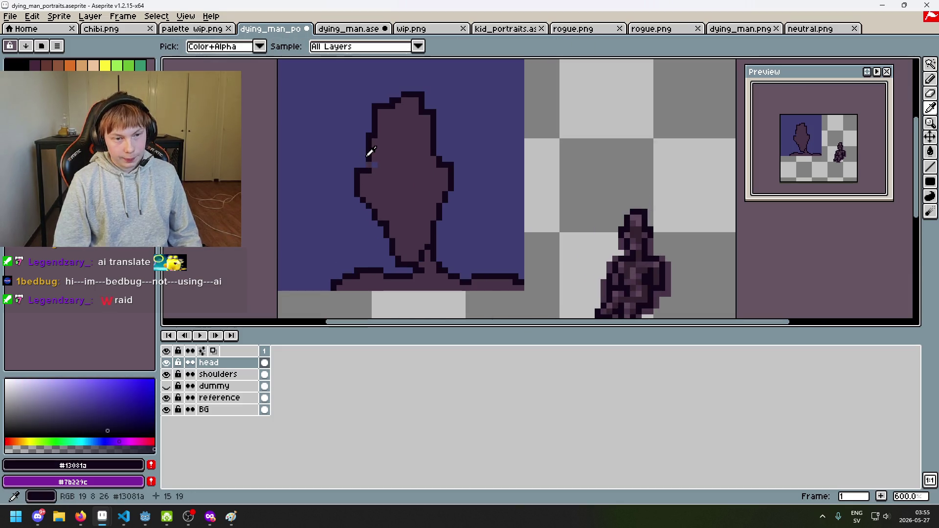
alt+click(374, 166)
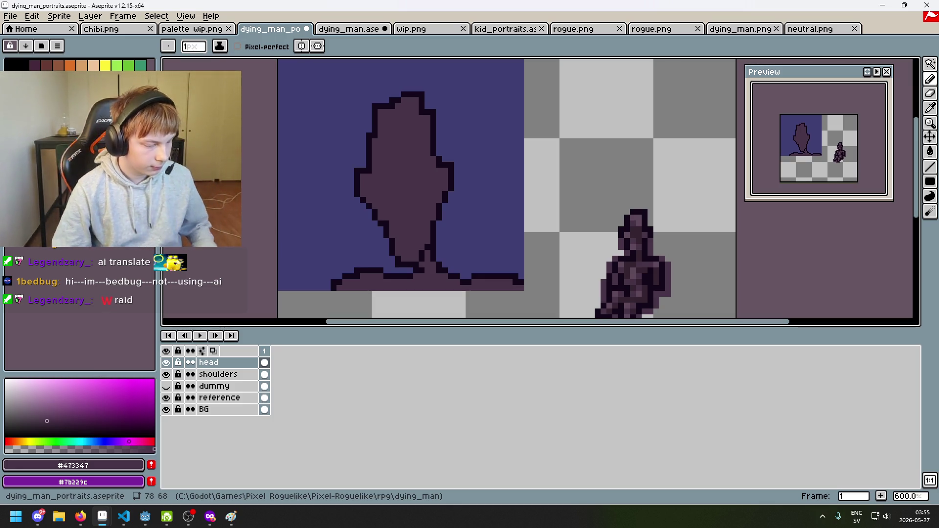
Pick the lighter #5f485a from the reference and paint a highlight pixel at the crown.
mouse_move(423, 203)
mouse_down()
mouse_move(459, 184)
mouse_move(451, 220)
mouse_up()
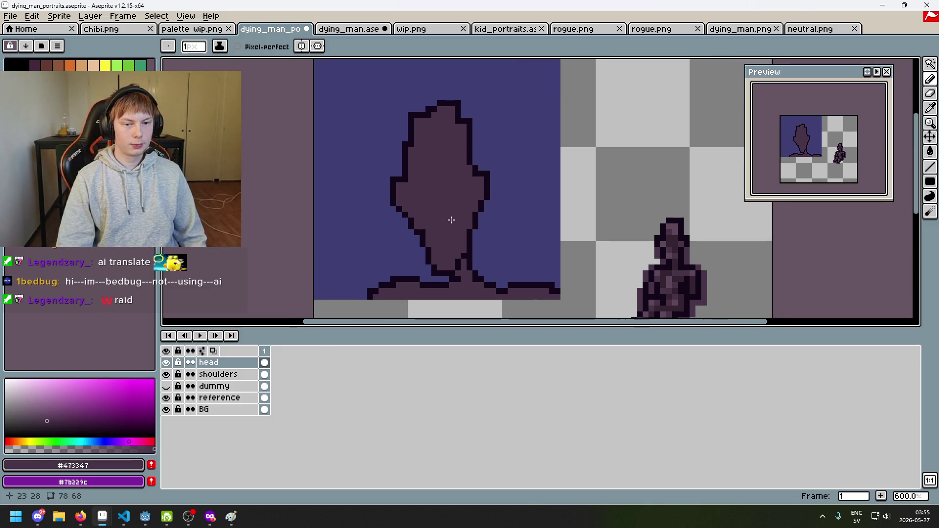
scroll(526, 199, right, 3)
scroll(629, 206, up, 1)
alt+click(624, 196)
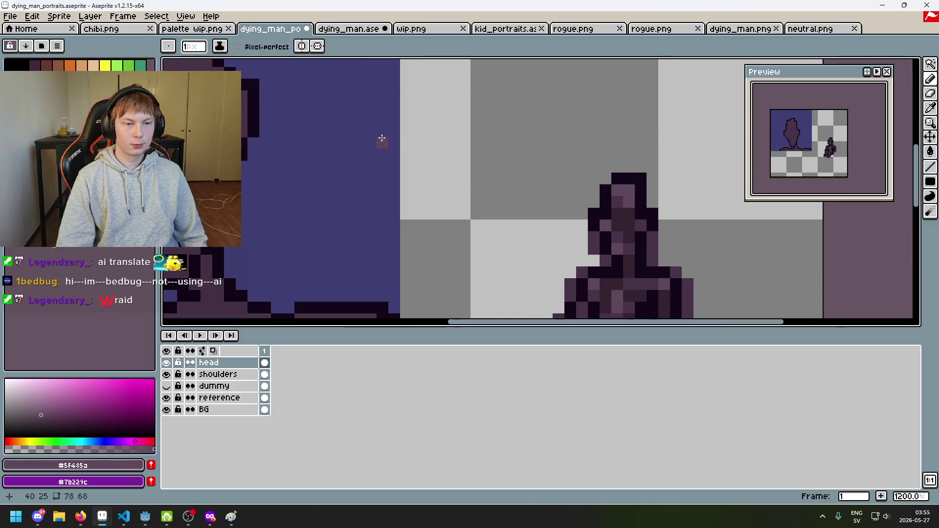
scroll(382, 138, left, 3)
scroll(445, 139, up, 3)
click(427, 98)
Frame the whole head, pick the darker #34232f shade and undo the last pencil stroke.
scroll(435, 108, down, 3)
scroll(435, 119, up, 2)
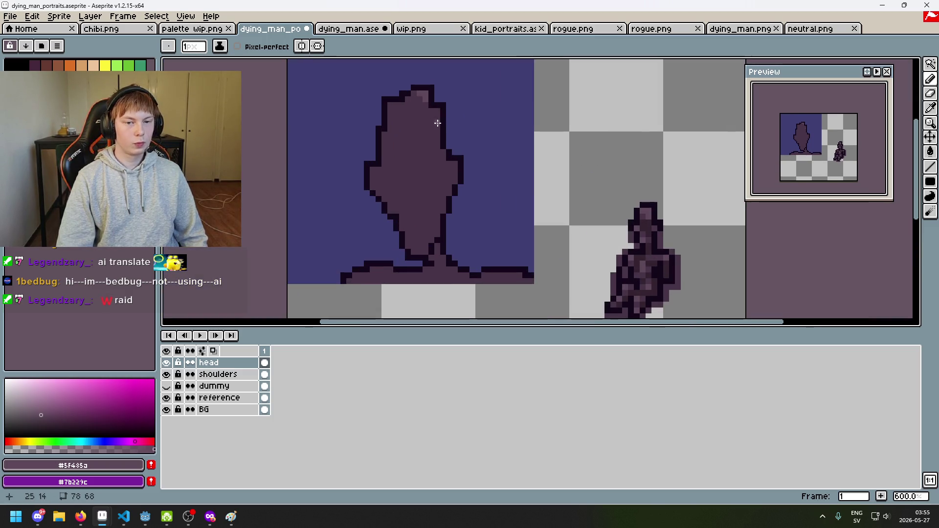
mouse_move(549, 210)
mouse_down()
mouse_move(568, 149)
mouse_move(556, 169)
mouse_up()
drag(514, 193, 498, 267)
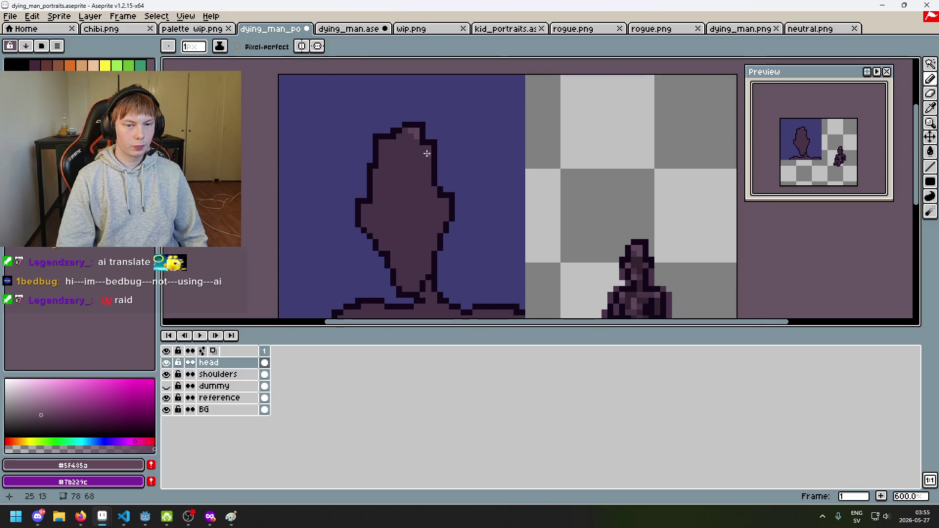
drag(442, 237, 448, 210)
scroll(451, 212, down, 4)
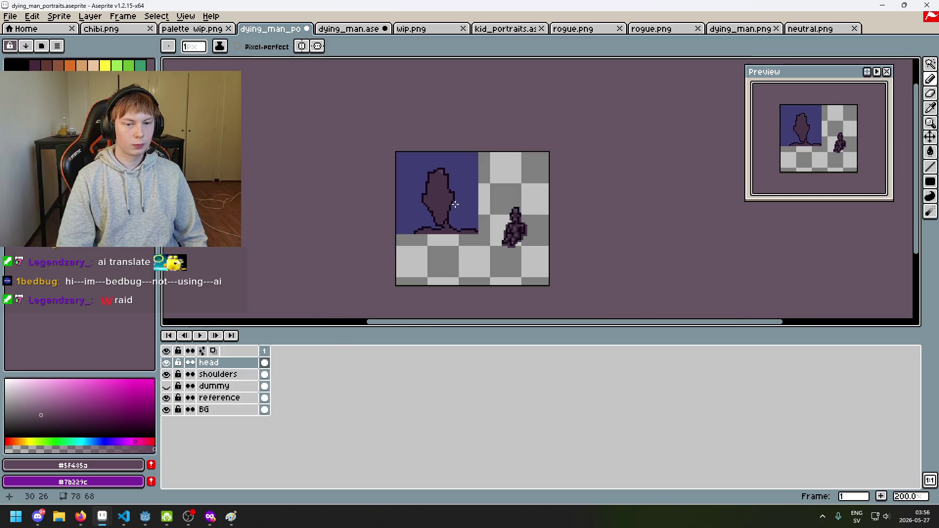
scroll(442, 224, up, 1)
scroll(431, 201, up, 2)
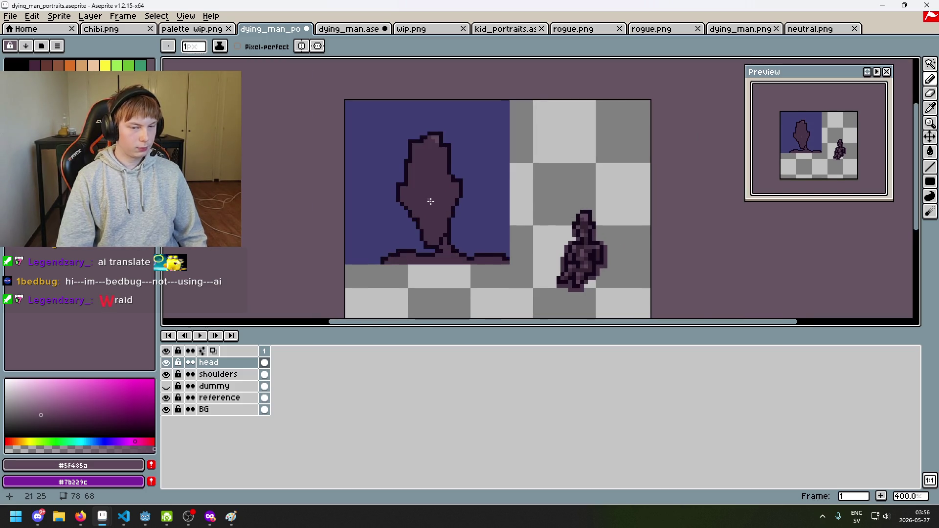
alt+click(409, 207)
ctrl+scroll(417, 178, up, 2)
mouse_move(420, 181)
mouse_down()
mouse_move(418, 193)
mouse_move(413, 181)
mouse_up()
scroll(413, 176, up, 2)
key(ctrl+z)
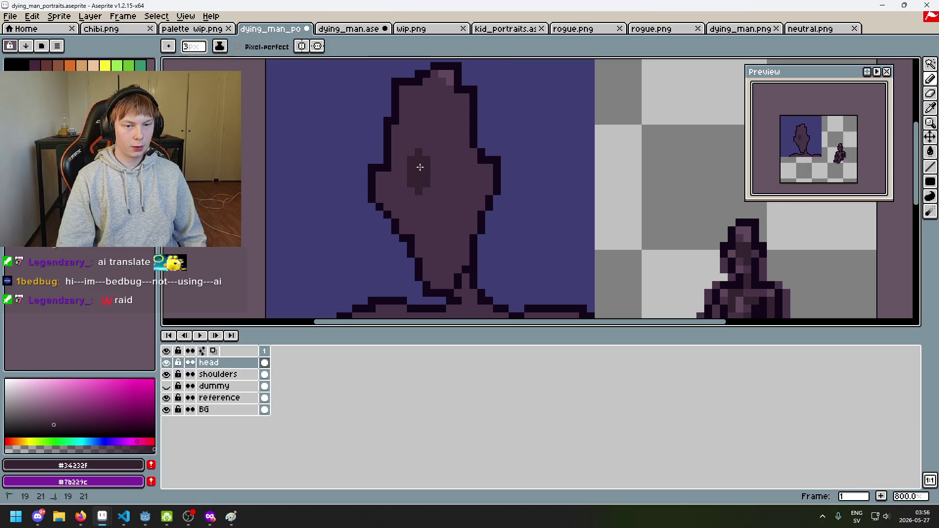
Draw a darker mark in the face, then with a 1 px brush darken the eye socket.
scroll(412, 171, down, 2)
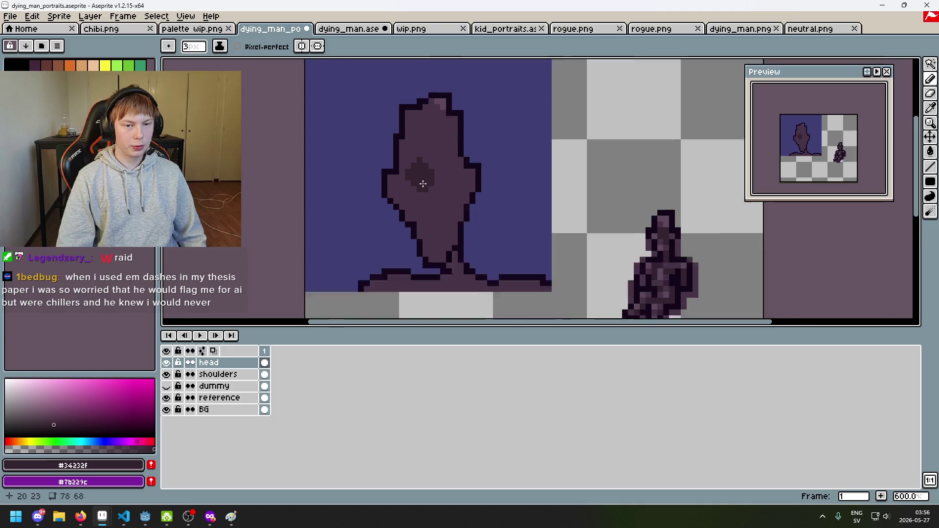
drag(416, 170, 417, 192)
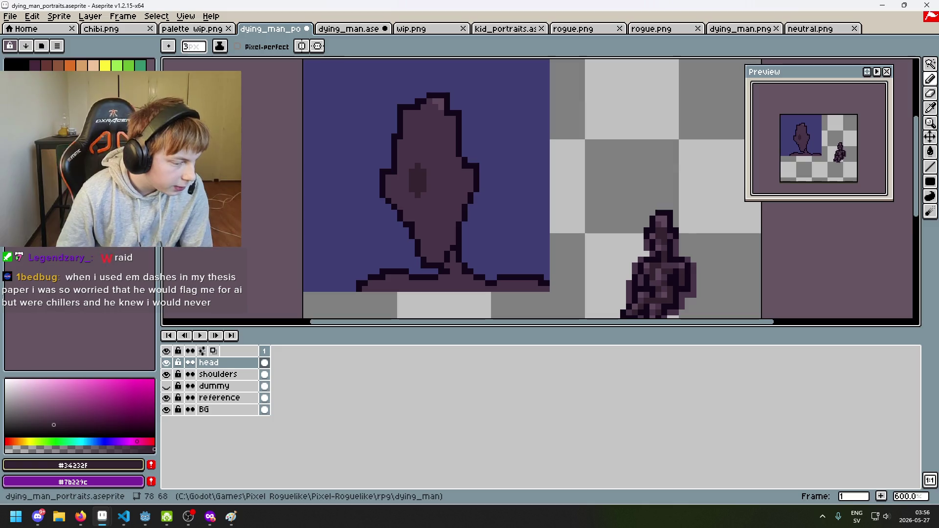
key(alt+Tab)
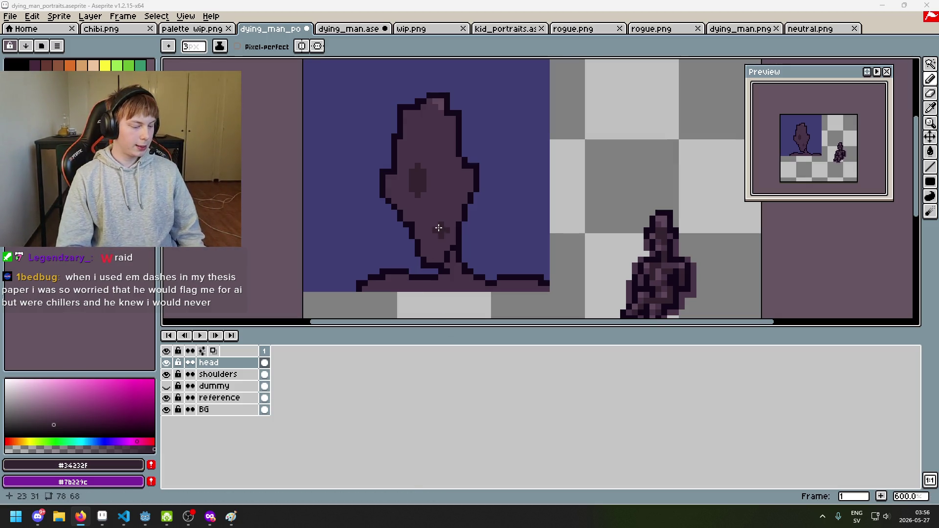
scroll(455, 176, up, 3)
key(minus)
key(minus)
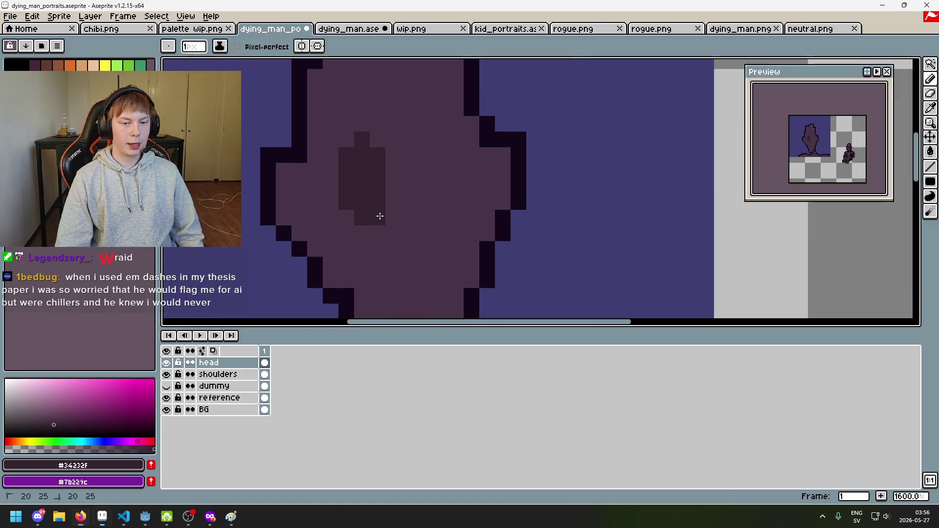
scroll(401, 230, down, 2)
scroll(399, 204, up, 1)
click(403, 198)
drag(415, 223, 415, 205)
Paint dark pixels into the right eye socket.
scroll(407, 240, down, 2)
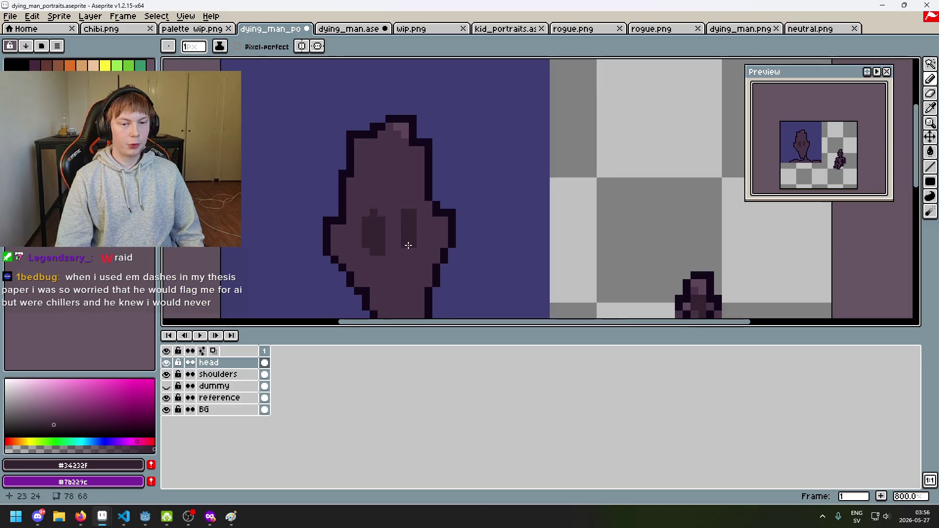
scroll(409, 211, up, 2)
scroll(412, 235, down, 5)
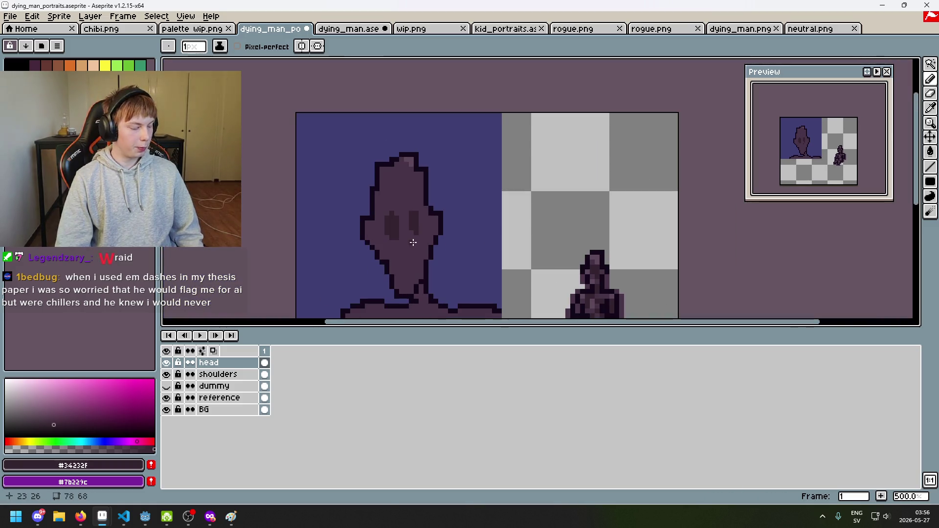
scroll(413, 240, up, 4)
alt+click(414, 231)
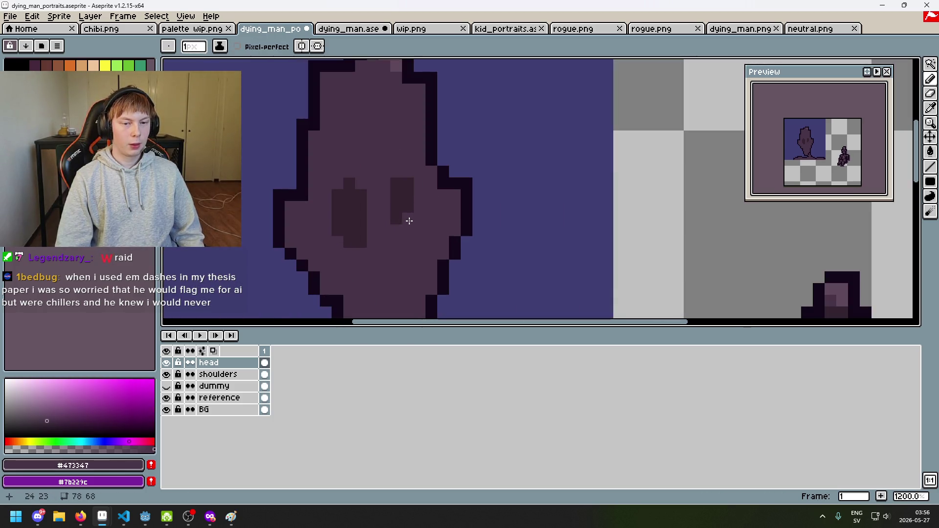
key(ctrl+z)
scroll(407, 198, down, 5)
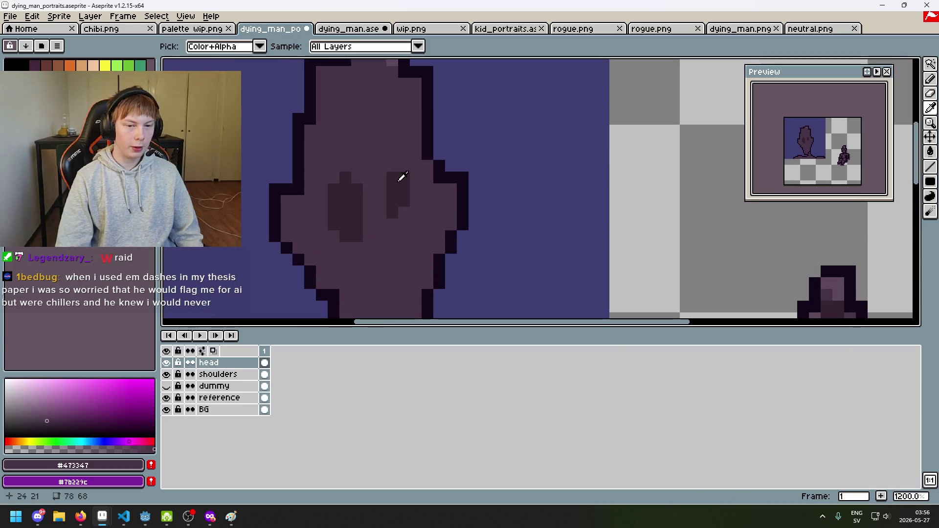
scroll(406, 200, up, 5)
alt+click(398, 176)
click(398, 216)
click(395, 221)
click(380, 191)
click(386, 179)
Undo the right eye socket strokes.
scroll(386, 181, down, 2)
key(ctrl+z)
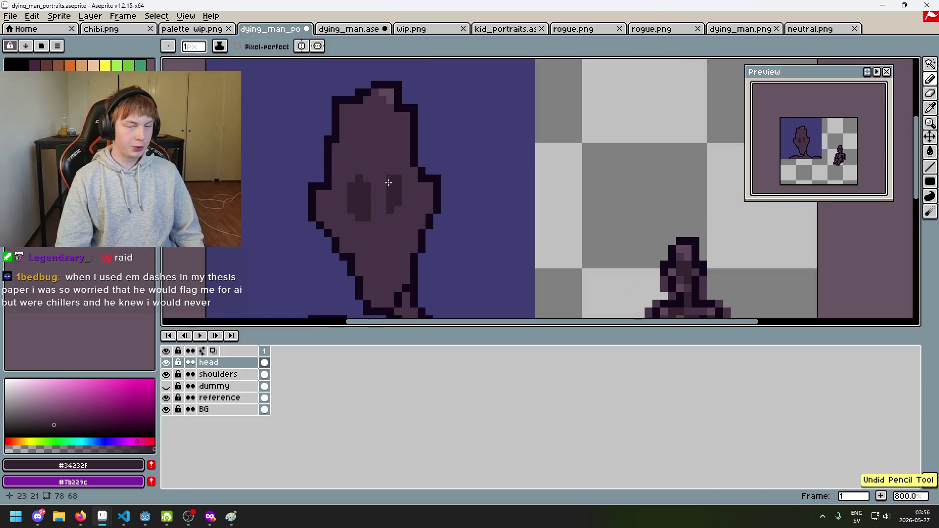
scroll(391, 168, up, 2)
scroll(397, 161, down, 3)
key(ctrl+z)
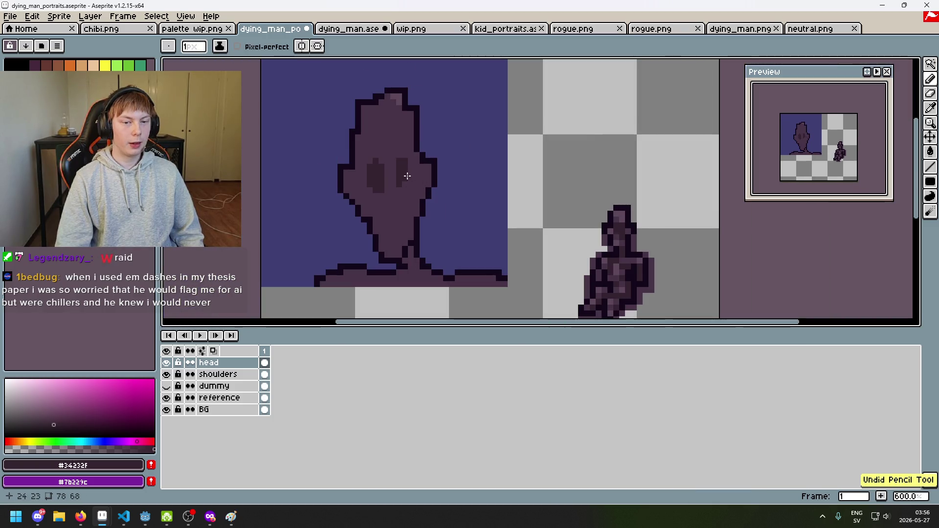
scroll(396, 178, up, 3)
scroll(406, 147, down, 4)
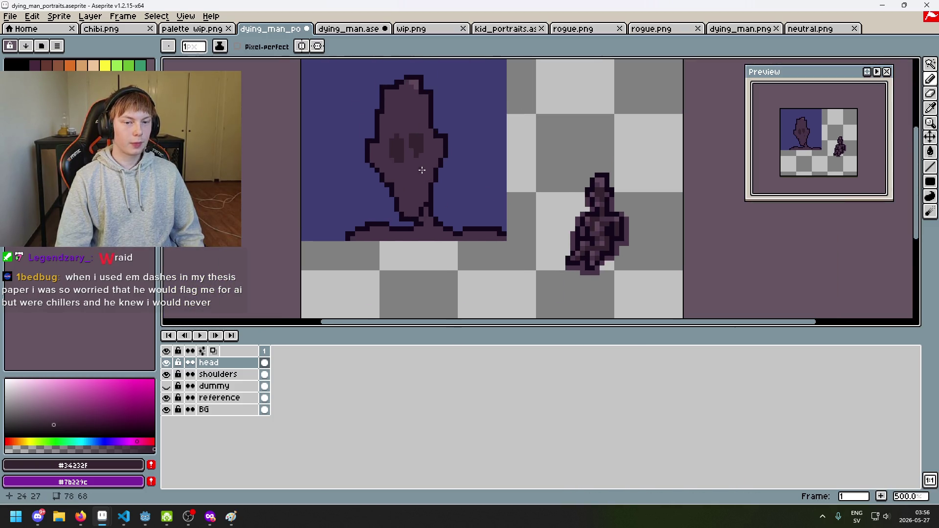
Pick the dark #34232f shade and add a single dark pixel below the eye sockets.
key(alt+Tab)
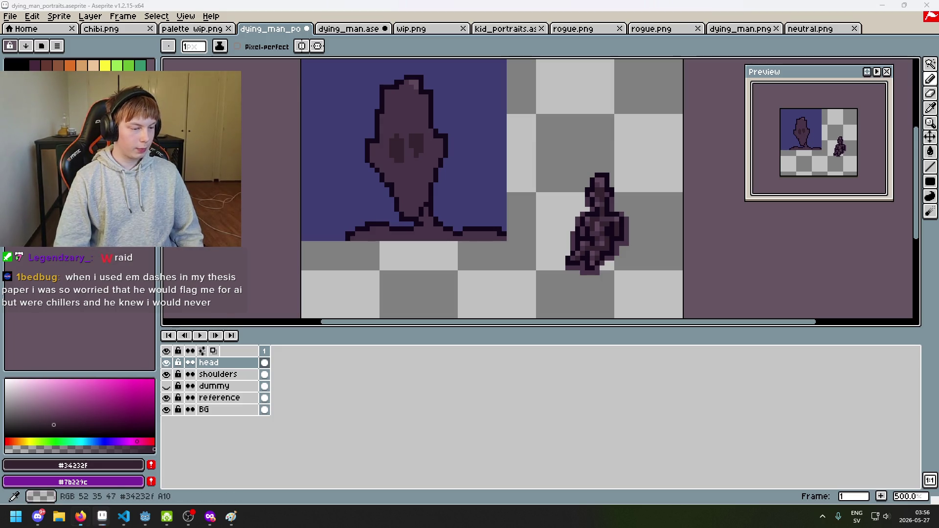
key(alt+Tab)
scroll(416, 160, down, 1)
scroll(416, 161, up, 3)
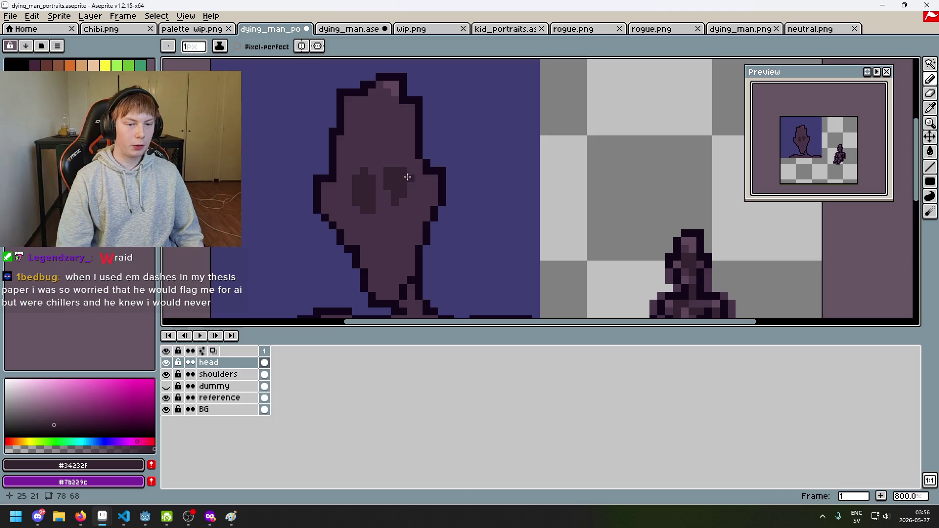
alt+click(405, 215)
scroll(398, 184, up, 3)
alt+click(384, 204)
click(395, 243)
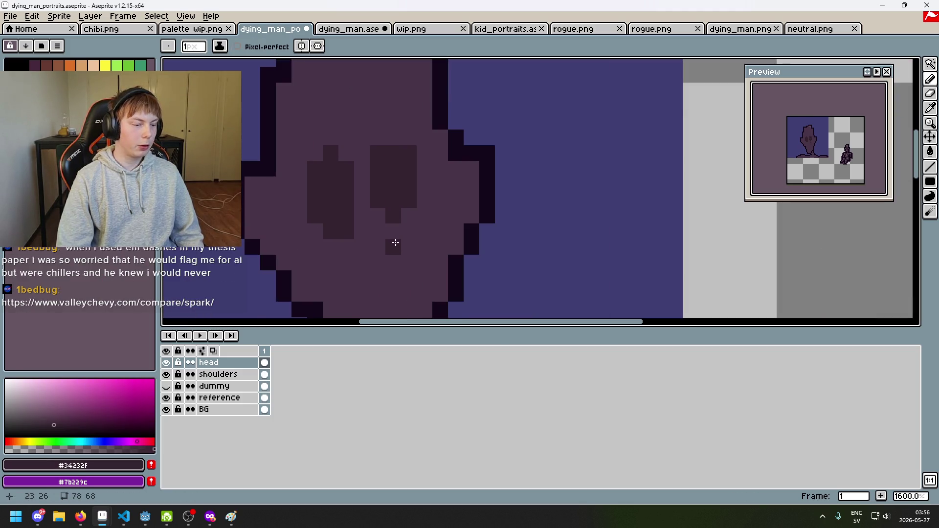
Bring the Firefox window to the front and reposition it.
key(alt+Tab)
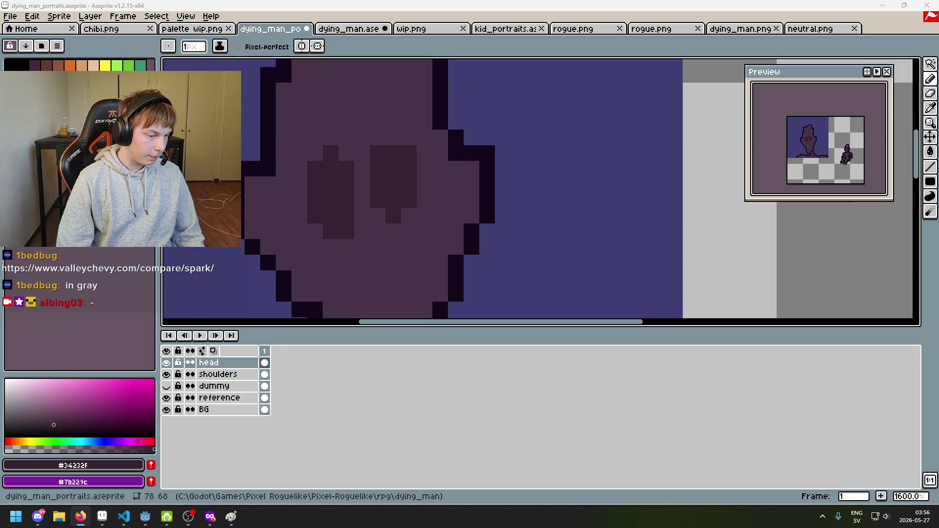
click(80, 517)
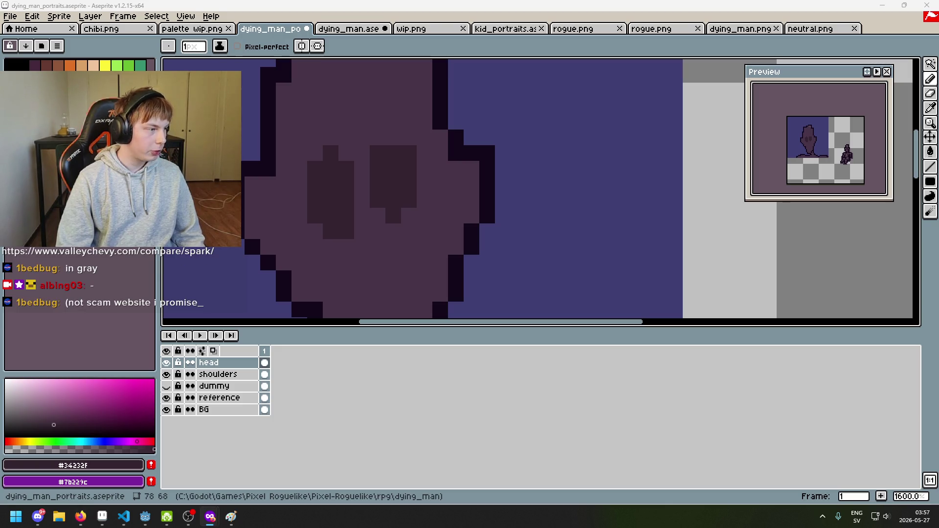
mouse_move(538, 10)
mouse_down()
mouse_move(575, 4)
mouse_move(458, 1)
mouse_up()
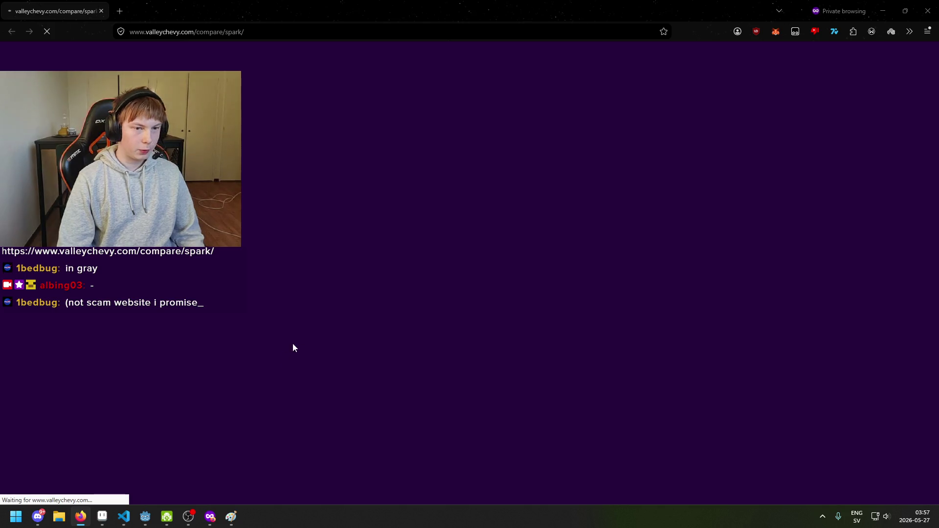
Scroll through the 2020 Chevy Spark page's $13,220 price, 29/38 MPG and 27.2 cu. ft. cargo details.
scroll(415, 289, down, 5)
scroll(418, 289, up, 5)
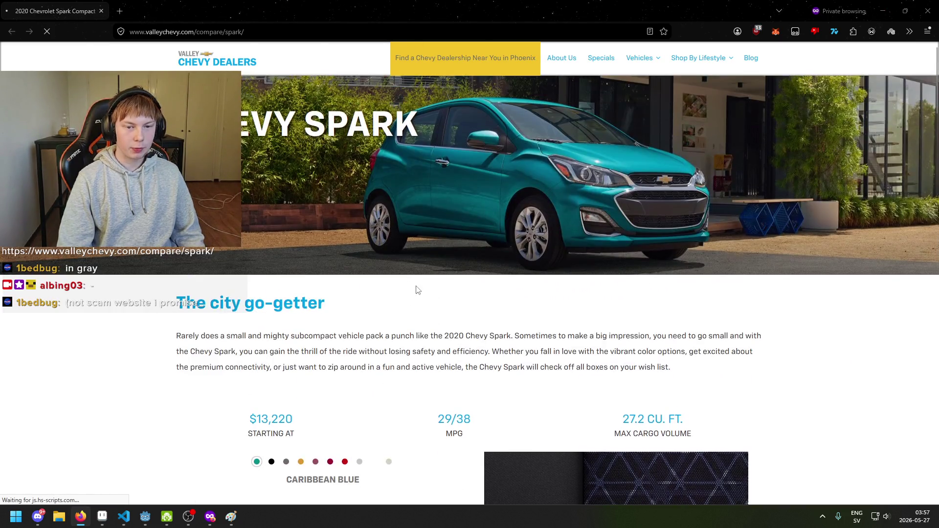
scroll(556, 241, down, 3)
scroll(542, 236, up, 3)
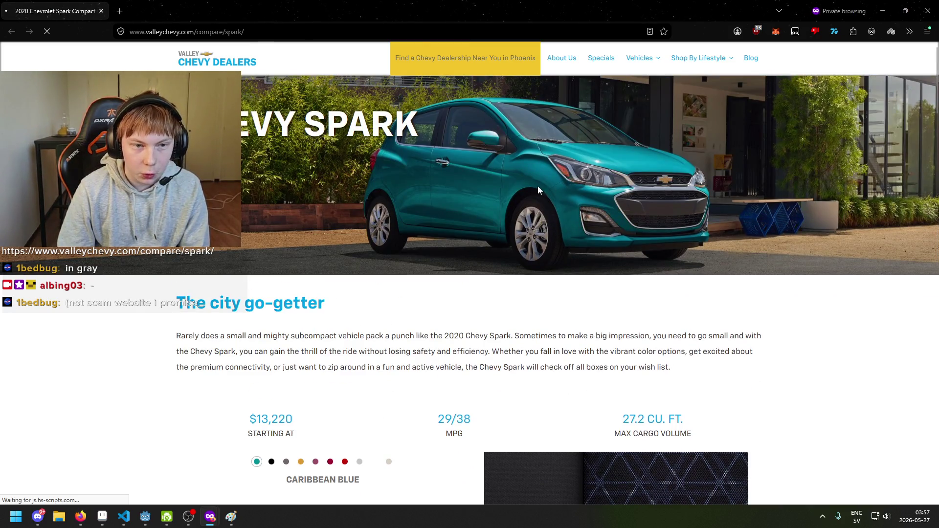
scroll(372, 235, down, 7)
scroll(426, 230, up, 7)
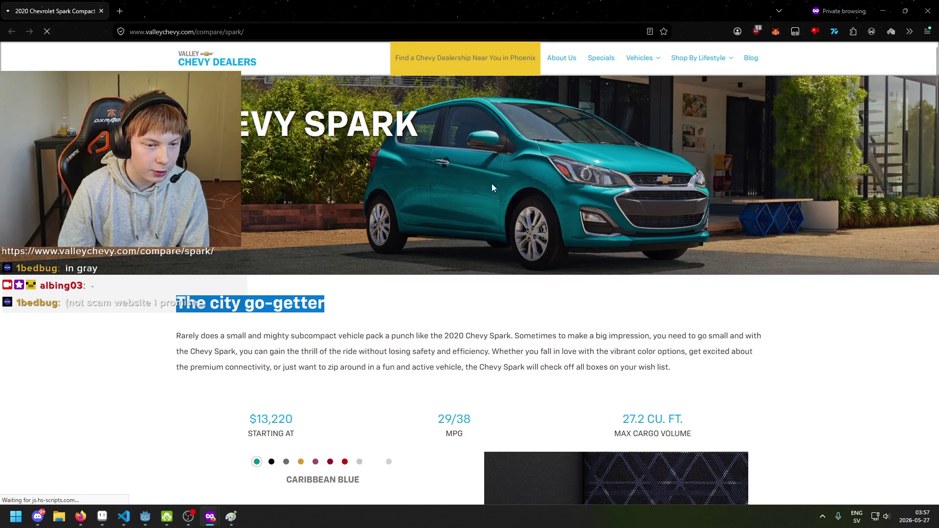
scroll(510, 194, down, 6)
scroll(510, 198, down, 12)
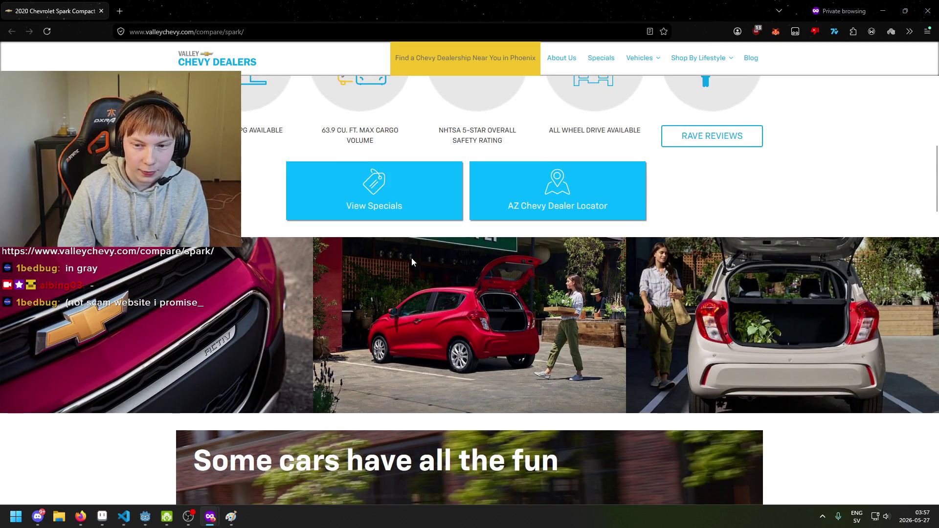
scroll(412, 257, down, 8)
scroll(408, 258, down, 4)
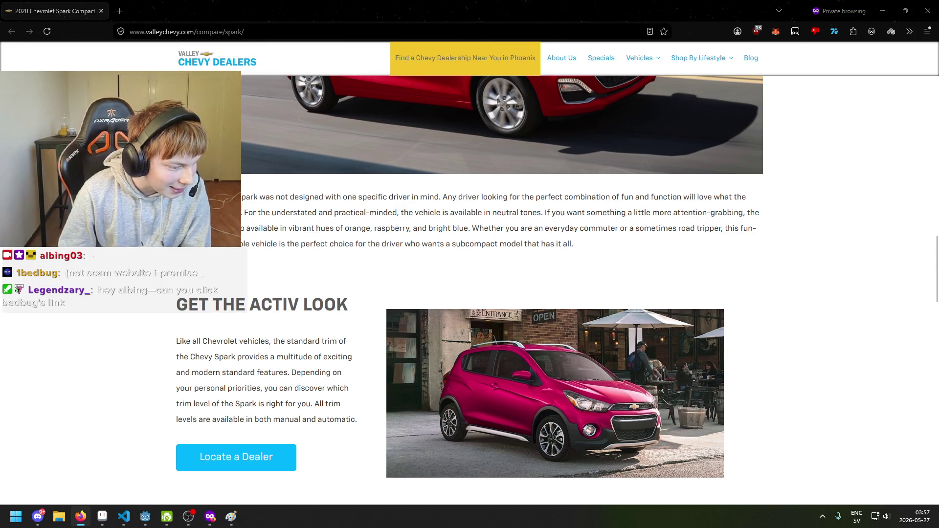
scroll(457, 342, down, 4)
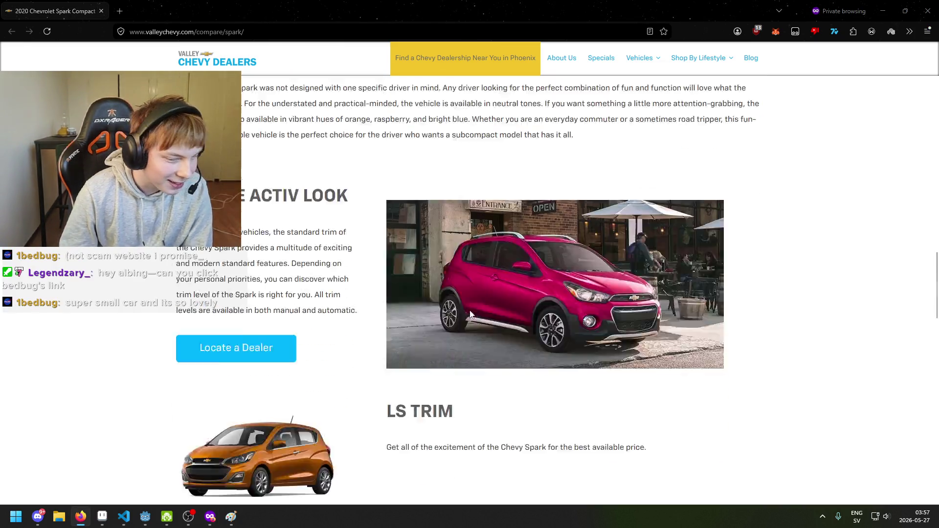
scroll(460, 325, up, 4)
scroll(458, 323, down, 20)
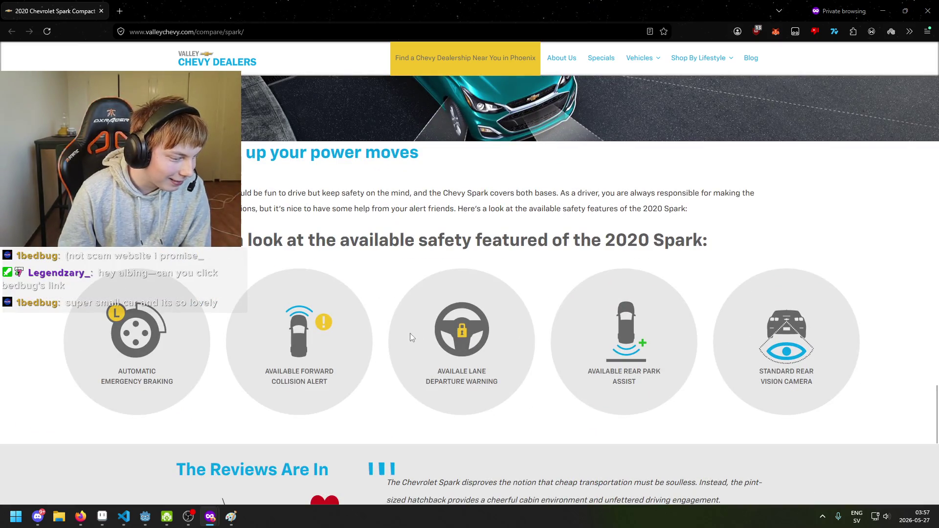
scroll(409, 316, down, 4)
scroll(422, 312, up, 20)
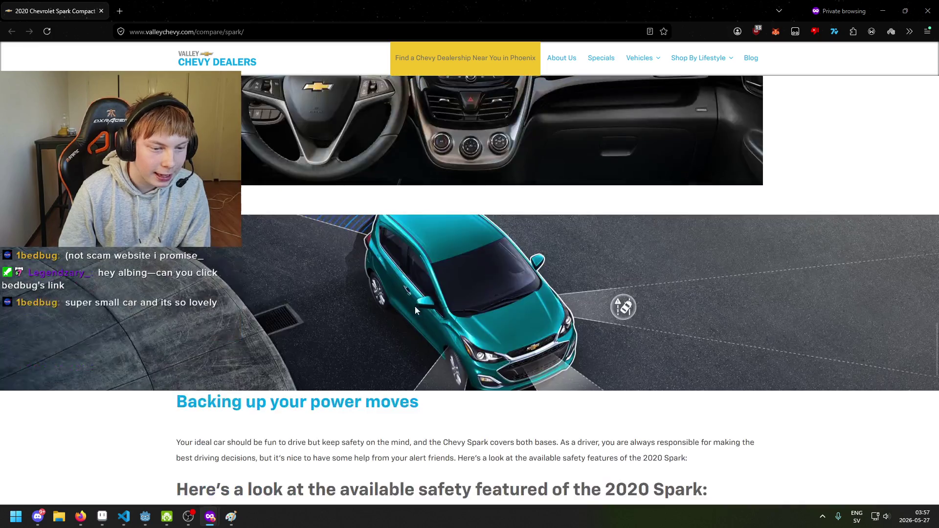
scroll(450, 301, down, 15)
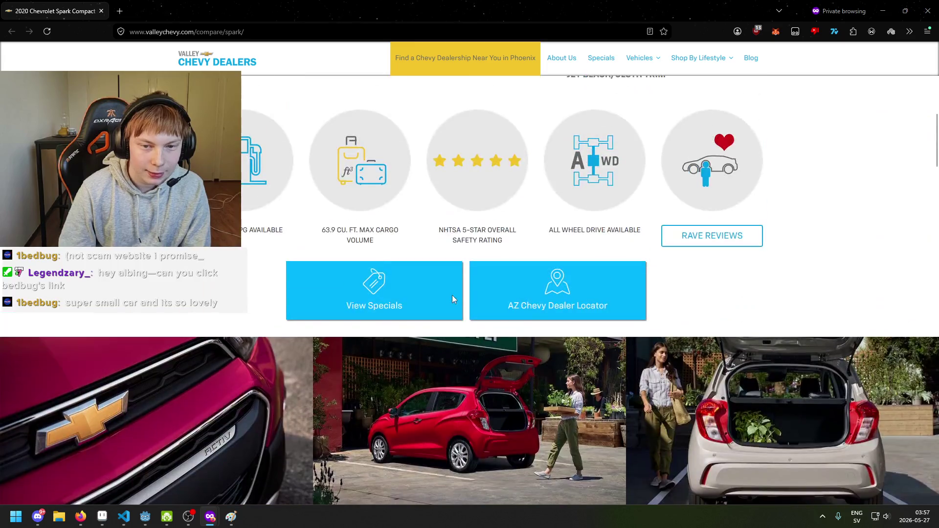
scroll(440, 303, down, 4)
scroll(411, 274, up, 20)
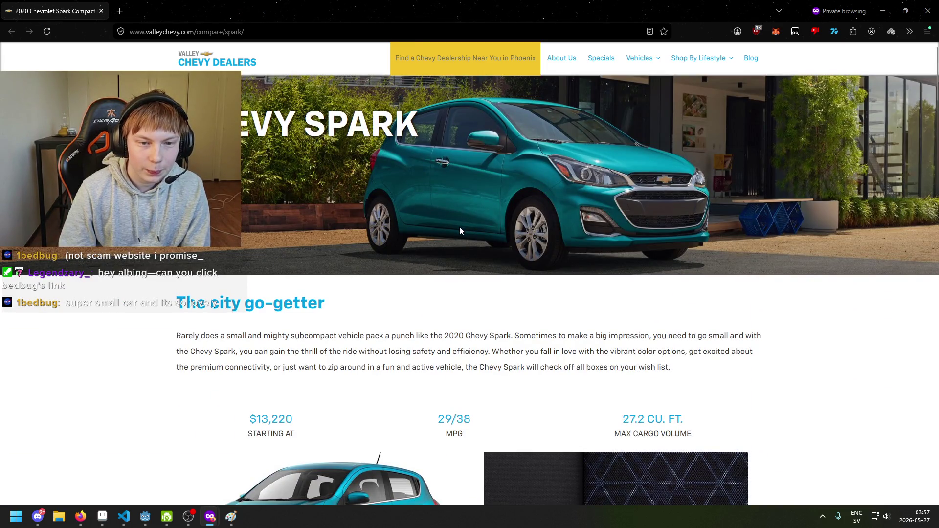
scroll(457, 228, down, 5)
Preview the Spark in Silver Ice, Toasted Marshmallow, Red Hot and Summit White, ending on Nightfall Gray.
drag(424, 244, 346, 258)
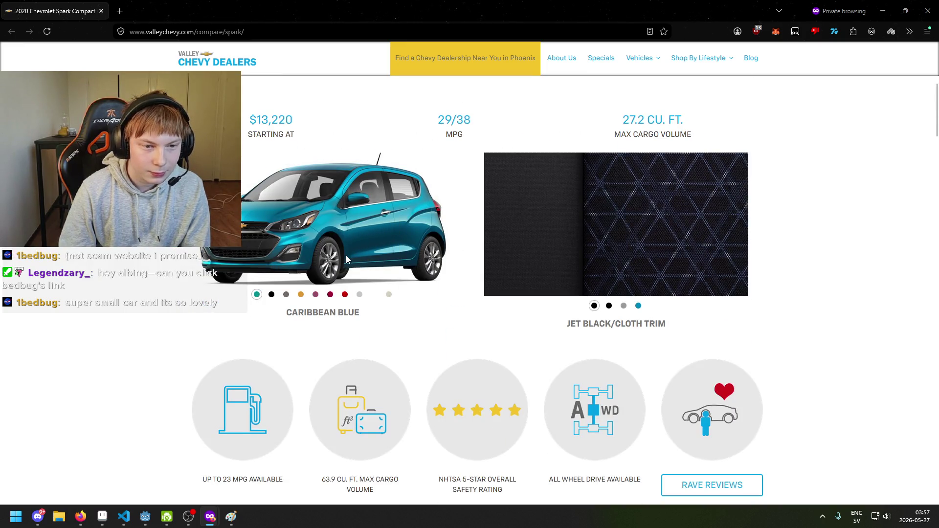
click(361, 298)
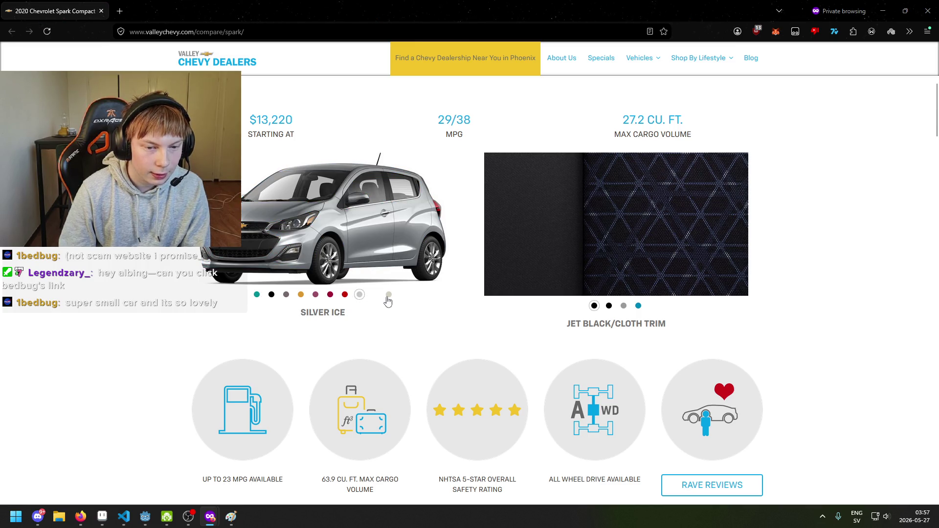
click(388, 295)
click(345, 295)
click(360, 295)
click(373, 295)
click(345, 296)
click(287, 295)
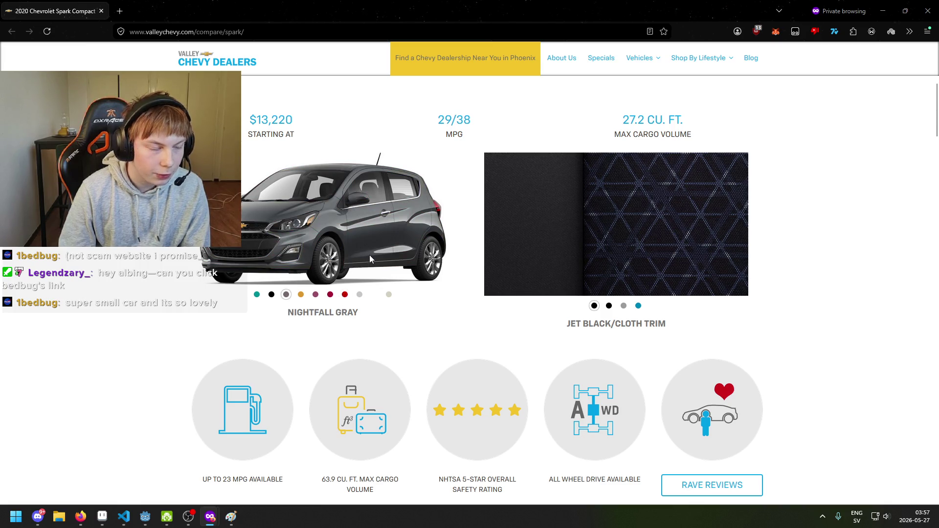
scroll(354, 259, up, 2)
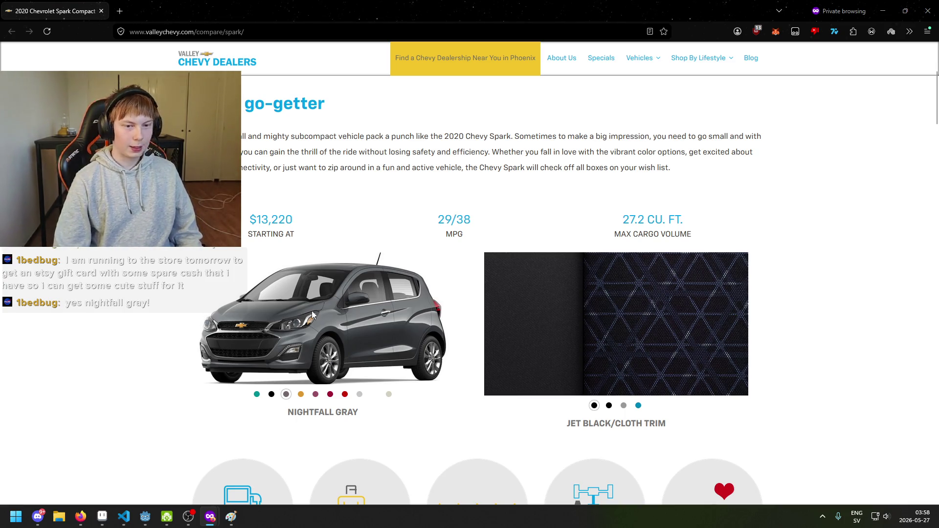
key(alt+Tab)
Sample the lighter #5f485a head colour and undo the last pencil stroke.
scroll(501, 167, down, 4)
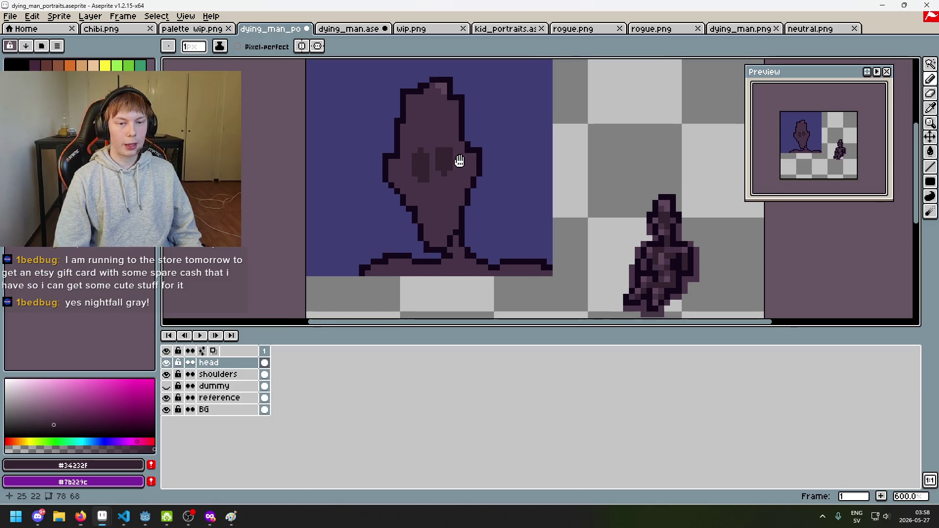
scroll(425, 137, up, 4)
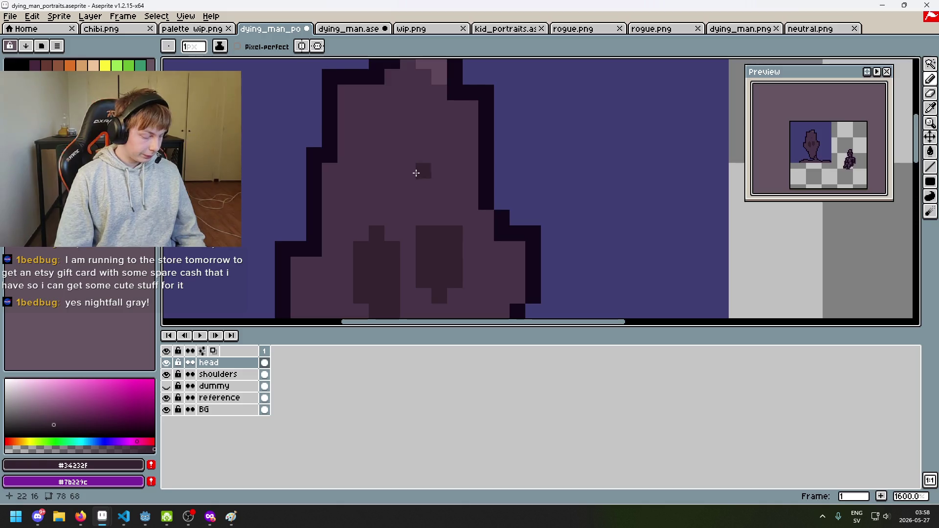
scroll(417, 171, down, 3)
scroll(460, 193, up, 3)
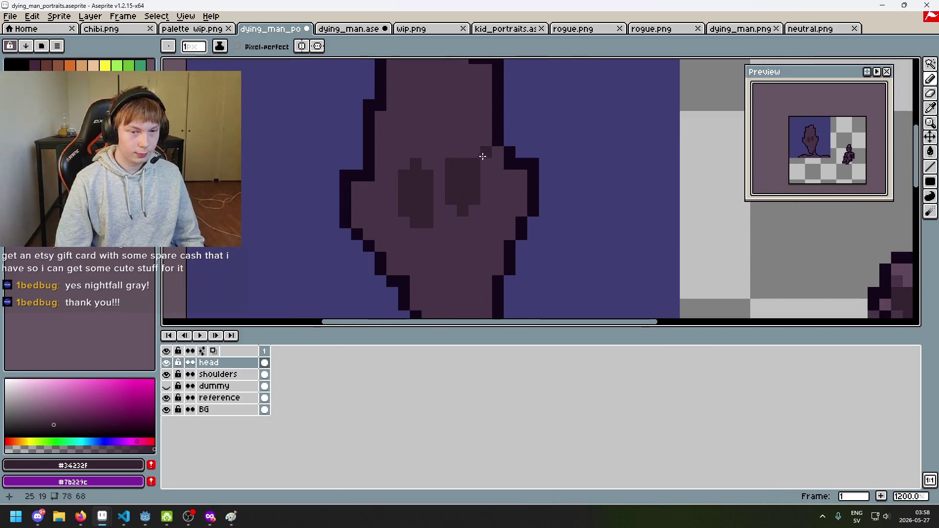
scroll(483, 153, up, 2)
alt+click(439, 103)
scroll(438, 192, up, 1)
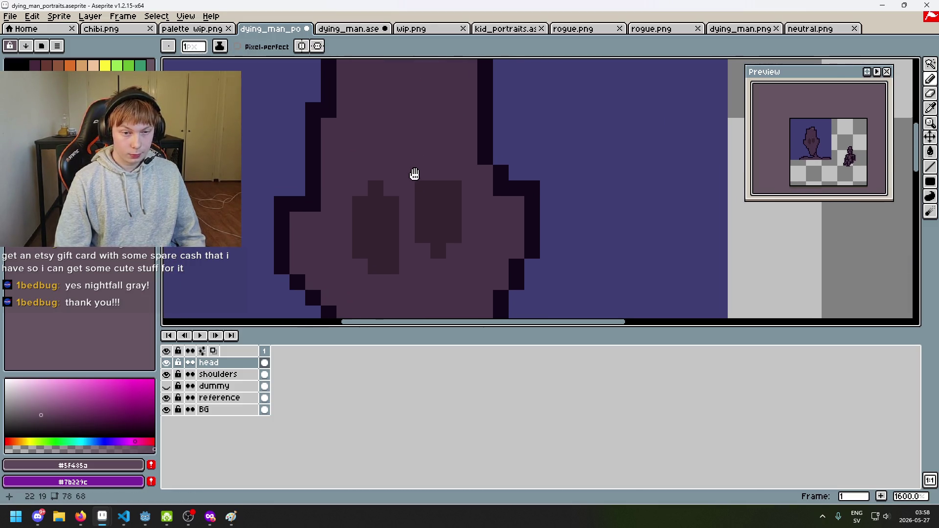
scroll(401, 164, down, 3)
scroll(399, 161, up, 3)
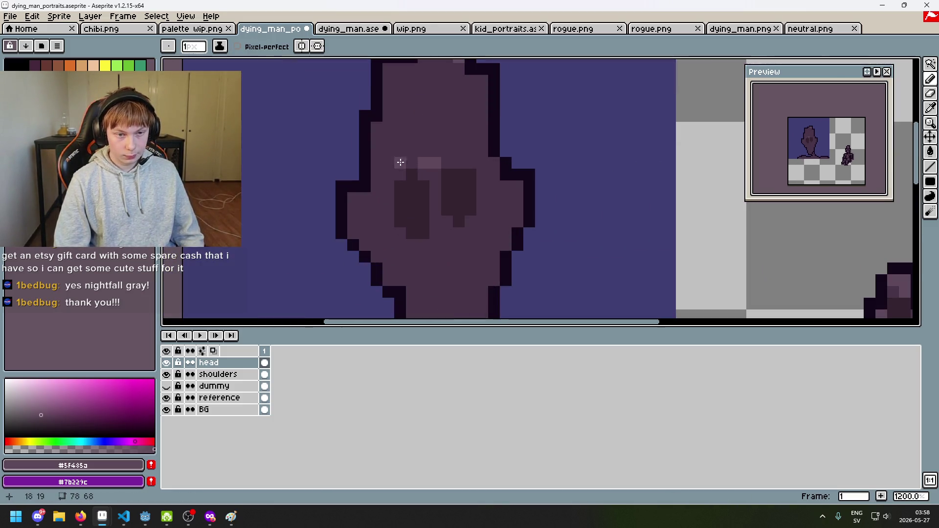
key(ctrl+z)
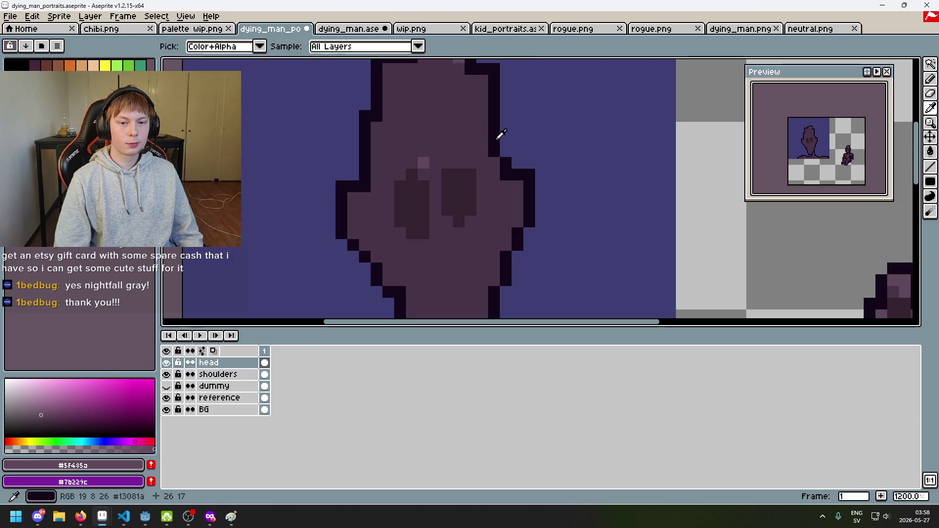
Pick the darkest #13081a outline colour and fill dark pixels into the left eye socket.
alt+click(497, 137)
scroll(421, 205, up, 3)
click(407, 201)
scroll(406, 196, down, 3)
drag(398, 202, 395, 163)
scroll(394, 164, down, 3)
scroll(382, 145, up, 4)
click(383, 145)
scroll(382, 144, down, 2)
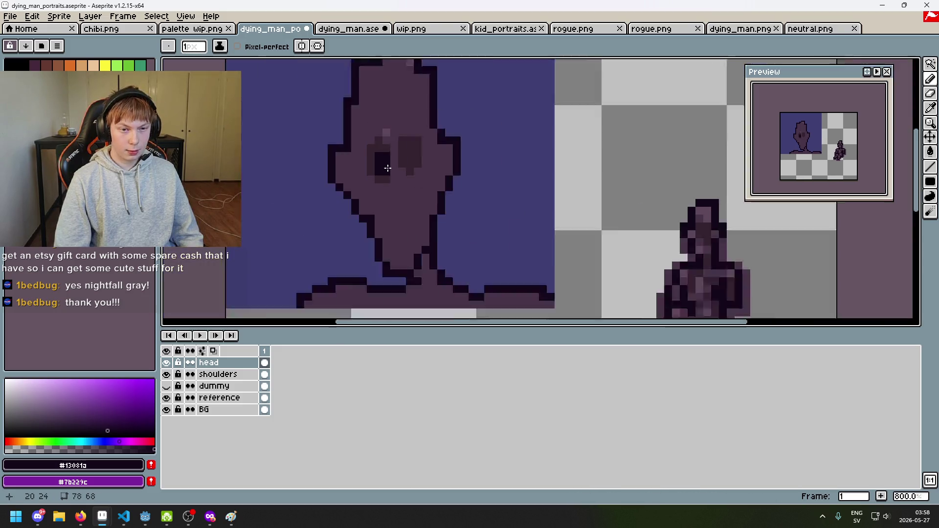
scroll(384, 166, up, 2)
Fill dark #13081a pixels into the right eye socket.
drag(384, 196, 384, 147)
click(360, 171)
click(383, 206)
click(360, 195)
scroll(383, 207, down, 5)
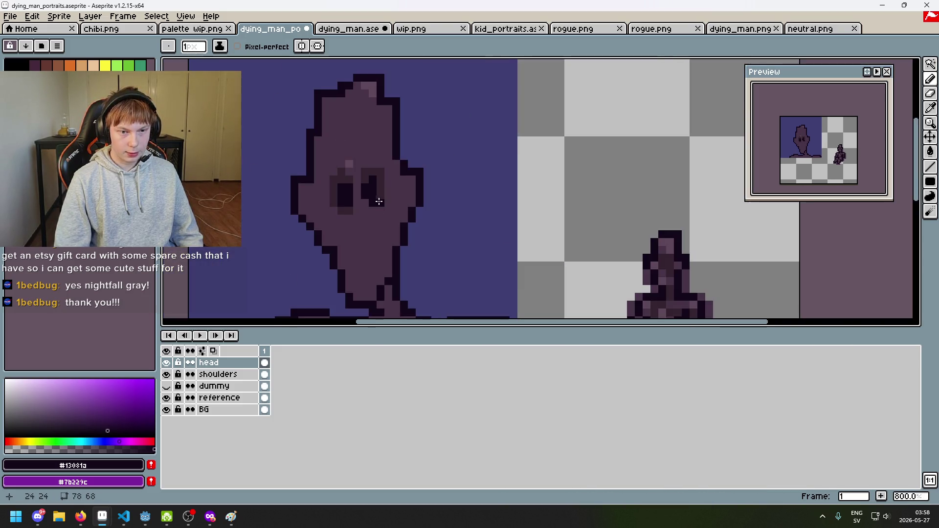
scroll(434, 185, up, 1)
click(857, 64)
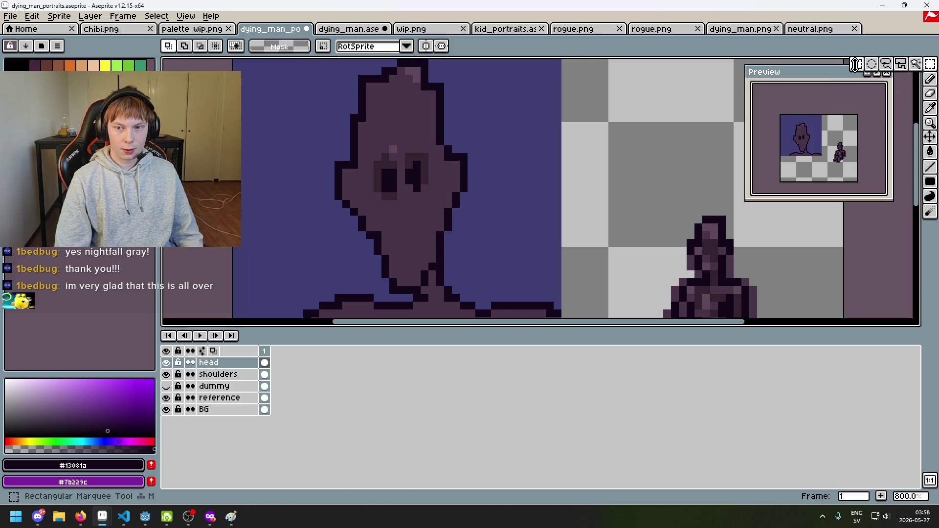
Select the eyes and nudge them, shifting the left eye one pixel left and down.
scroll(435, 183, up, 3)
drag(362, 144, 423, 238)
drag(362, 129, 407, 236)
drag(381, 196, 366, 211)
drag(425, 130, 477, 201)
scroll(558, 216, down, 3)
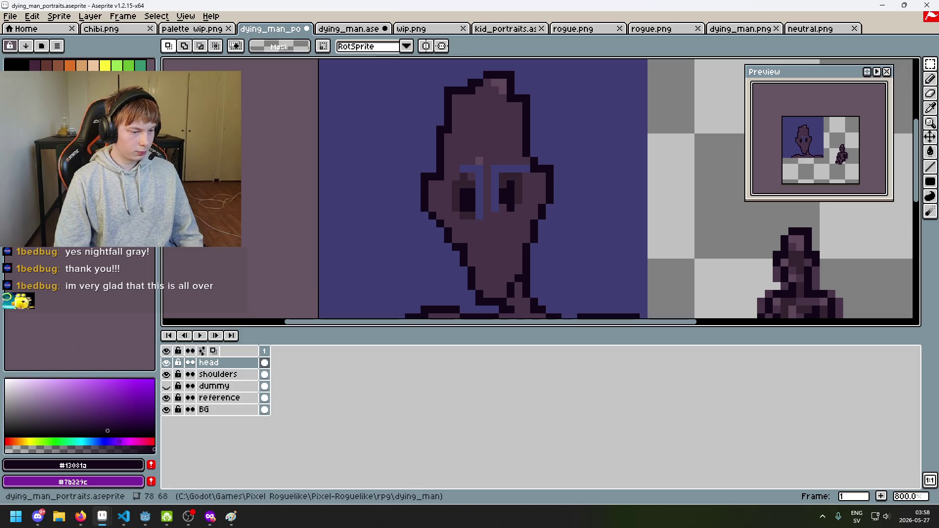
Paint over the blue brackets above the left eye and beside the right eye with #473347.
key(b)
alt+click(487, 142)
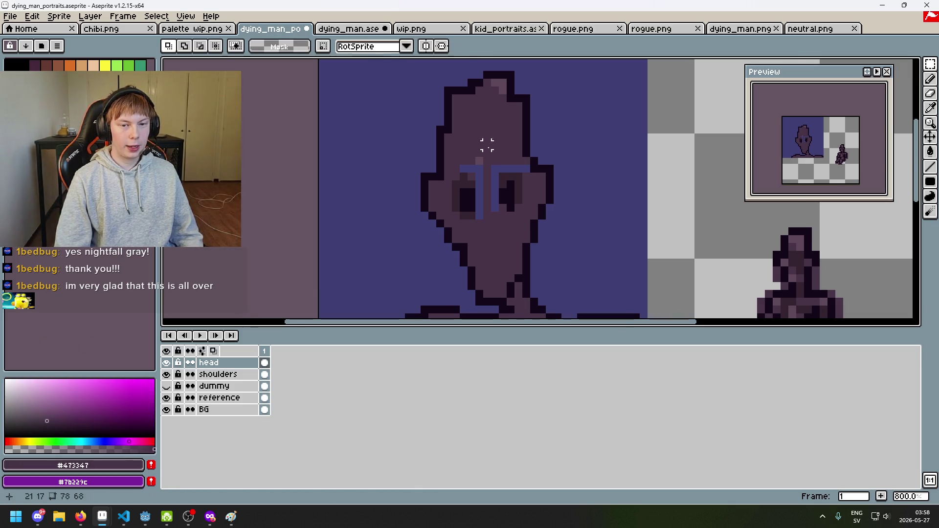
scroll(472, 164, up, 3)
drag(479, 186, 441, 186)
mouse_move(474, 201)
mouse_down()
mouse_move(473, 252)
mouse_move(502, 266)
mouse_up()
drag(520, 186, 547, 181)
scroll(530, 176, down, 6)
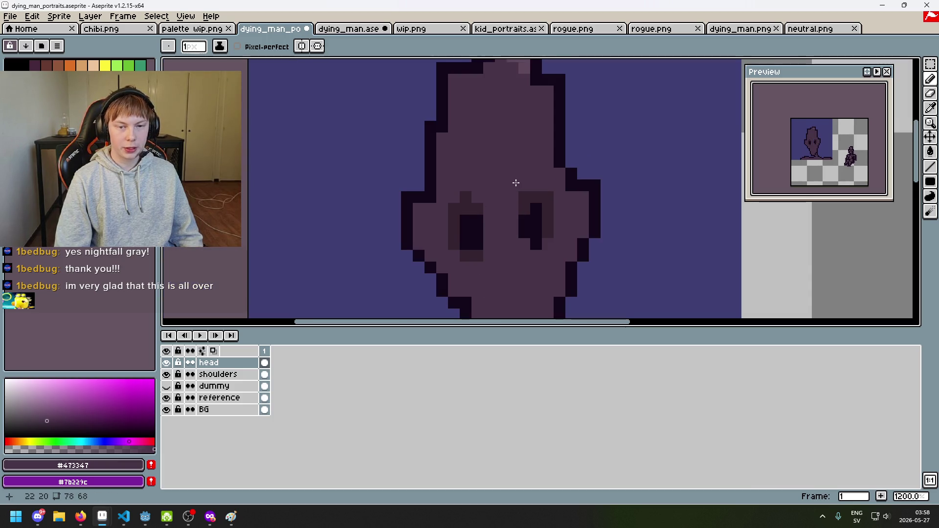
scroll(538, 118, up, 6)
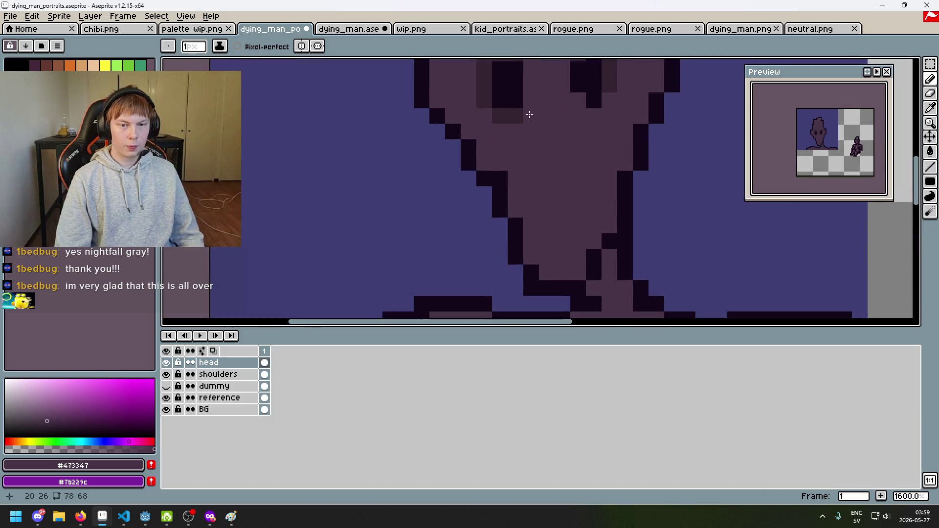
Try #34232f shading strips beside the eyes, undoing the strokes that don't fit.
alt+click(493, 183)
drag(506, 182, 497, 119)
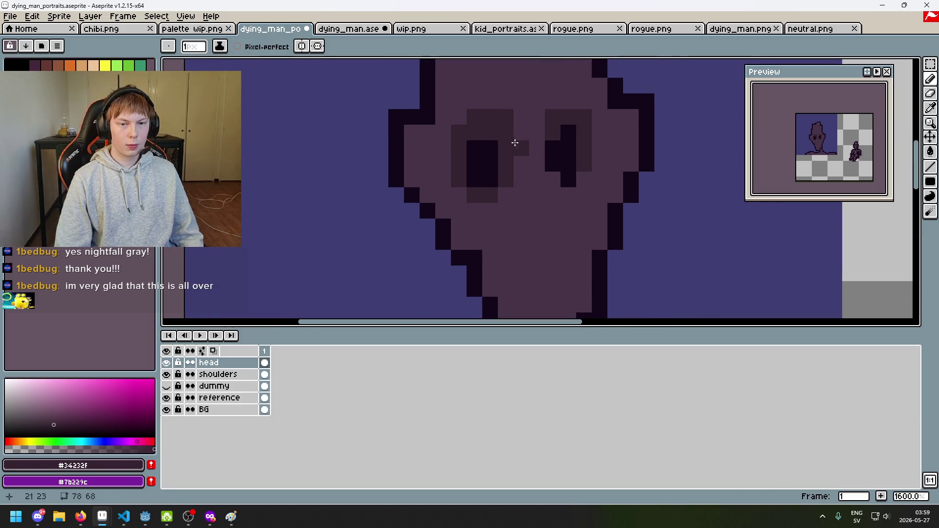
key(ctrl+z)
scroll(532, 166, down, 5)
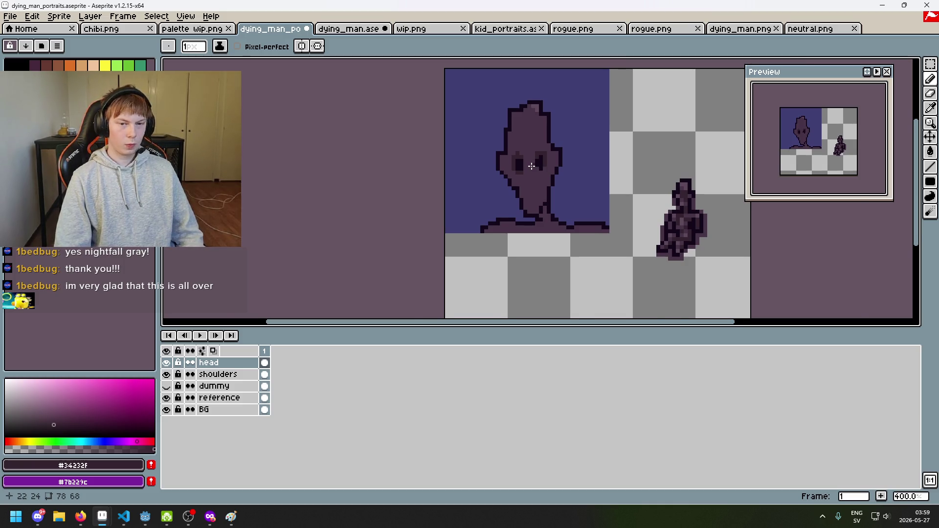
scroll(532, 167, up, 6)
mouse_move(497, 167)
mouse_down()
mouse_move(497, 137)
mouse_move(514, 126)
mouse_move(535, 196)
mouse_move(533, 166)
mouse_up()
scroll(497, 137, down, 3)
scroll(524, 159, up, 3)
key(ctrl+z)
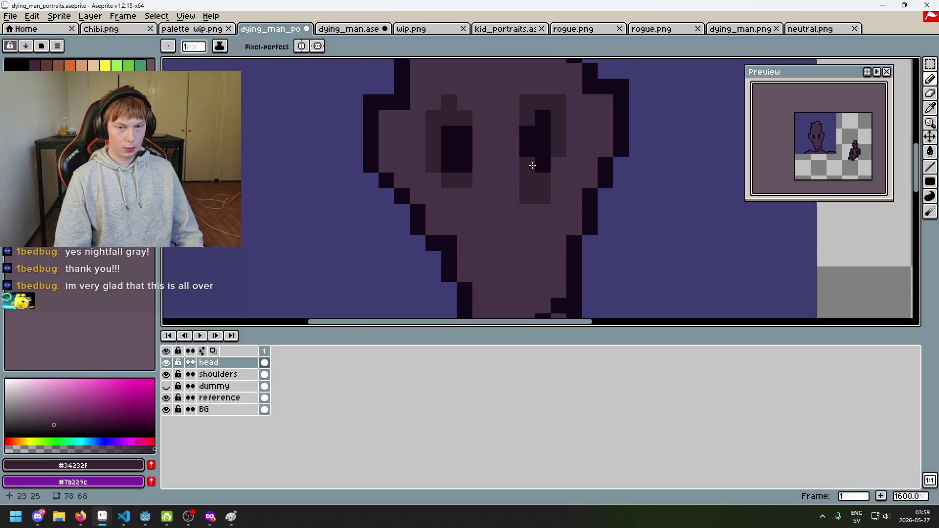
scroll(516, 152, down, 5)
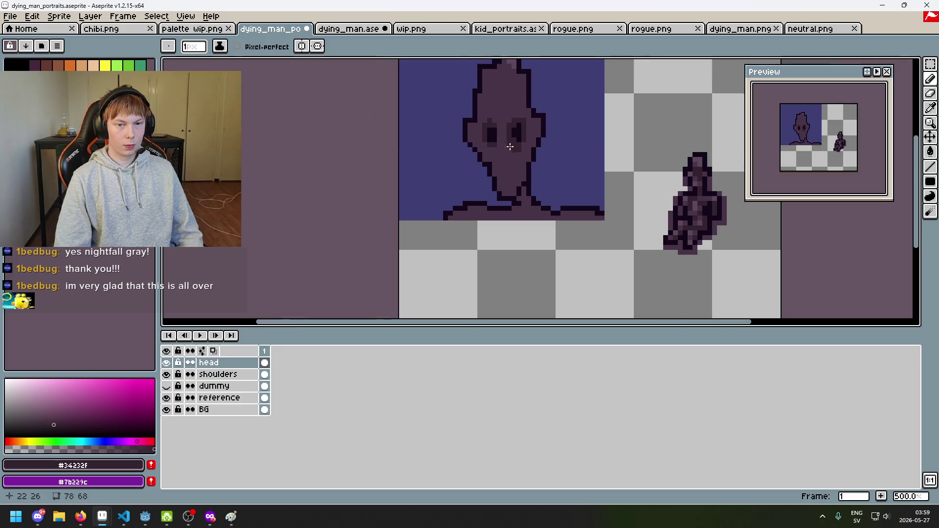
scroll(520, 216, up, 4)
scroll(561, 215, down, 6)
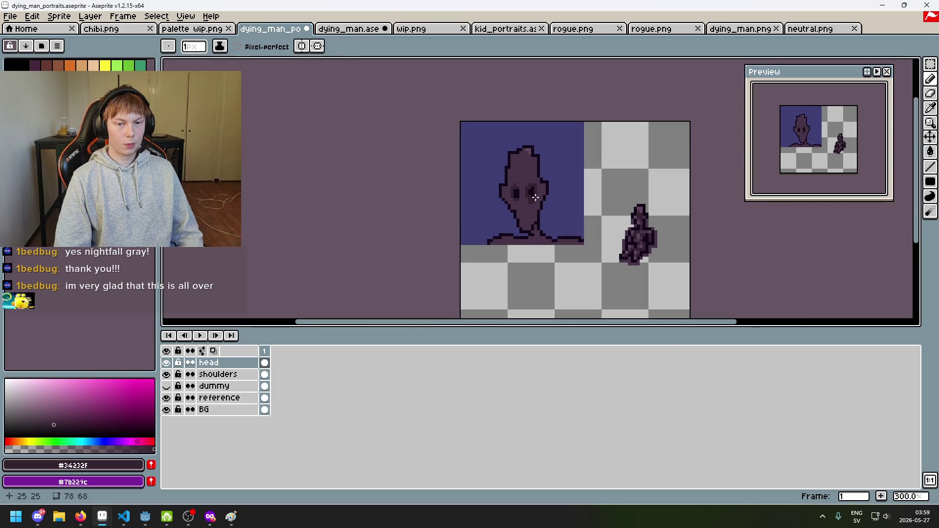
scroll(535, 197, up, 7)
Paint dark #34232f shading pixels around and above the left eye, undoing stray columns.
click(489, 237)
click(478, 247)
drag(490, 231, 491, 174)
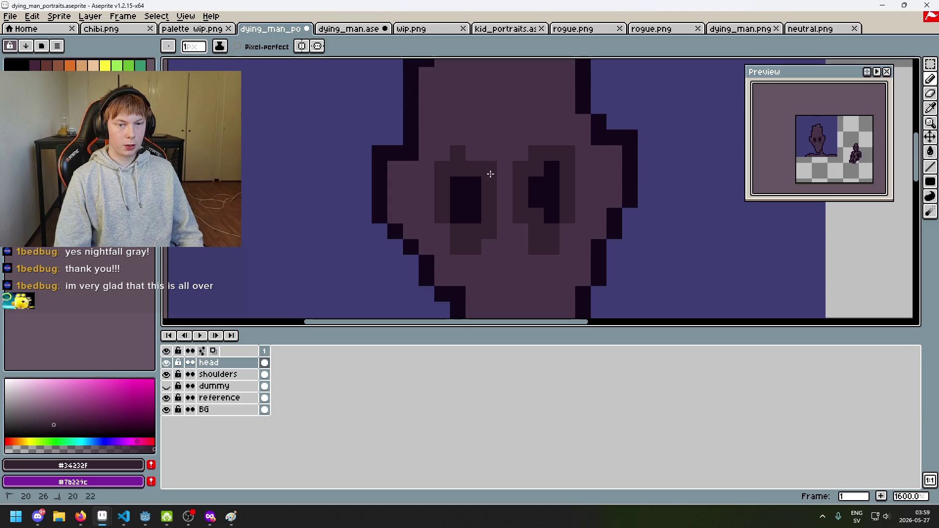
key(ctrl+z)
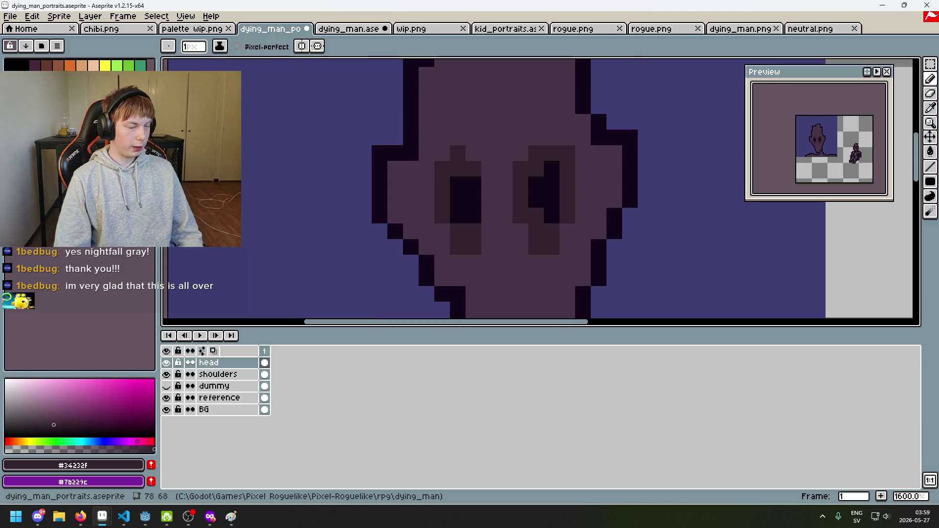
click(443, 231)
mouse_move(490, 231)
mouse_down()
mouse_move(488, 168)
mouse_move(490, 234)
mouse_up()
key(ctrl+z)
click(469, 157)
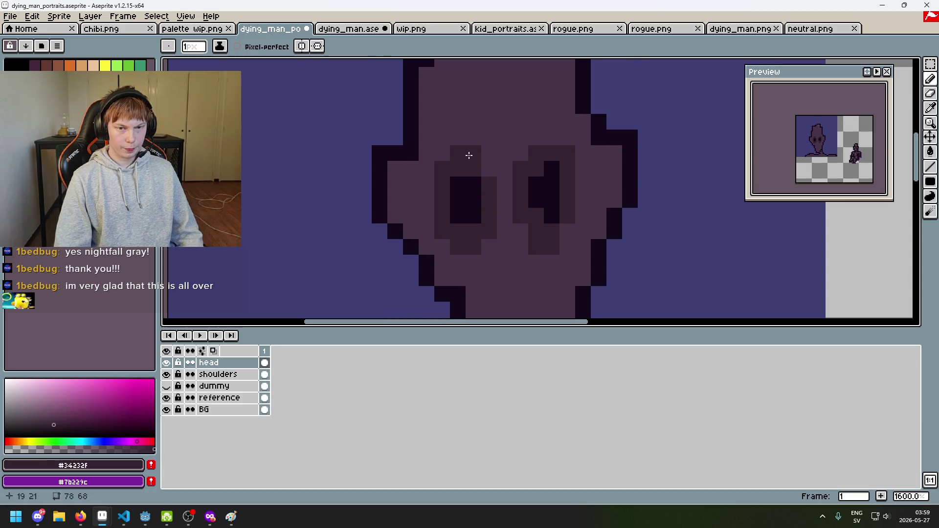
scroll(520, 218, up, 3)
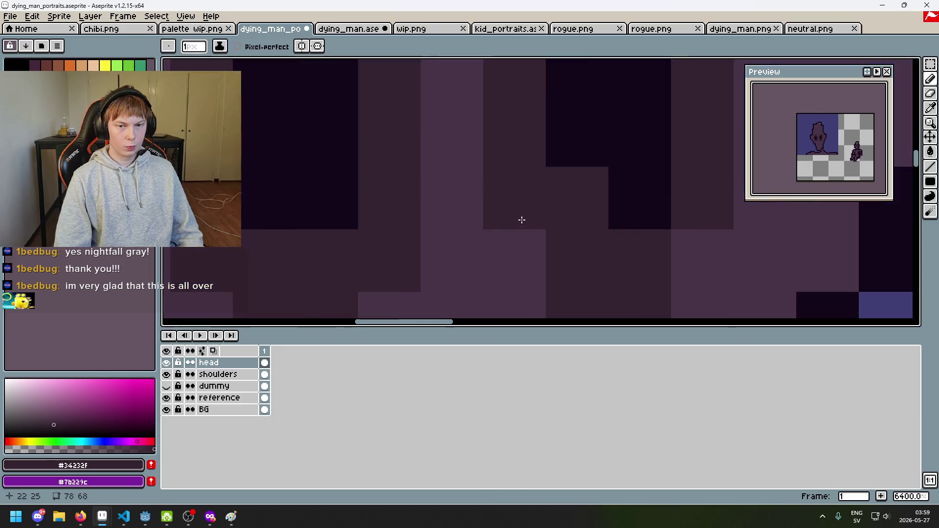
scroll(548, 226, down, 7)
scroll(549, 228, down, 3)
scroll(547, 233, up, 1)
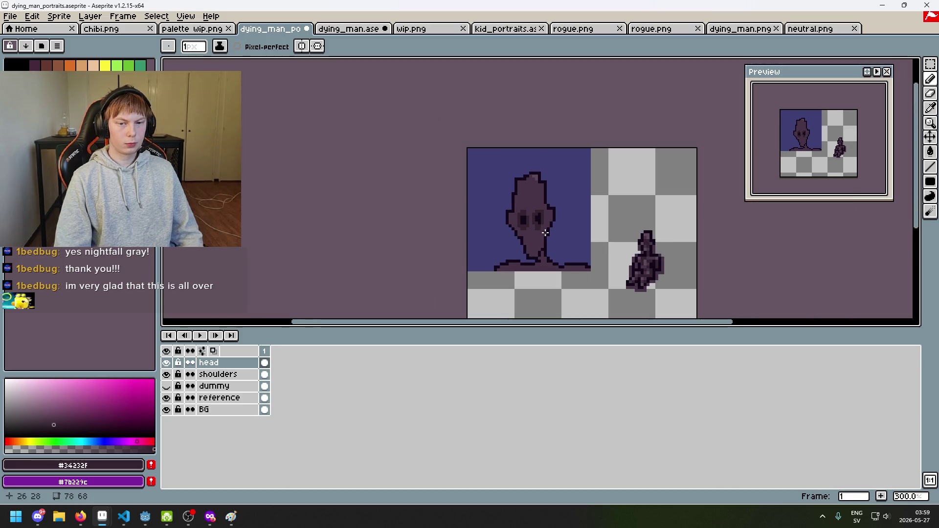
scroll(545, 233, up, 3)
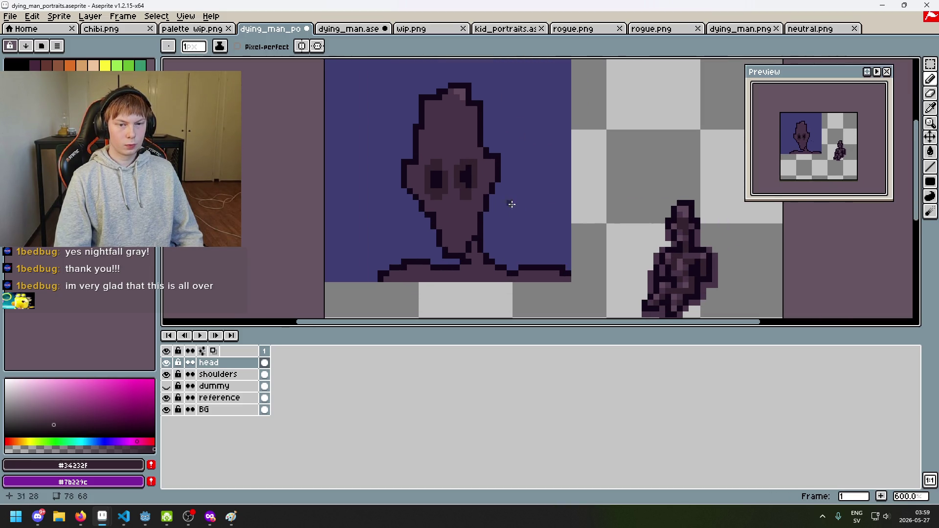
scroll(474, 192, up, 4)
scroll(510, 182, down, 3)
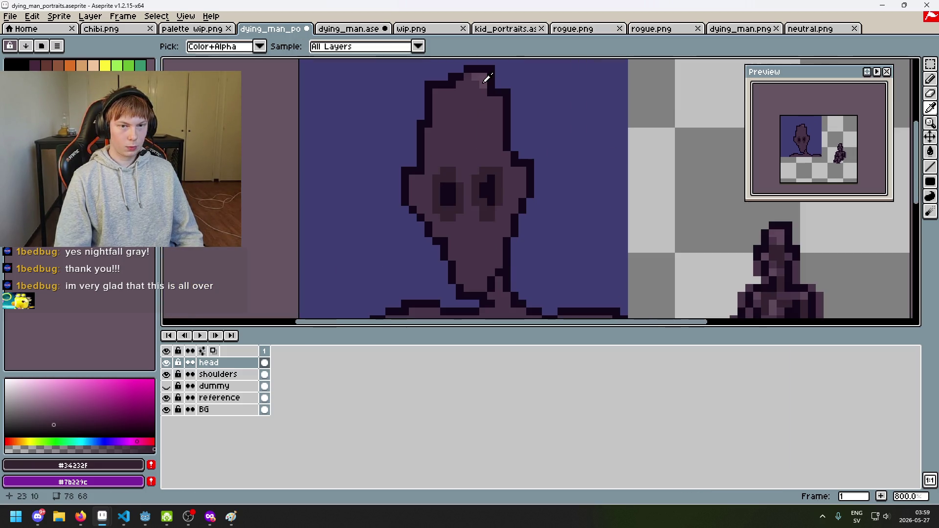
Add #5f485a highlights on the brow, lower left cheek and left of the nose.
alt+click(481, 97)
scroll(470, 163, up, 1)
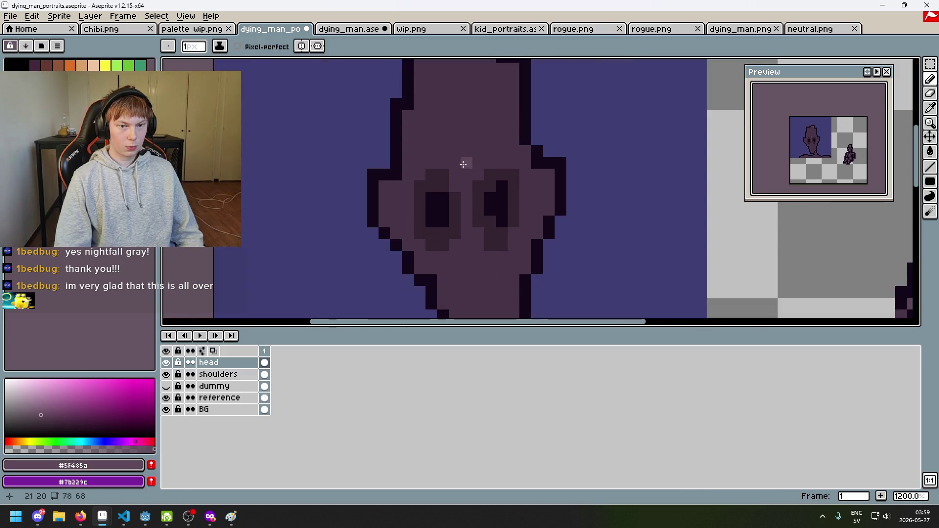
click(455, 152)
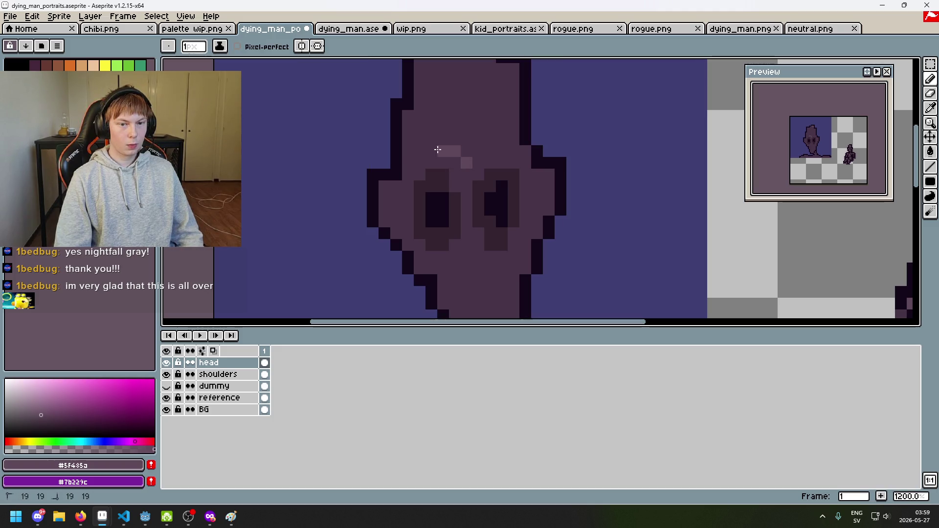
click(419, 268)
click(443, 268)
click(452, 276)
click(467, 245)
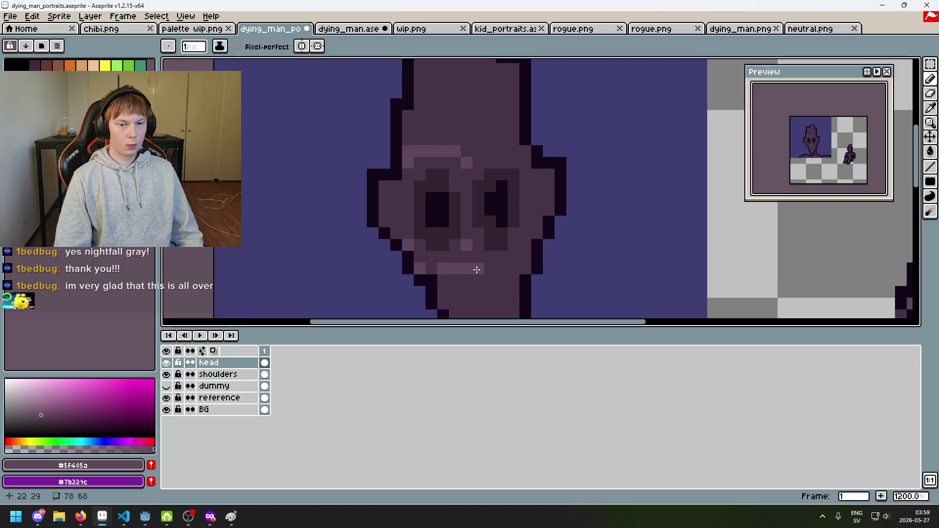
mouse_move(532, 183)
mouse_down()
mouse_move(512, 150)
mouse_move(472, 147)
mouse_up()
scroll(469, 145, down, 3)
scroll(468, 140, up, 1)
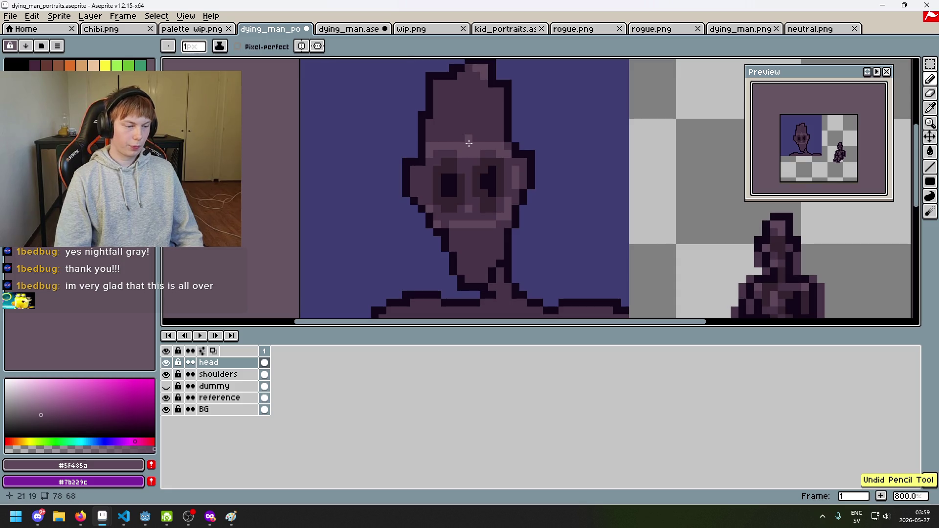
Add a short dark #34232f stroke beside the right eye.
drag(490, 182, 492, 147)
scroll(492, 148, up, 2)
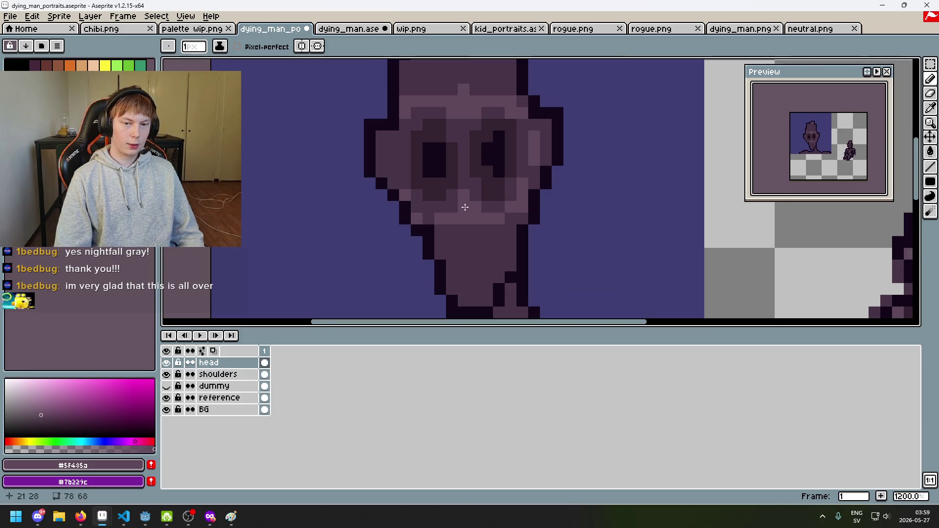
scroll(465, 208, down, 5)
scroll(489, 184, up, 1)
scroll(490, 184, up, 1)
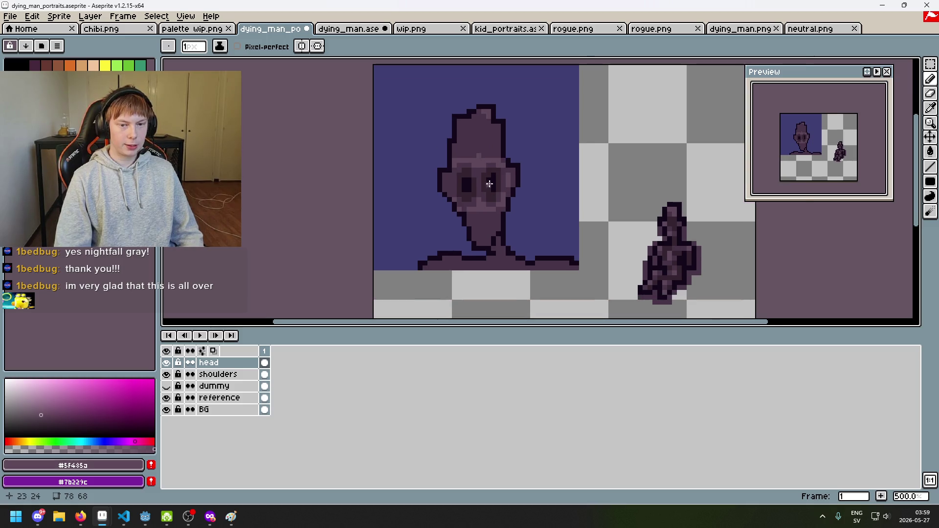
scroll(489, 184, up, 4)
alt+click(428, 142)
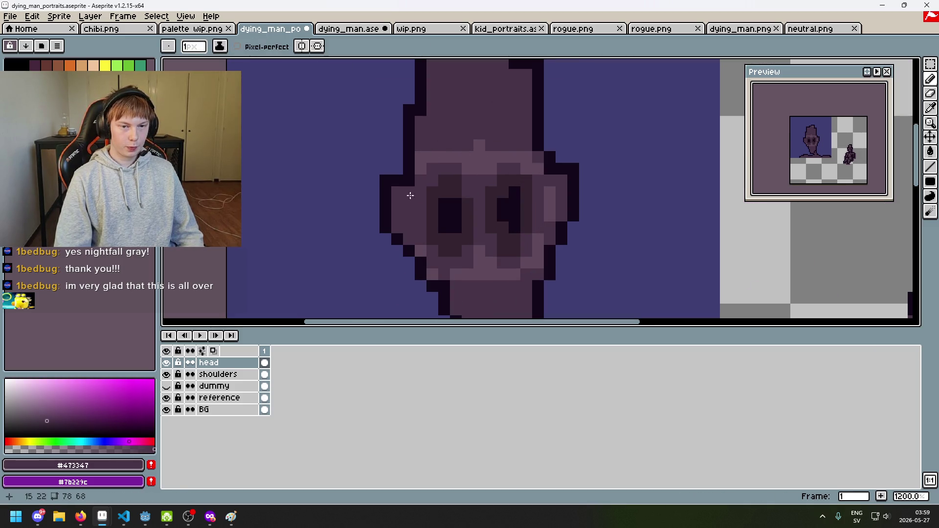
alt+click(428, 152)
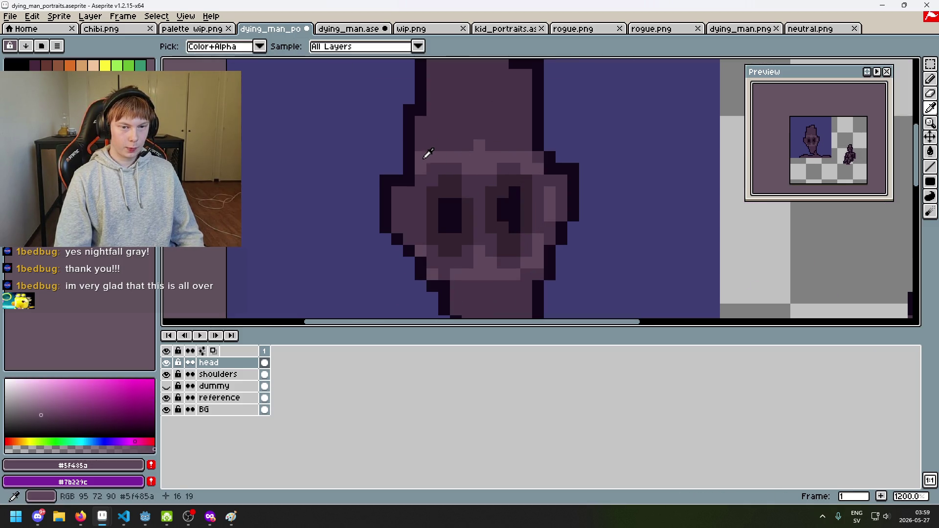
alt+click(406, 196)
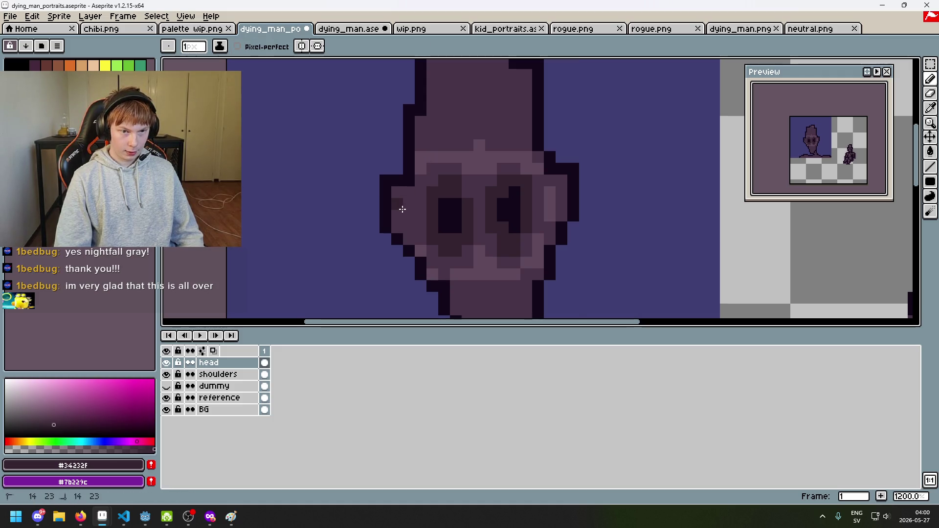
drag(549, 194, 549, 211)
Add a #5f485a highlight pixel on the head's left edge, undoing a misplaced darker neck pixel.
alt+click(546, 182)
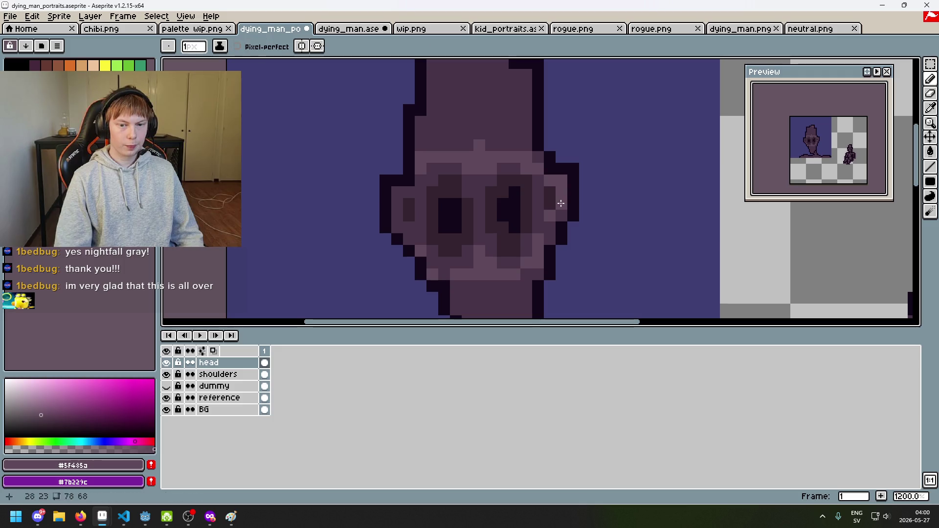
click(396, 198)
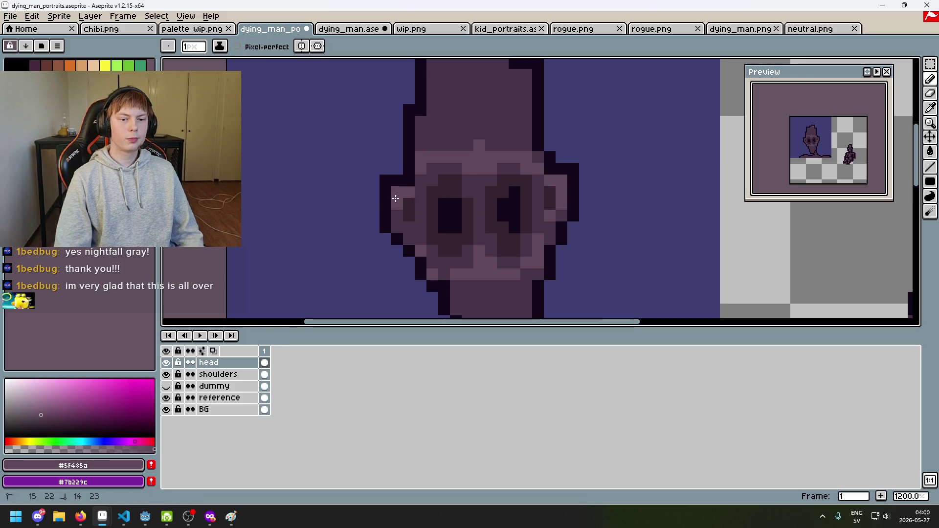
scroll(396, 198, down, 3)
scroll(465, 245, up, 3)
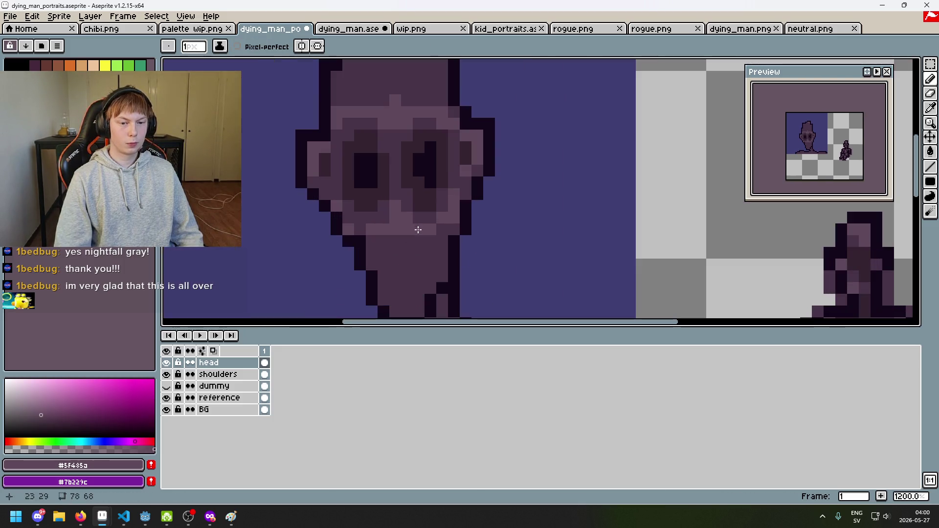
alt+click(411, 225)
click(397, 219)
key(ctrl+z)
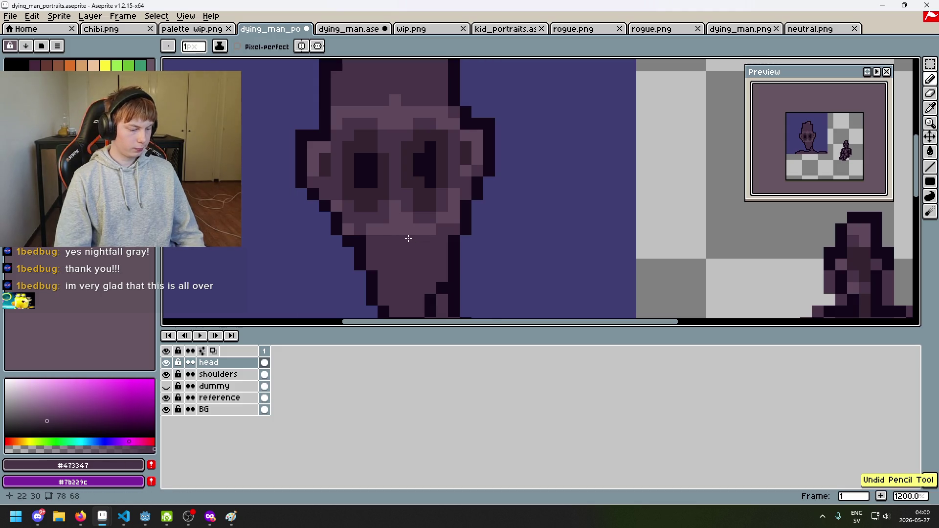
alt+click(383, 216)
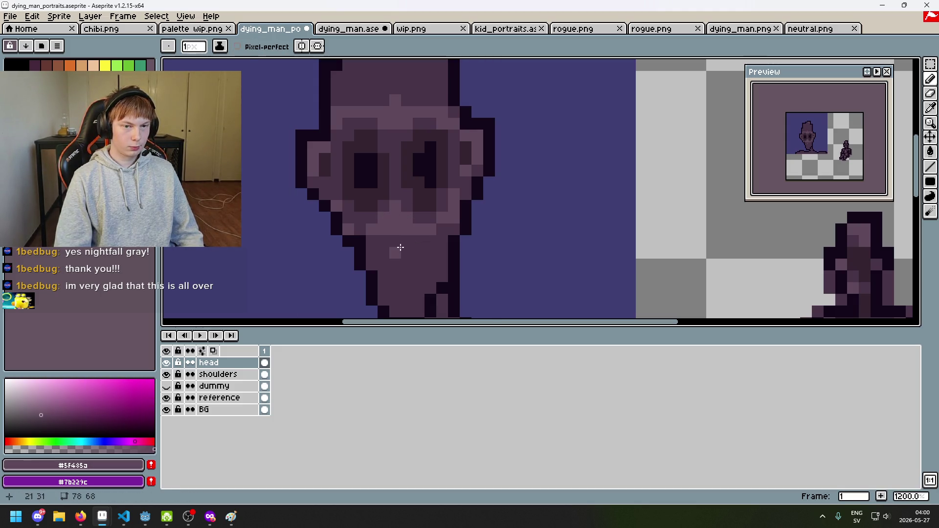
Darken the pupils into small #13081a cross shapes, undoing extra pixels.
key(alt)
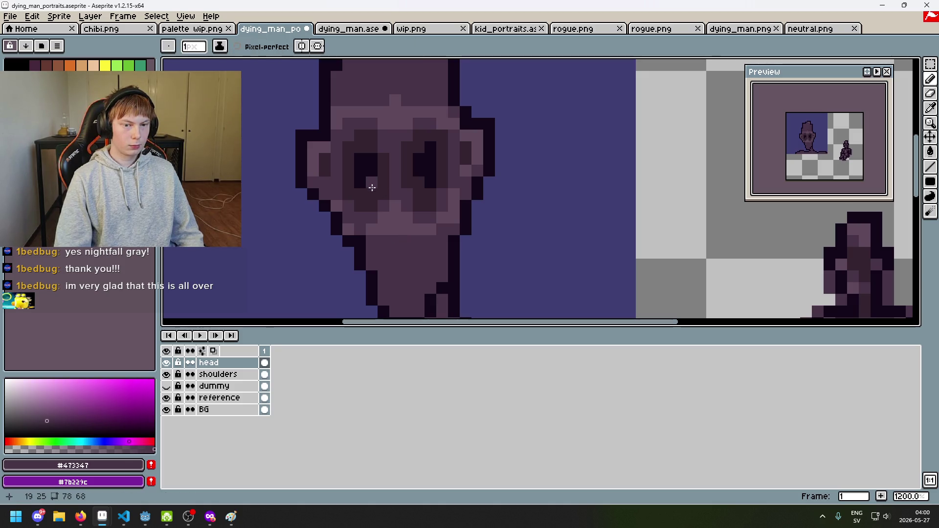
alt+click(359, 188)
click(353, 165)
click(436, 176)
key(ctrl+z)
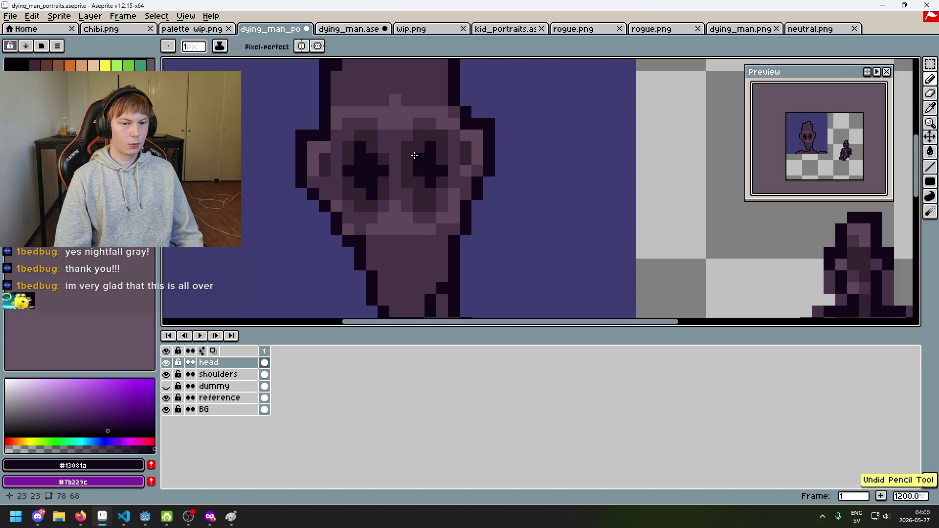
scroll(409, 178, down, 1)
scroll(414, 168, up, 1)
key(alt)
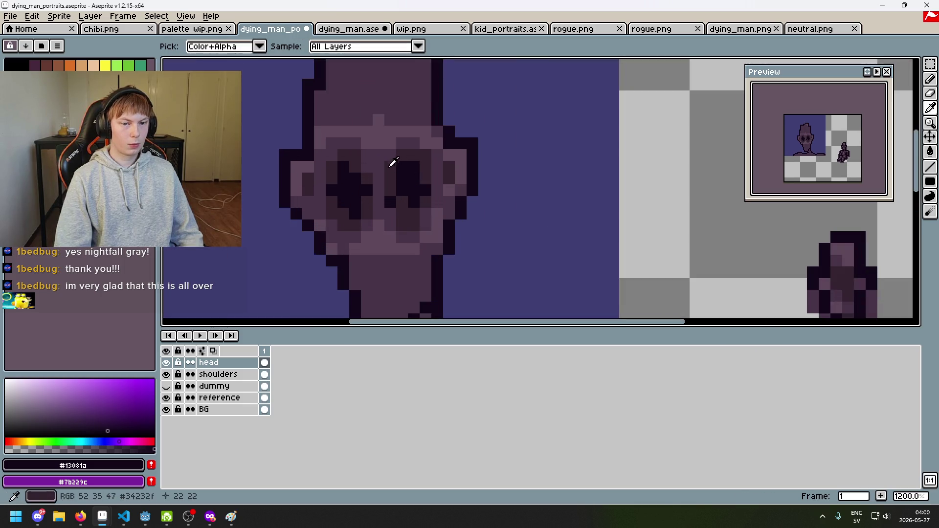
alt+click(393, 170)
scroll(447, 168, down, 5)
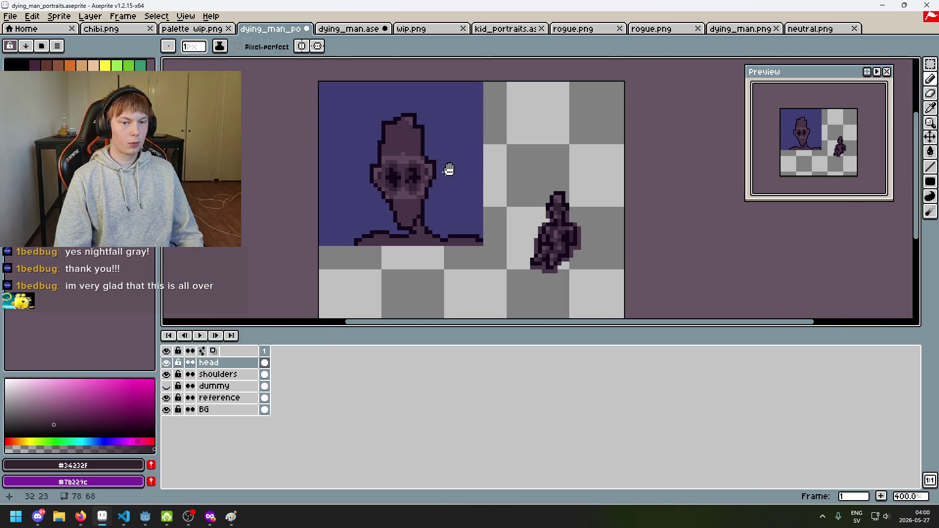
scroll(484, 160, up, 1)
key(ctrl+z)
scroll(445, 167, up, 2)
mouse_move(445, 167)
mouse_down()
mouse_move(484, 168)
mouse_move(500, 194)
mouse_move(506, 180)
mouse_move(523, 187)
mouse_up()
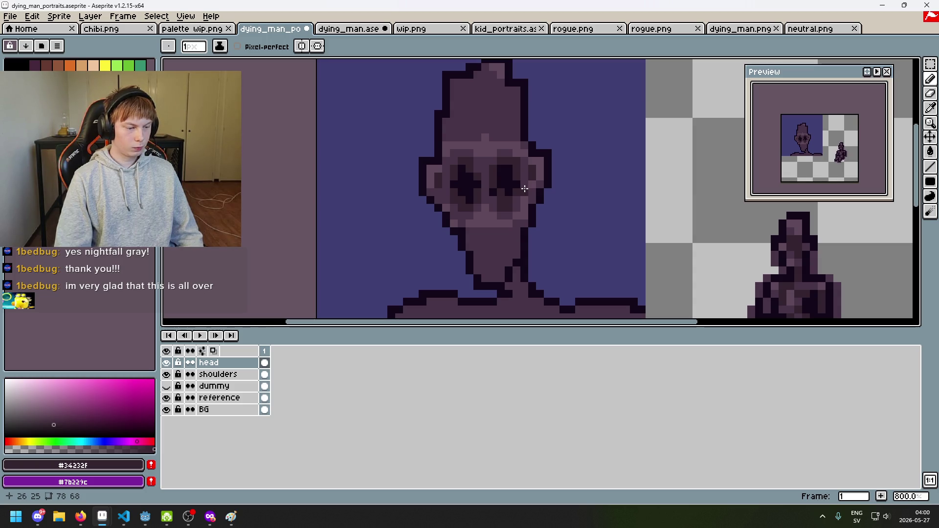
Sample the head's skin tones and add a few lighter highlight pixels to the upper cranium.
alt+click(497, 119)
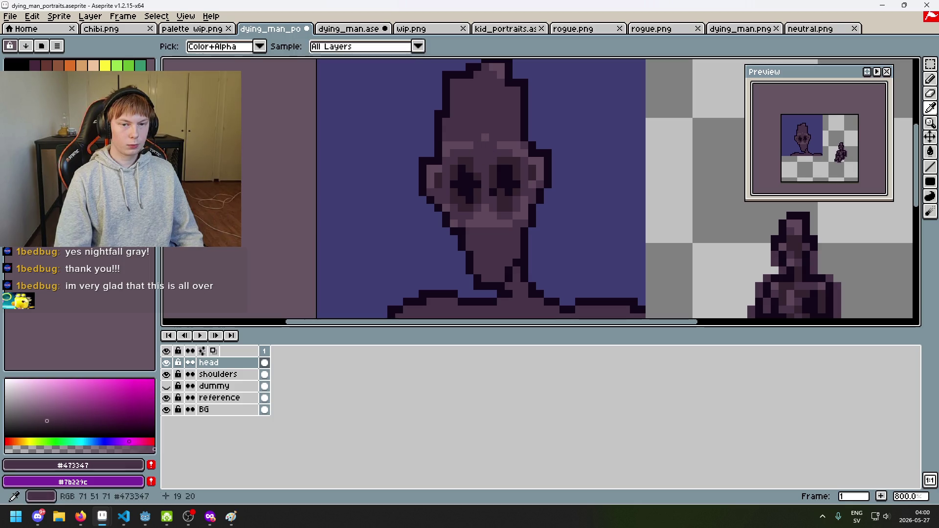
alt+click(477, 142)
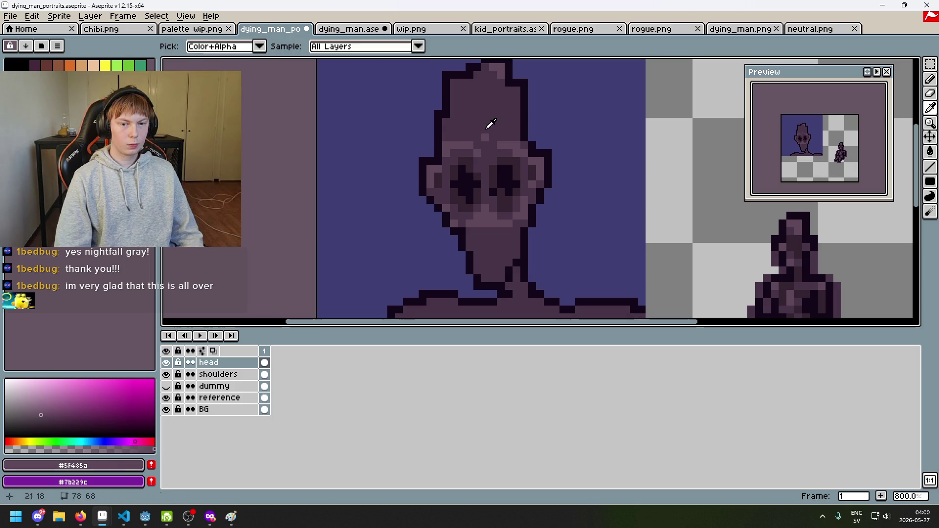
alt+click(489, 125)
alt+click(502, 142)
click(487, 133)
click(505, 135)
Paint a lighter highlight strip down the head's right edge.
drag(518, 151, 494, 214)
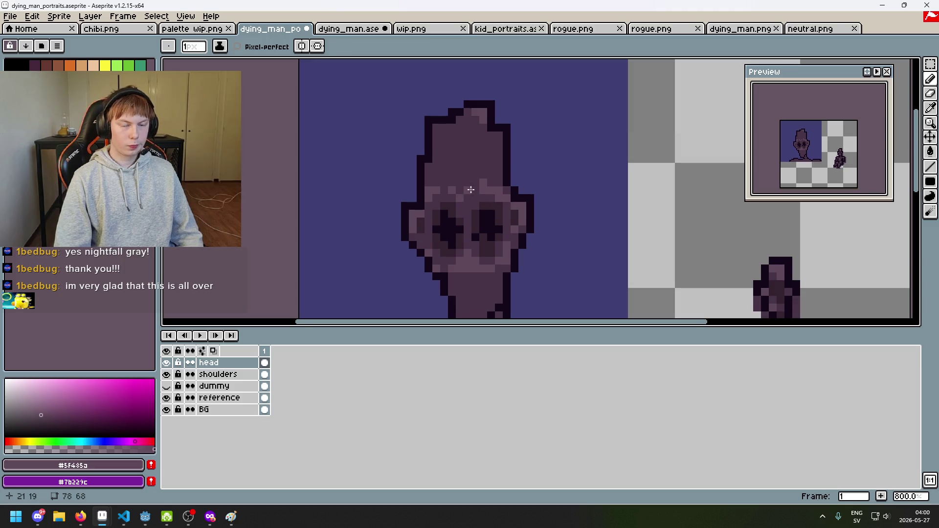
scroll(471, 190, up, 3)
scroll(450, 166, down, 1)
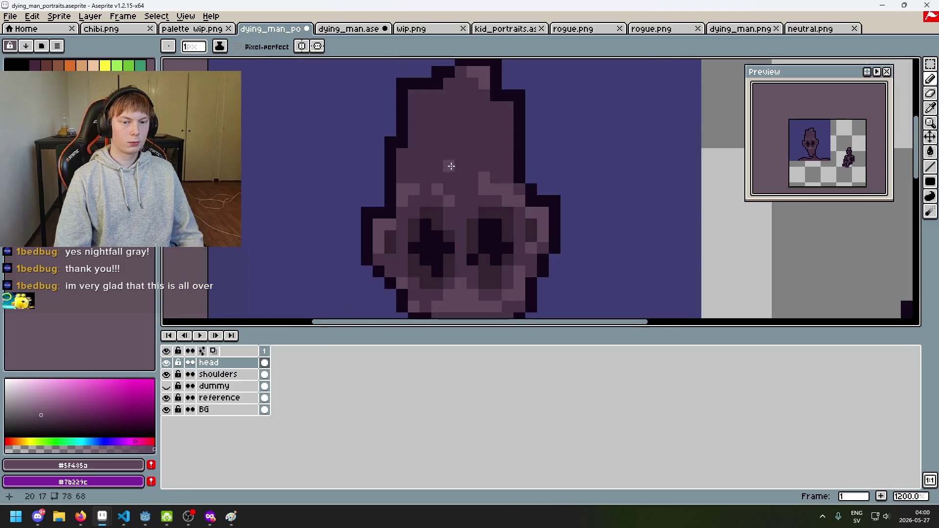
drag(451, 167, 448, 206)
drag(496, 150, 504, 198)
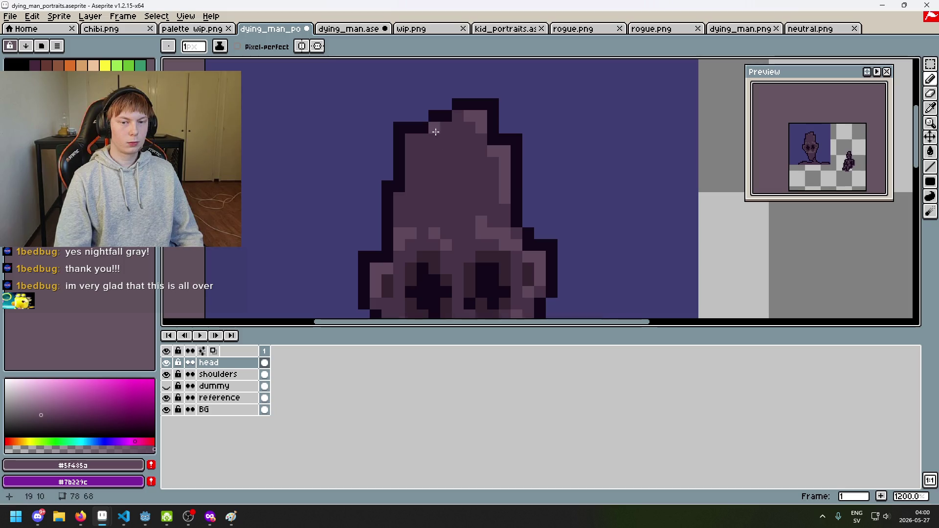
scroll(414, 139, down, 3)
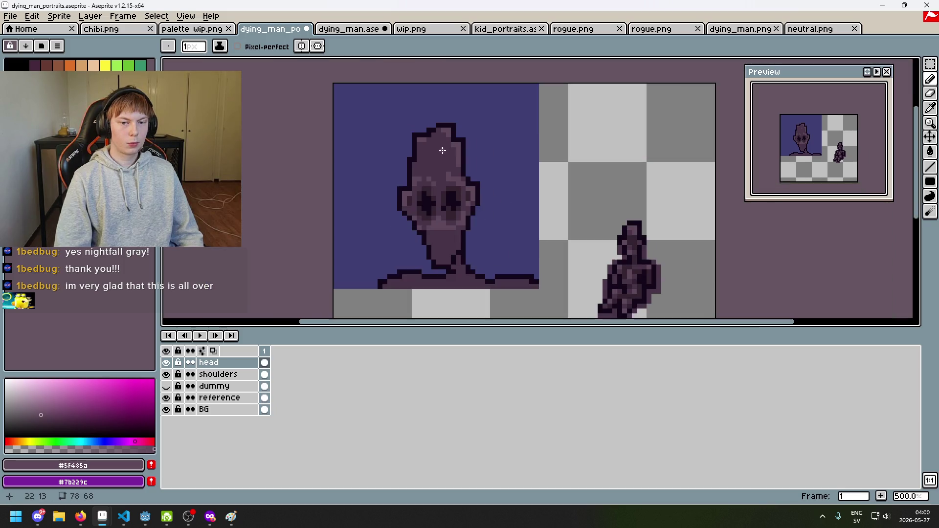
scroll(436, 143, up, 3)
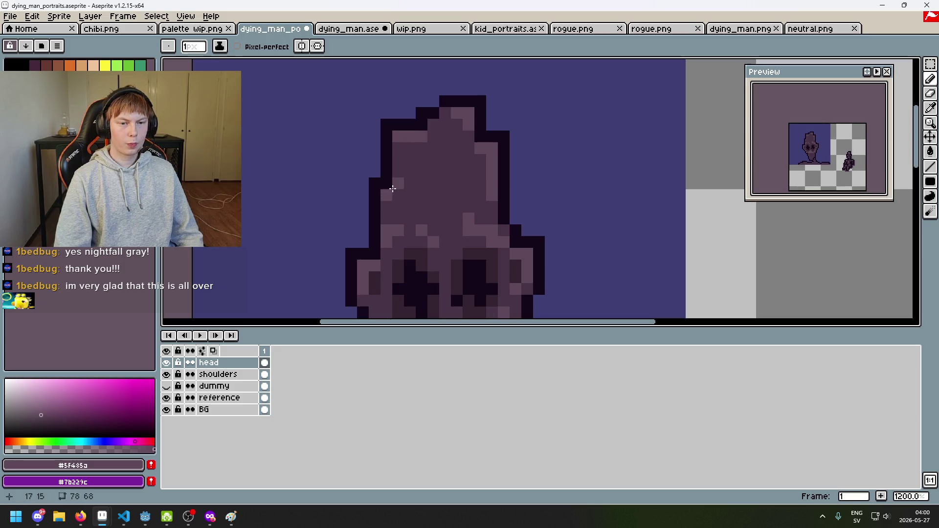
scroll(431, 195, down, 4)
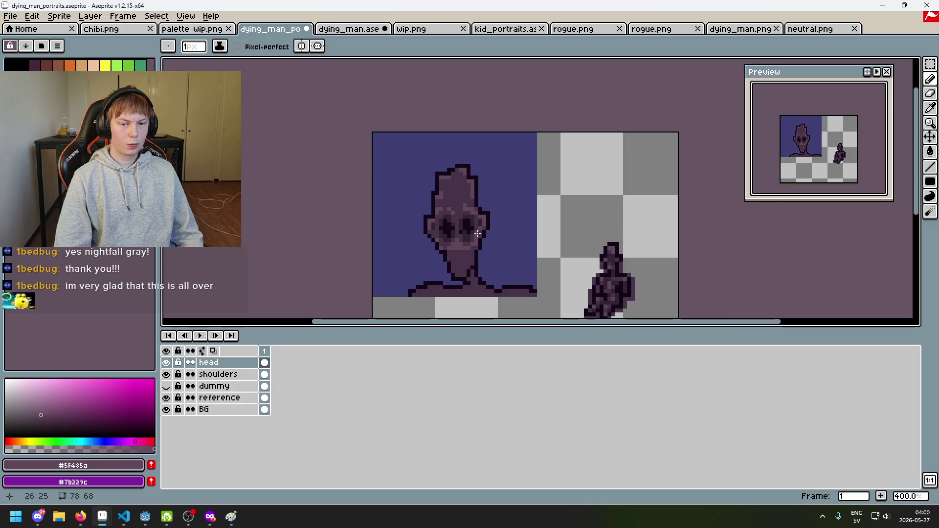
scroll(481, 257, up, 2)
scroll(480, 261, up, 3)
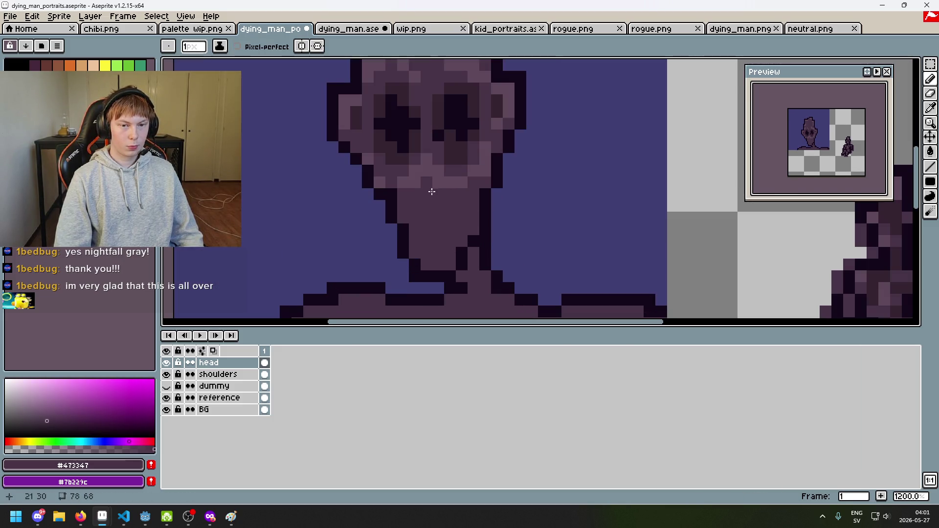
Pick the dark shadow colour from the face and shade down the left side of the neck.
key(alt)
scroll(444, 175, down, 4)
scroll(455, 126, up, 4)
key(alt)
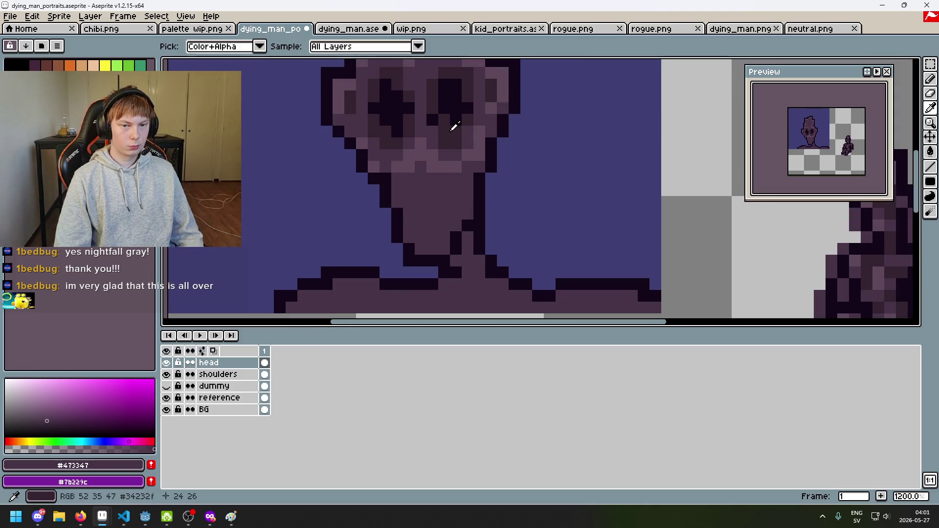
alt+click(455, 126)
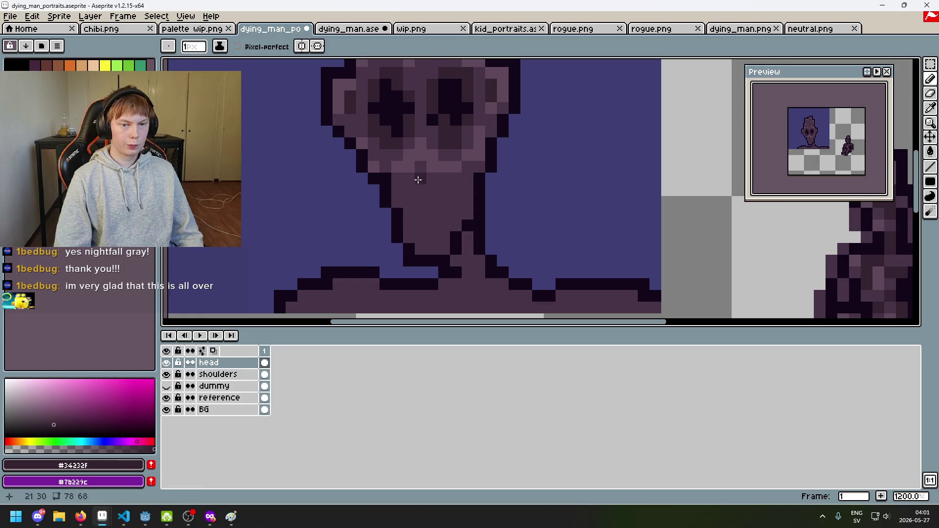
alt+click(430, 158)
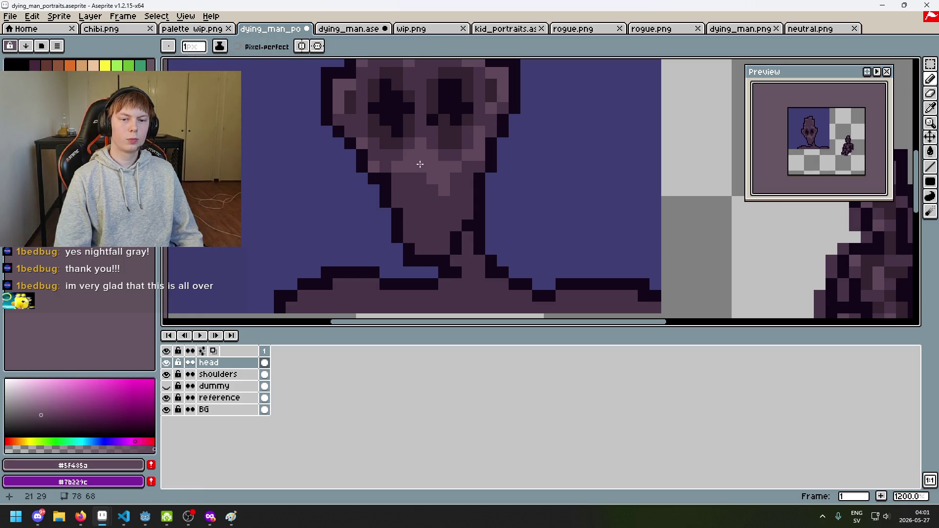
alt+click(412, 179)
alt+click(440, 128)
alt+click(457, 138)
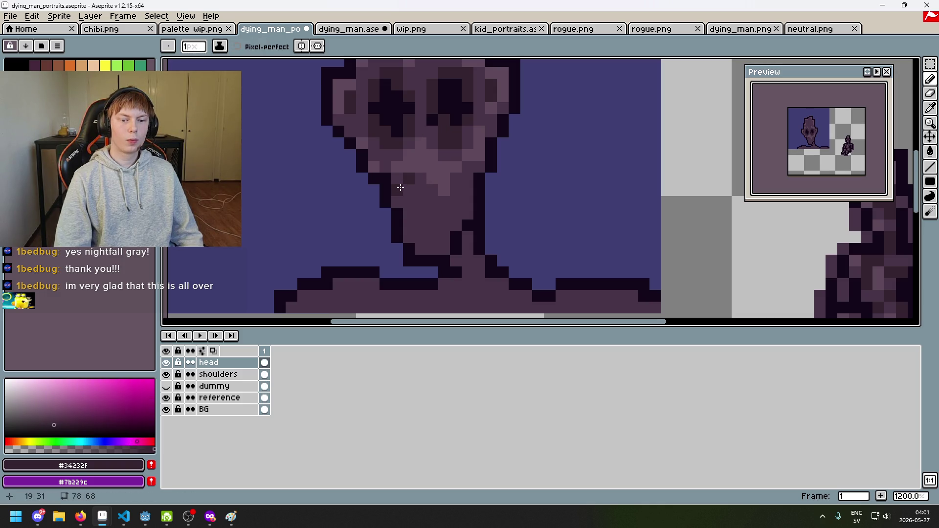
mouse_move(399, 195)
mouse_down()
mouse_move(410, 235)
mouse_move(446, 250)
mouse_up()
Try a near-black pixel just under the face, then undo the stray strokes.
scroll(446, 249, down, 1)
scroll(451, 247, up, 2)
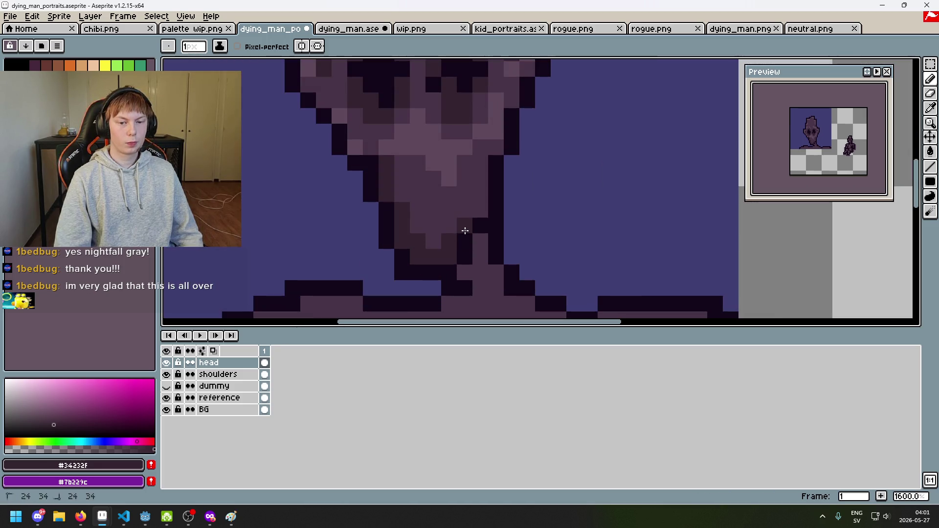
scroll(494, 200, down, 5)
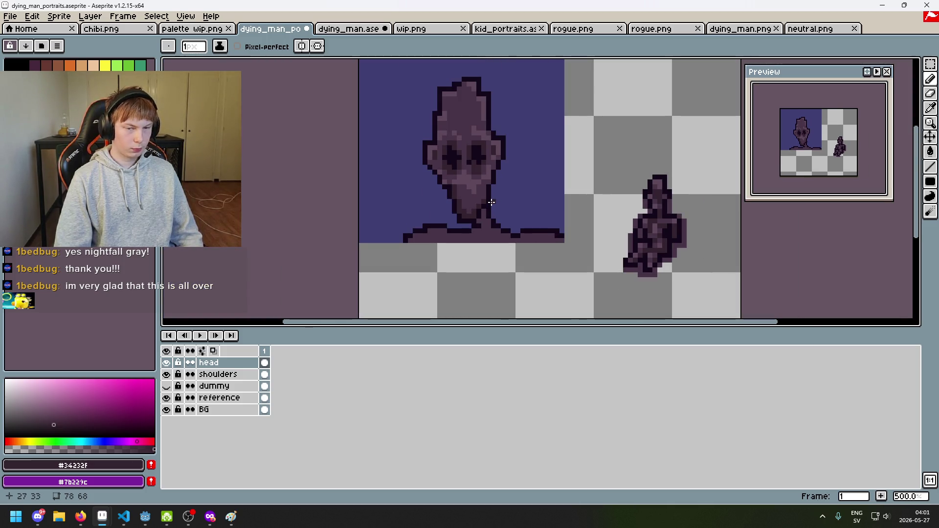
scroll(491, 215, up, 2)
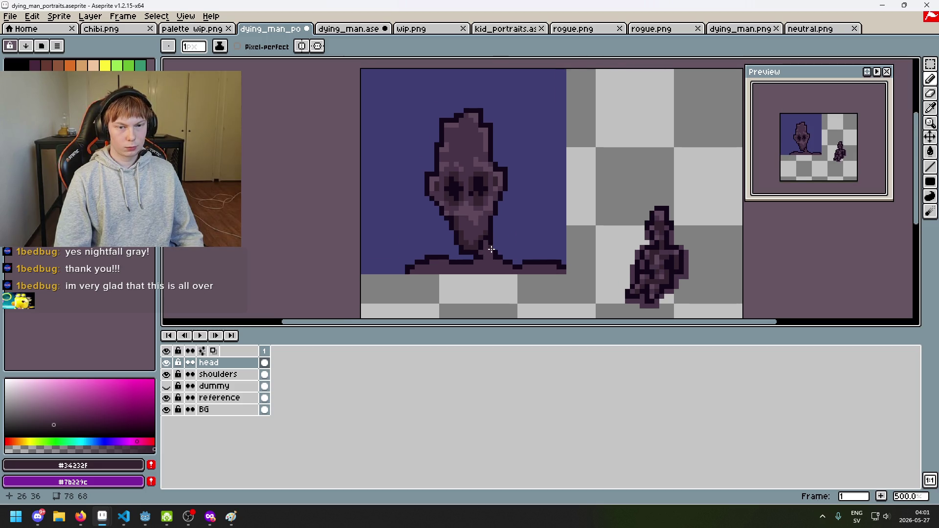
scroll(492, 240, up, 4)
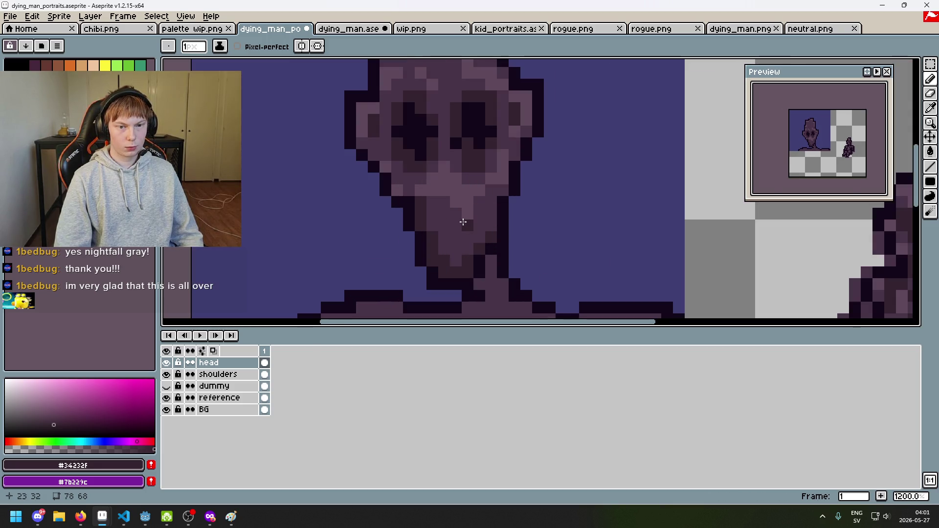
alt+click(424, 134)
click(449, 211)
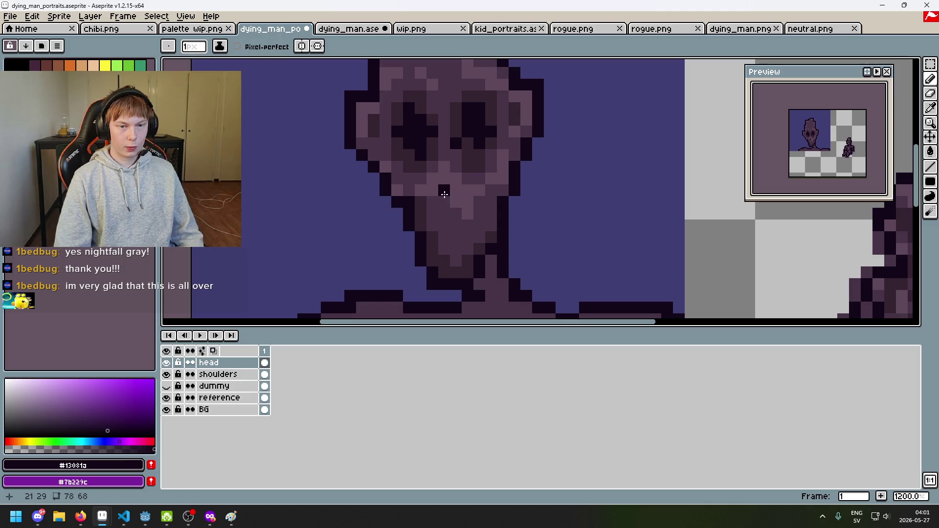
key(ctrl+z)
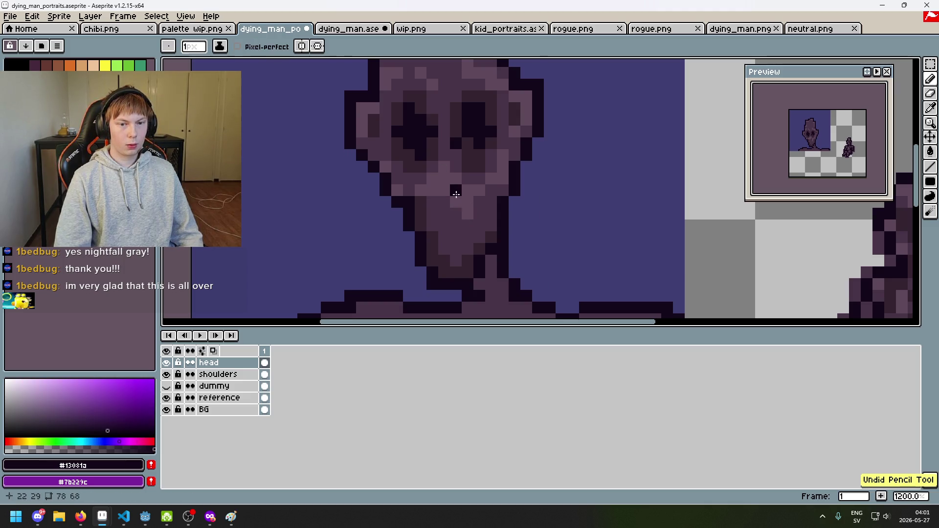
scroll(460, 200, down, 5)
key(ctrl+z)
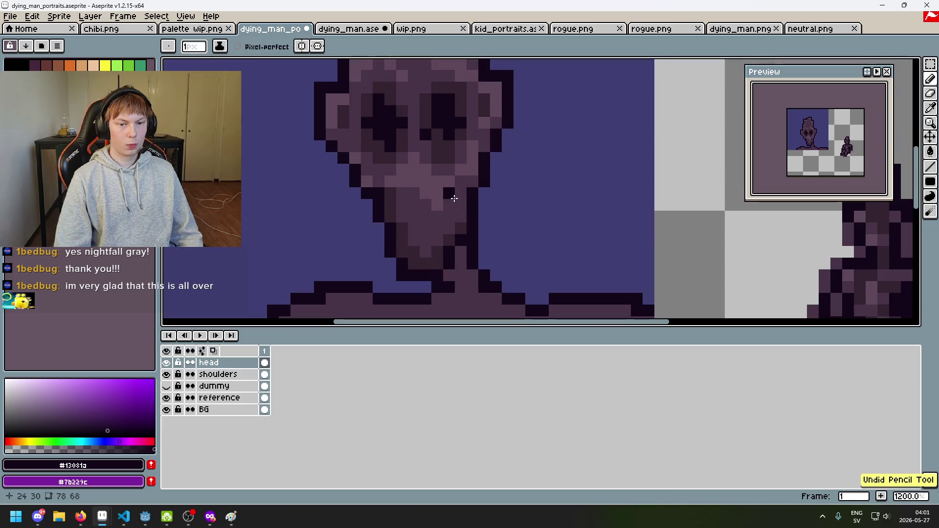
scroll(460, 205, up, 3)
Compare the mid skin tone and neck shadow tone by sampling them from the canvas.
alt+click(446, 161)
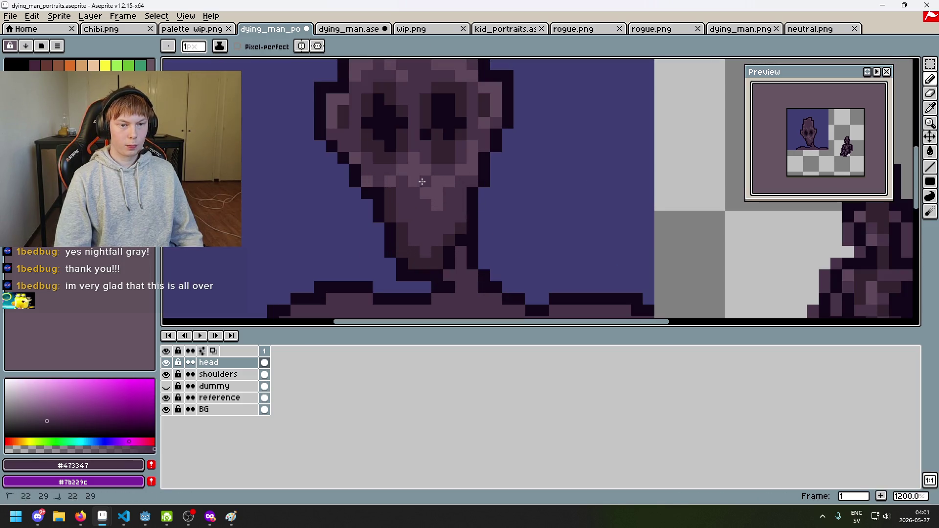
scroll(431, 195, down, 5)
scroll(442, 210, up, 3)
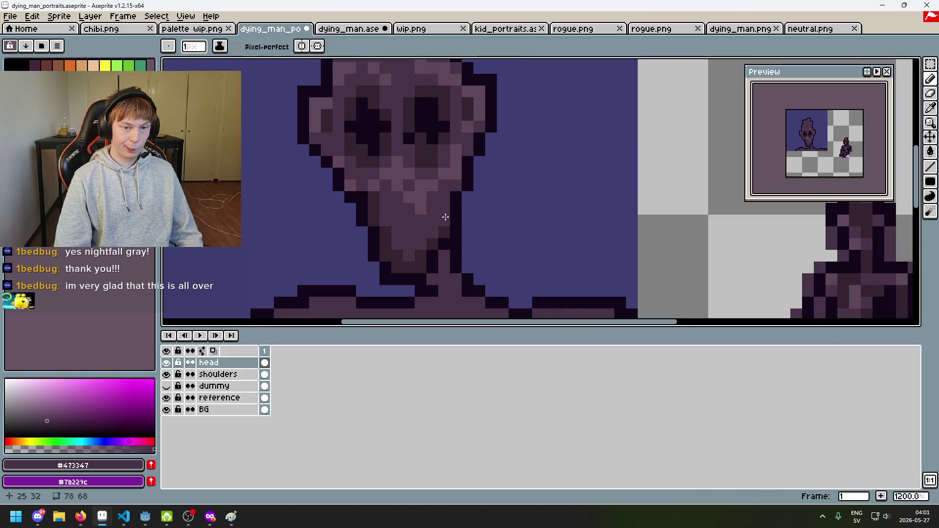
alt+click(373, 205)
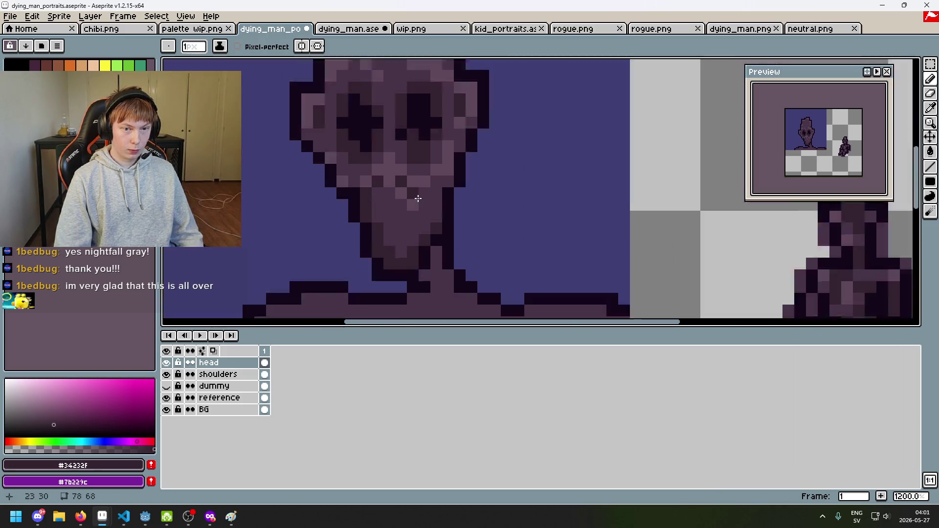
scroll(374, 189, up, 1)
scroll(404, 203, down, 4)
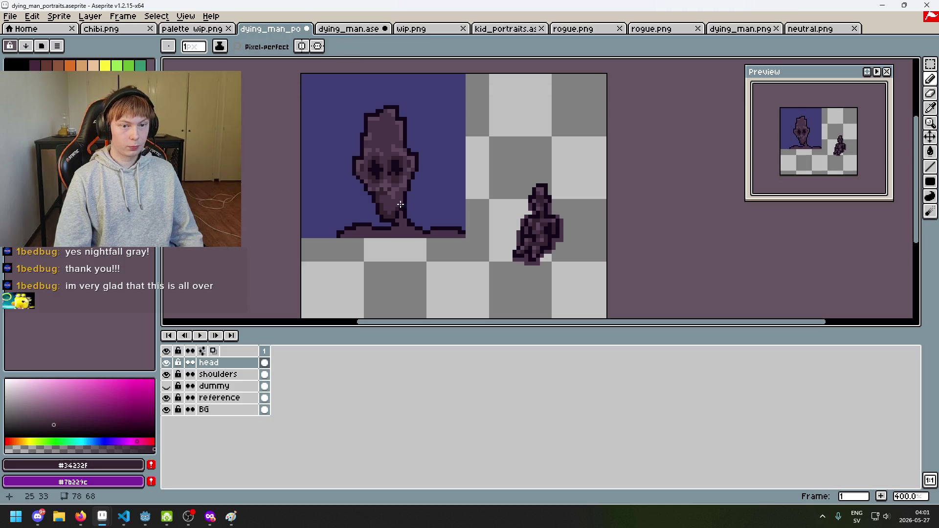
scroll(399, 205, up, 4)
alt+click(380, 122)
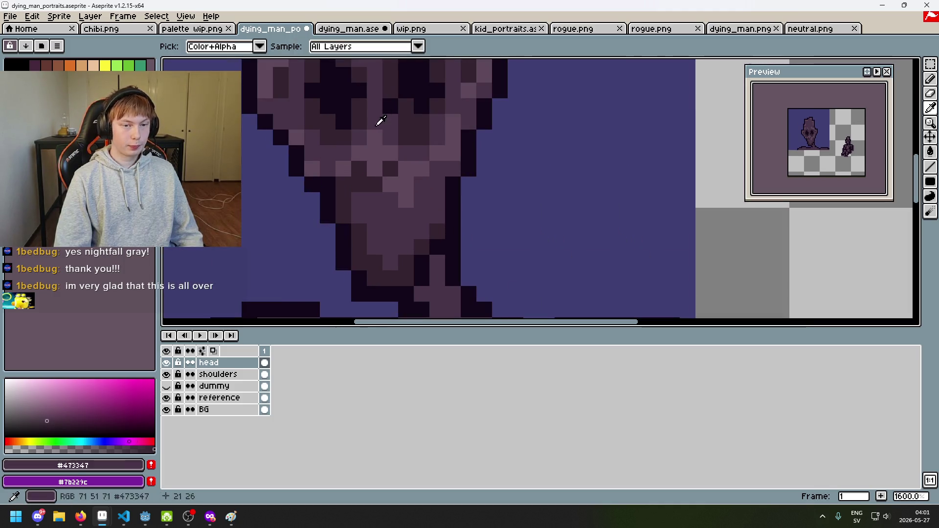
scroll(388, 167, down, 3)
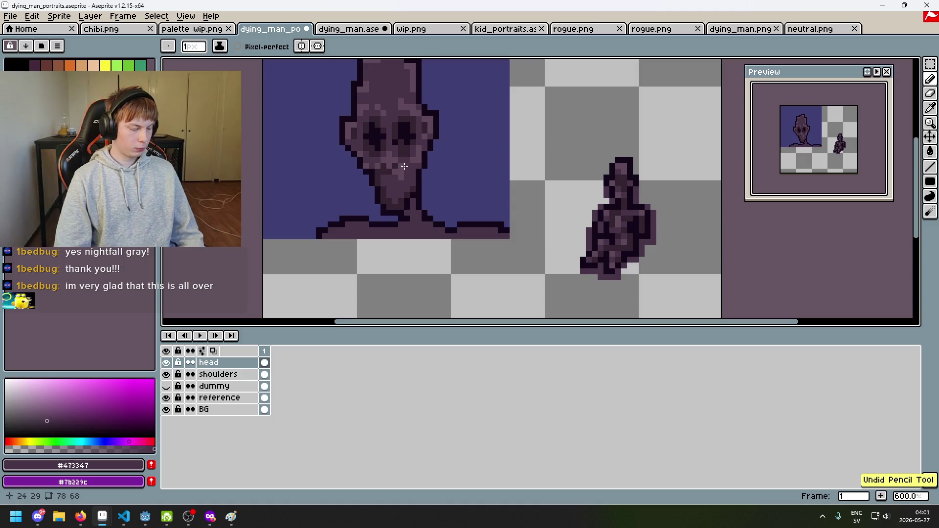
Draw a short near-black stepped mouth line across the lower face.
drag(449, 180, 469, 214)
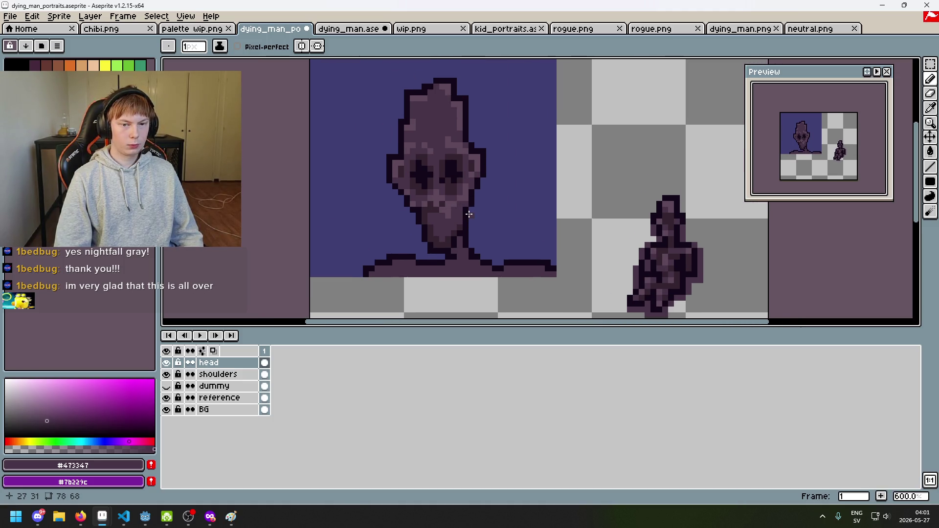
scroll(459, 213, up, 4)
scroll(457, 209, down, 3)
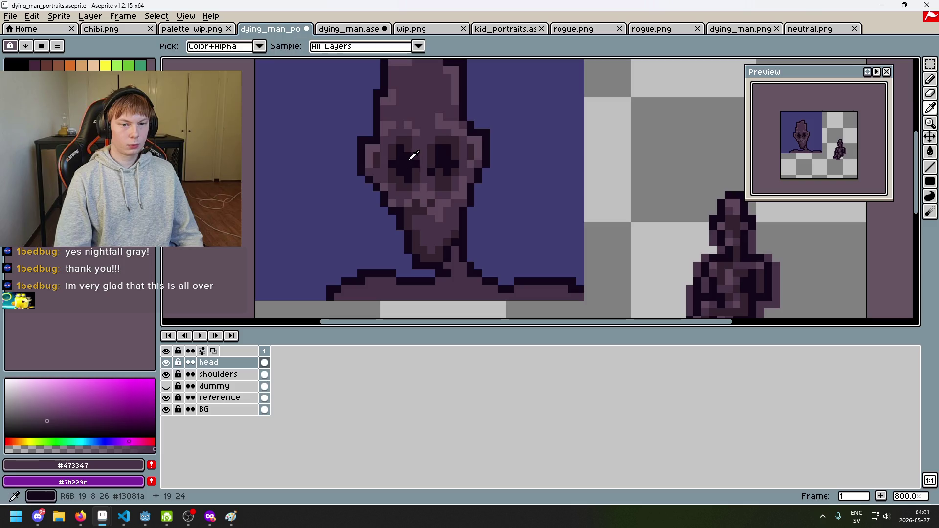
alt+click(432, 224)
scroll(432, 223, up, 5)
mouse_move(440, 224)
mouse_down()
mouse_move(478, 224)
mouse_move(466, 212)
mouse_up()
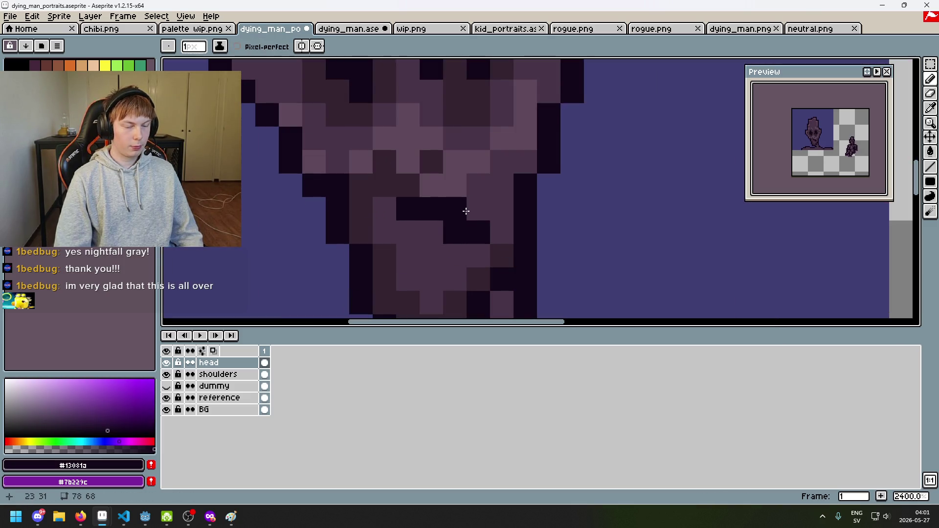
click(468, 211)
scroll(469, 212, down, 5)
scroll(454, 226, up, 5)
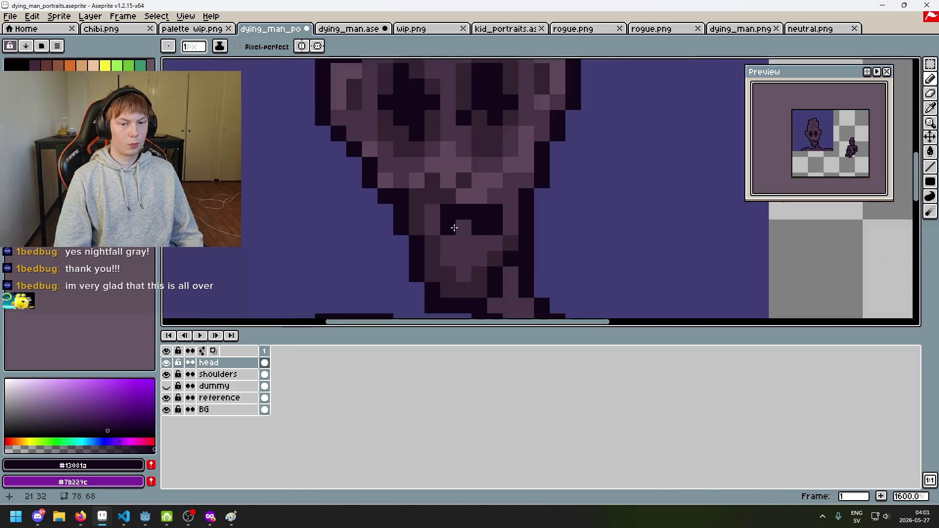
click(430, 216)
mouse_move(429, 215)
mouse_down()
mouse_move(484, 246)
mouse_move(455, 274)
mouse_up()
scroll(505, 229, down, 7)
scroll(504, 229, up, 5)
mouse_move(497, 225)
mouse_down()
mouse_move(482, 245)
mouse_move(508, 213)
mouse_up()
scroll(514, 208, down, 5)
scroll(520, 206, up, 4)
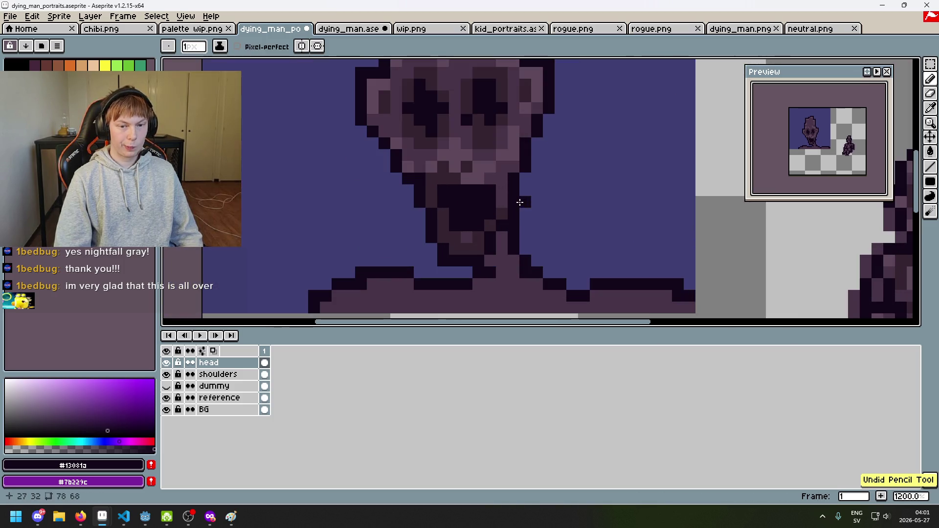
alt+click(507, 181)
scroll(508, 181, down, 4)
scroll(450, 192, up, 4)
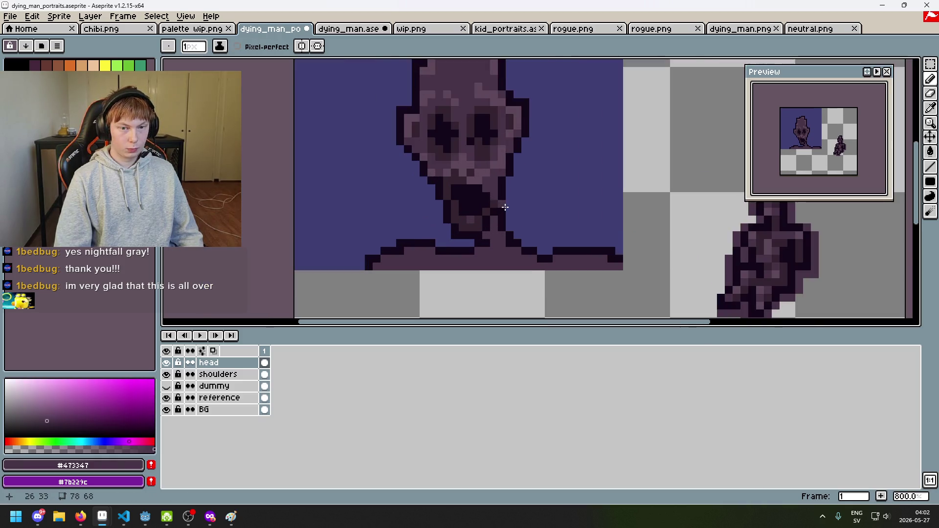
scroll(451, 192, up, 1)
alt+click(439, 174)
scroll(493, 192, down, 5)
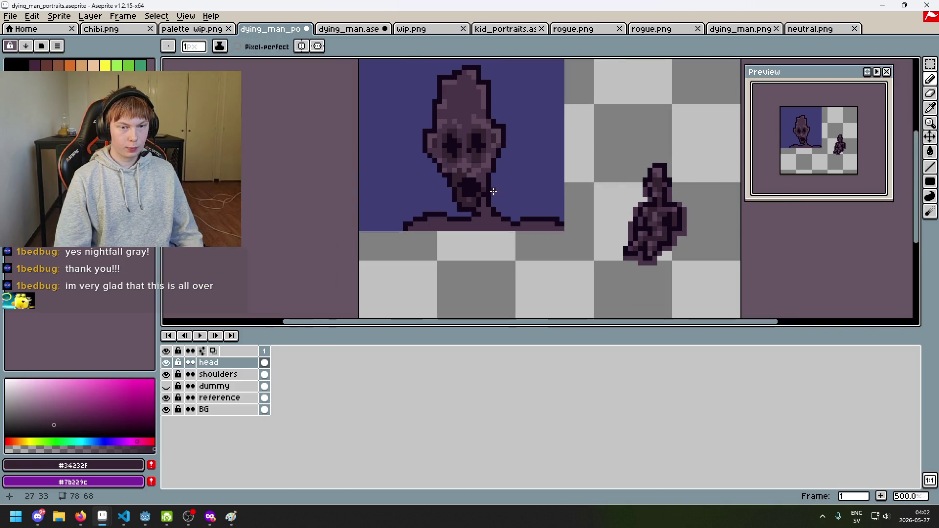
scroll(494, 206, up, 1)
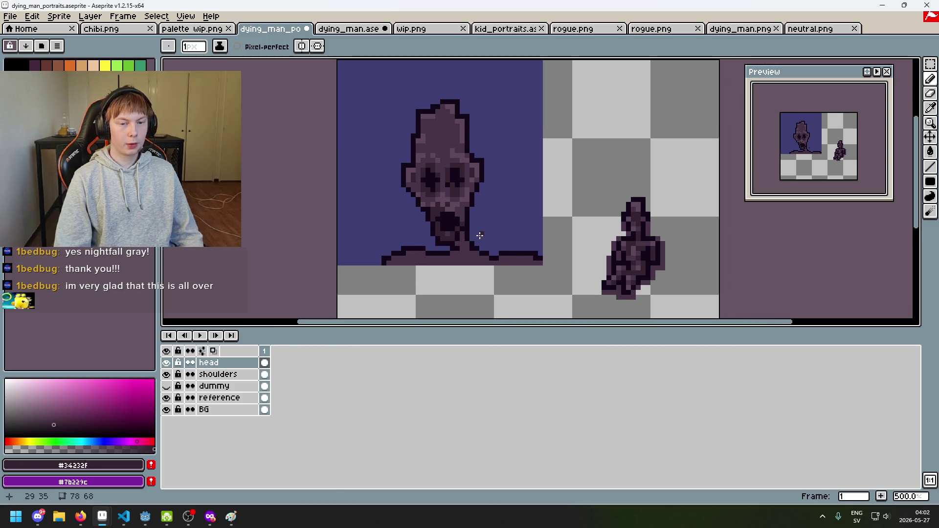
scroll(478, 225, up, 3)
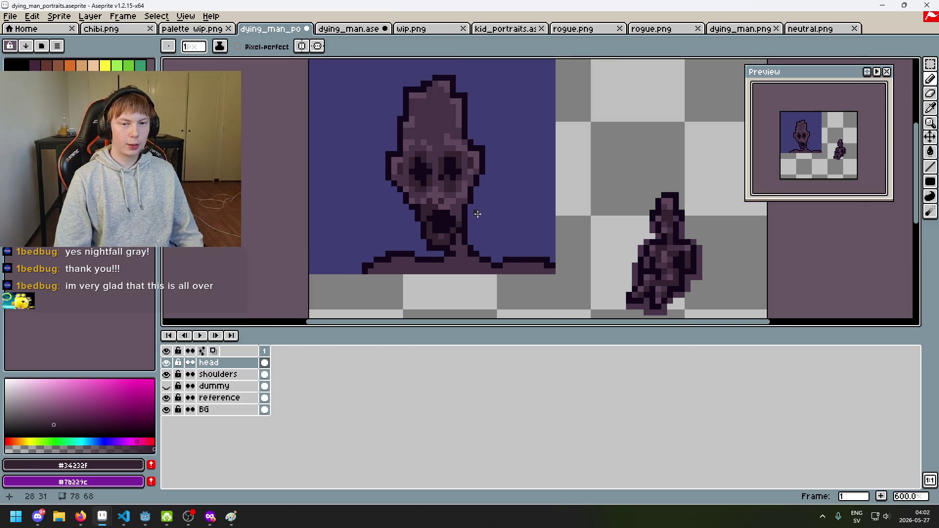
scroll(508, 173, up, 3)
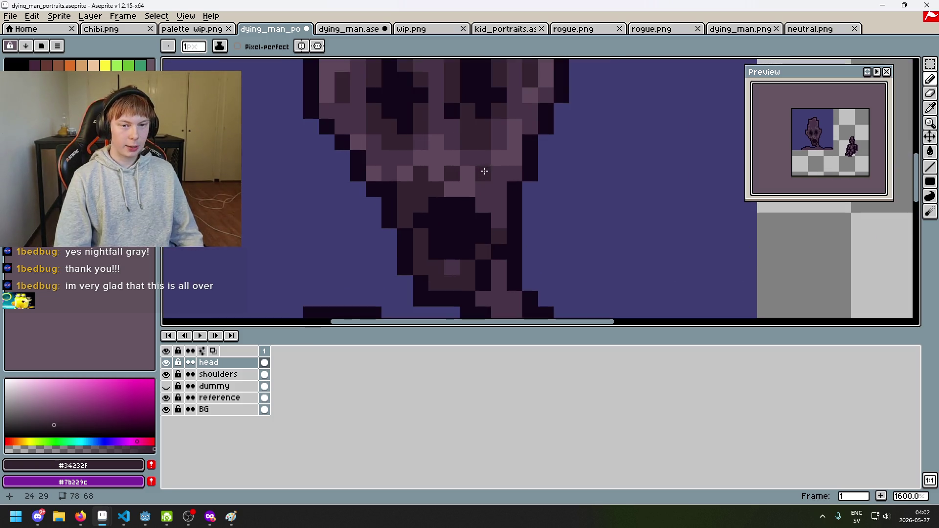
alt+click(497, 195)
click(425, 204)
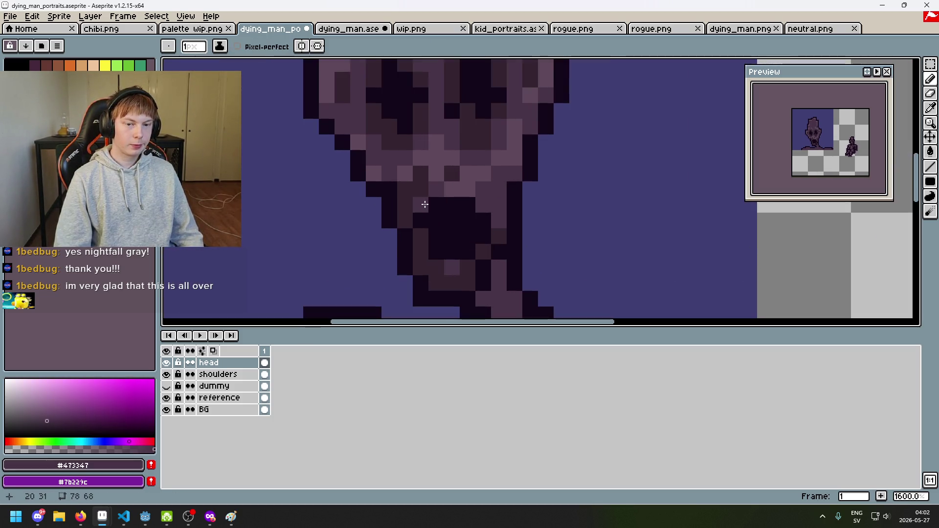
key(ctrl+z)
key(ctrl+y)
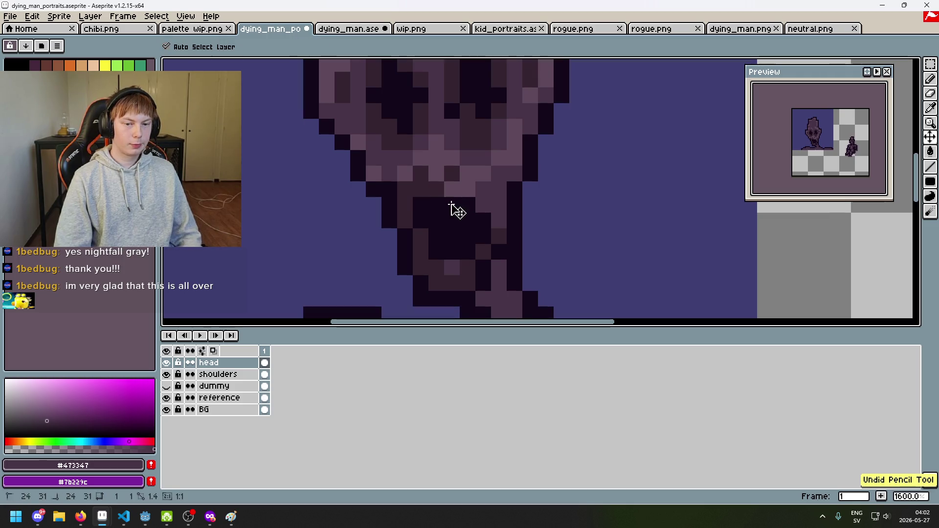
click(431, 191)
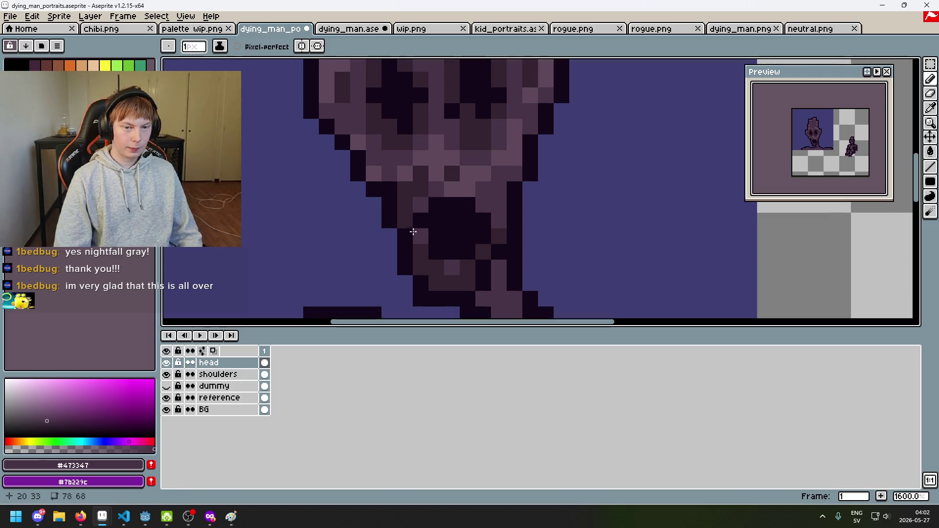
key(ctrl+z)
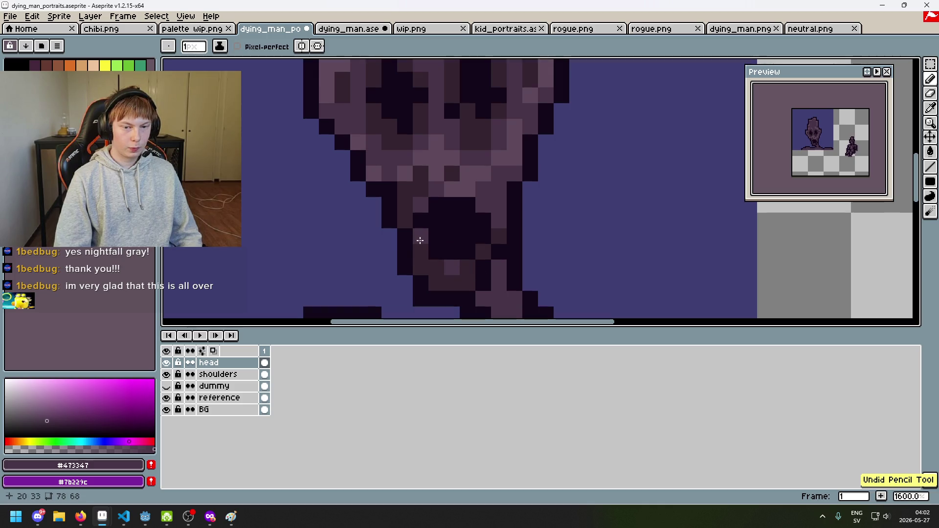
click(469, 257)
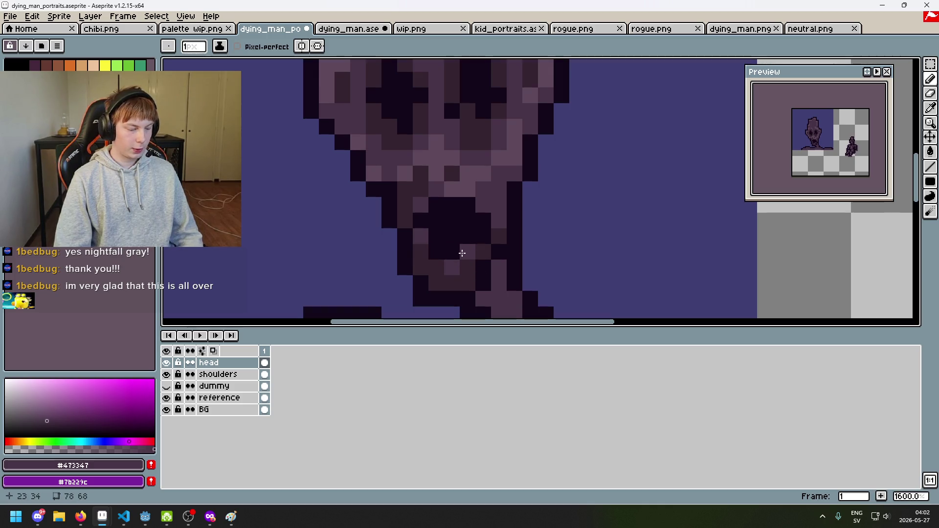
scroll(463, 253, down, 5)
scroll(507, 197, up, 2)
key(ctrl+z)
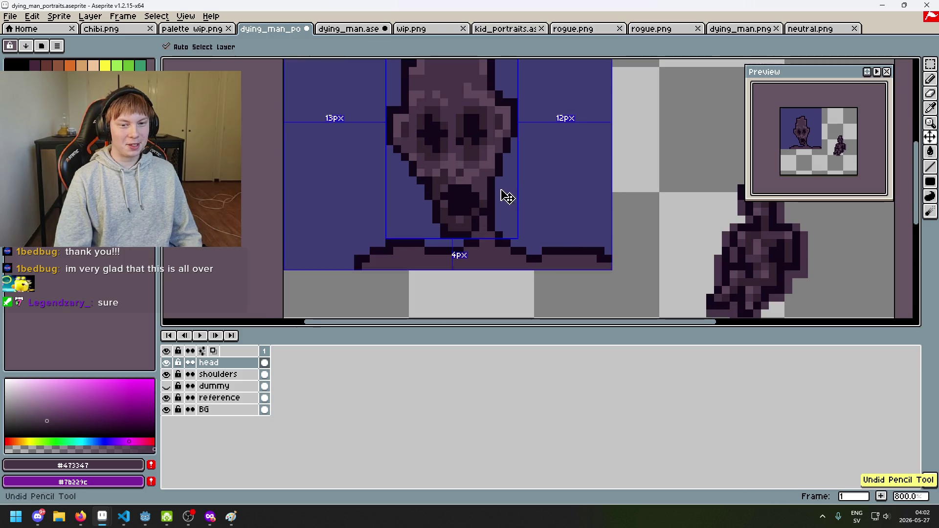
scroll(508, 197, up, 3)
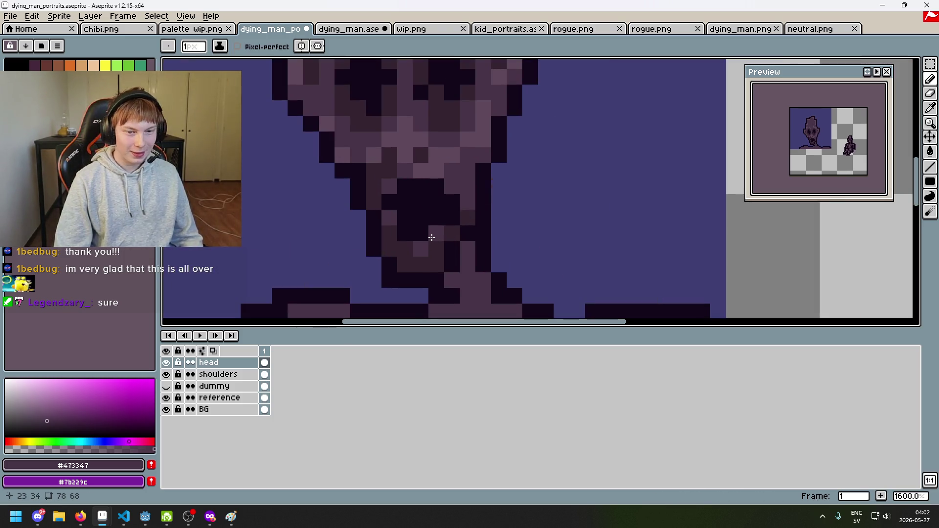
key(ctrl+z)
scroll(431, 232, down, 3)
scroll(421, 230, up, 2)
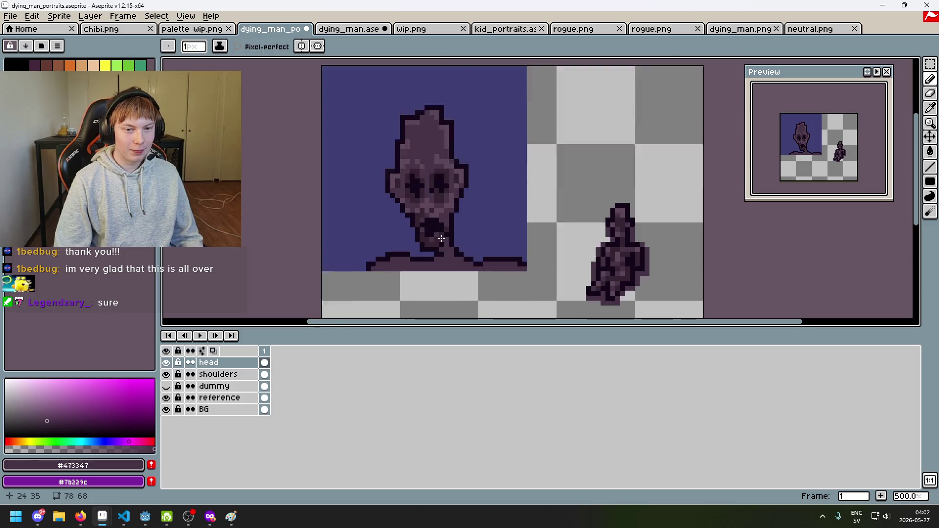
scroll(429, 238, down, 3)
scroll(421, 233, up, 3)
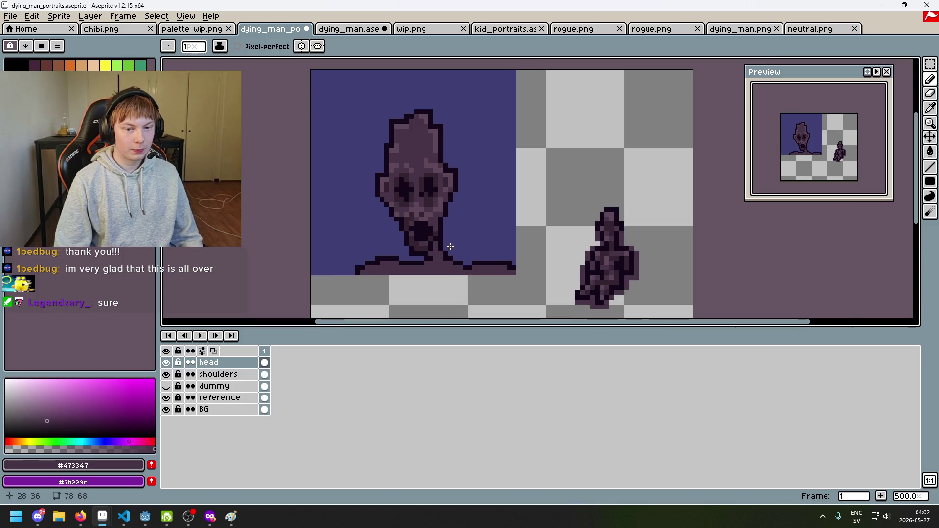
key(ctrl+z)
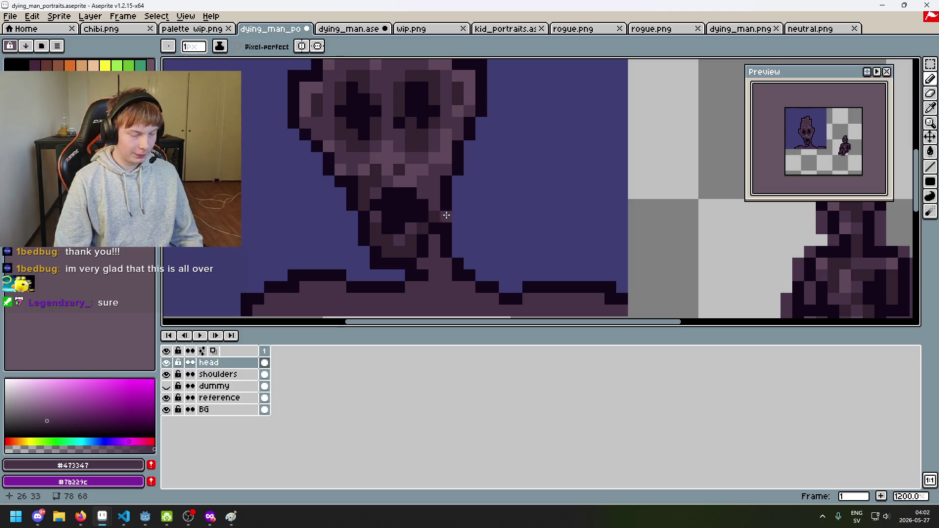
scroll(472, 194, down, 4)
scroll(468, 182, up, 6)
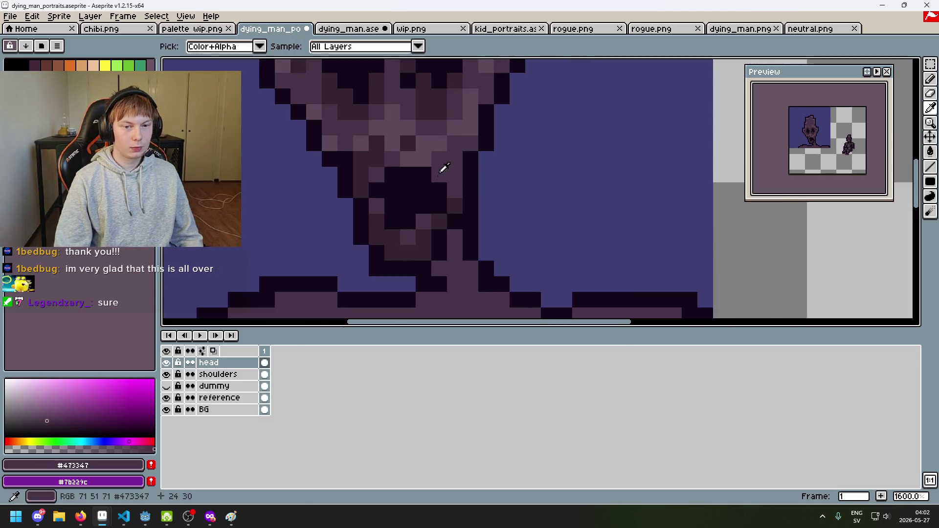
alt+click(438, 172)
scroll(450, 185, up, 1)
scroll(451, 184, down, 5)
key(ctrl+z)
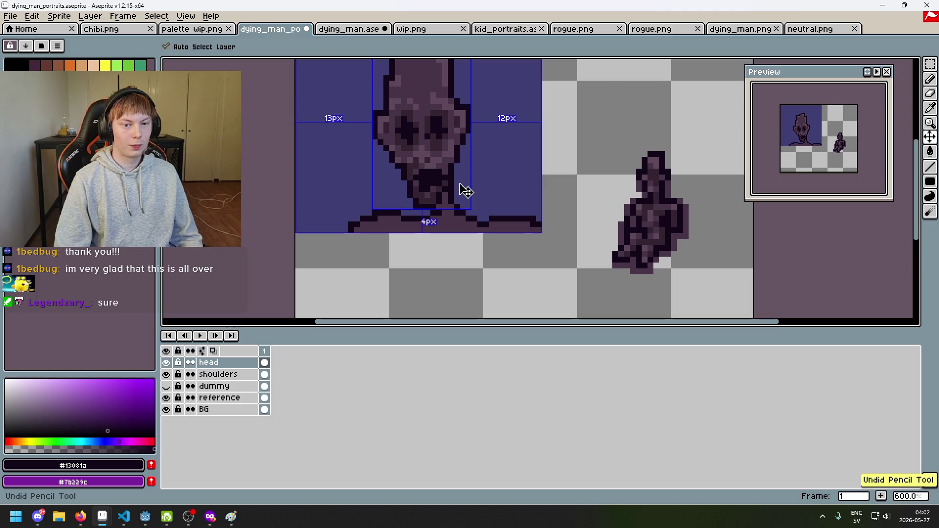
scroll(444, 178, up, 3)
key(ctrl+y)
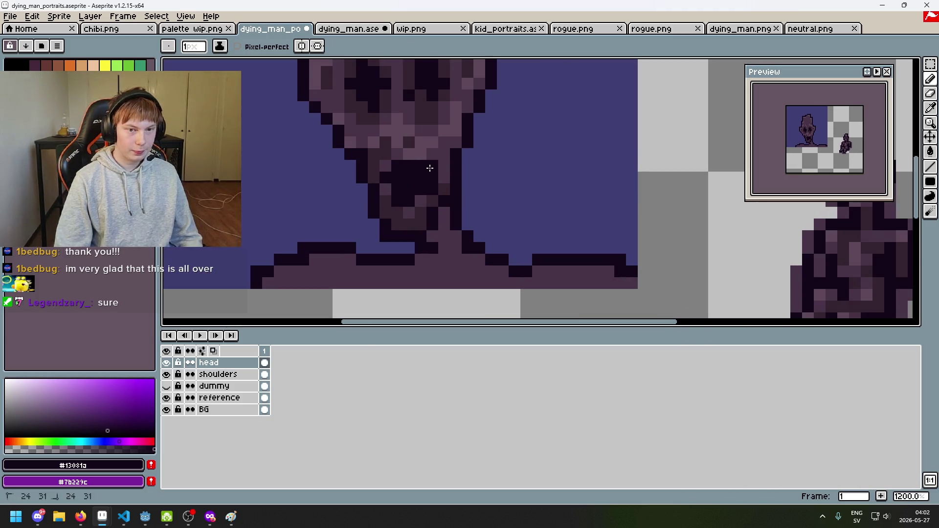
scroll(445, 176, down, 5)
scroll(456, 181, up, 3)
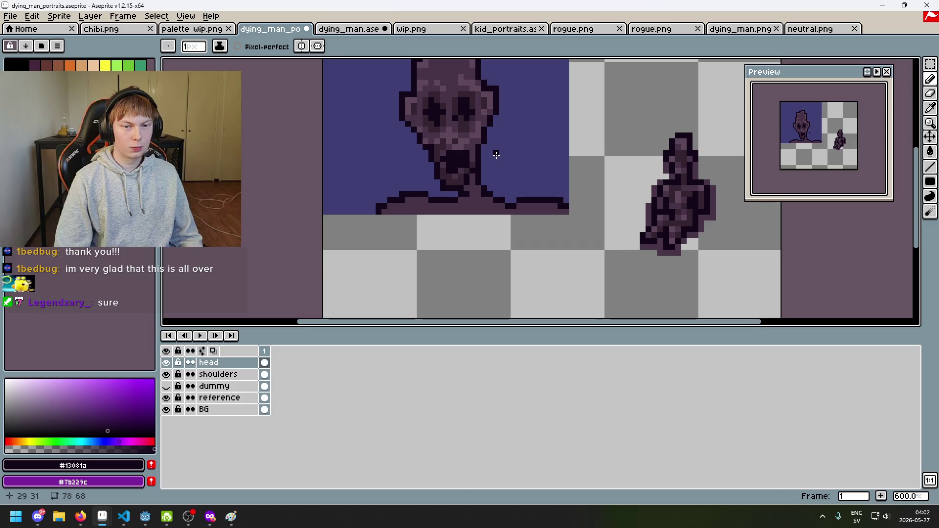
scroll(401, 198, up, 3)
scroll(401, 197, down, 3)
key(ctrl+y)
key(ctrl+z)
scroll(441, 206, up, 4)
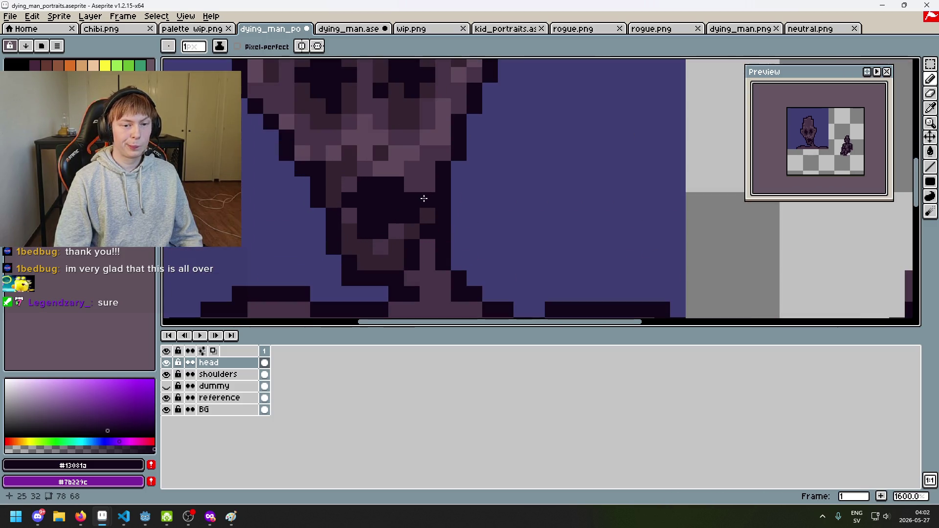
scroll(377, 180, down, 5)
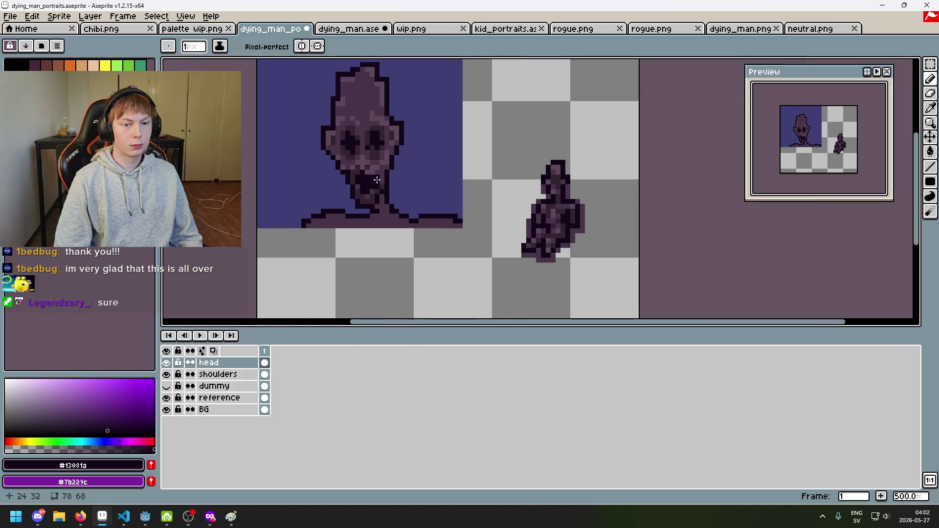
scroll(387, 174, up, 2)
drag(370, 169, 374, 171)
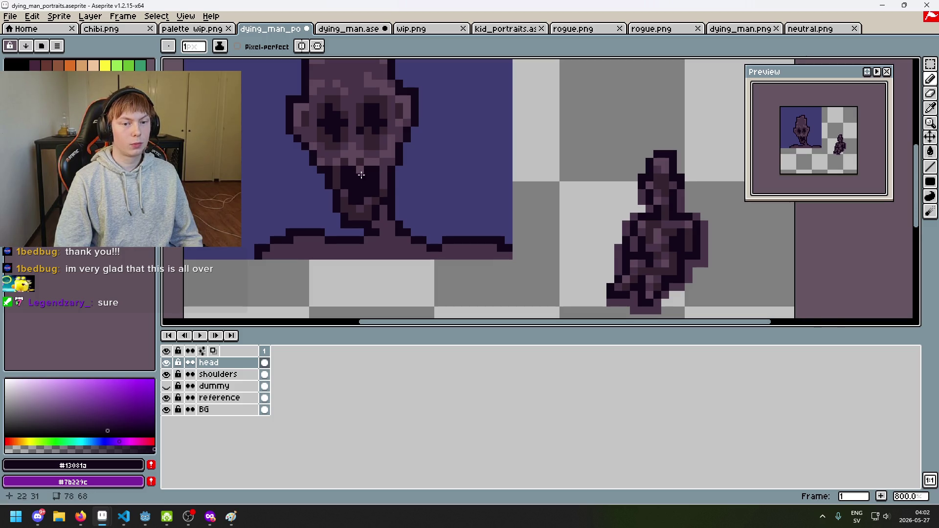
scroll(469, 180, down, 3)
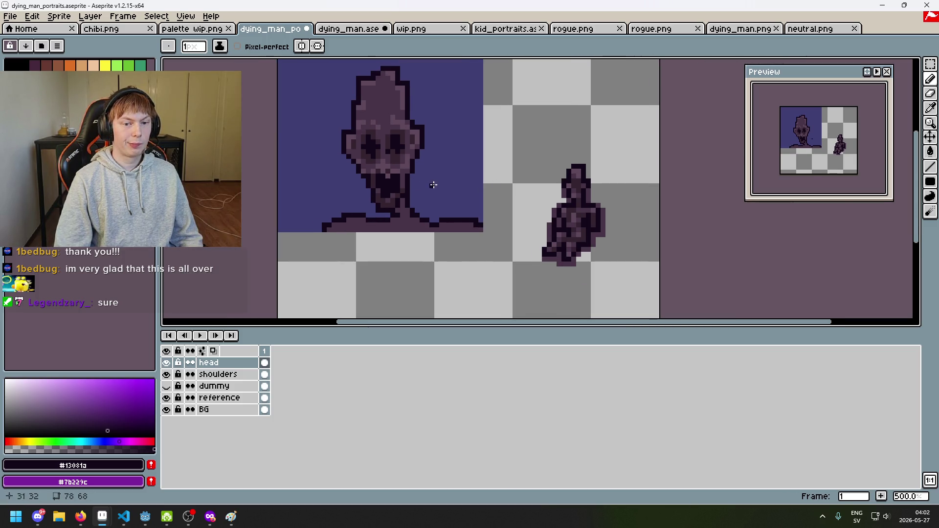
scroll(434, 185, up, 2)
scroll(457, 210, down, 1)
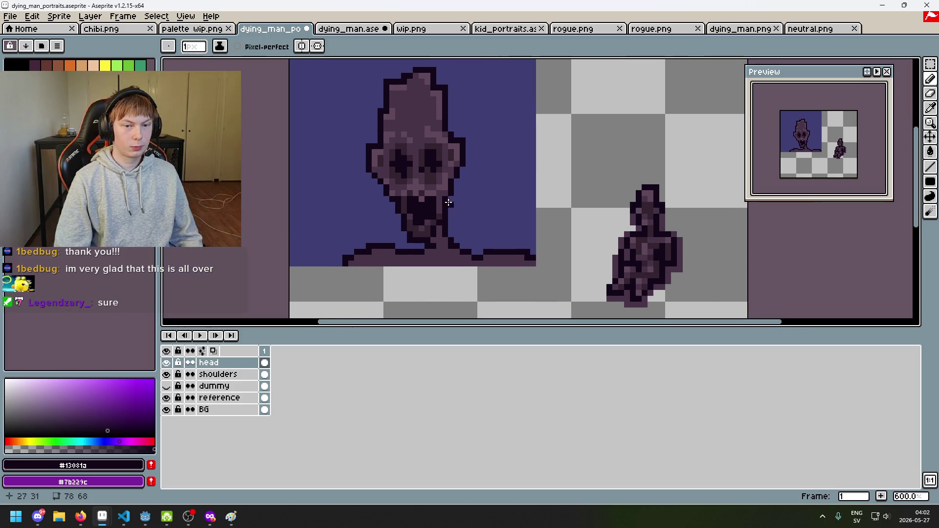
scroll(449, 203, up, 4)
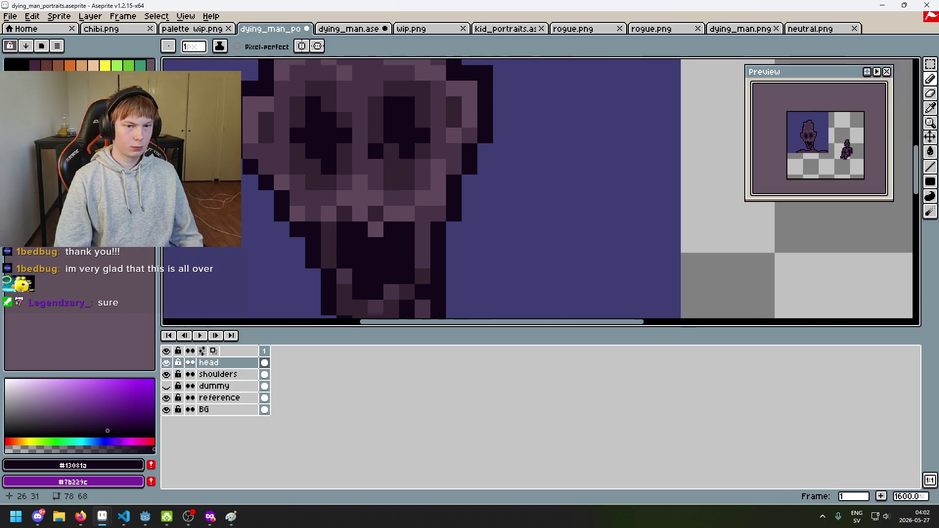
alt+click(404, 157)
scroll(472, 195, down, 1)
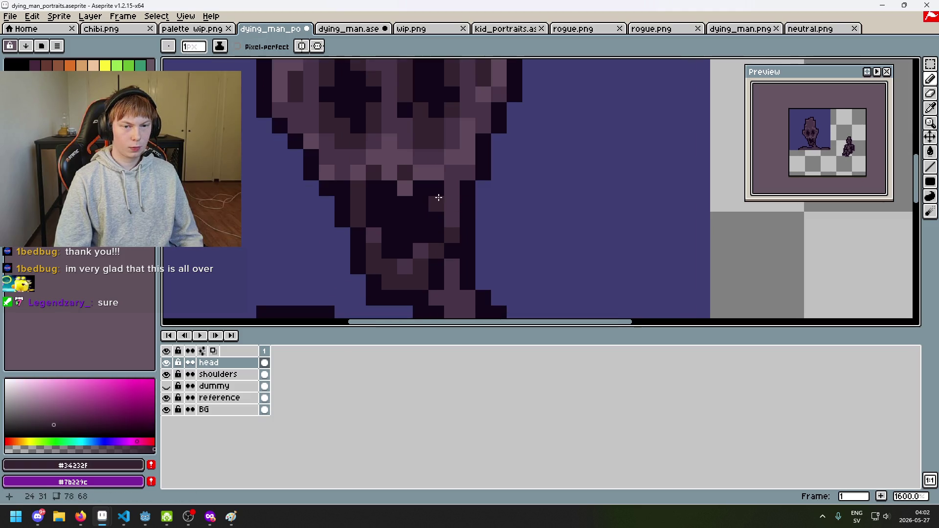
drag(446, 213, 453, 198)
scroll(453, 199, down, 5)
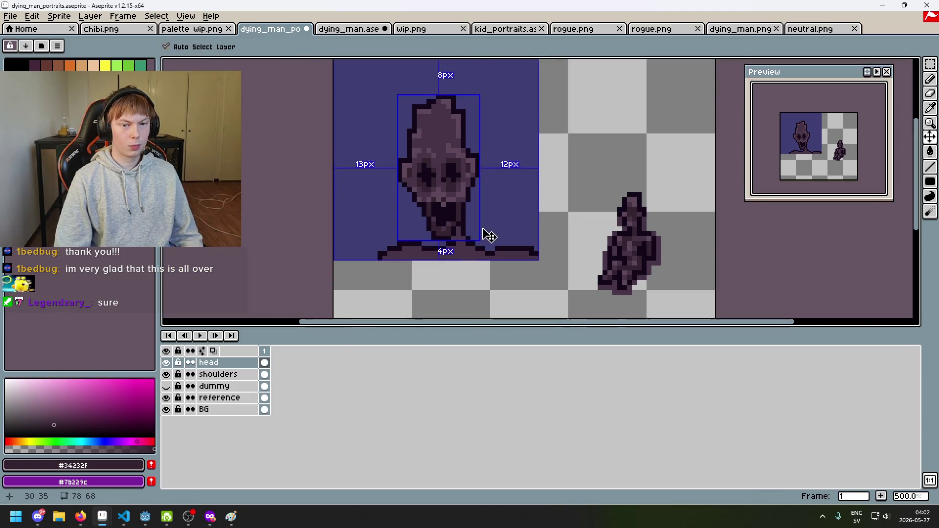
key(ctrl+z)
scroll(464, 220, up, 5)
alt+click(426, 157)
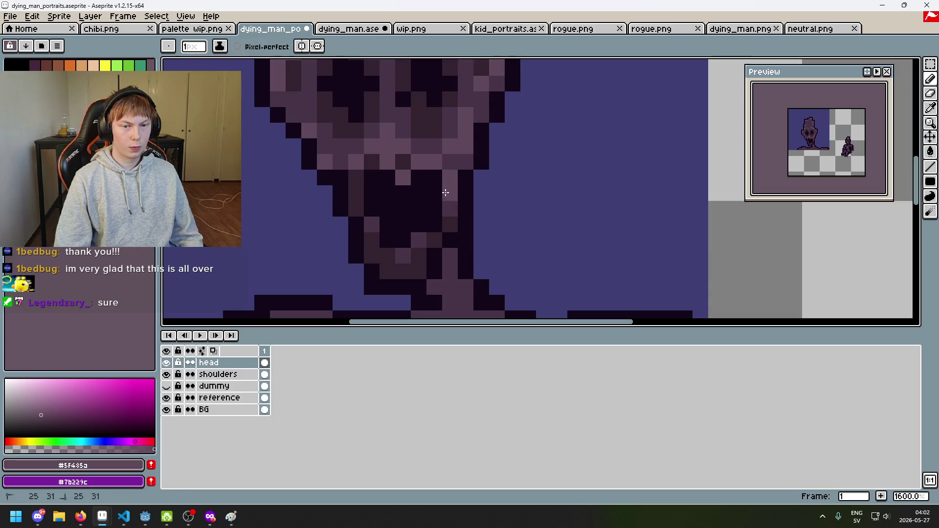
scroll(463, 210, down, 5)
scroll(465, 205, up, 5)
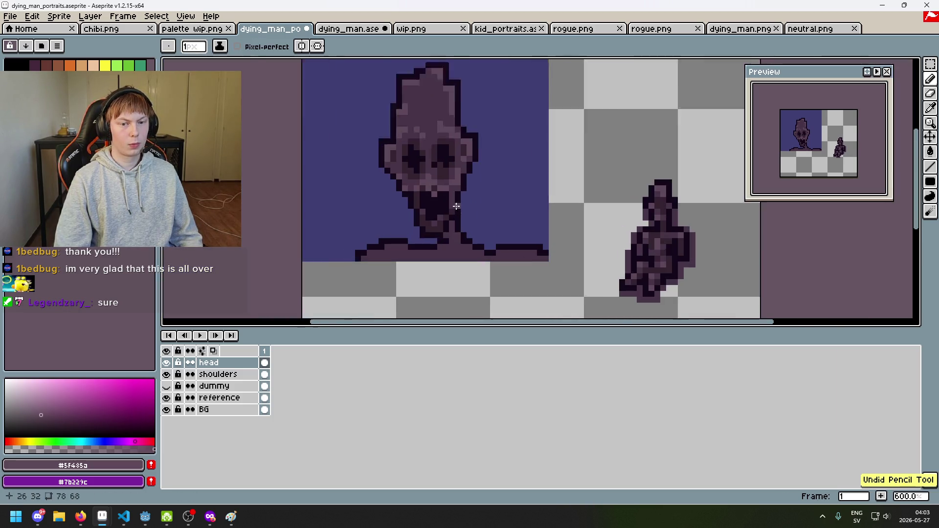
scroll(455, 195, down, 6)
scroll(457, 196, up, 2)
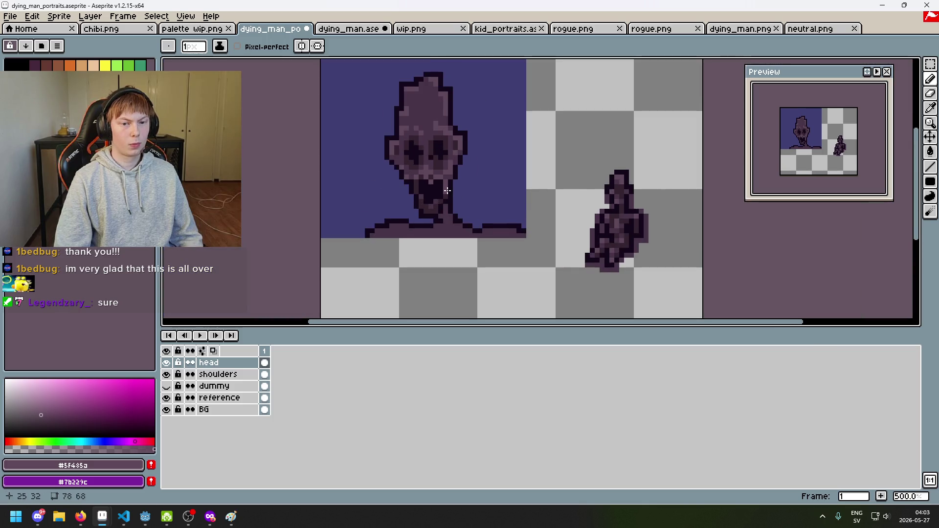
scroll(459, 218, down, 3)
scroll(453, 214, up, 1)
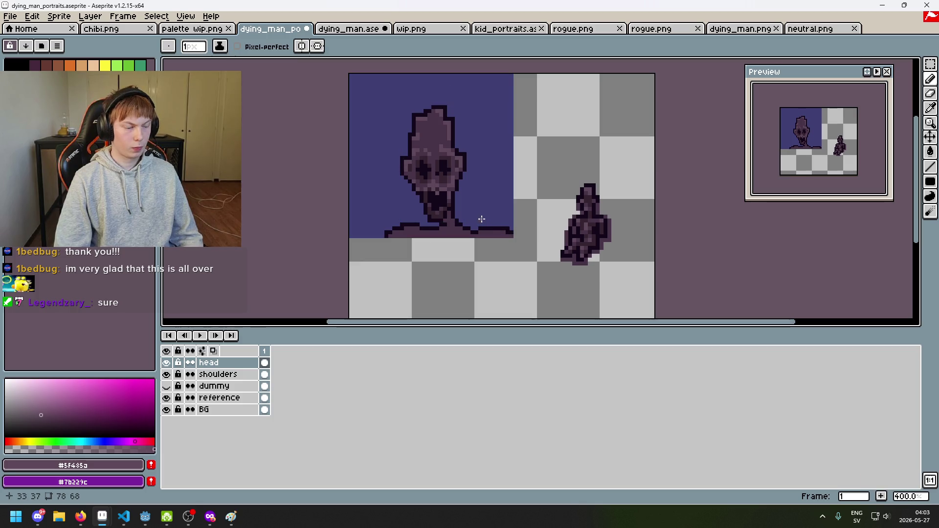
drag(479, 216, 462, 224)
scroll(452, 232, up, 5)
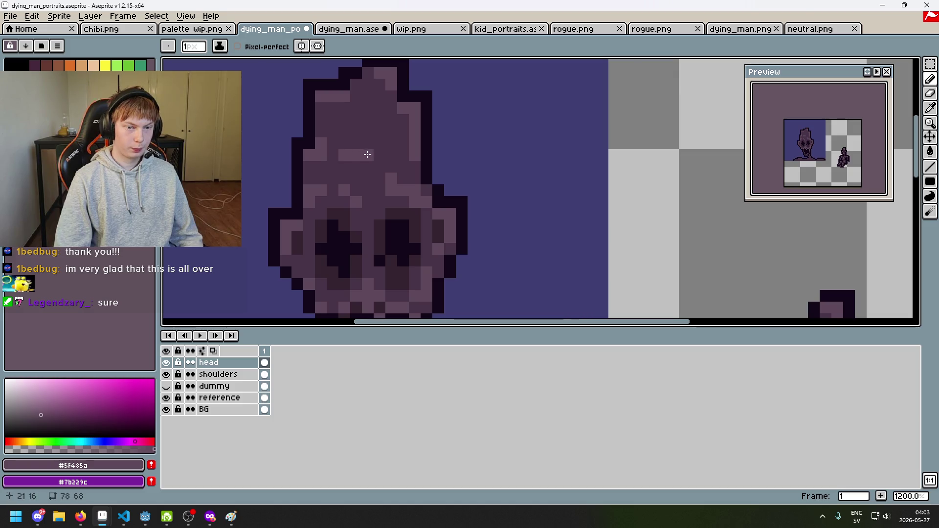
Add dark marks below the brow band, then undo the dark forehead strokes.
scroll(367, 151, down, 5)
scroll(402, 178, up, 3)
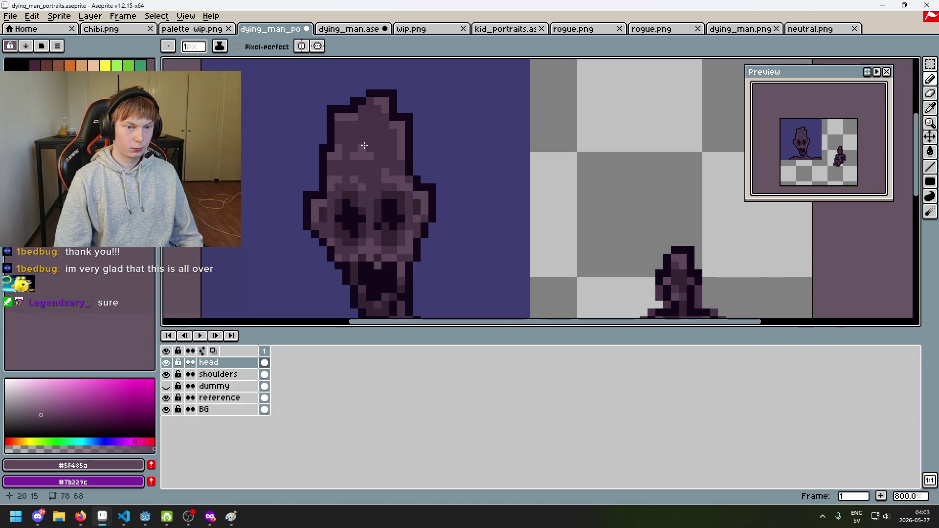
alt+click(380, 177)
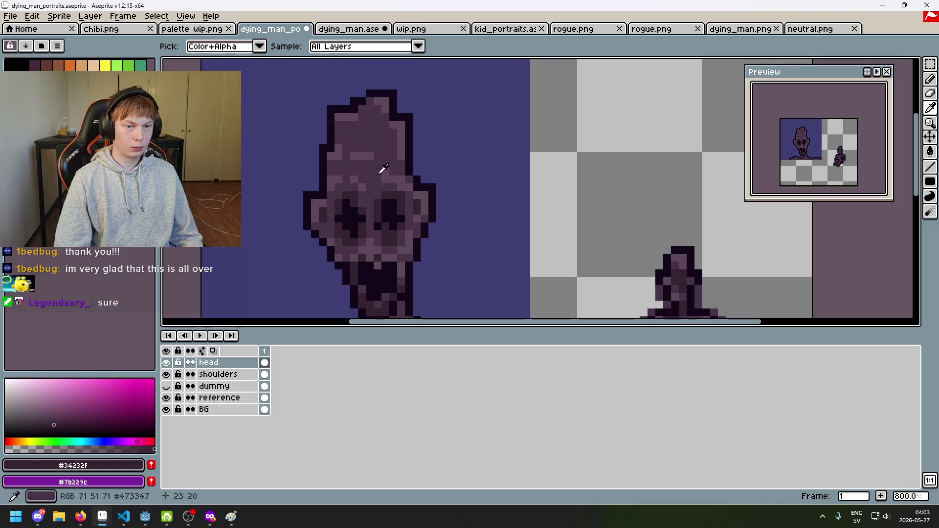
scroll(350, 157, up, 2)
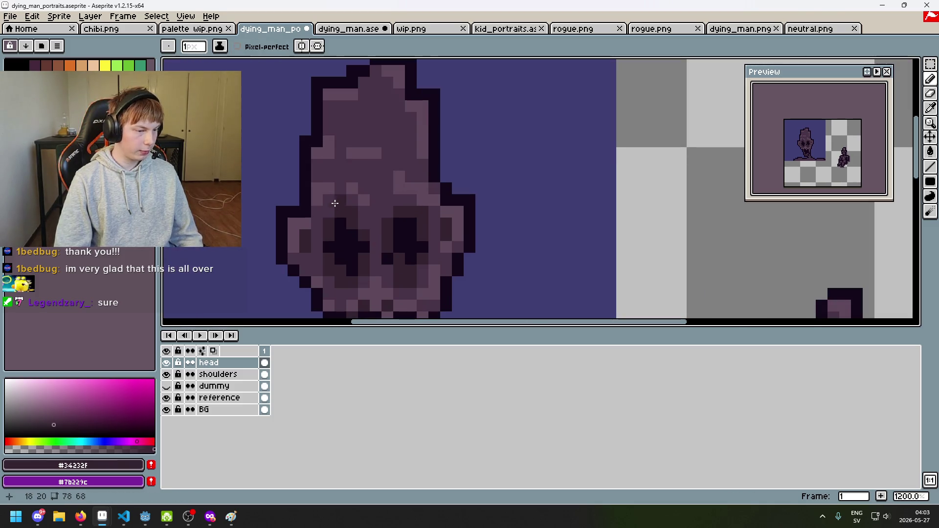
scroll(363, 200, up, 1)
click(431, 155)
scroll(440, 154, down, 2)
scroll(440, 154, up, 2)
click(450, 158)
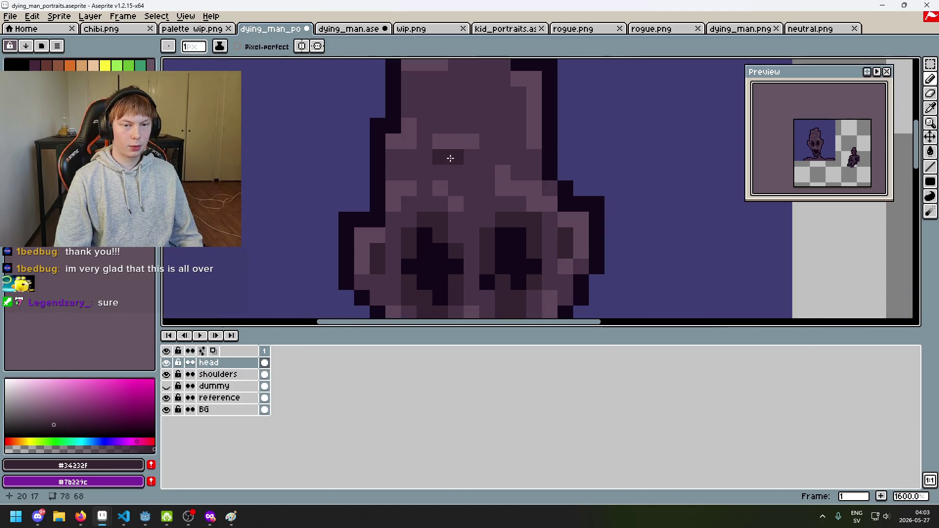
scroll(451, 157, down, 2)
scroll(452, 157, up, 2)
click(436, 162)
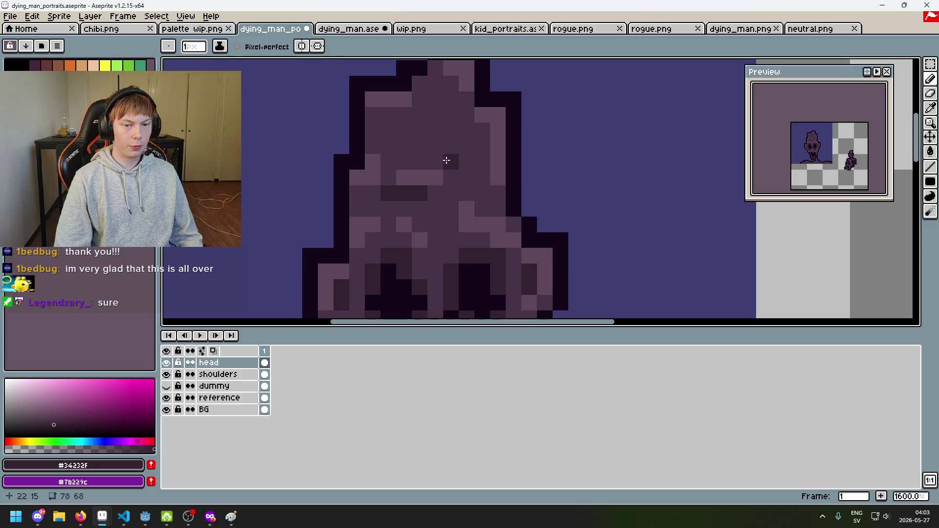
key(ctrl+z)
key(ctrl+z)
Paint a light stroke across the forehead, trying and undoing a dark cranium row.
alt+click(471, 177)
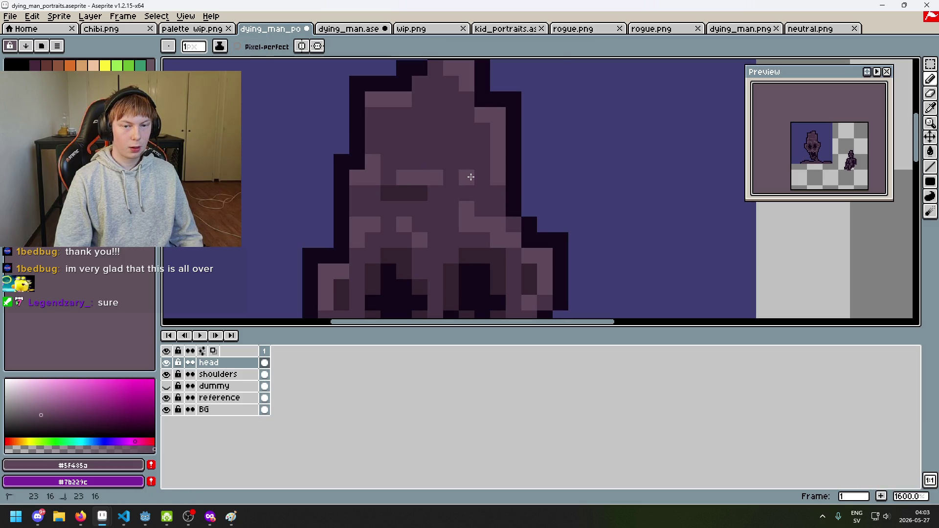
drag(420, 132, 455, 132)
alt+click(411, 191)
drag(403, 146, 462, 155)
scroll(466, 148, down, 2)
scroll(478, 152, down, 1)
key(ctrl+z)
scroll(486, 172, up, 3)
Touch up cranium pixels with the mid and dark head shades.
click(460, 140)
alt+click(461, 138)
scroll(472, 154, down, 4)
scroll(476, 155, up, 4)
alt+click(448, 157)
scroll(448, 157, down, 4)
scroll(403, 134, up, 4)
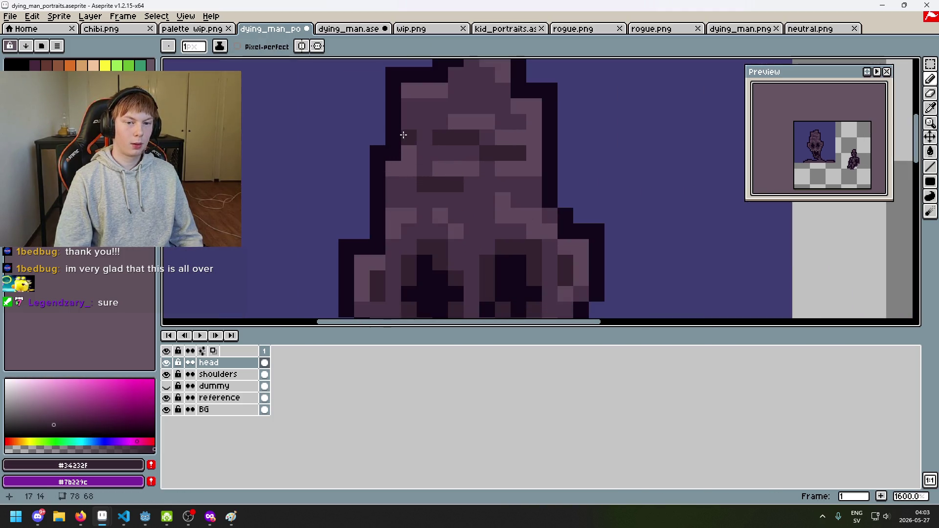
alt+click(416, 147)
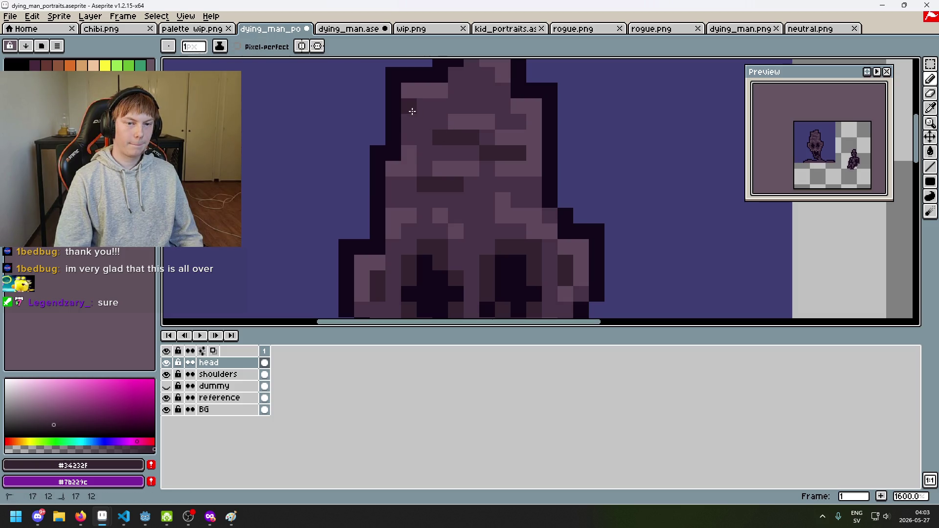
scroll(410, 134, down, 4)
scroll(410, 135, up, 4)
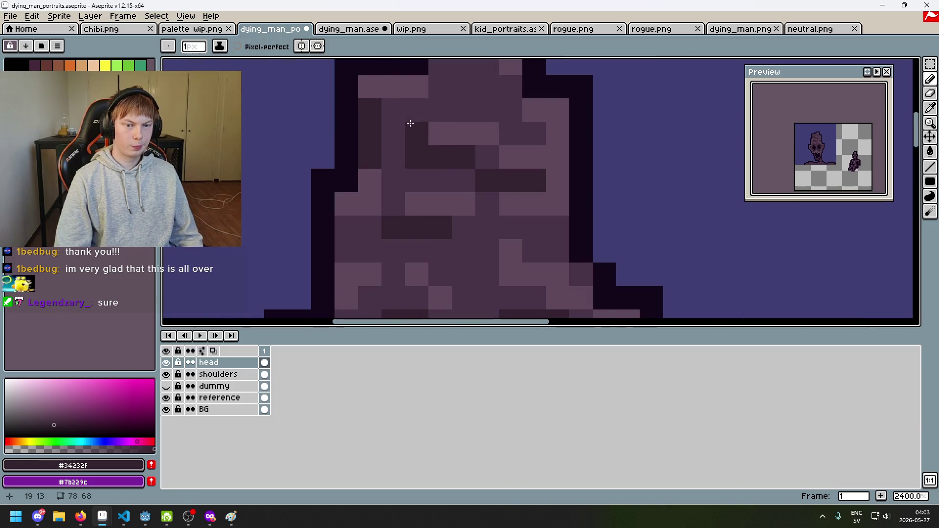
Add a light pixel to the left side of the cranium using the lighter head shade.
alt+click(379, 90)
scroll(395, 113, down, 4)
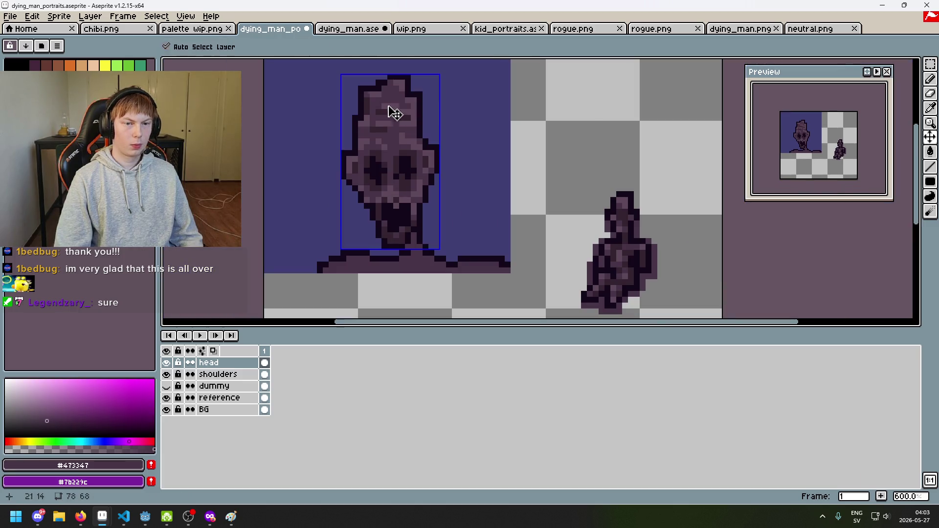
scroll(390, 113, up, 4)
scroll(391, 102, down, 4)
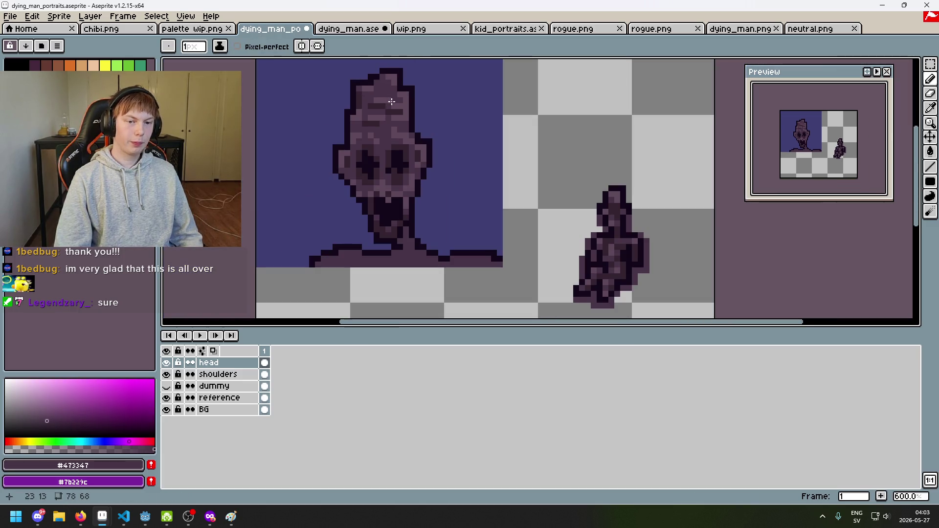
scroll(391, 101, up, 4)
alt+click(360, 96)
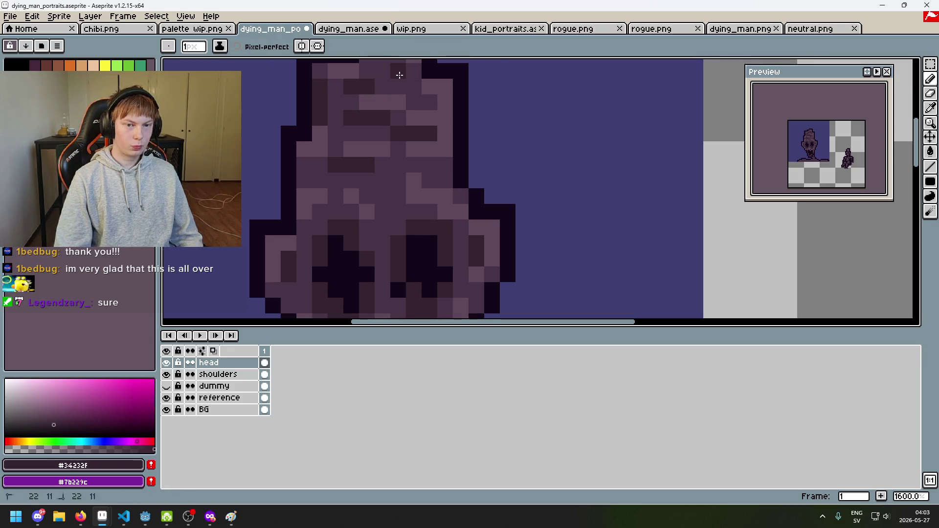
scroll(433, 125, down, 5)
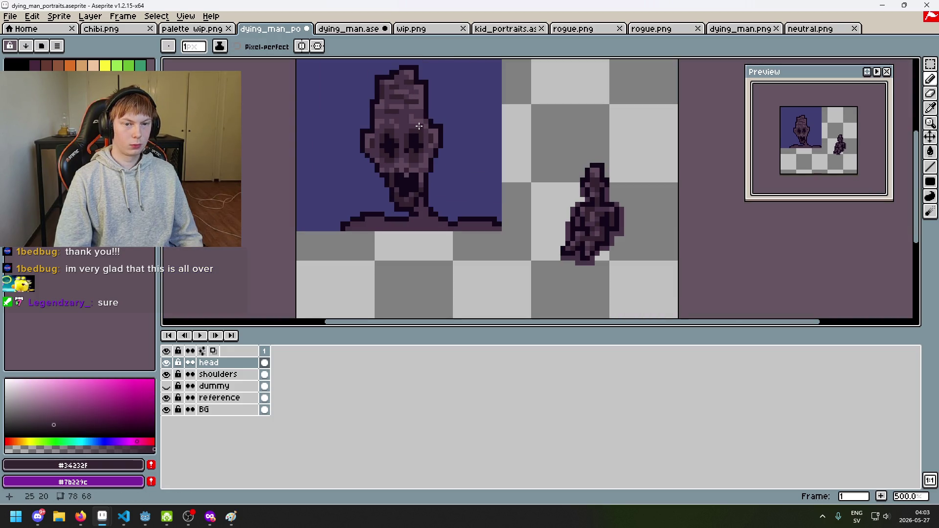
scroll(411, 152, up, 5)
alt+click(340, 130)
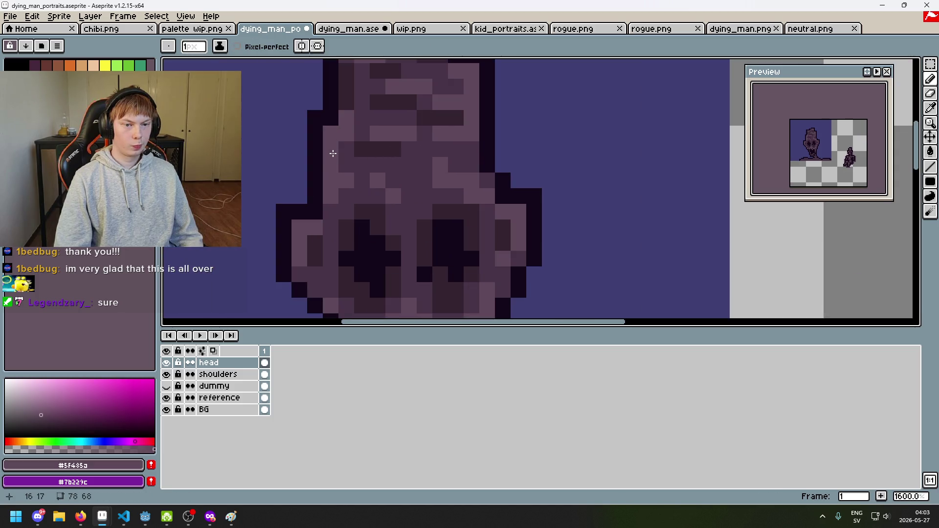
click(333, 153)
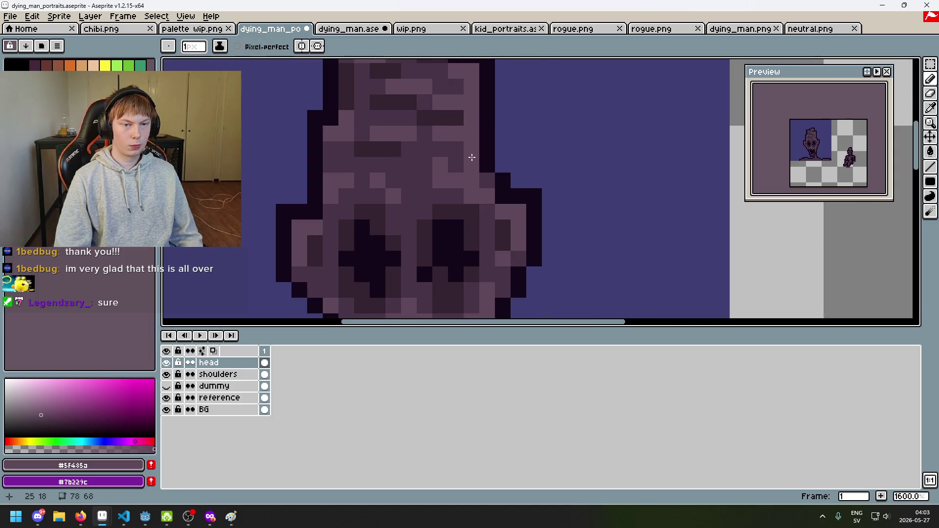
scroll(471, 157, down, 5)
scroll(404, 142, up, 4)
Sample the dark head shade again and reposition the portrait in the view.
alt+click(375, 148)
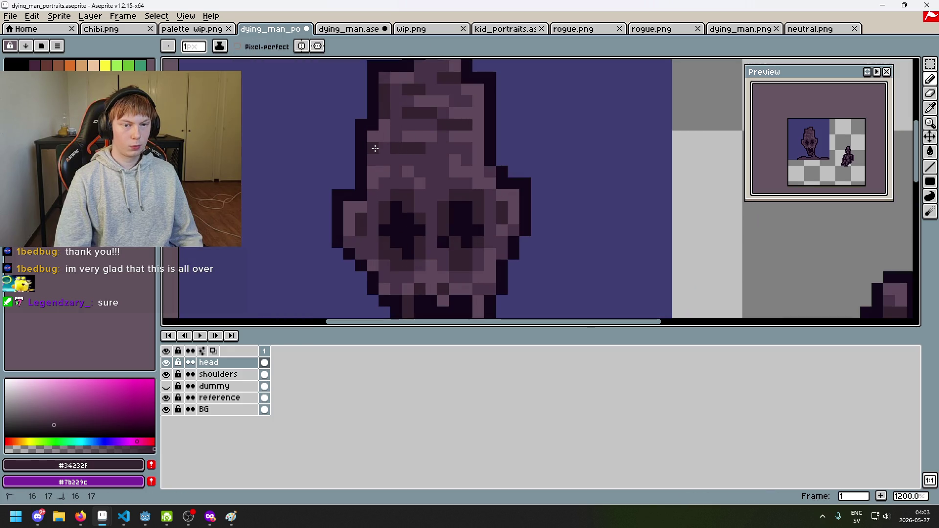
scroll(375, 157, down, 5)
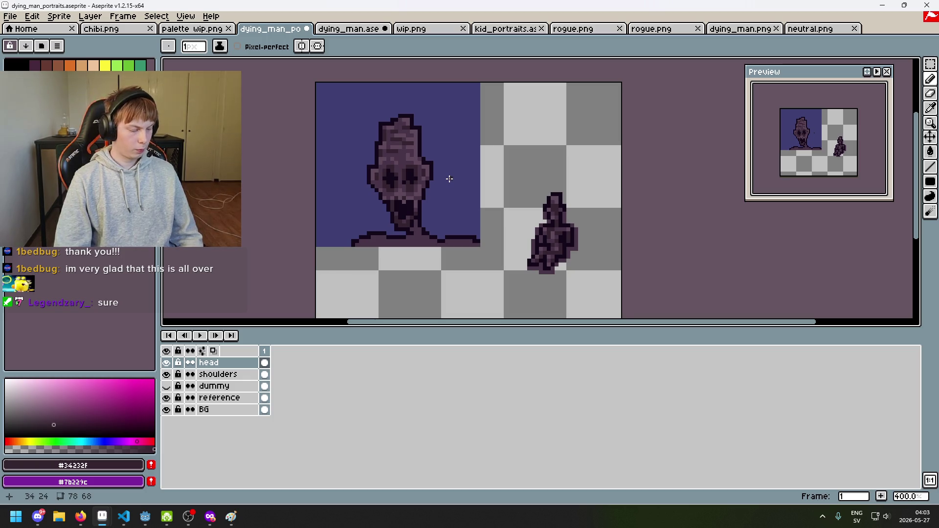
scroll(430, 214, up, 1)
scroll(431, 212, up, 4)
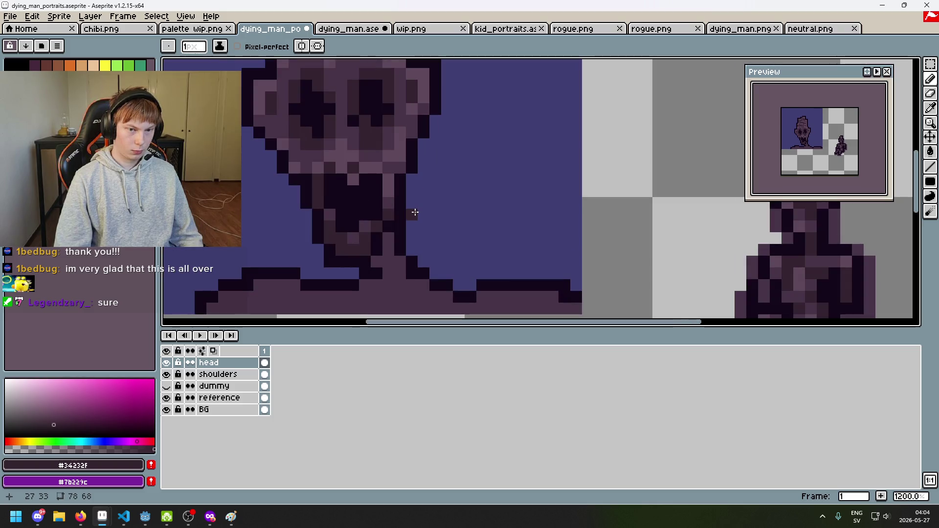
key(alt)
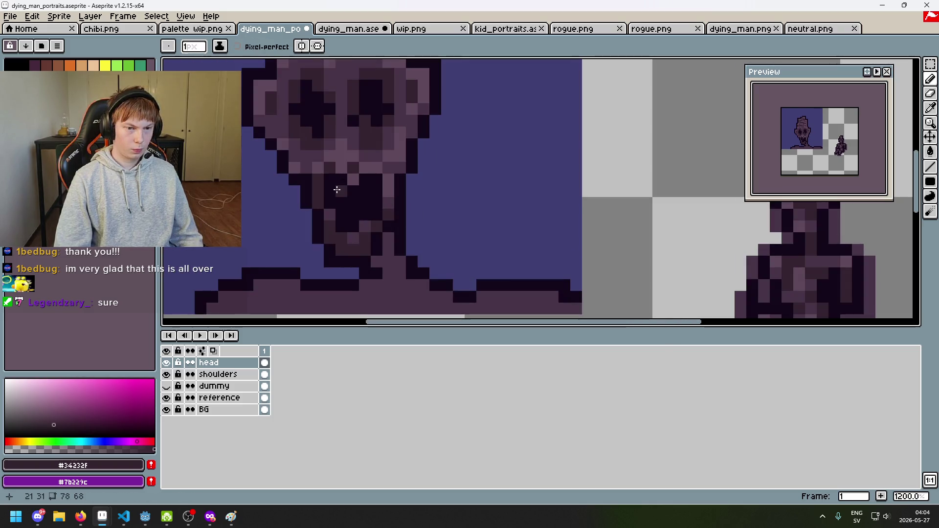
scroll(345, 191, down, 4)
scroll(386, 201, up, 1)
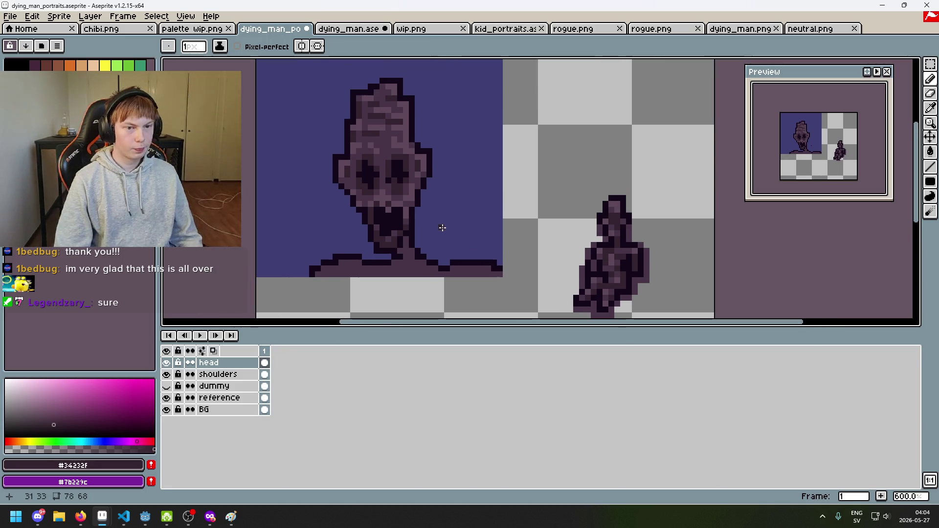
mouse_move(430, 203)
mouse_down()
mouse_move(530, 294)
mouse_move(530, 274)
mouse_move(446, 217)
mouse_up()
scroll(514, 275, down, 1)
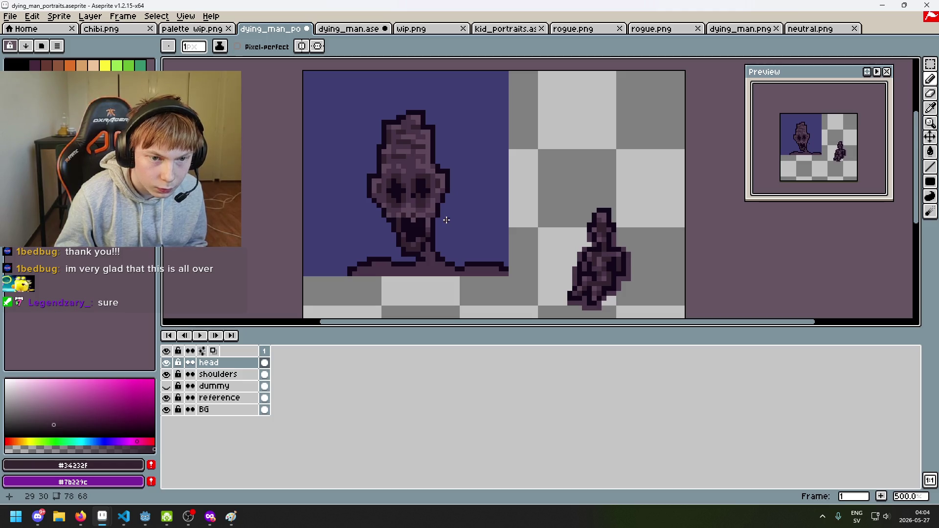
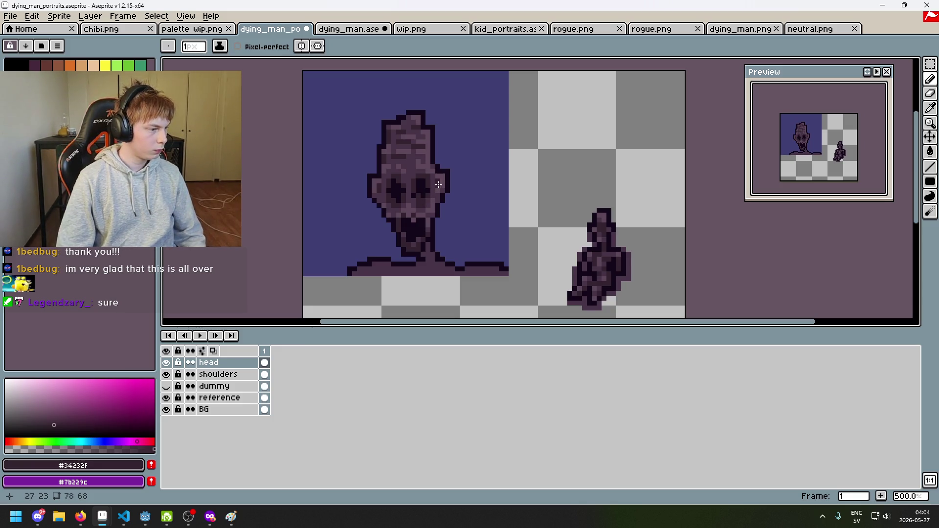
Sample the lighter skin and mid purple shades from the head, undoing a stray test pixel.
scroll(426, 157, up, 2)
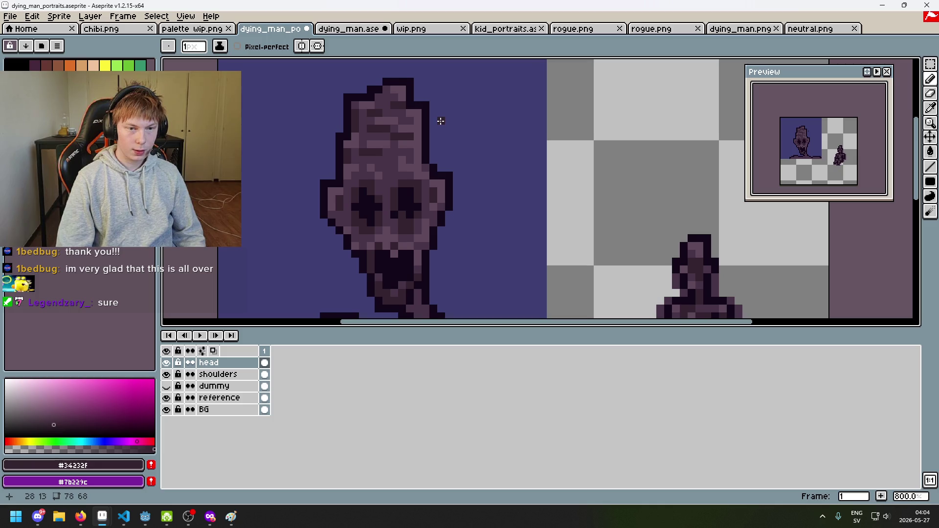
scroll(381, 106, up, 2)
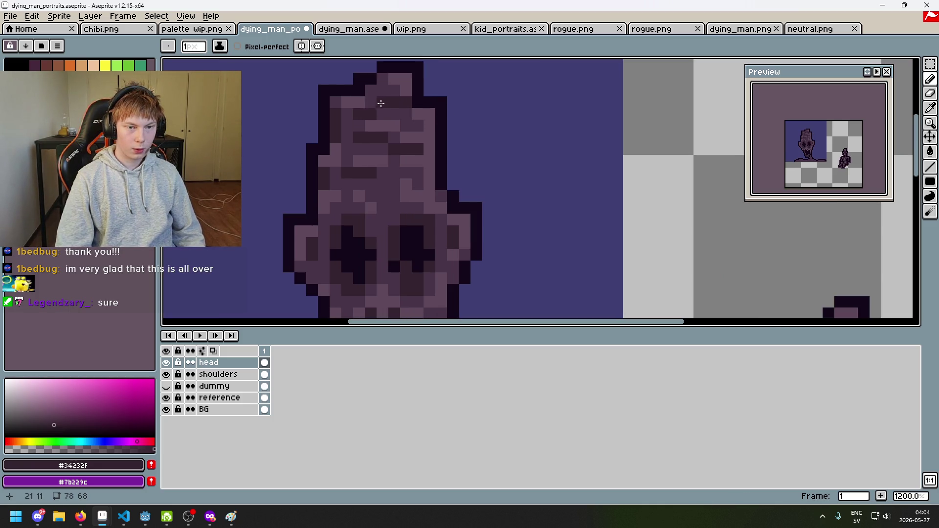
scroll(381, 104, down, 2)
scroll(374, 108, up, 2)
alt+click(356, 115)
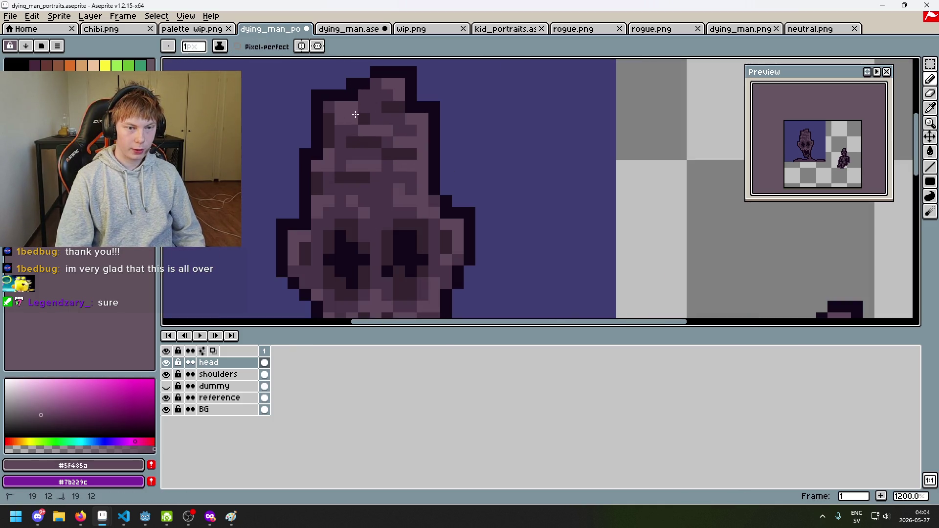
scroll(372, 120, down, 4)
scroll(390, 98, up, 2)
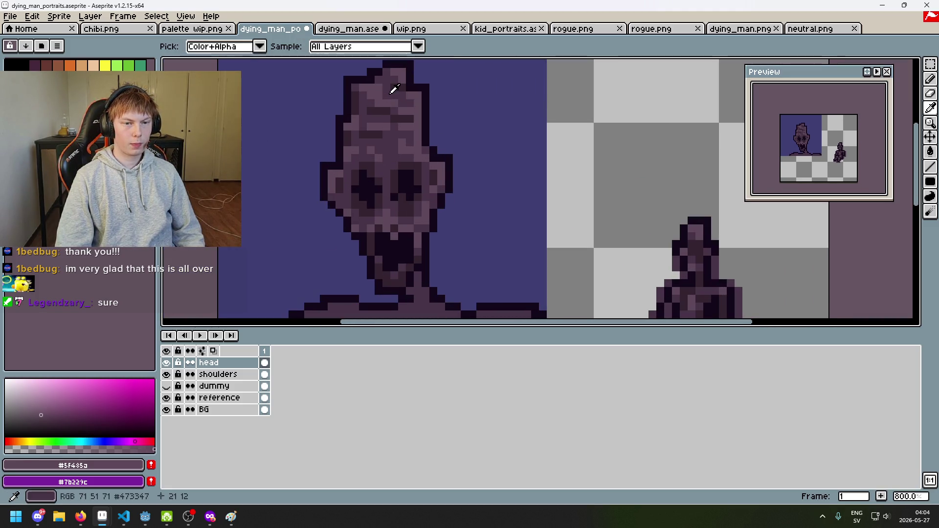
alt+click(382, 97)
click(381, 98)
key(ctrl+z)
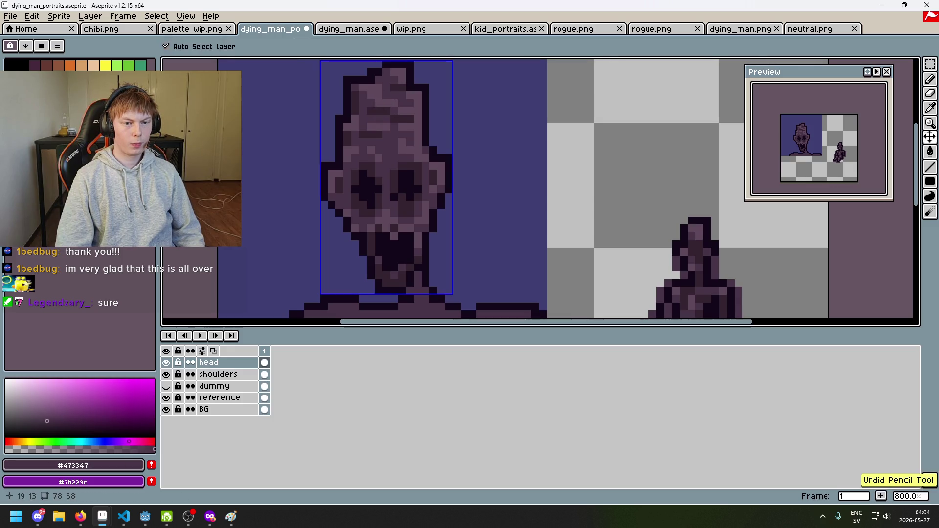
Sample the darkest shade of the head to compare it against the others.
scroll(402, 120, down, 3)
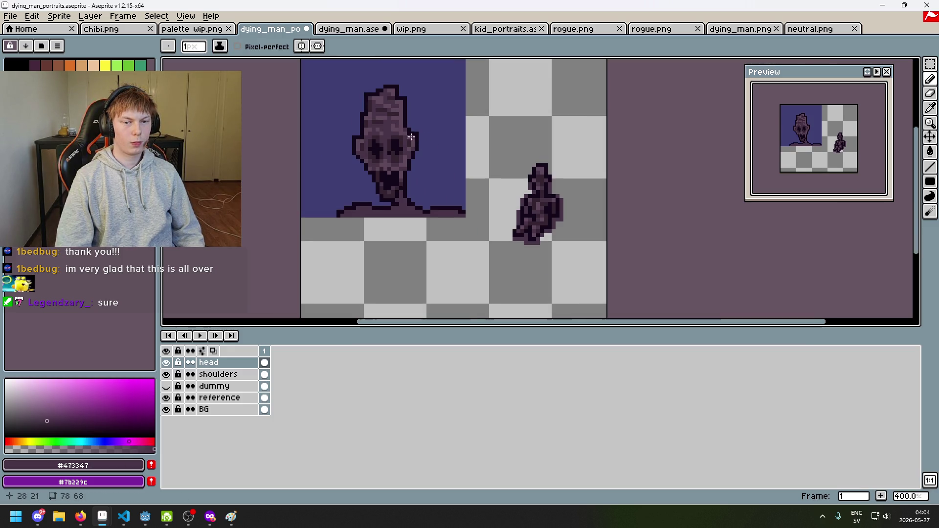
scroll(411, 138, up, 5)
alt+click(359, 117)
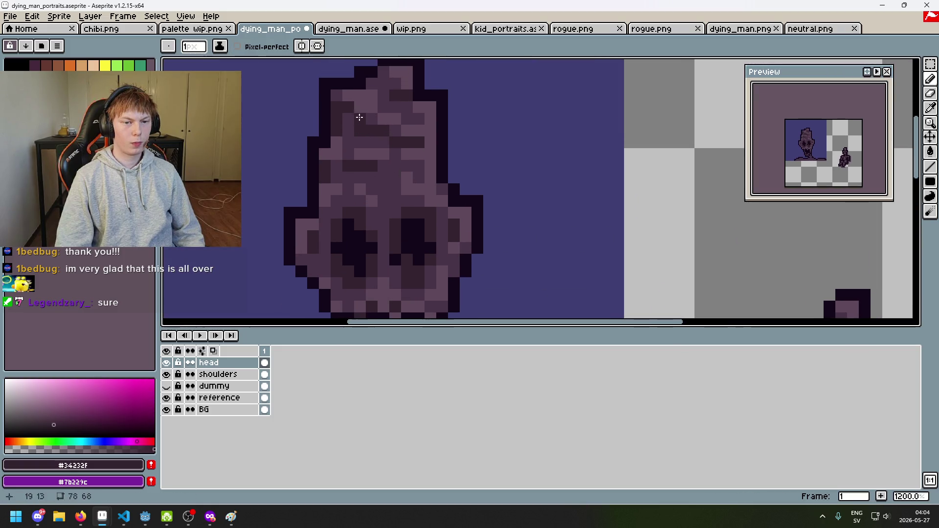
scroll(377, 122, down, 4)
scroll(382, 103, up, 5)
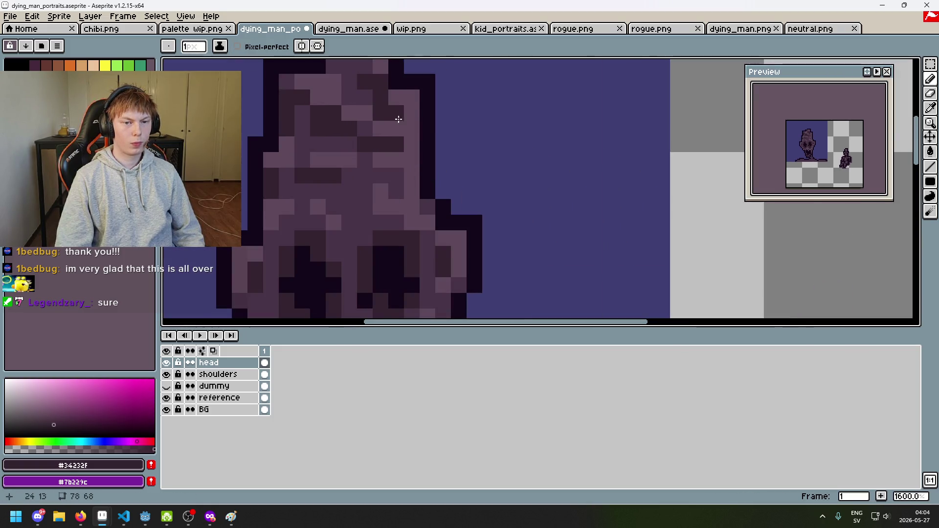
scroll(399, 120, down, 4)
scroll(394, 110, up, 2)
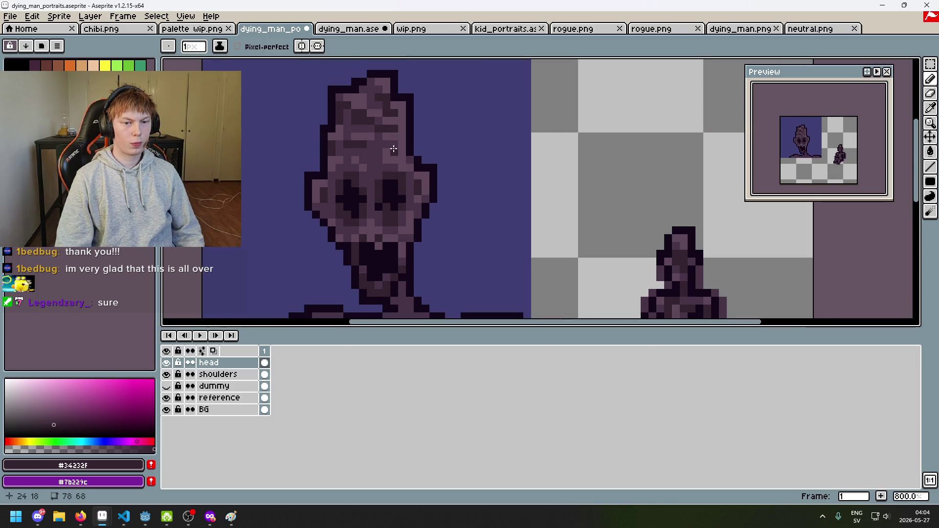
scroll(387, 147, up, 1)
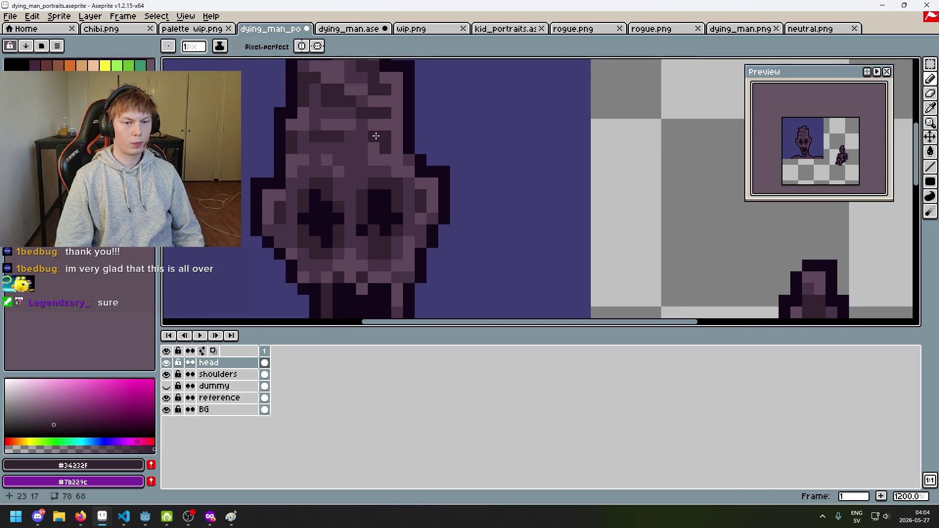
scroll(387, 141, down, 4)
scroll(396, 147, up, 2)
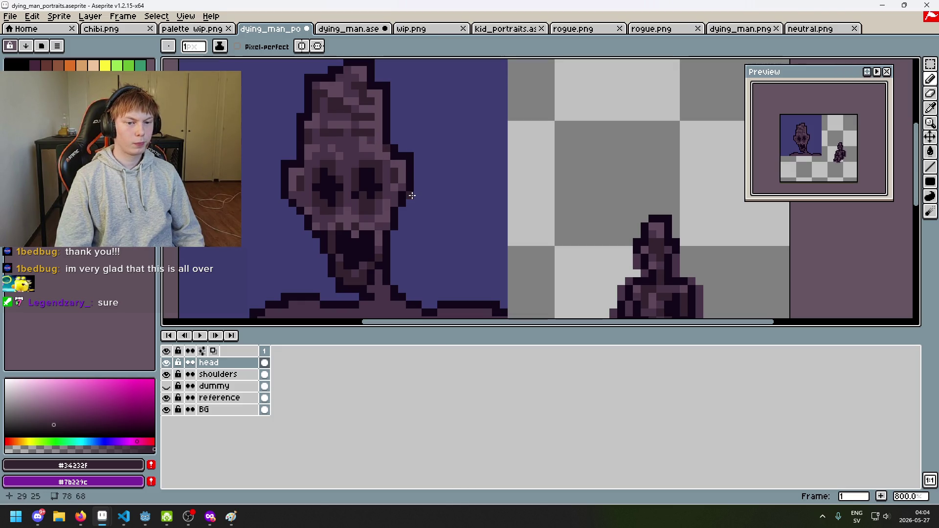
scroll(412, 195, down, 2)
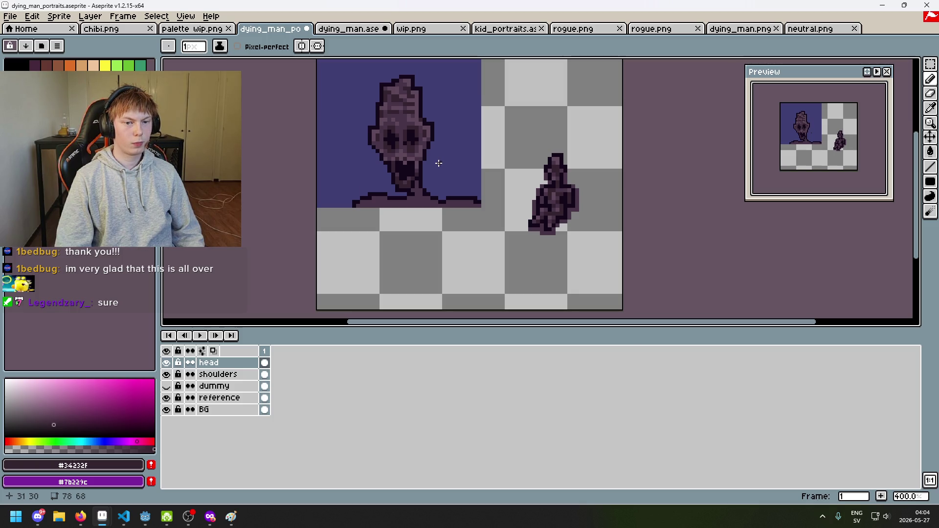
scroll(439, 163, up, 2)
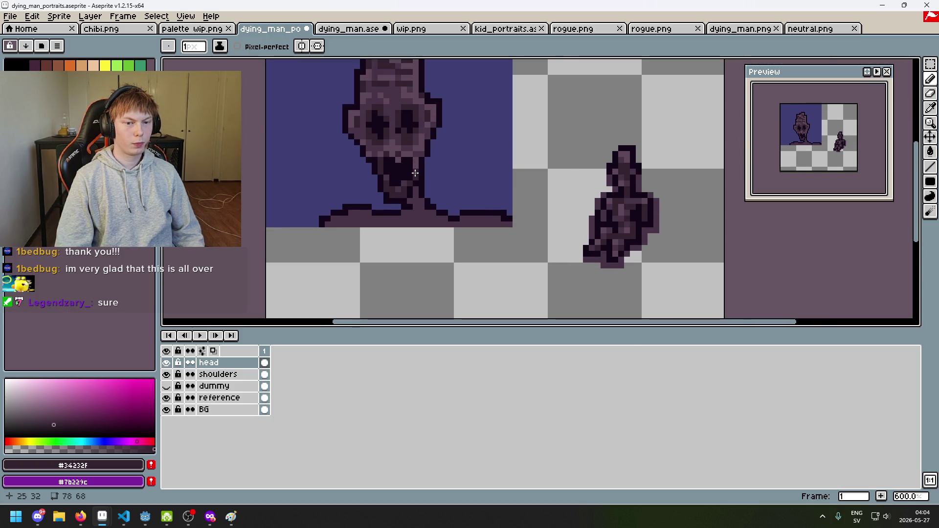
Check the lighter jaw shade, then settle on mid purple #473347 from the face.
alt+click(405, 166)
scroll(360, 216, up, 1)
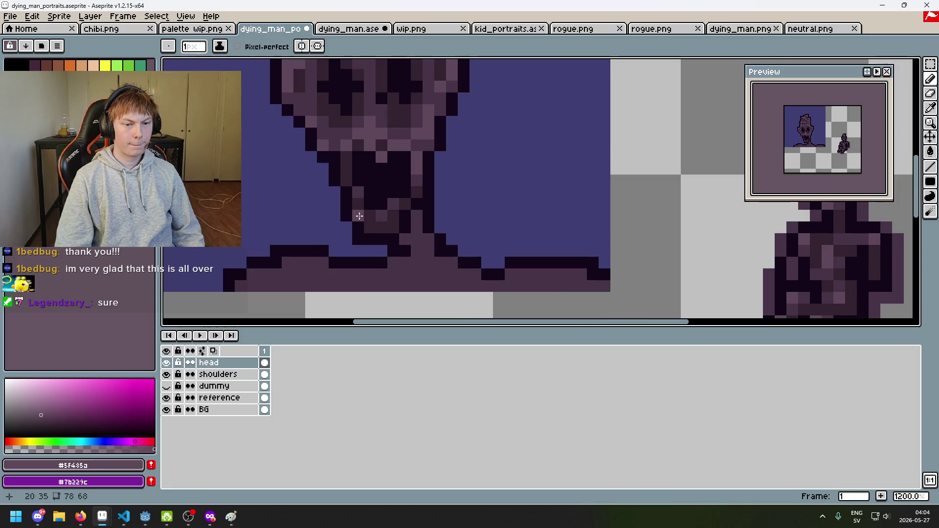
scroll(377, 229, down, 4)
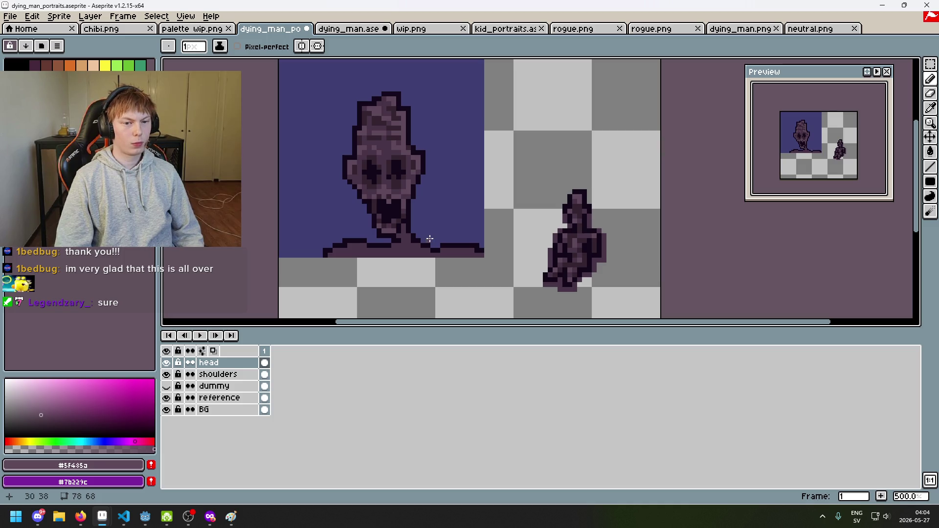
scroll(410, 188, up, 5)
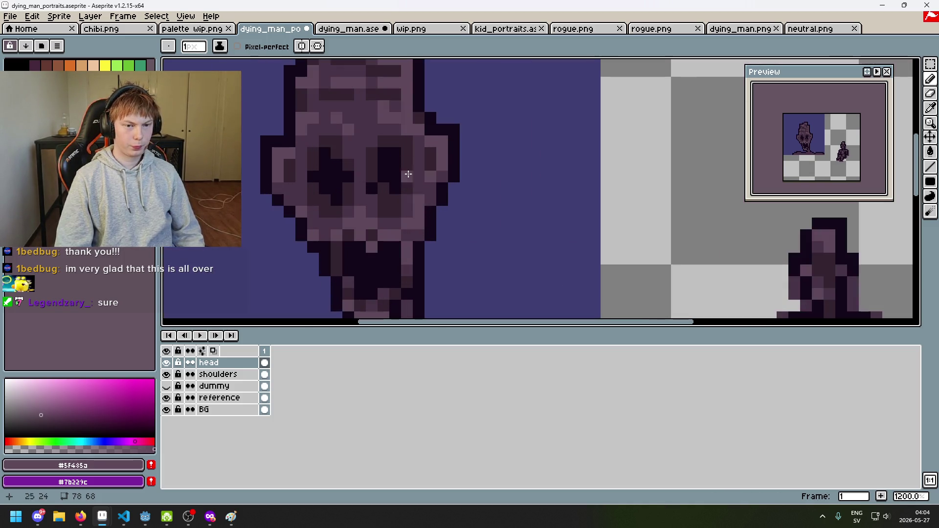
alt+click(403, 180)
scroll(429, 163, down, 1)
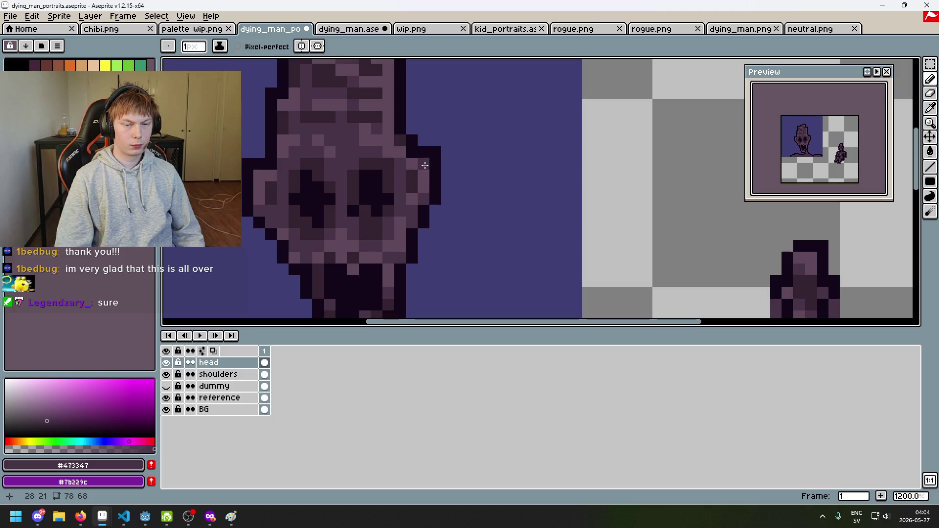
scroll(366, 176, down, 5)
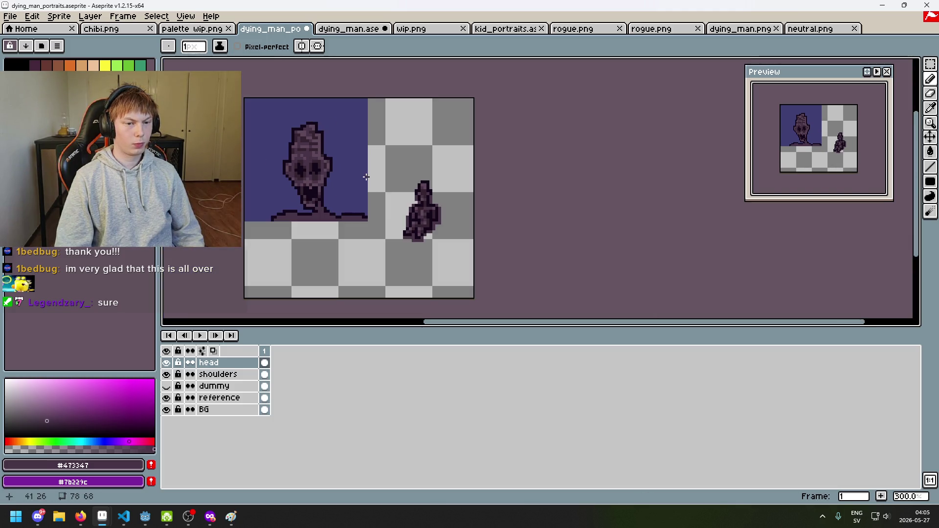
scroll(316, 162, up, 4)
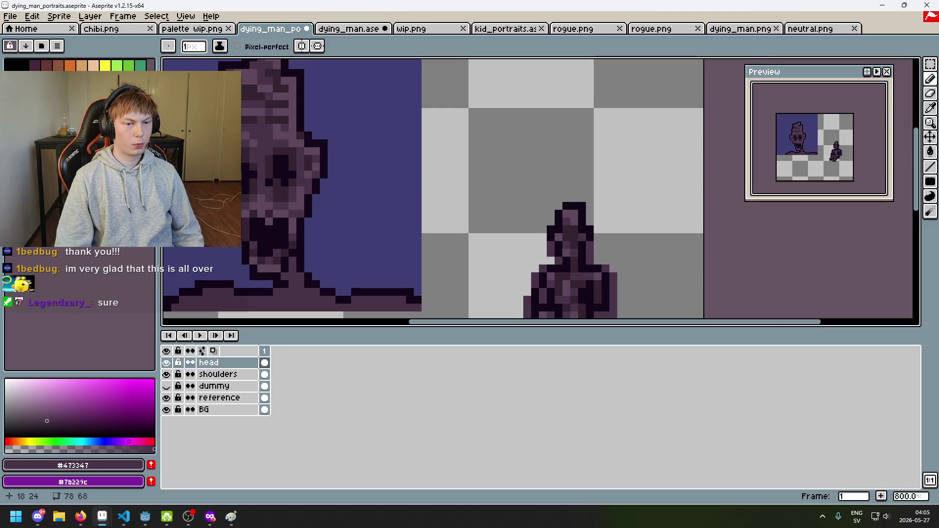
scroll(244, 179, down, 3)
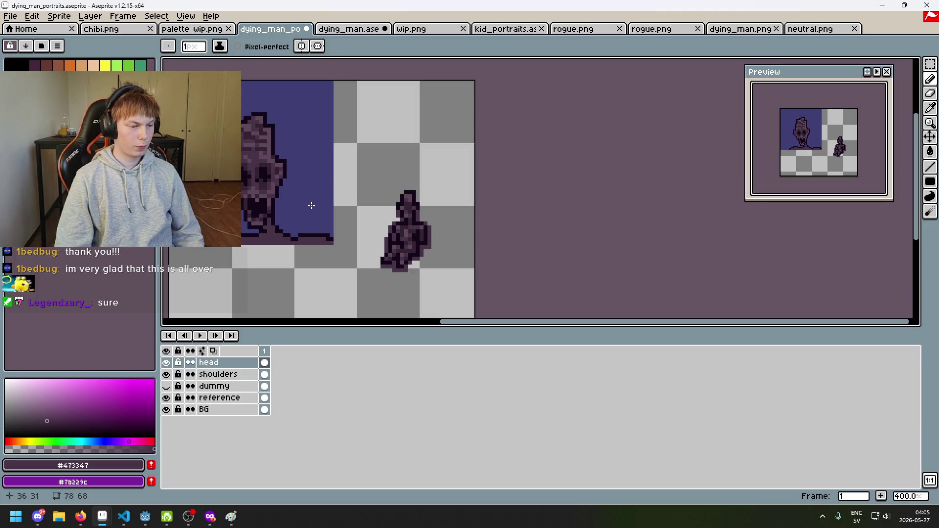
scroll(367, 247, up, 6)
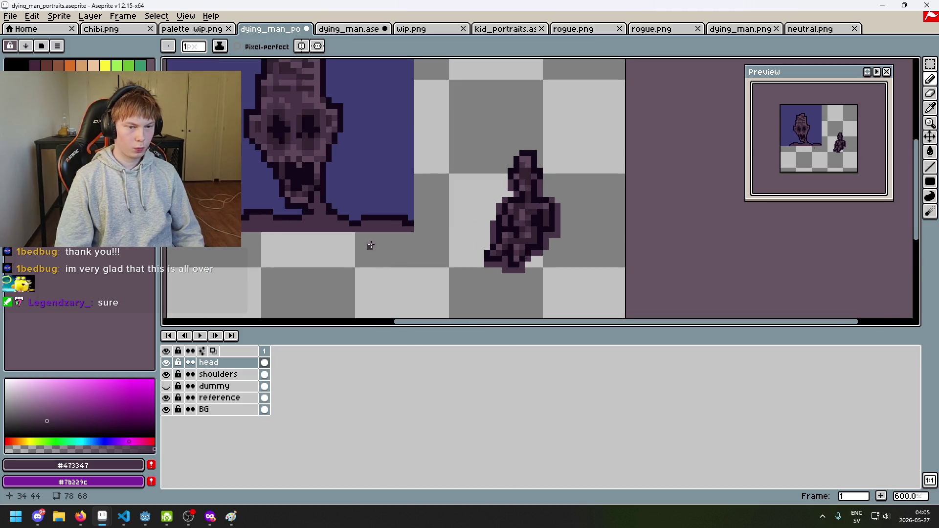
scroll(411, 220, down, 4)
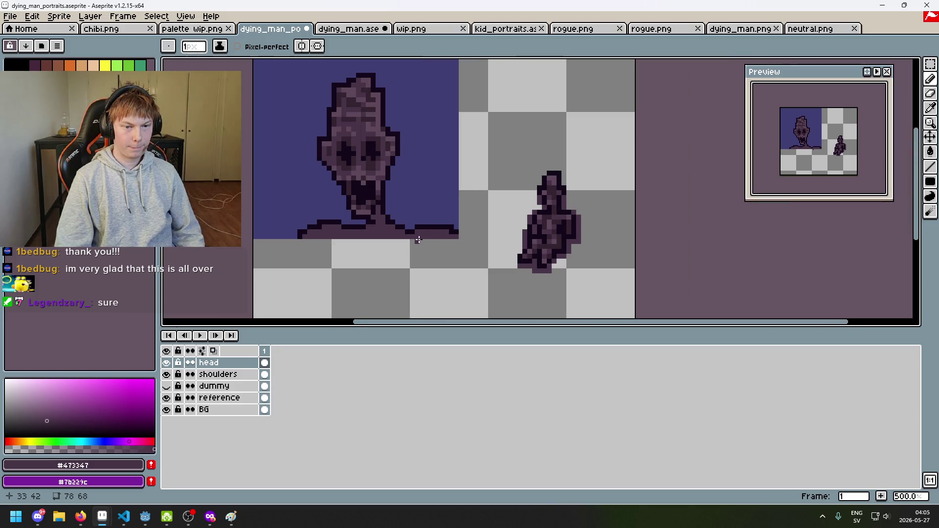
scroll(413, 239, up, 4)
Sample the dark forehead and lighter skin shades, undoing an unwanted pencil stroke.
key(e)
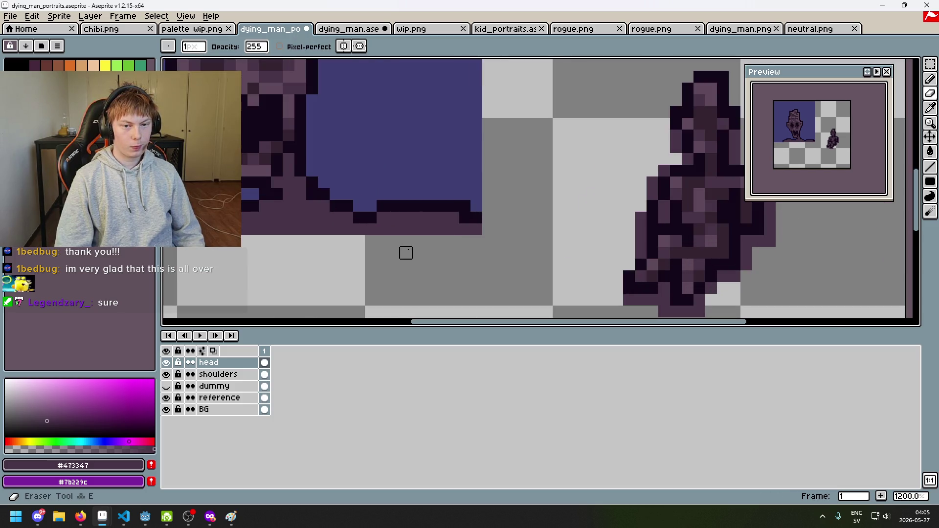
scroll(406, 252, down, 3)
key(i)
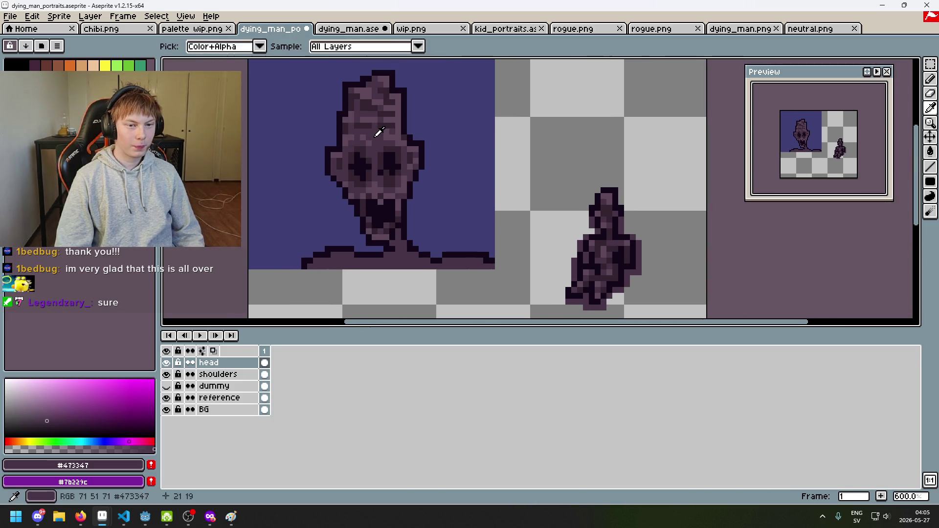
scroll(379, 132, up, 6)
click(421, 171)
key(b)
key(b)
scroll(383, 167, down, 6)
scroll(410, 181, up, 4)
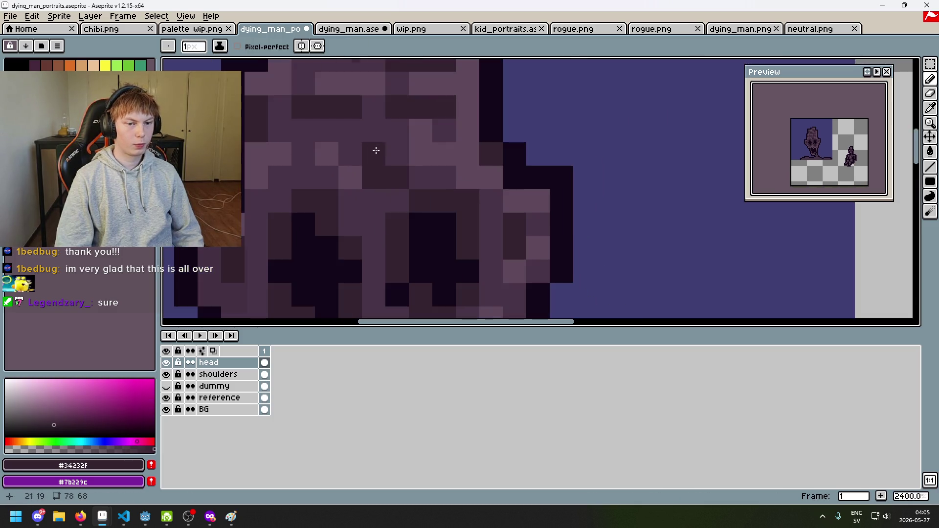
alt+click(389, 151)
scroll(394, 161, down, 4)
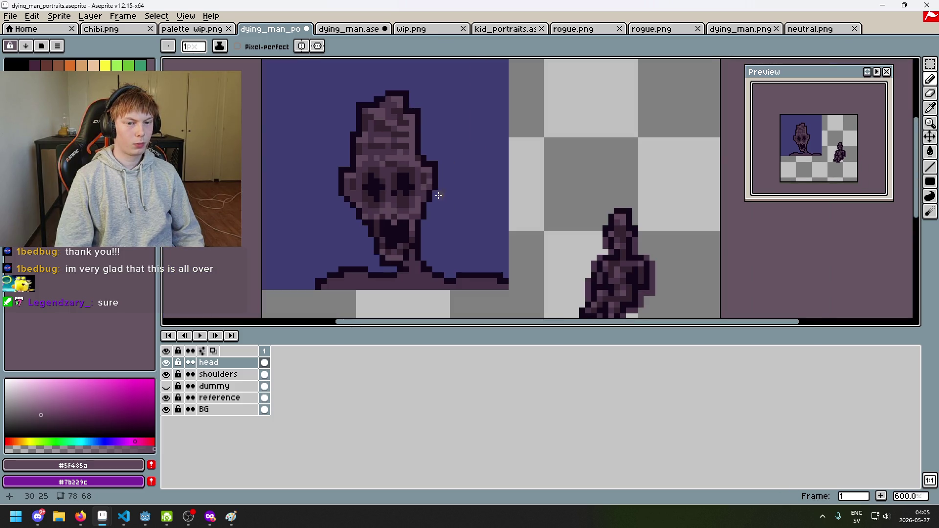
scroll(439, 195, down, 3)
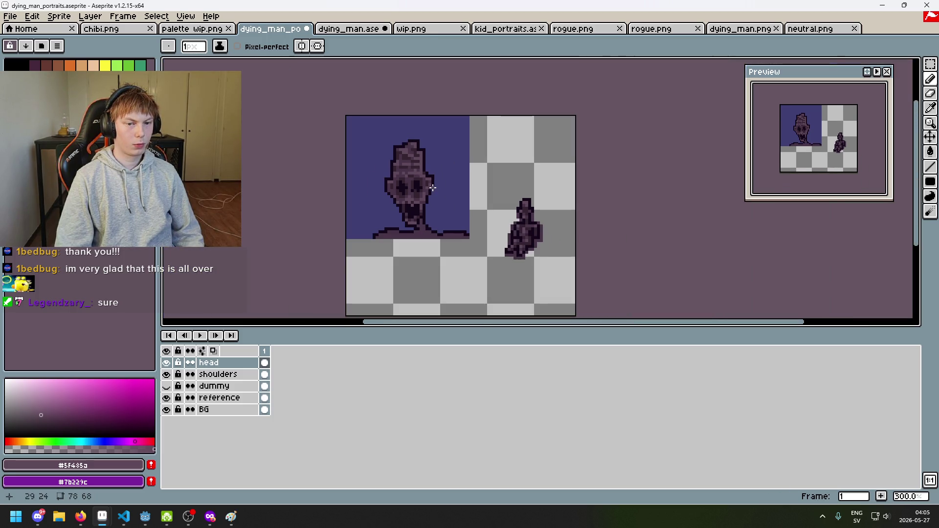
scroll(433, 187, up, 3)
key(ctrl+z)
Paint a dark pixel on the forehead, pick #473347, and revert a shading stroke.
scroll(440, 177, down, 2)
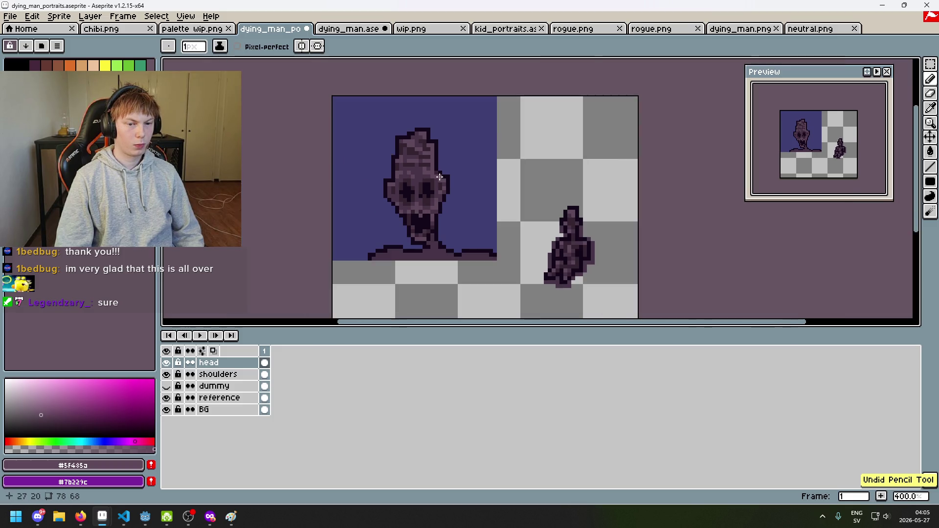
scroll(440, 178, up, 5)
alt+click(394, 182)
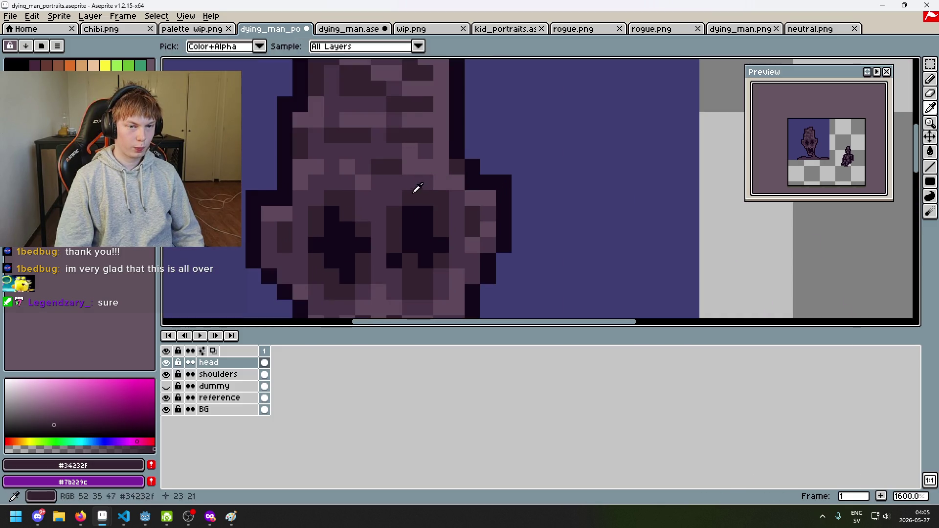
click(377, 181)
alt+click(398, 163)
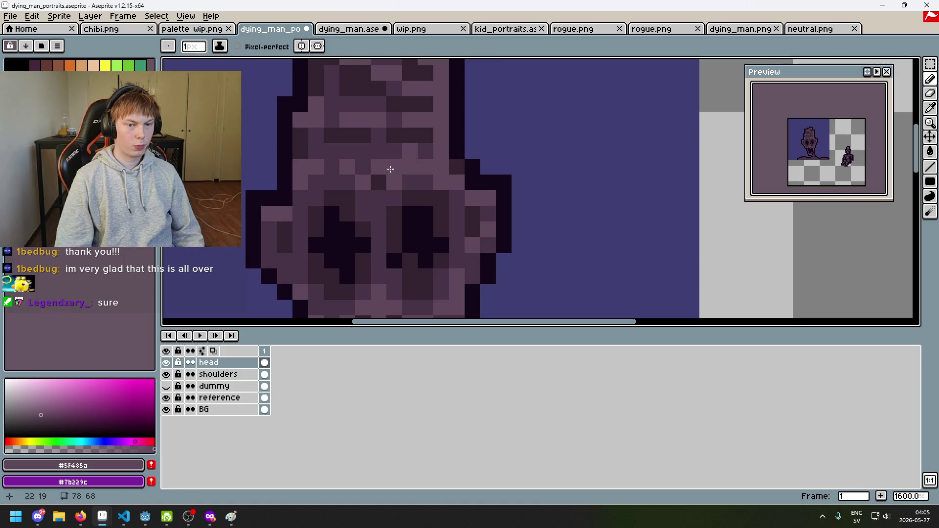
scroll(391, 169, down, 3)
scroll(411, 176, up, 1)
scroll(428, 184, down, 5)
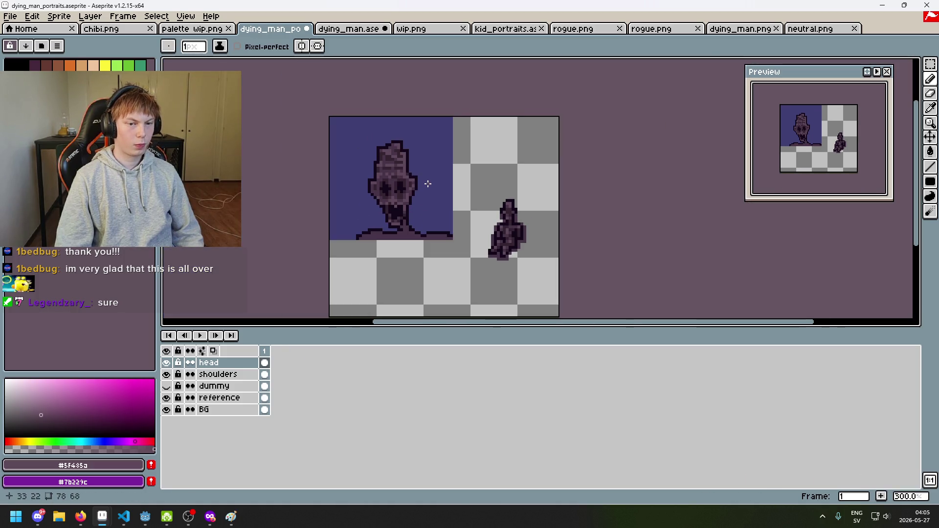
scroll(424, 183, up, 6)
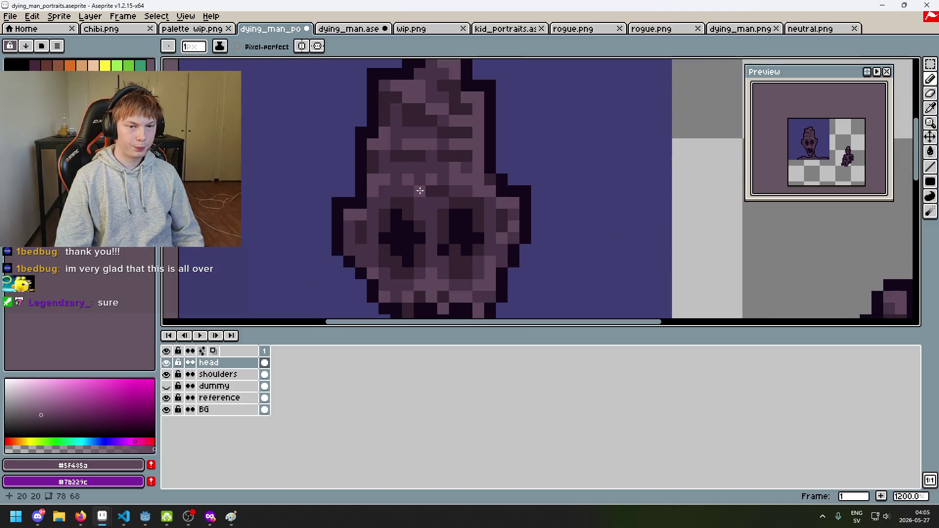
alt+click(419, 190)
scroll(431, 167, down, 6)
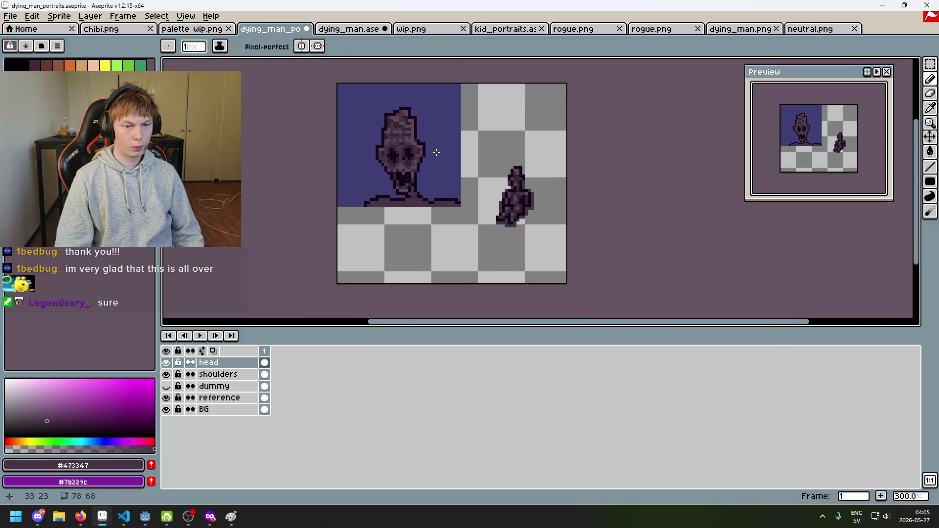
key(ctrl+z)
Shade with the darker #34232f and revert the stroke that didn't fit.
scroll(438, 152, up, 6)
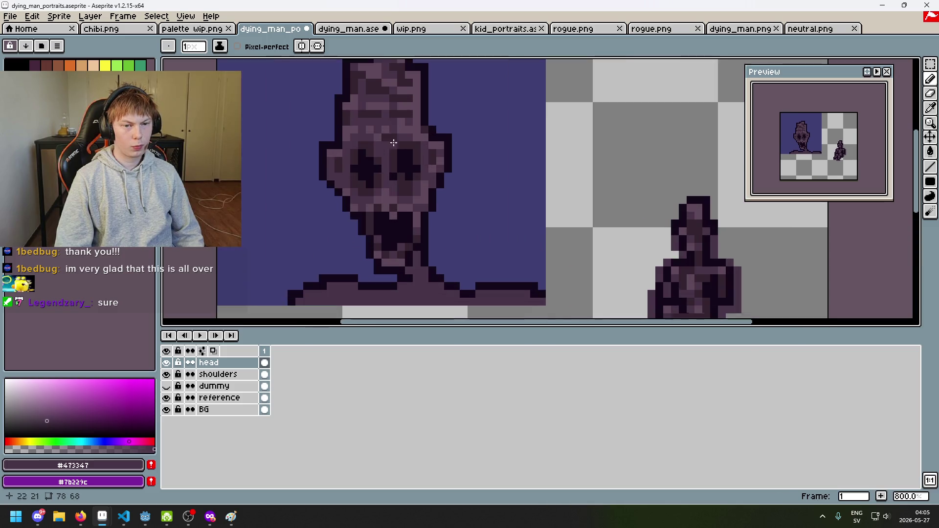
alt+click(354, 130)
scroll(399, 154, down, 5)
scroll(398, 154, up, 5)
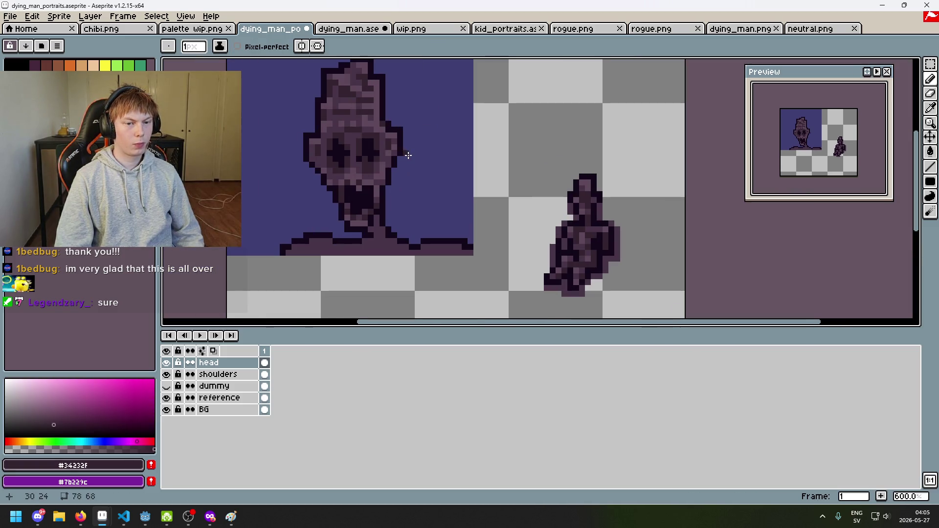
scroll(383, 164, down, 5)
scroll(383, 164, down, 3)
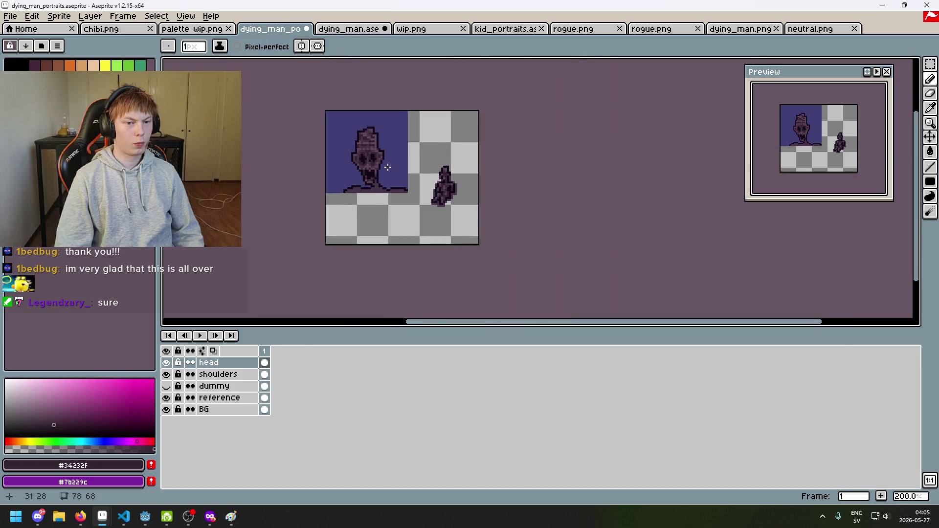
scroll(390, 168, up, 4)
drag(399, 175, 461, 233)
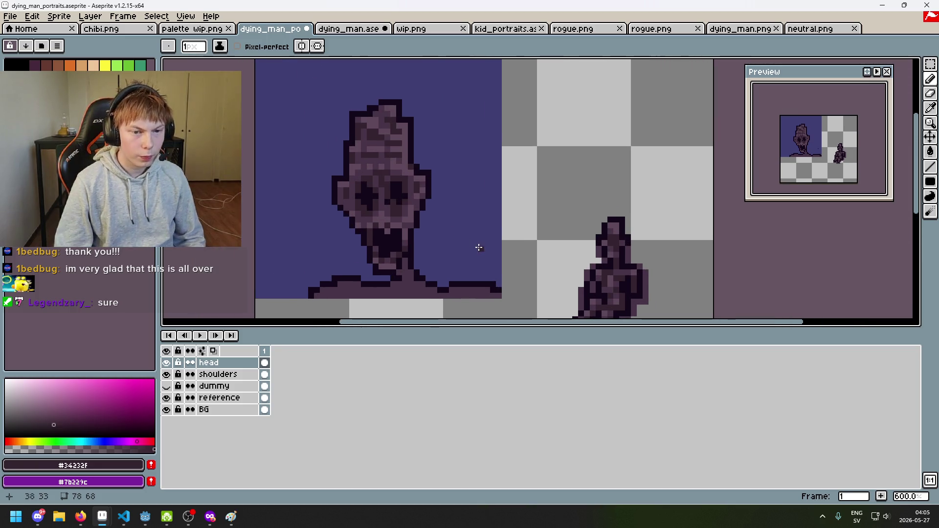
key(ctrl+z)
Alternate between #473347 and #5f485a on the face, undoing the last stroke.
key(i)
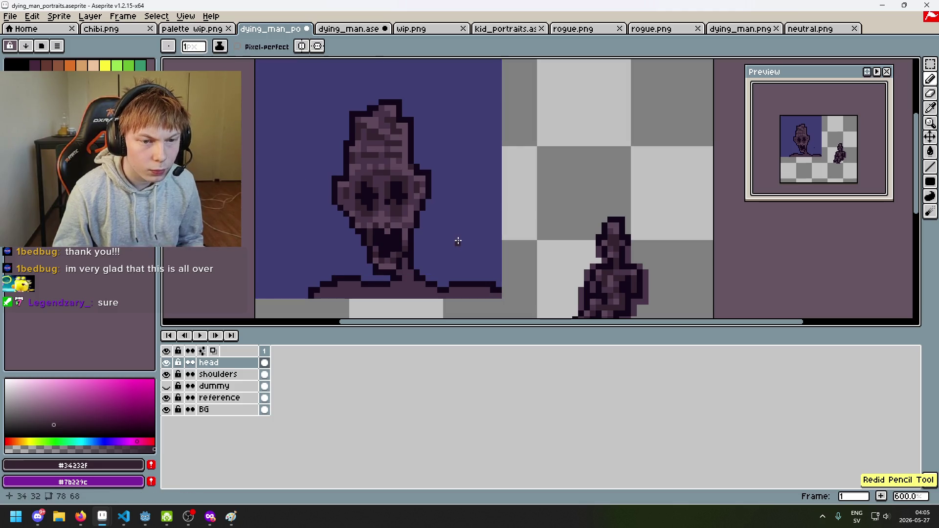
scroll(376, 189, up, 5)
click(376, 189)
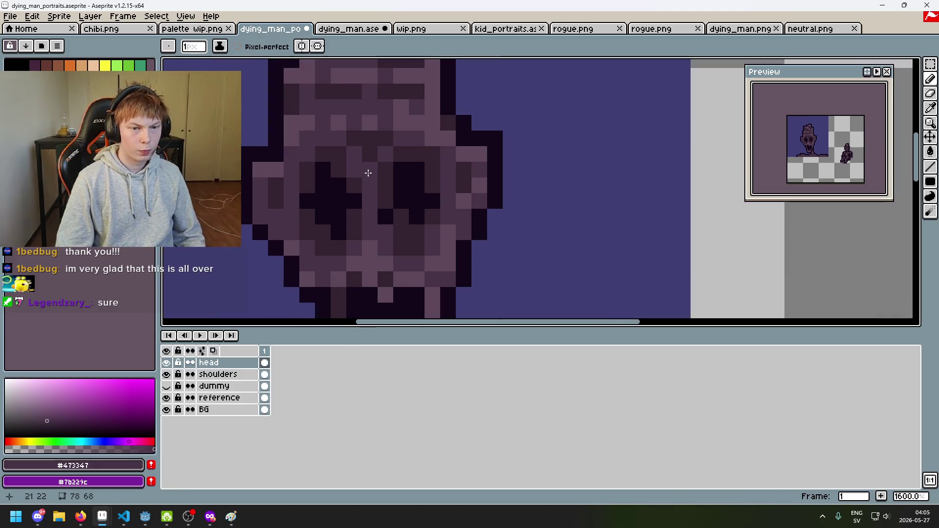
scroll(434, 157, down, 4)
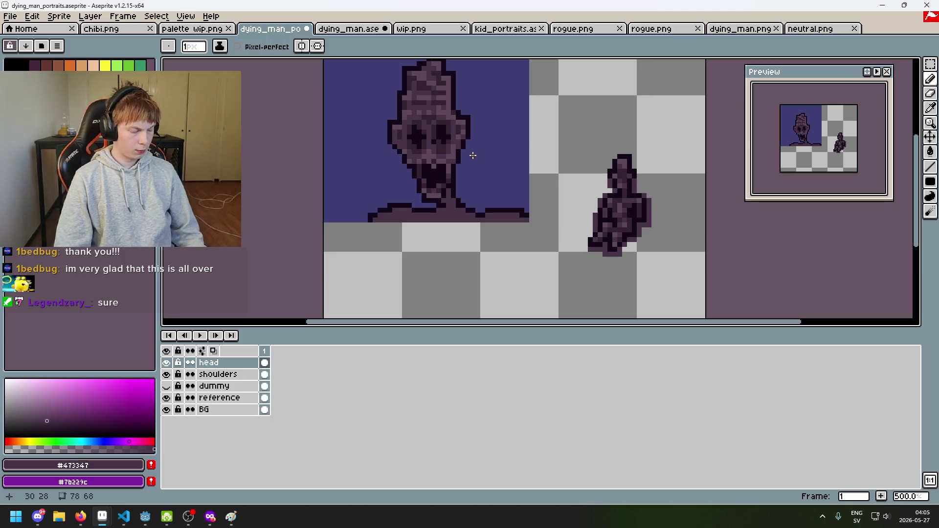
scroll(430, 119, up, 5)
alt+click(428, 100)
key(ctrl+z)
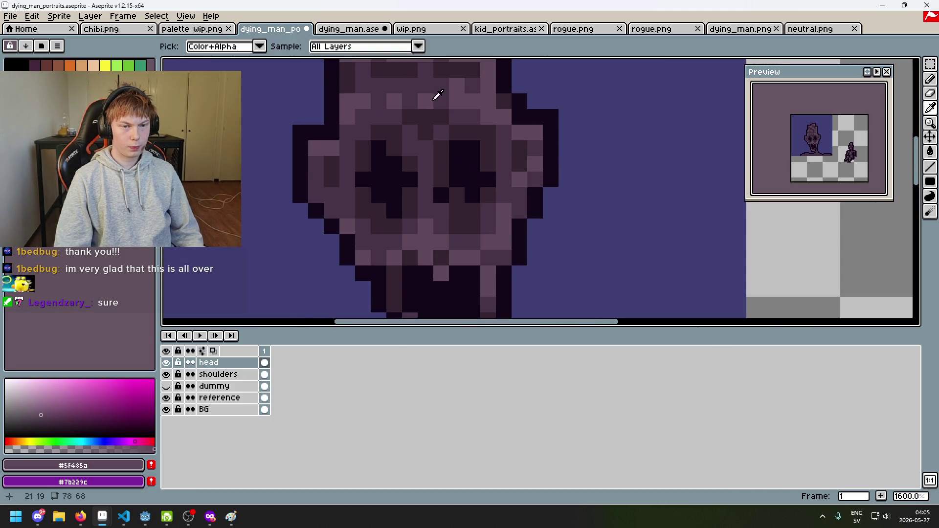
Reshade the forehead with #473347 and #34232f, reverting the last stroke.
alt+click(440, 105)
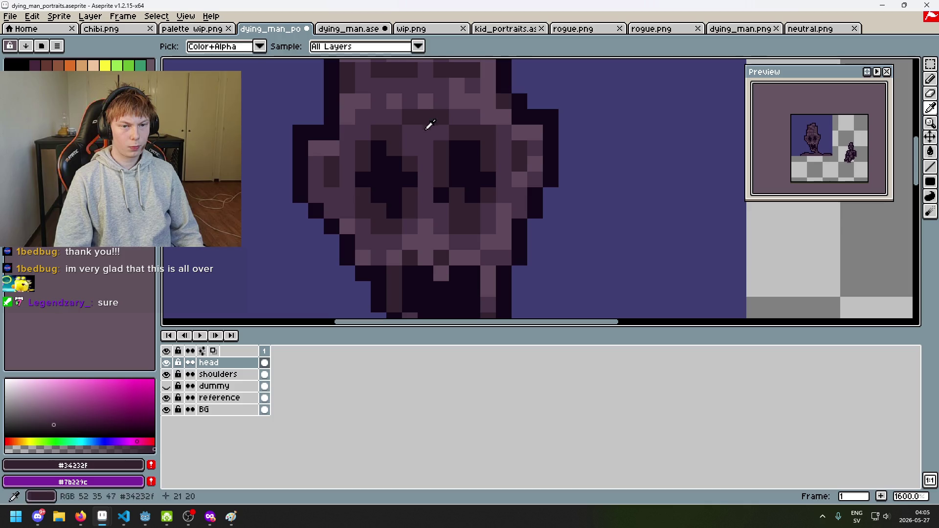
scroll(446, 130, down, 4)
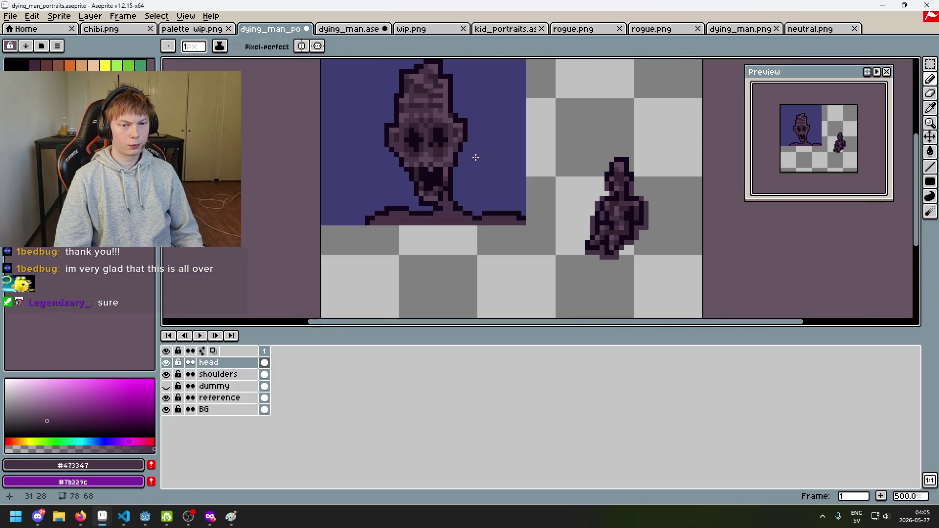
scroll(463, 148, up, 2)
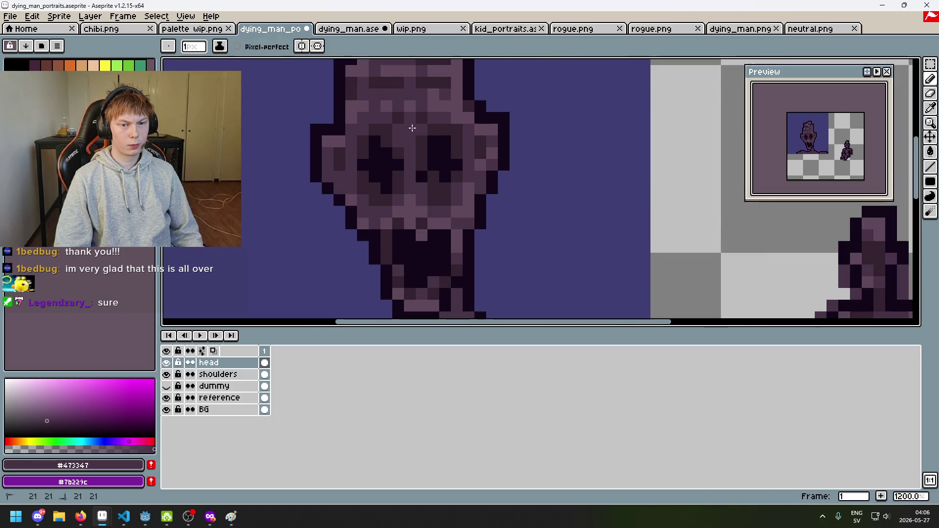
scroll(453, 154, down, 3)
scroll(453, 154, up, 5)
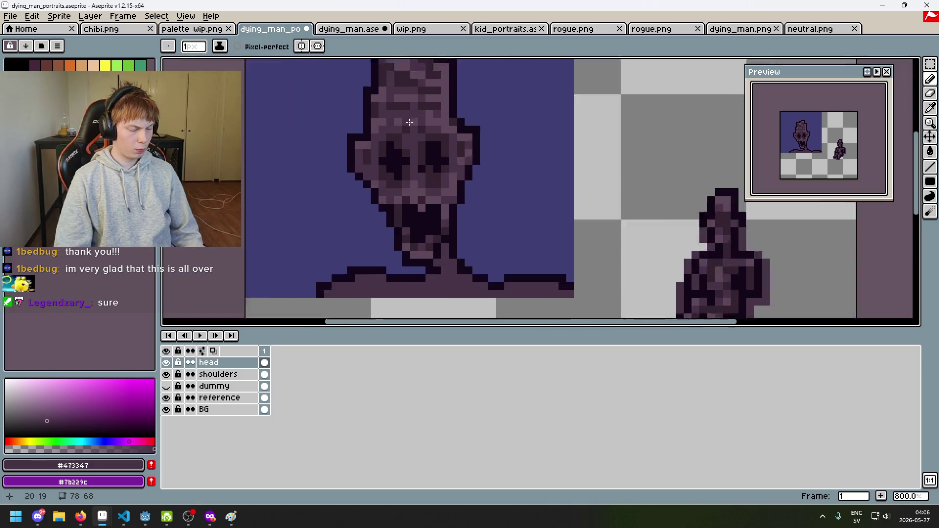
alt+click(397, 129)
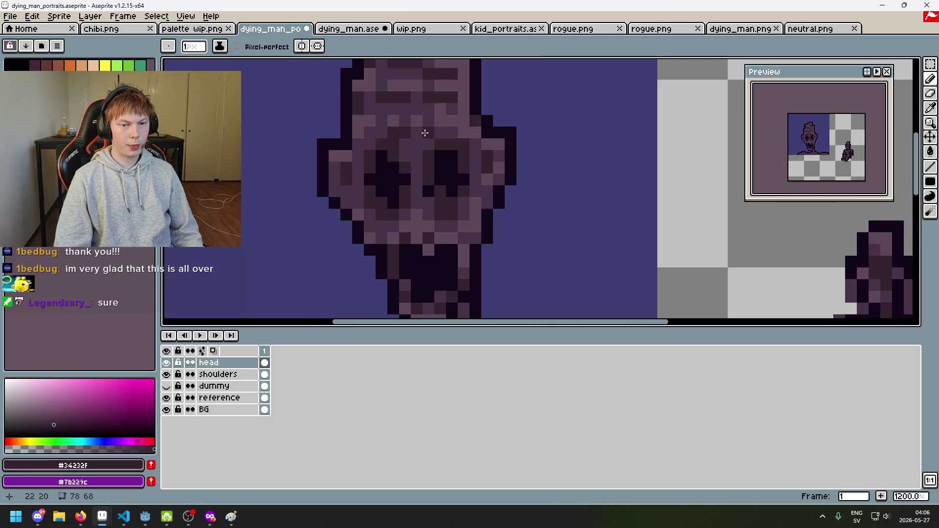
scroll(437, 132, down, 3)
key(ctrl+z)
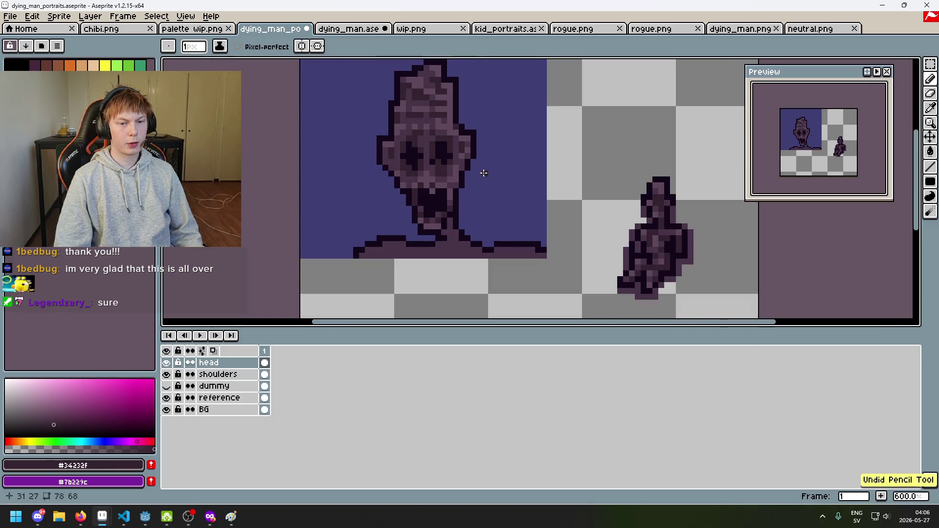
Try the #5f485a shade on the head and undo the stroke.
scroll(434, 155, up, 2)
scroll(433, 147, down, 2)
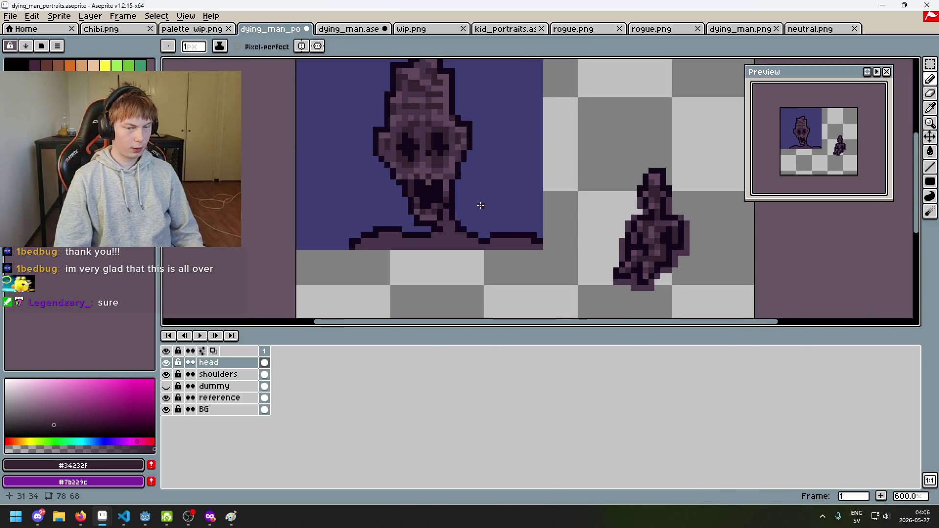
scroll(472, 196, up, 1)
scroll(436, 222, down, 1)
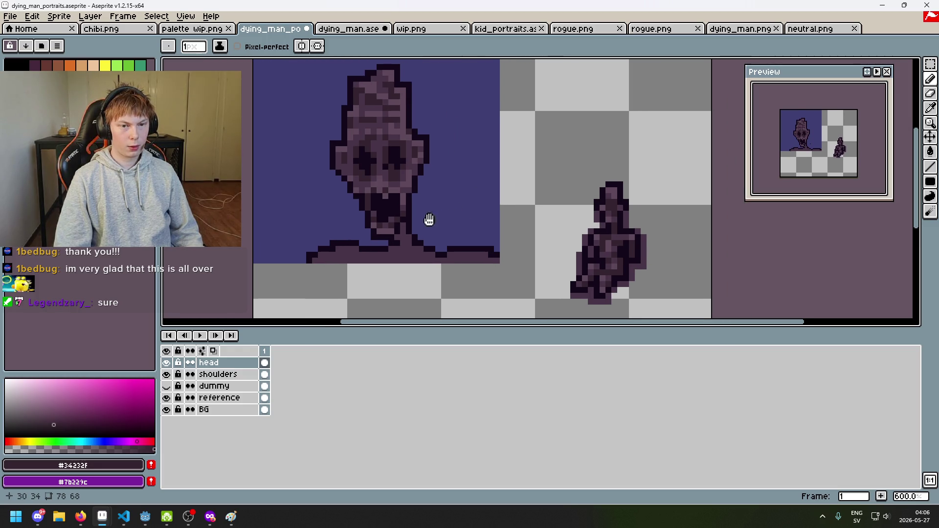
drag(429, 220, 424, 247)
scroll(431, 239, down, 3)
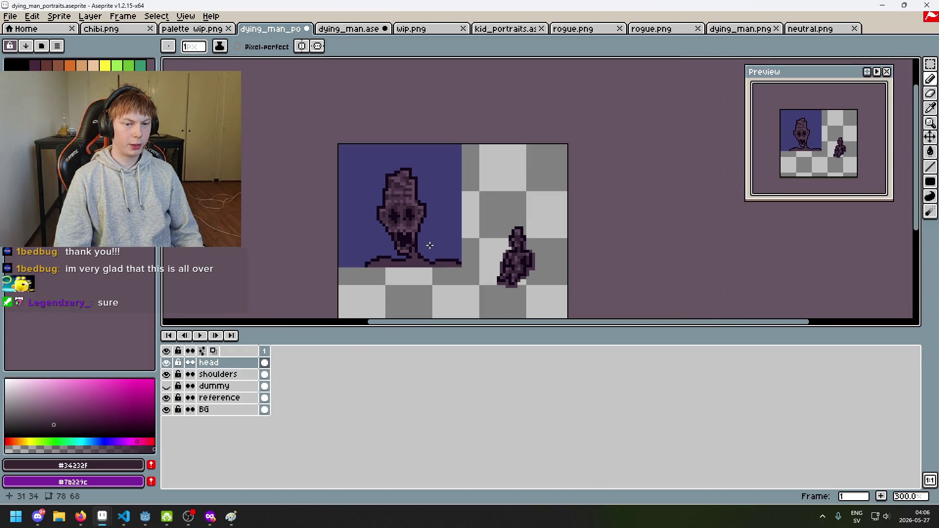
scroll(430, 245, up, 1)
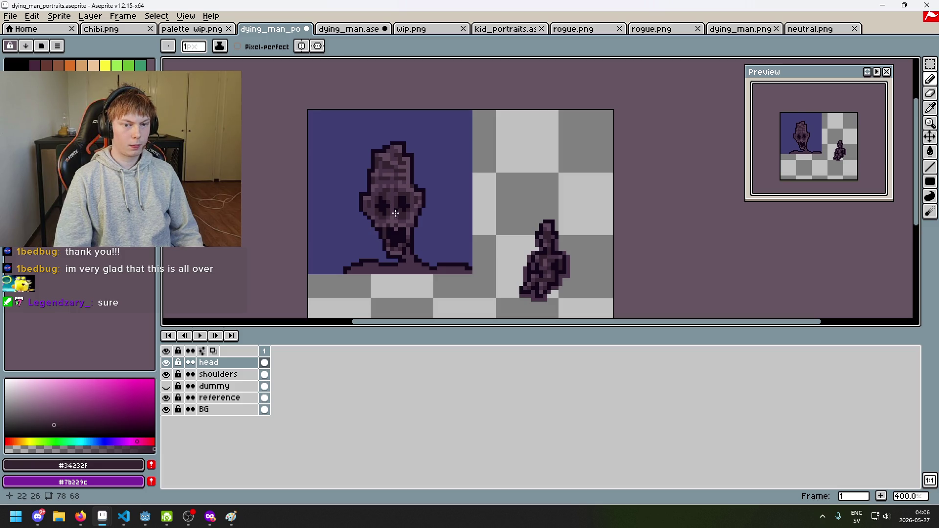
scroll(396, 213, up, 5)
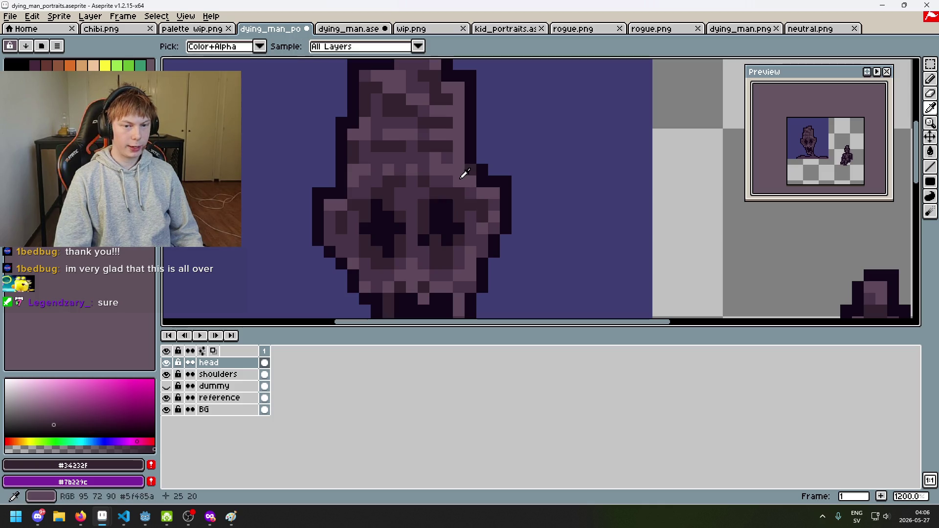
alt+click(374, 183)
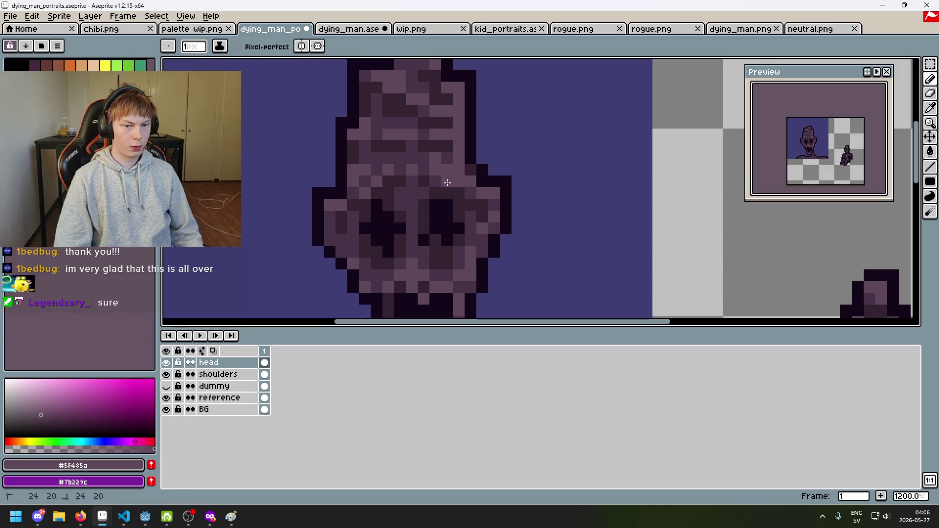
scroll(447, 182, down, 5)
key(ctrl+z)
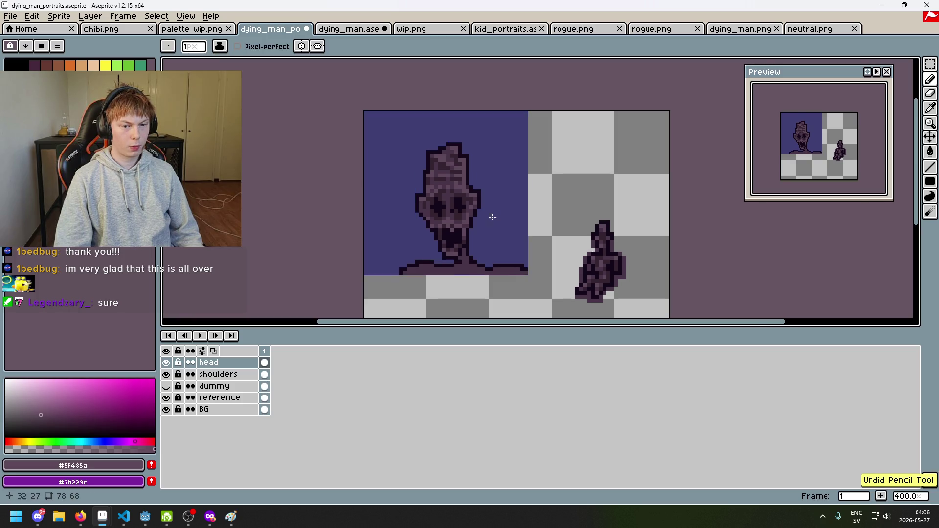
Pick the dark #34232f shade, then the near-black #13081a outline colour.
scroll(475, 202, up, 5)
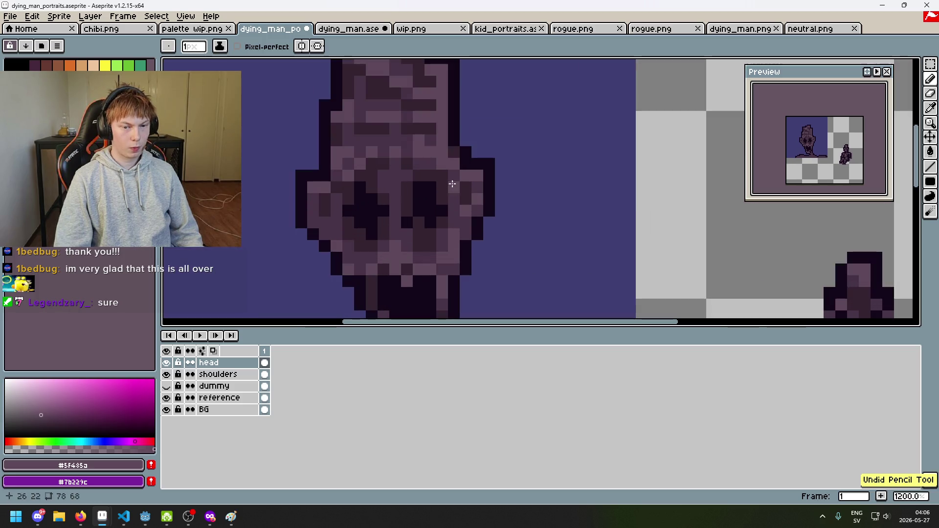
alt+click(342, 184)
scroll(473, 190, down, 5)
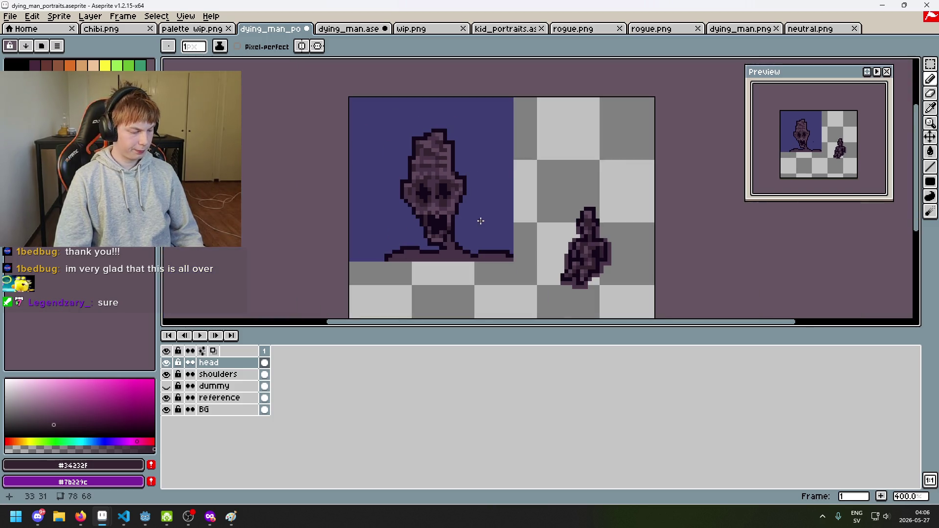
scroll(481, 221, up, 3)
mouse_move(505, 233)
mouse_down()
mouse_move(518, 279)
mouse_move(530, 225)
mouse_move(478, 225)
mouse_move(469, 275)
mouse_move(480, 300)
mouse_move(444, 225)
mouse_move(424, 255)
mouse_up()
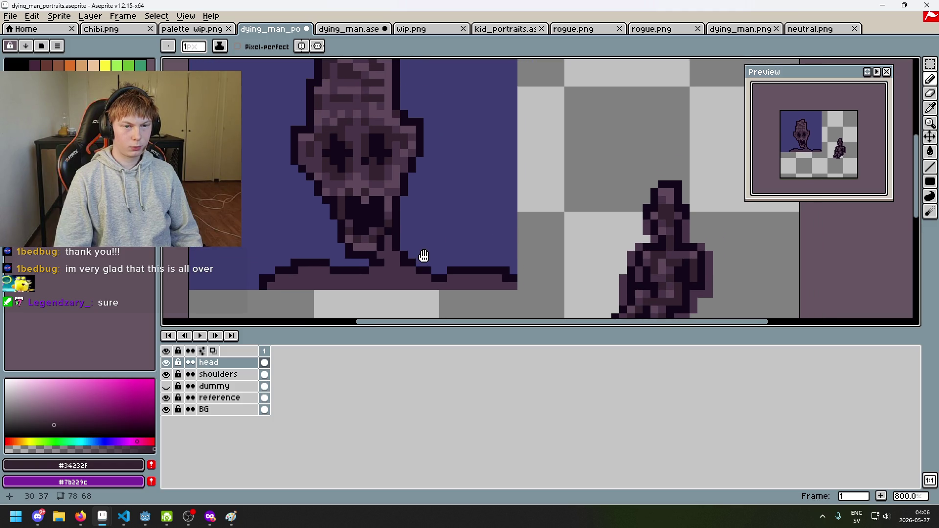
alt+click(383, 142)
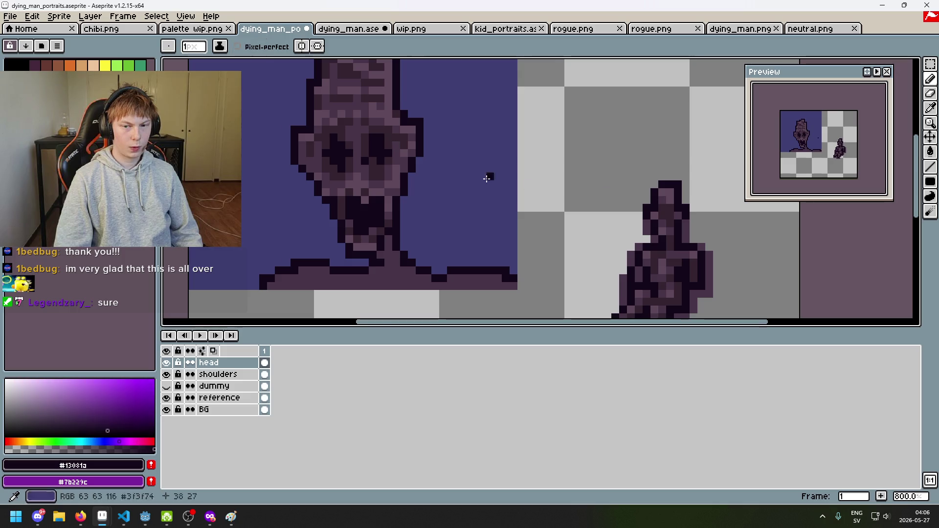
Undo the last stroke on the small figure and centre the view on the portrait head.
scroll(473, 204, up, 5)
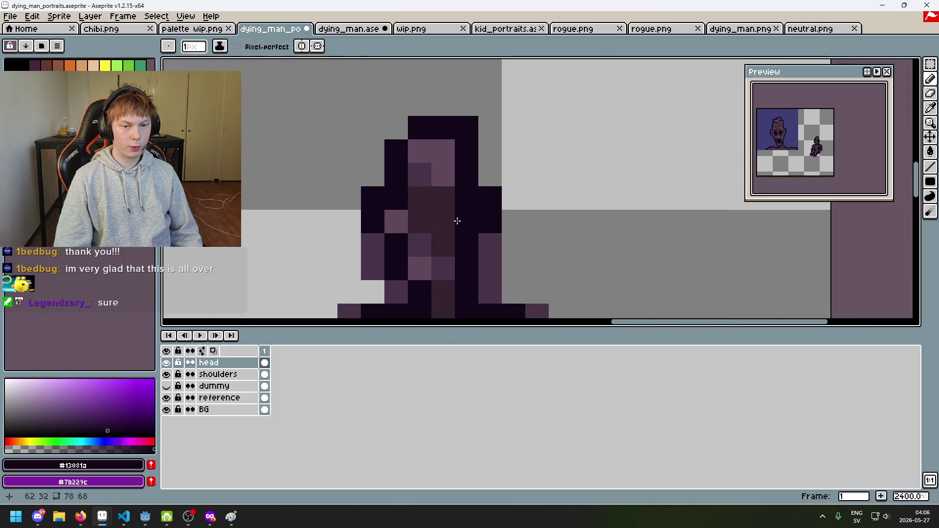
scroll(417, 224, down, 5)
scroll(416, 224, down, 1)
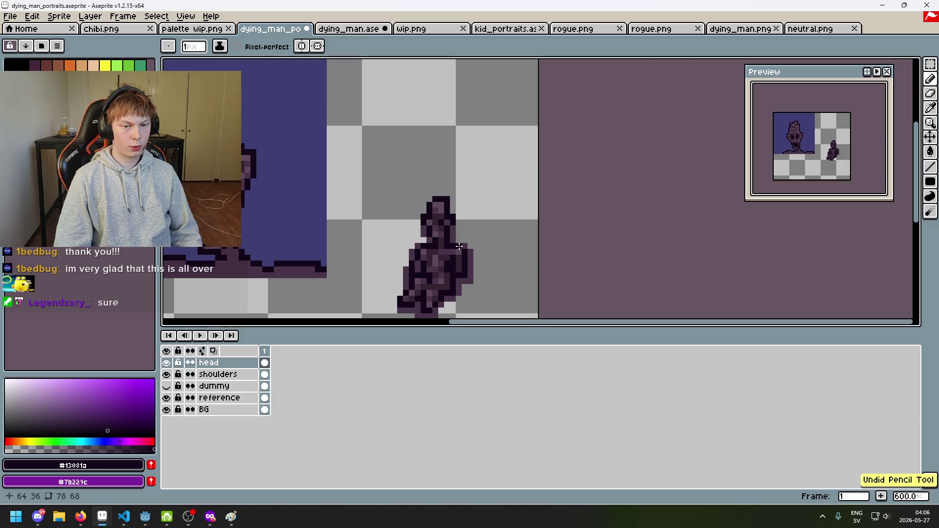
scroll(431, 220, up, 3)
key(ctrl+z)
scroll(455, 235, down, 4)
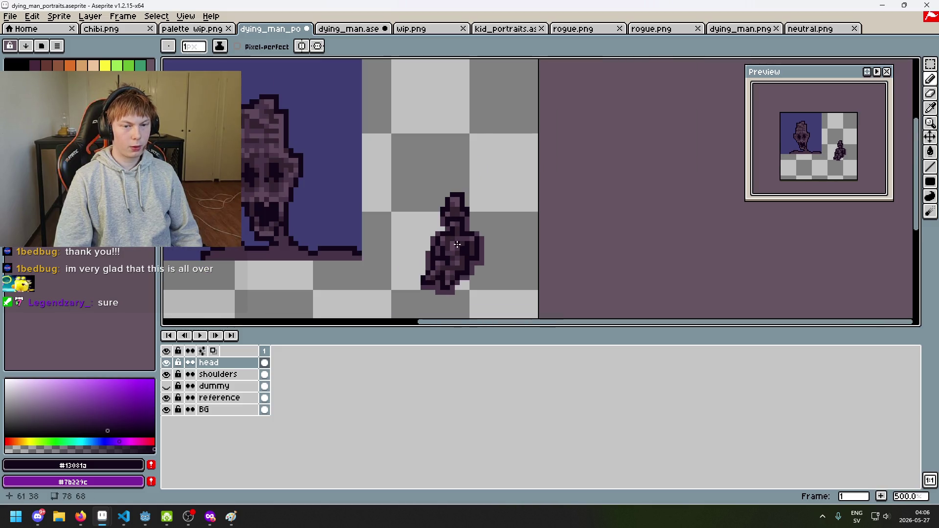
scroll(399, 228, up, 1)
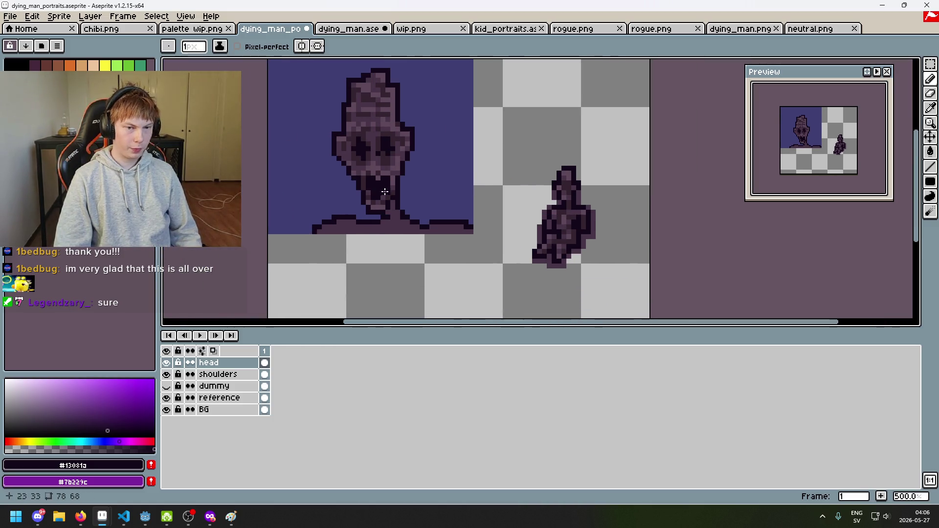
scroll(420, 220, up, 1)
drag(426, 217, 440, 228)
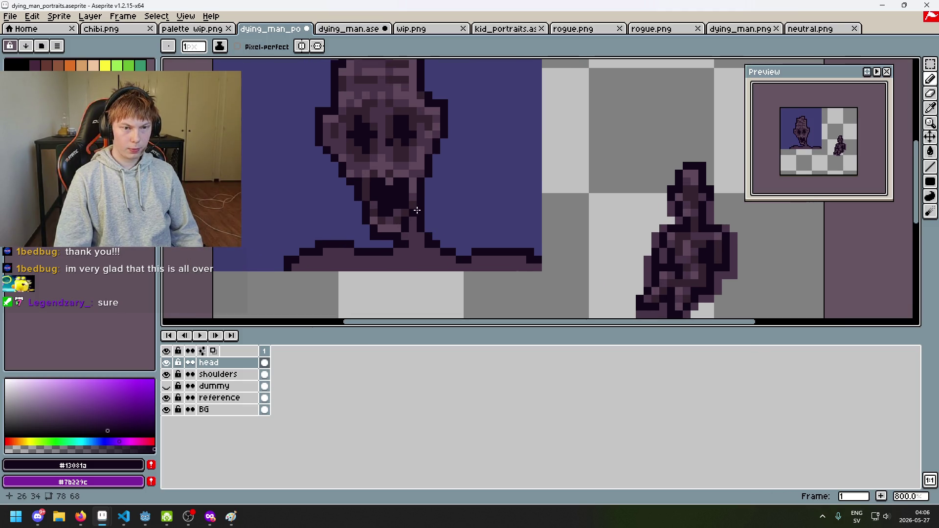
scroll(417, 210, up, 3)
Test a #473347 shading pixel on the face, undo it, then sample dark purple #34232f.
alt+click(374, 155)
click(371, 153)
scroll(396, 169, down, 4)
key(v)
key(ctrl+z)
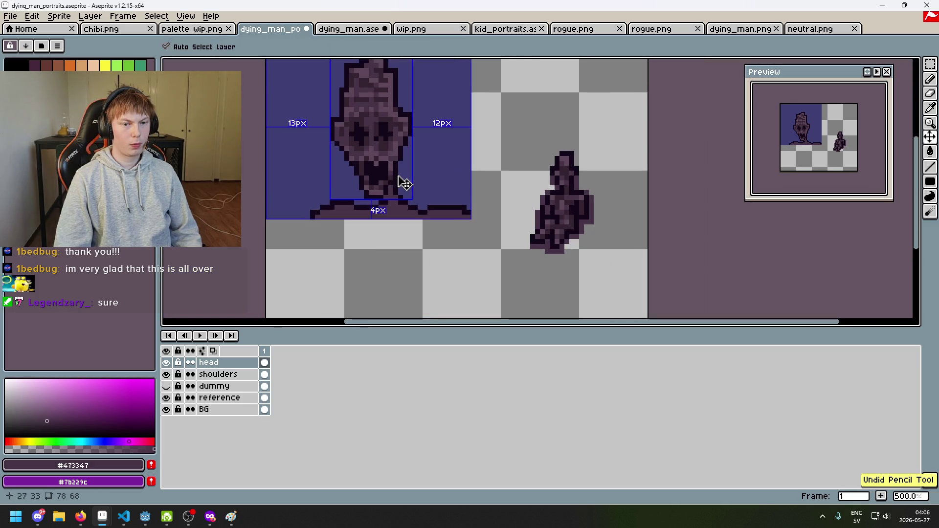
scroll(350, 156, up, 5)
key(b)
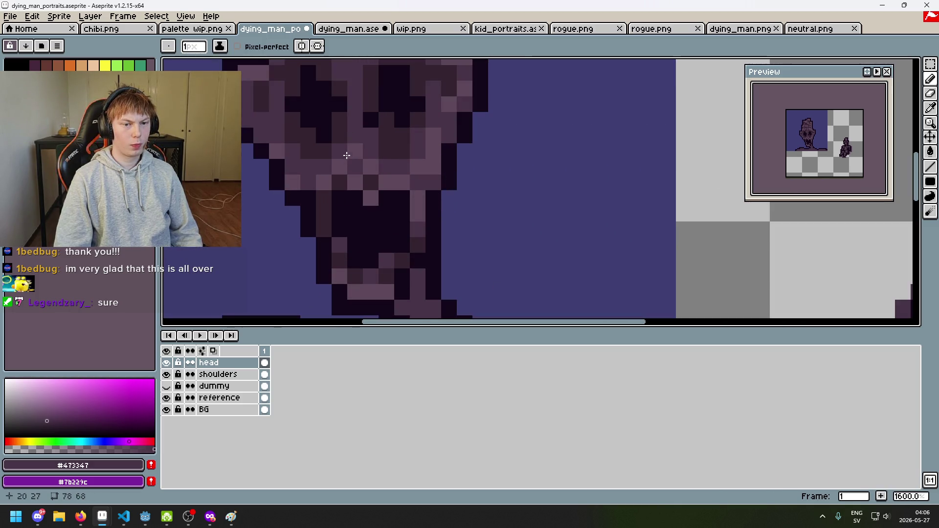
alt+click(340, 163)
scroll(350, 157, down, 4)
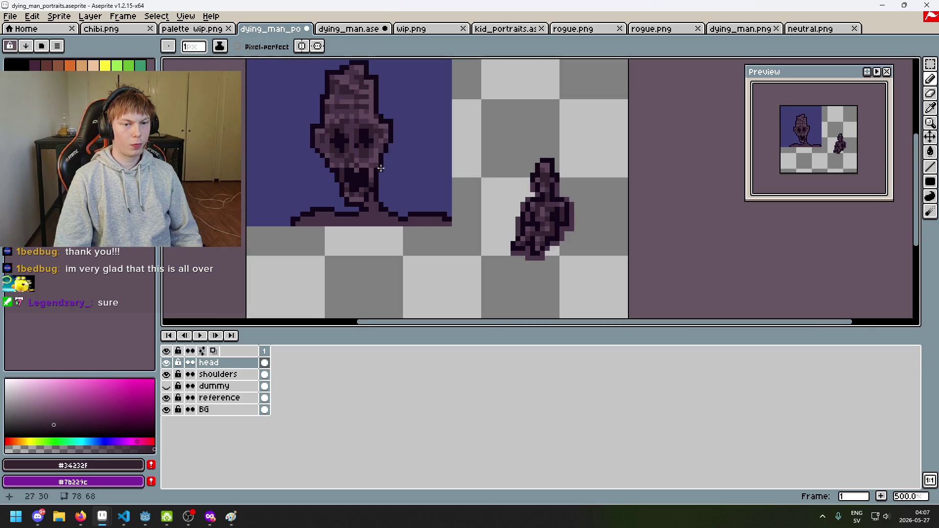
key(ctrl+z)
scroll(358, 146, up, 4)
Sample mid purple #5f485a, undo the latest pencil stroke, then resample #473347 from the face.
key(alt)
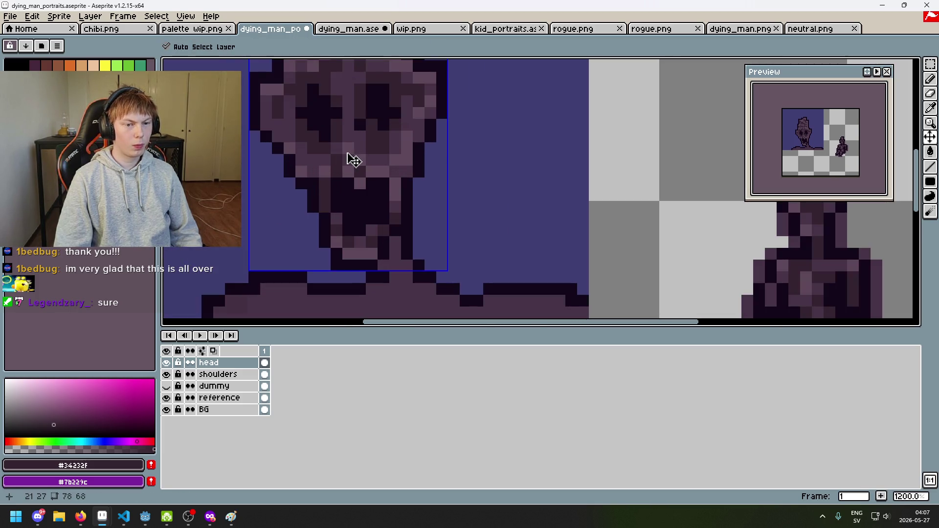
scroll(404, 161, down, 4)
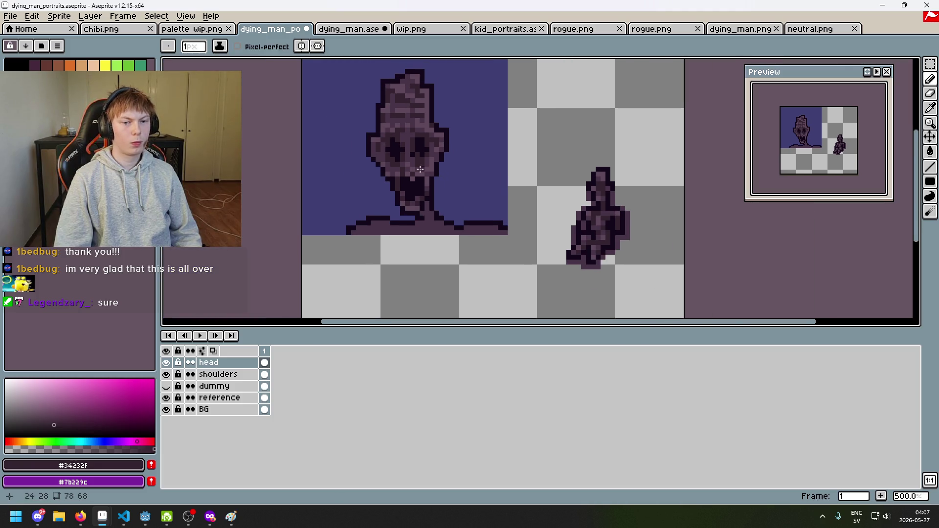
scroll(420, 169, up, 4)
alt+click(382, 151)
scroll(416, 178, down, 4)
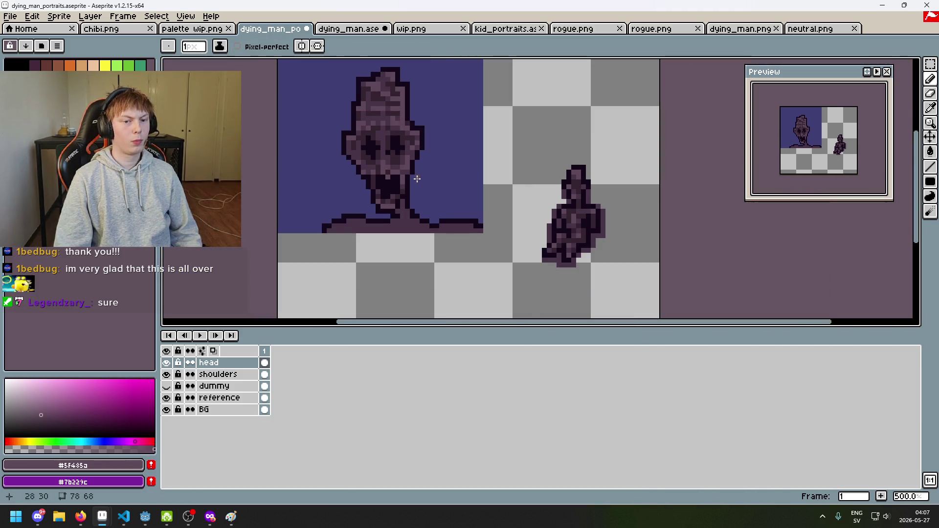
scroll(417, 178, up, 2)
scroll(413, 182, down, 3)
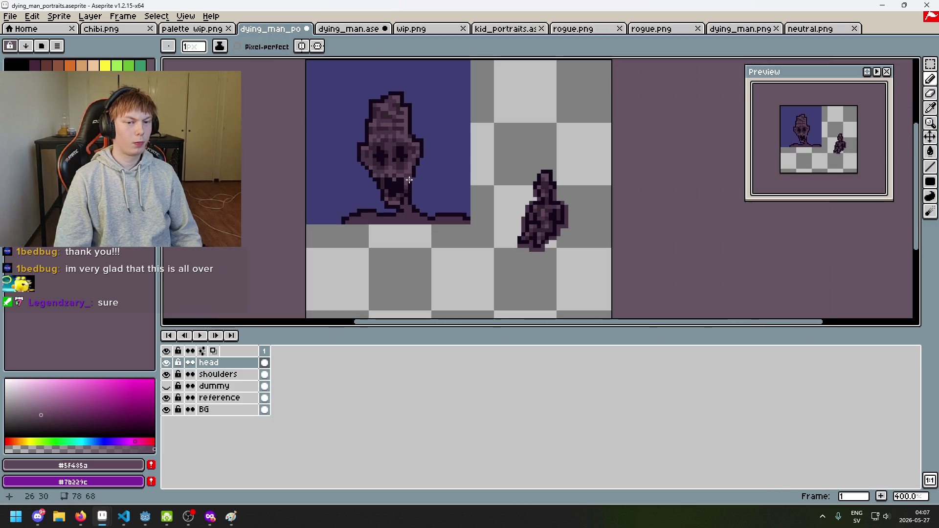
key(v)
key(ctrl+z)
key(b)
scroll(399, 178, up, 6)
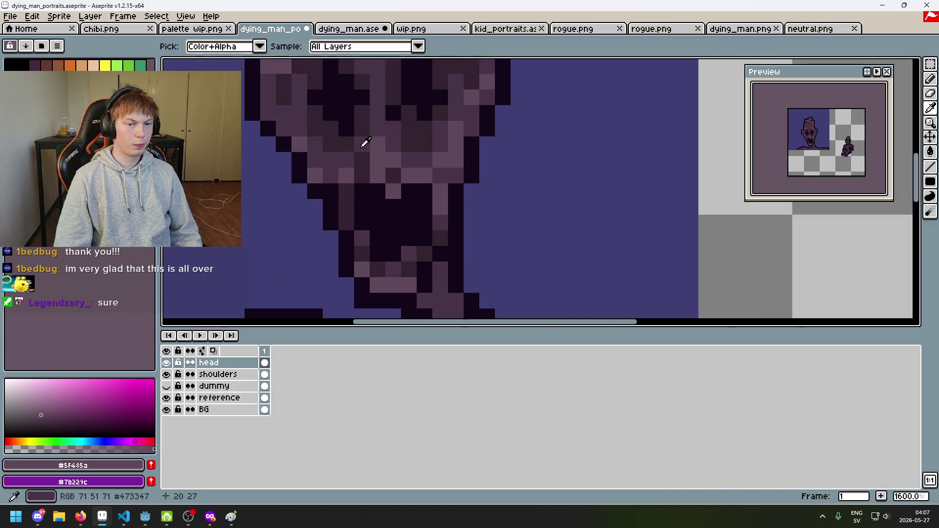
alt+click(370, 160)
scroll(416, 176, down, 5)
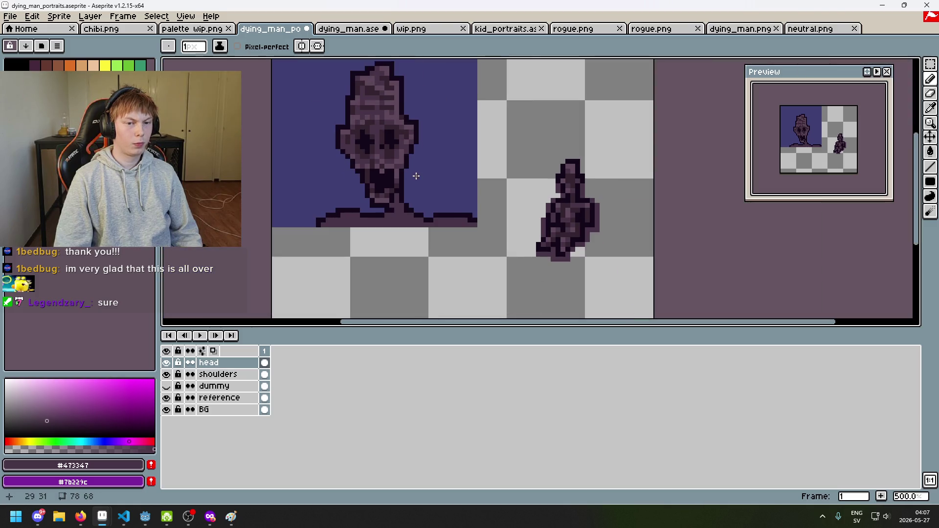
scroll(402, 174, up, 5)
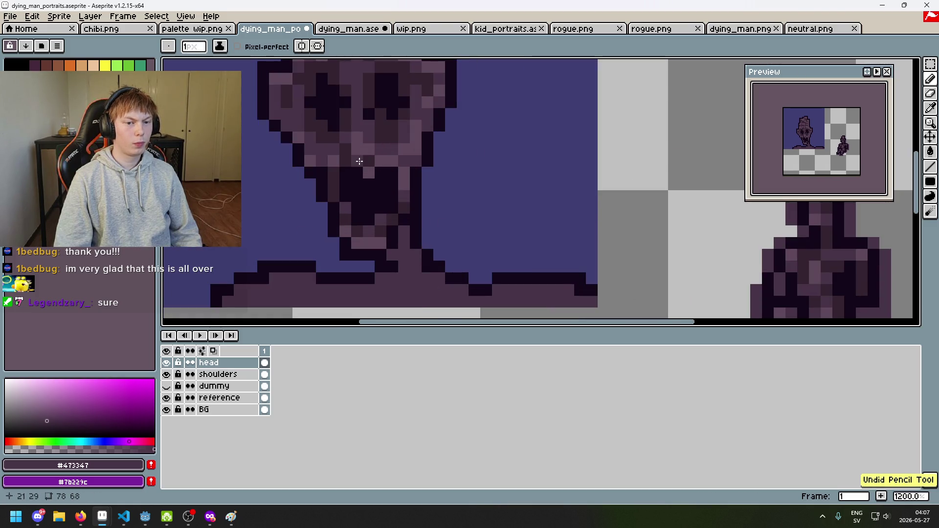
scroll(411, 183, down, 6)
scroll(411, 183, up, 1)
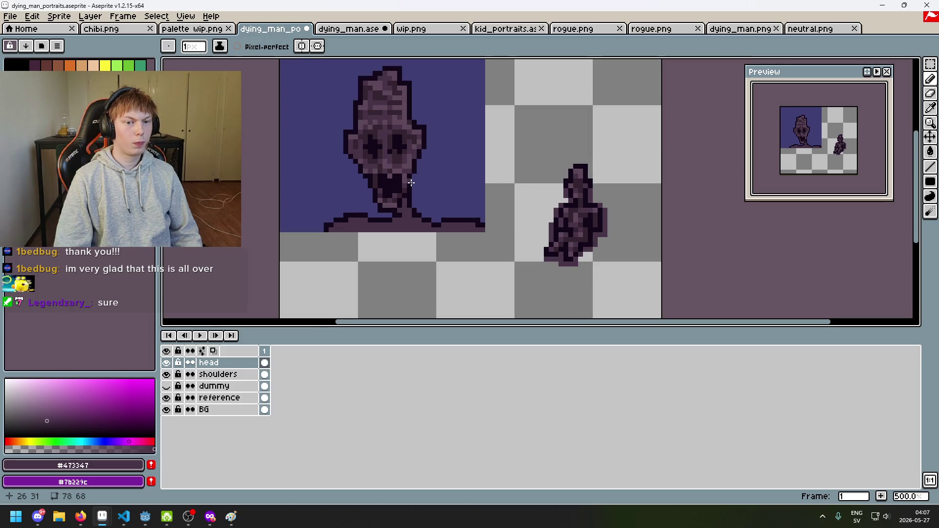
scroll(407, 196, up, 1)
Save dying_man_portraits.aseprite, then sample mid purple #5f485a from the neck.
key(ctrl+s)
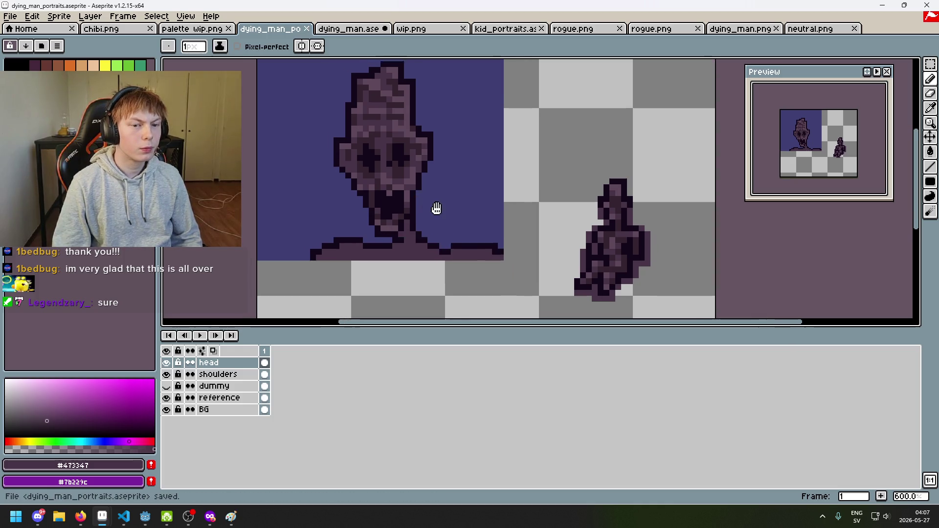
drag(437, 208, 497, 226)
scroll(488, 216, down, 1)
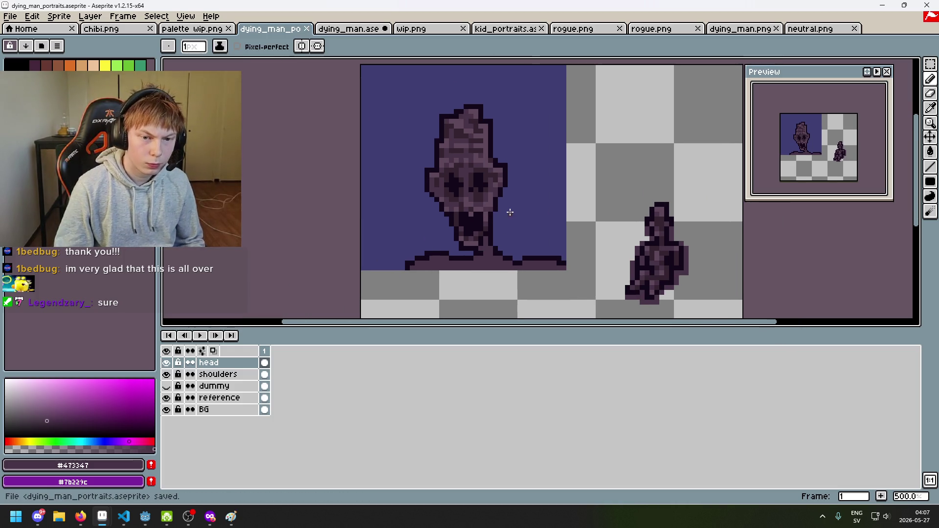
scroll(516, 252, up, 1)
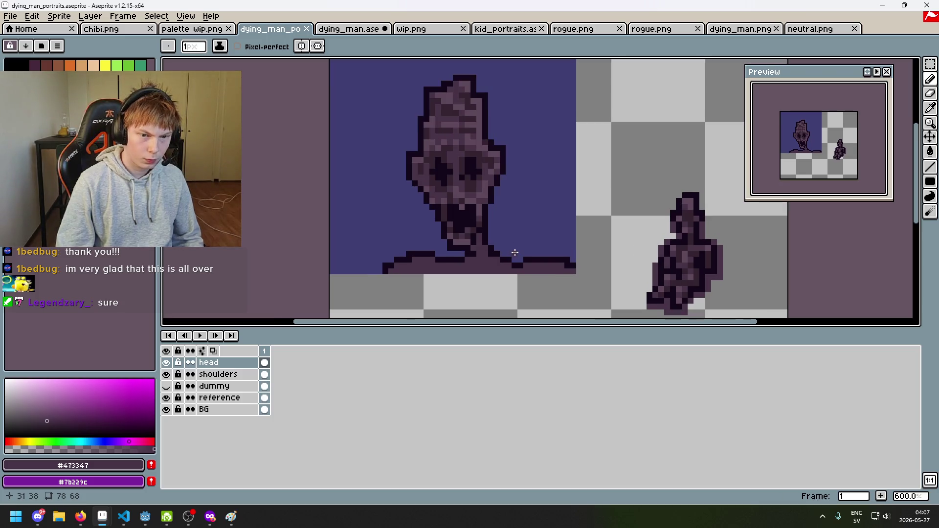
scroll(512, 251, up, 3)
key(alt)
alt+click(412, 197)
Paint a few #5f485a pixels on the neck, undo them, and select the shoulders layer.
drag(431, 197, 438, 212)
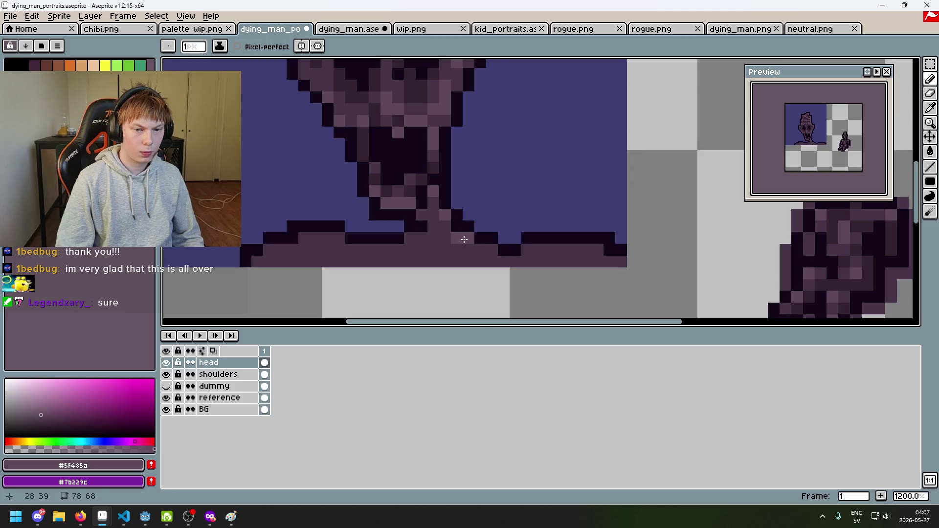
drag(531, 254, 424, 249)
key(ctrl+z)
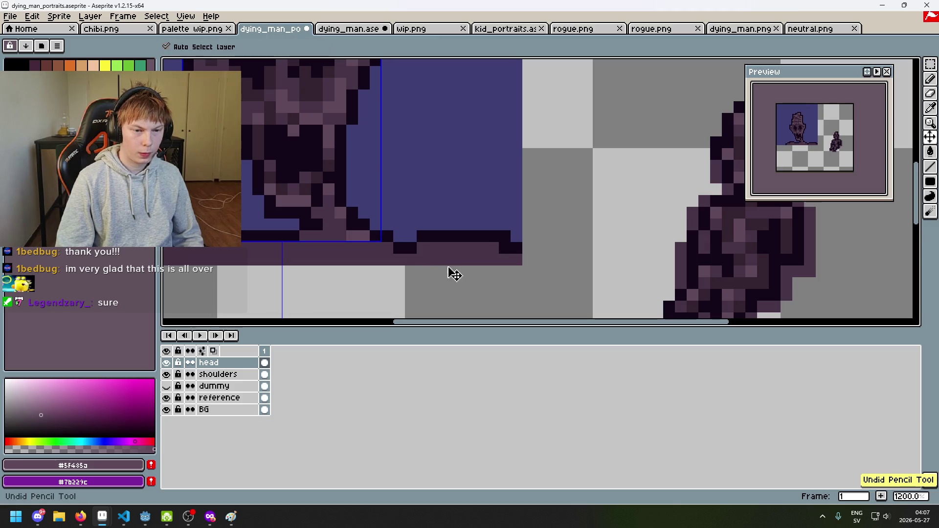
click(221, 375)
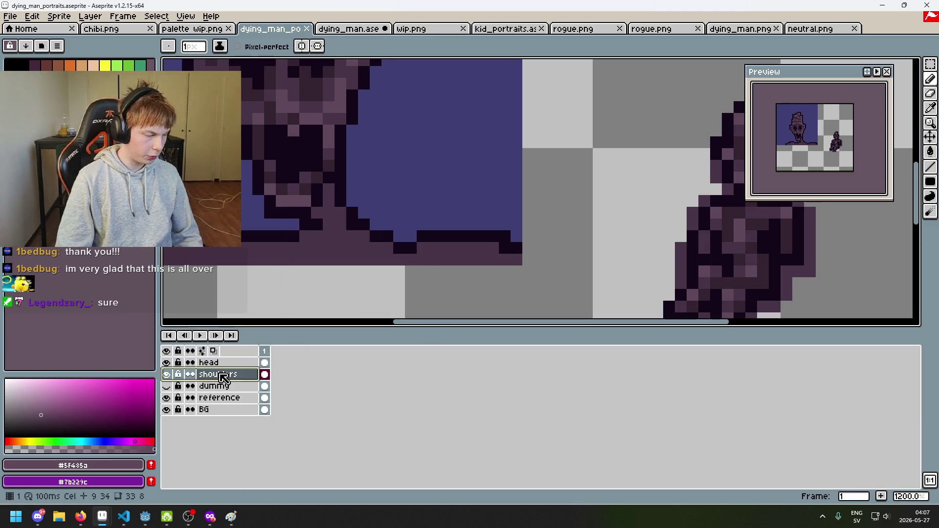
drag(377, 272, 398, 269)
click(362, 216)
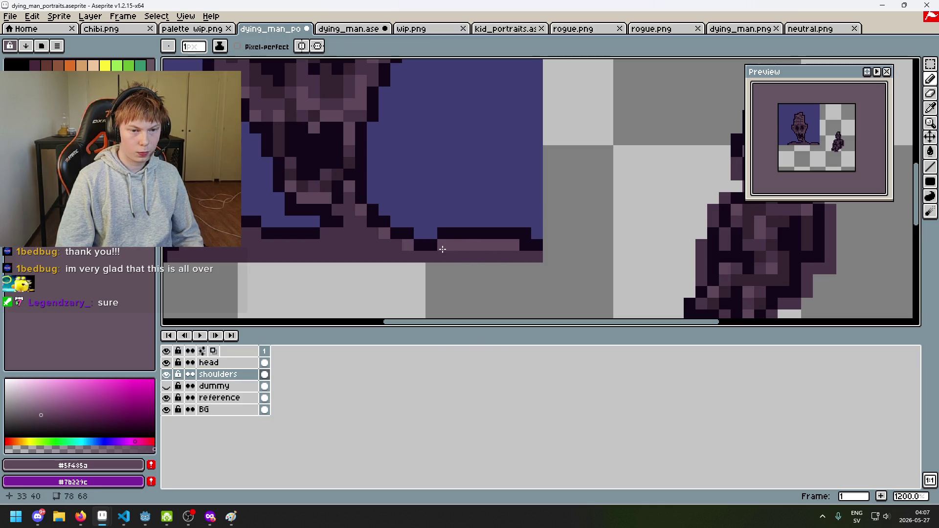
scroll(442, 249, down, 4)
mouse_move(437, 255)
mouse_down()
mouse_move(419, 274)
mouse_move(420, 266)
mouse_up()
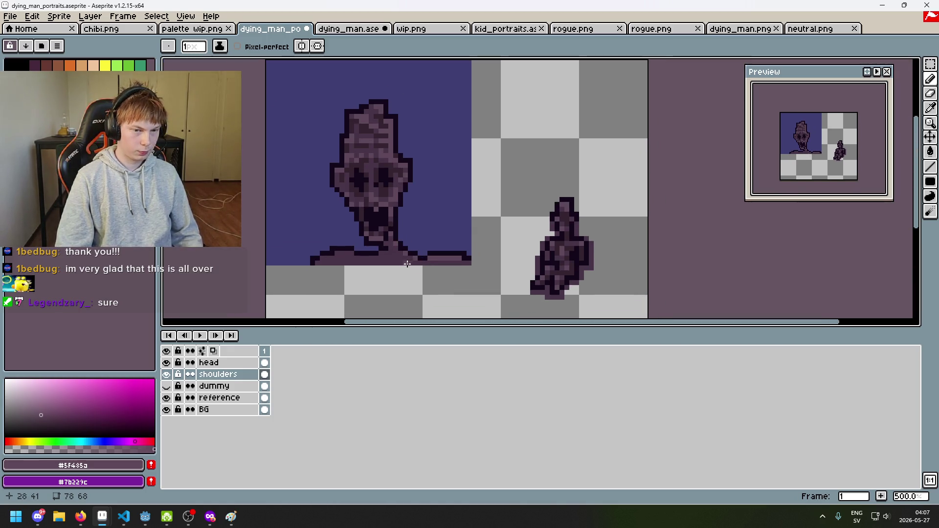
Try an erase and a near-black #13081a row along the shoulders' bottom edge, undoing both.
key(e)
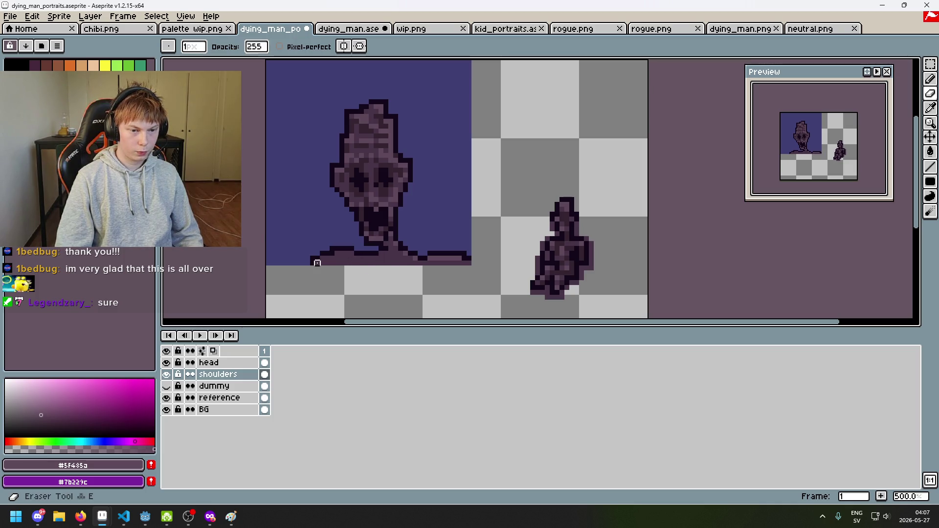
key(ctrl+z)
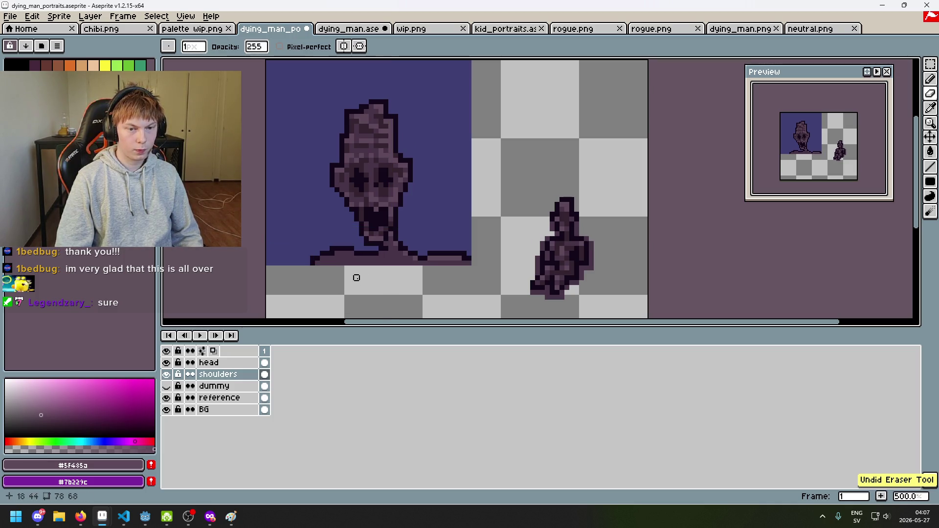
scroll(420, 174, up, 1)
mouse_move(441, 188)
mouse_down()
mouse_move(440, 214)
mouse_move(420, 218)
mouse_up()
scroll(449, 190, up, 2)
alt+click(363, 205)
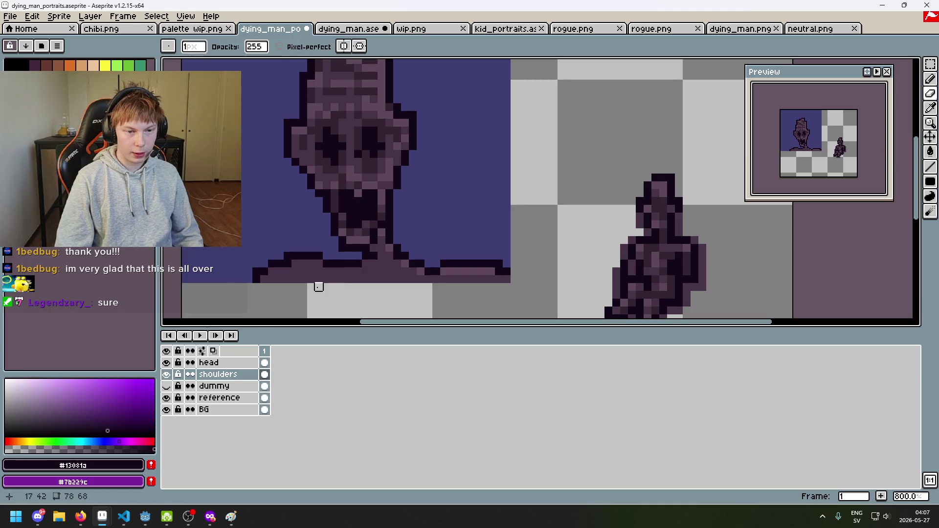
scroll(319, 287, up, 2)
drag(309, 275, 367, 279)
scroll(367, 279, down, 4)
scroll(399, 298, up, 3)
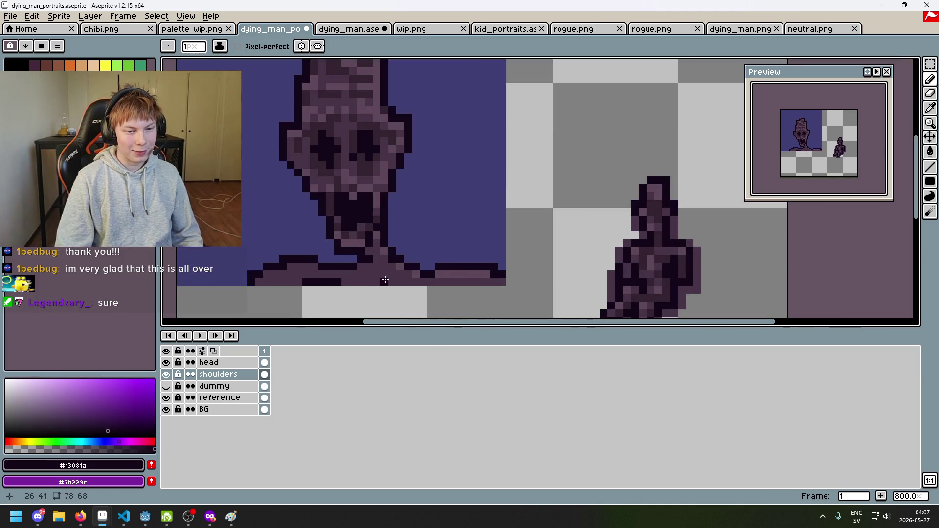
scroll(381, 256, down, 2)
scroll(390, 259, up, 2)
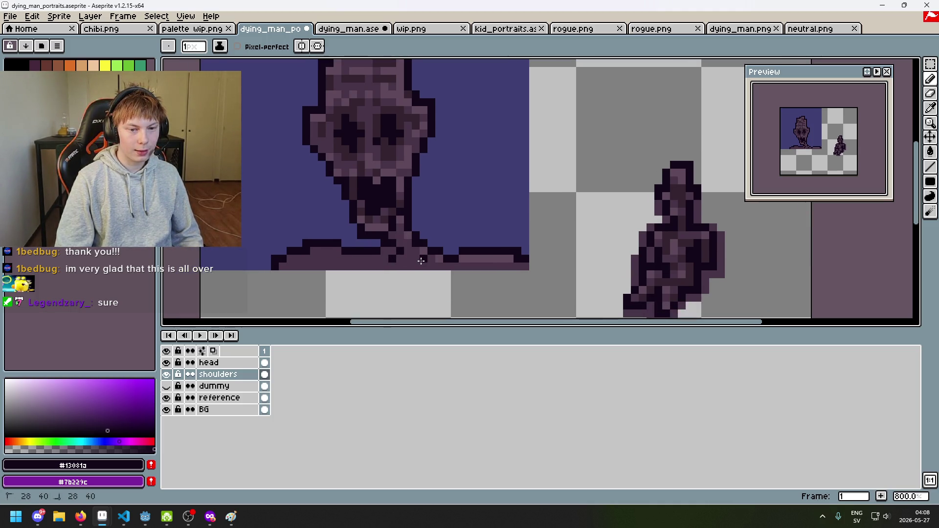
key(ctrl+z)
Sample shoulder colours ending on dark purple #34232f, undo the last shoulder strokes, and marquee-select the portrait.
scroll(441, 274, down, 3)
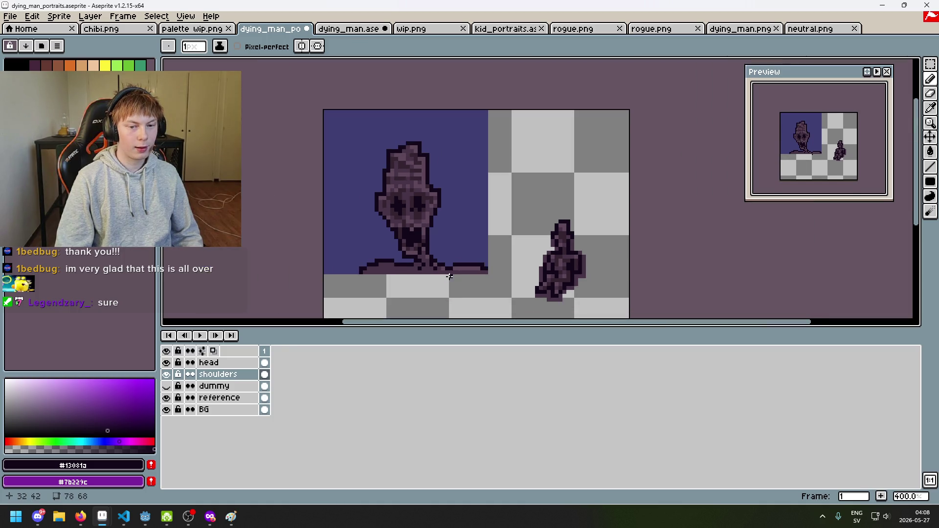
scroll(433, 269, up, 2)
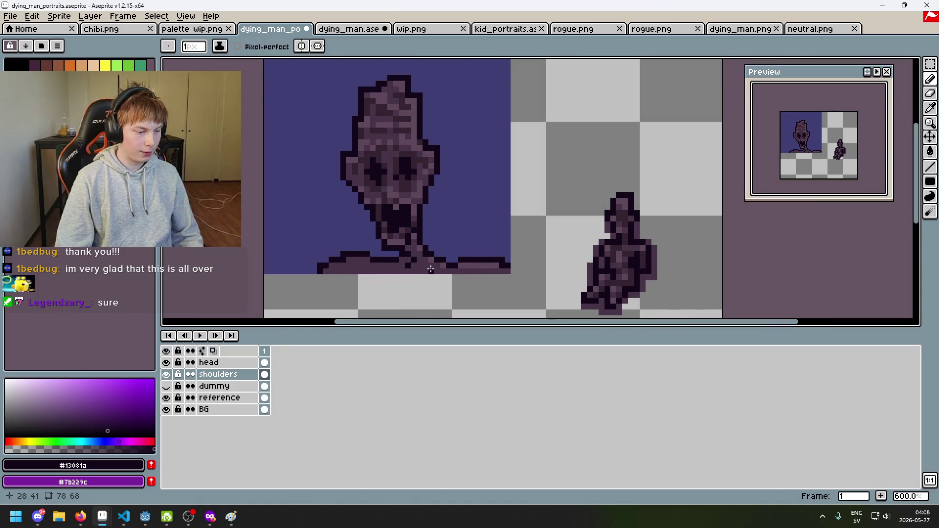
scroll(431, 269, up, 2)
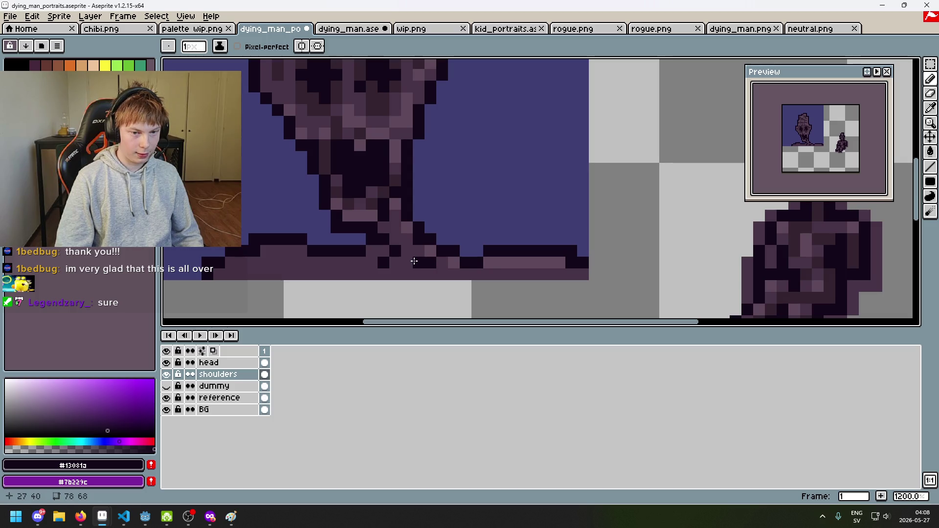
alt+click(368, 265)
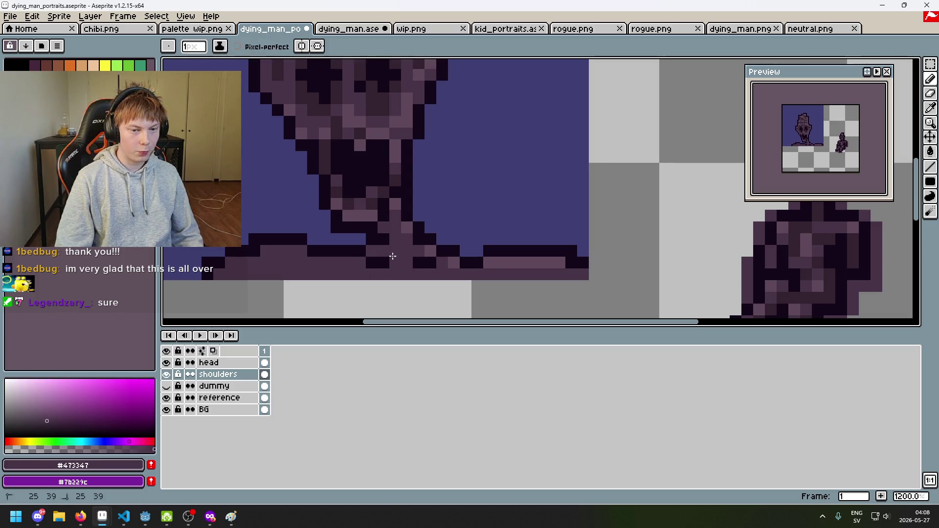
scroll(422, 275, down, 4)
scroll(413, 282, down, 2)
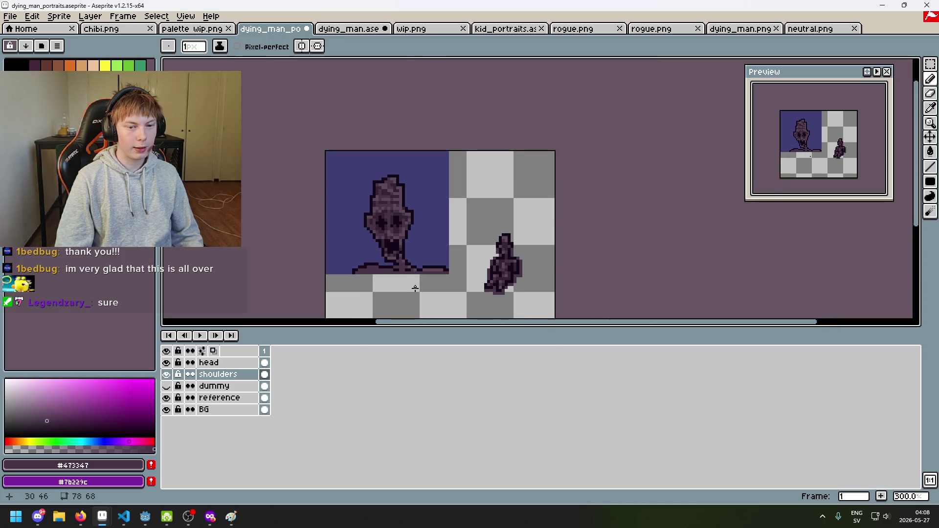
scroll(400, 284, up, 6)
alt+click(345, 245)
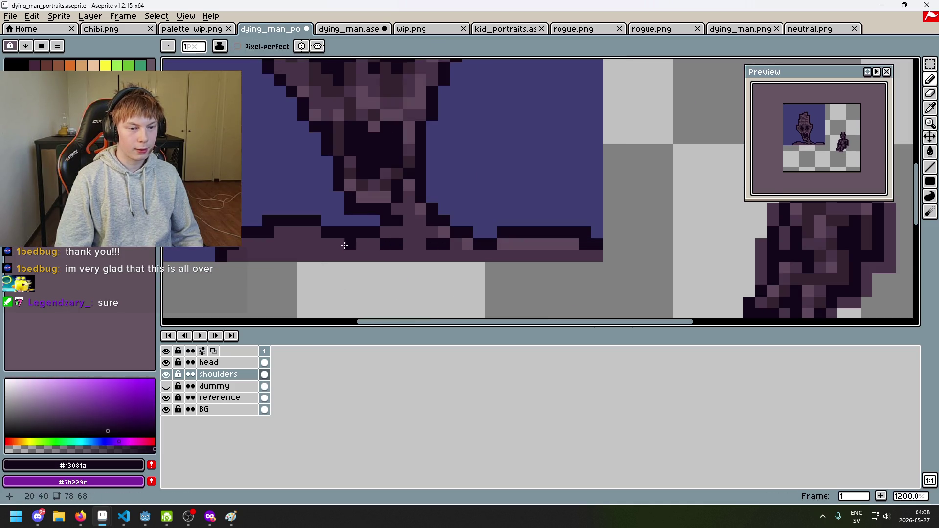
scroll(360, 272, down, 5)
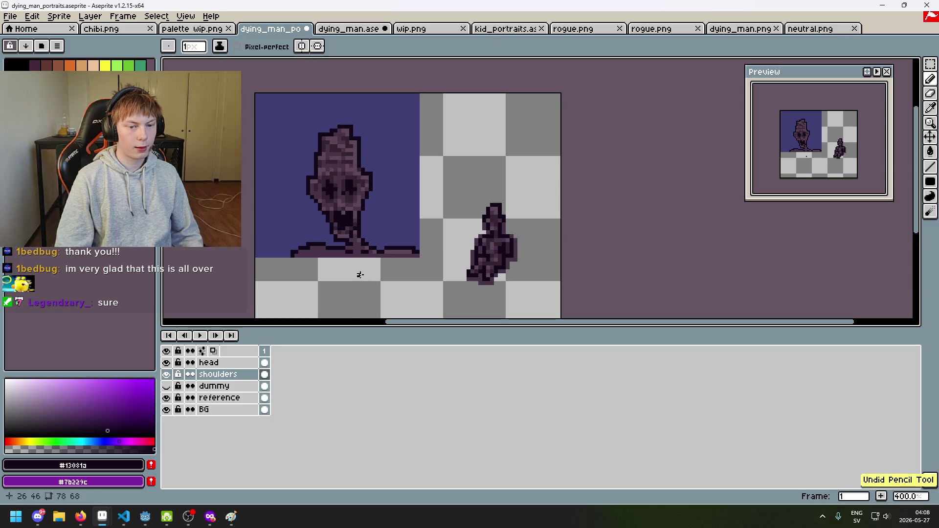
scroll(359, 263, up, 6)
alt+click(380, 228)
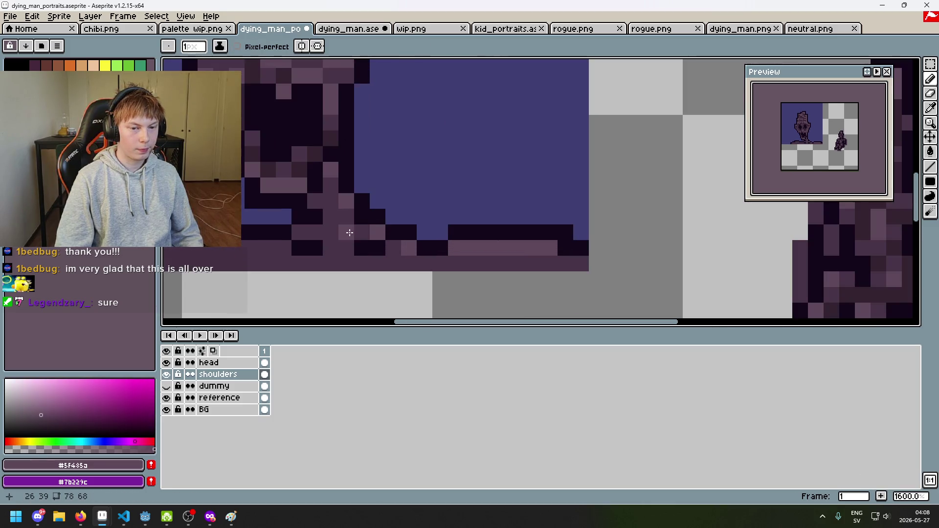
scroll(319, 231, down, 4)
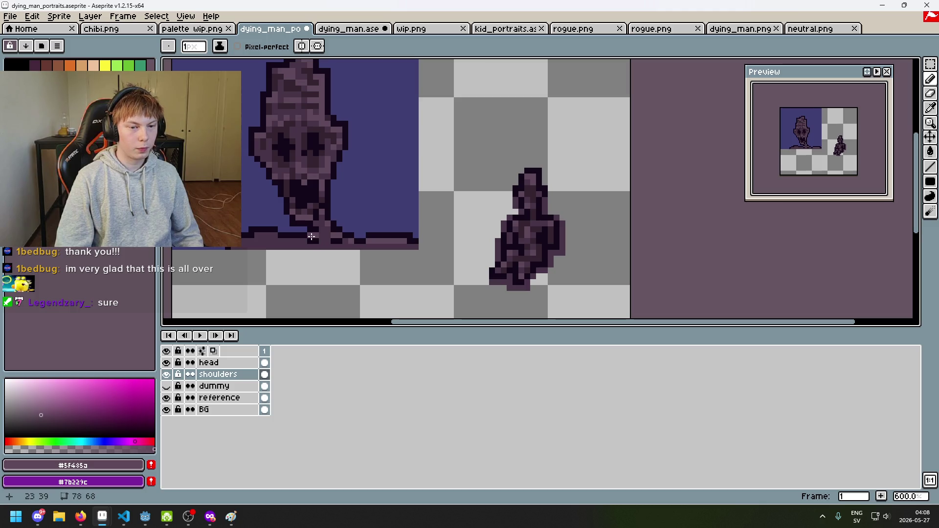
scroll(345, 248, up, 3)
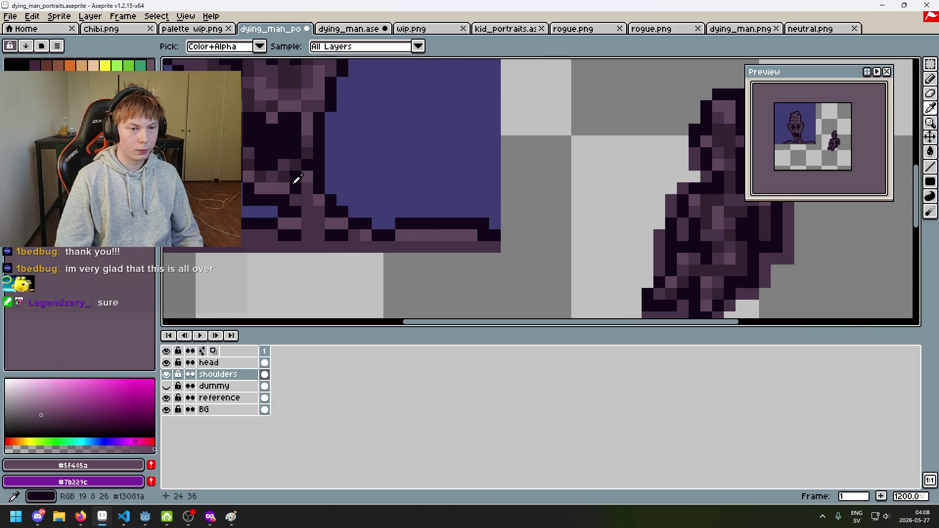
alt+click(286, 172)
drag(358, 250, 377, 254)
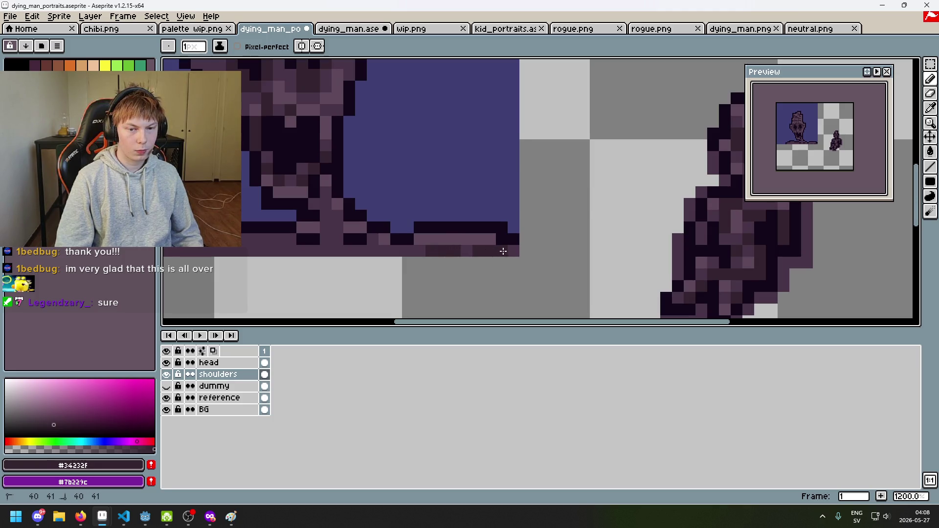
key(ctrl+z)
key(ctrl+z)
key(ctrl+z)
scroll(477, 262, down, 5)
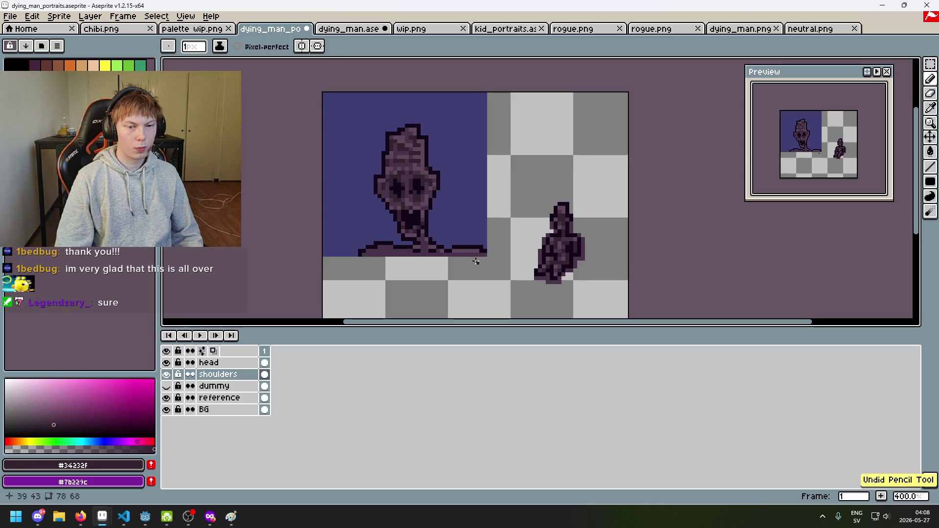
key(m)
drag(331, 105, 494, 290)
Move the head layer up about two pixels within the selected portrait area.
key(ctrl+t)
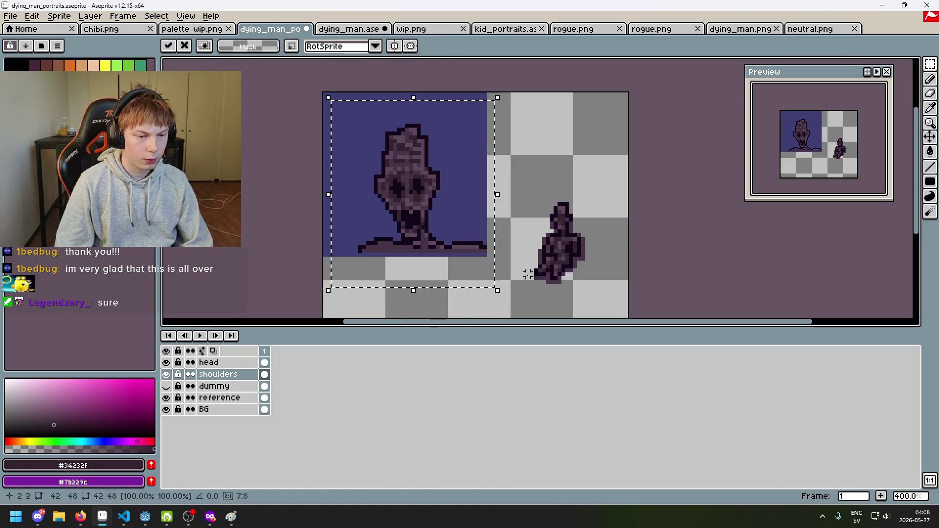
click(210, 362)
key(Up)
key(Up)
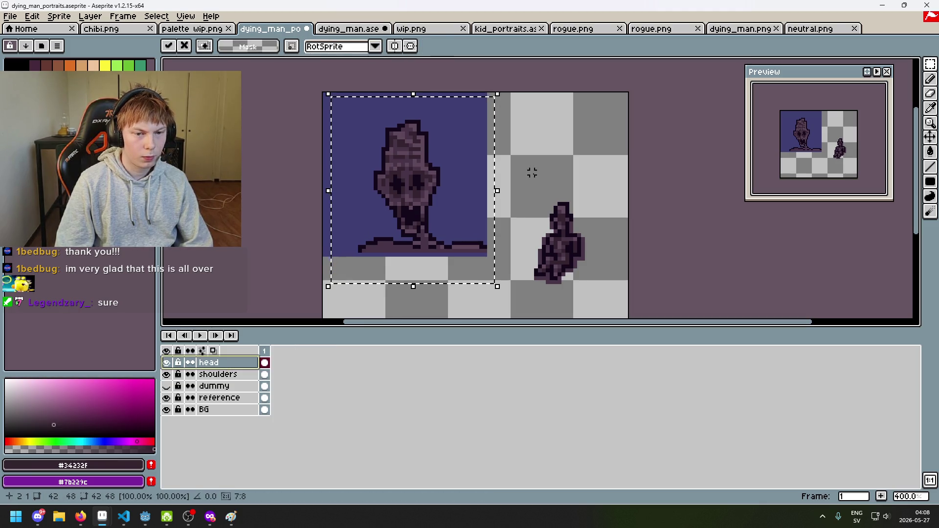
click(531, 172)
scroll(458, 239, up, 2)
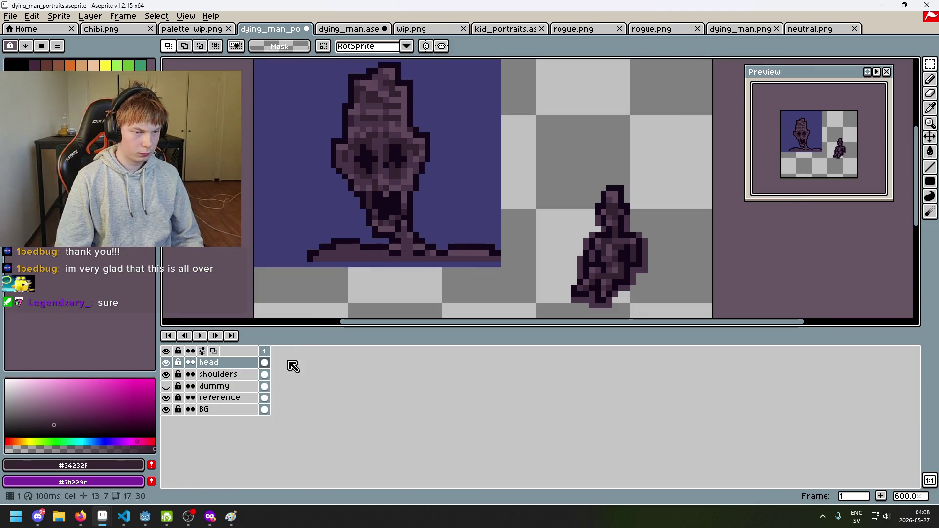
On the shoulders layer, draw a near-black #13081a line along the bottom edge.
click(218, 375)
key(i)
click(332, 243)
key(b)
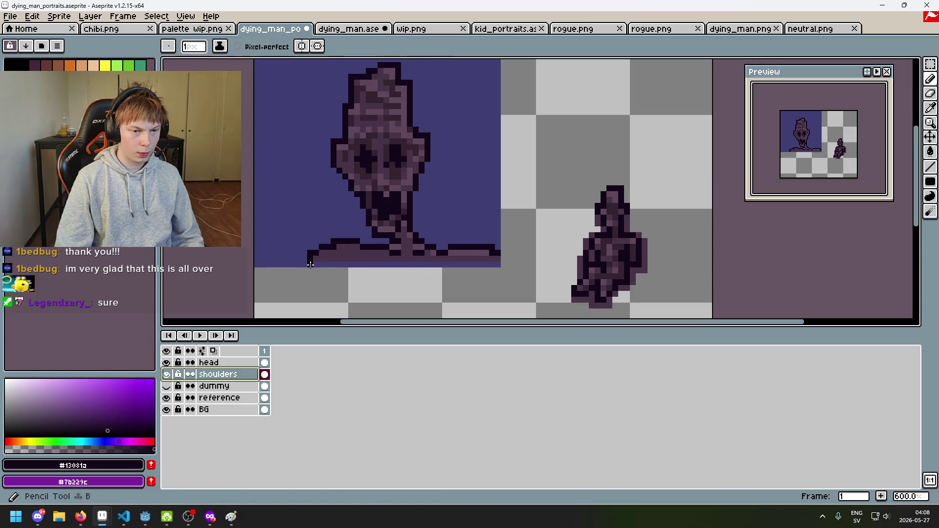
shift+click(511, 265)
scroll(497, 264, up, 3)
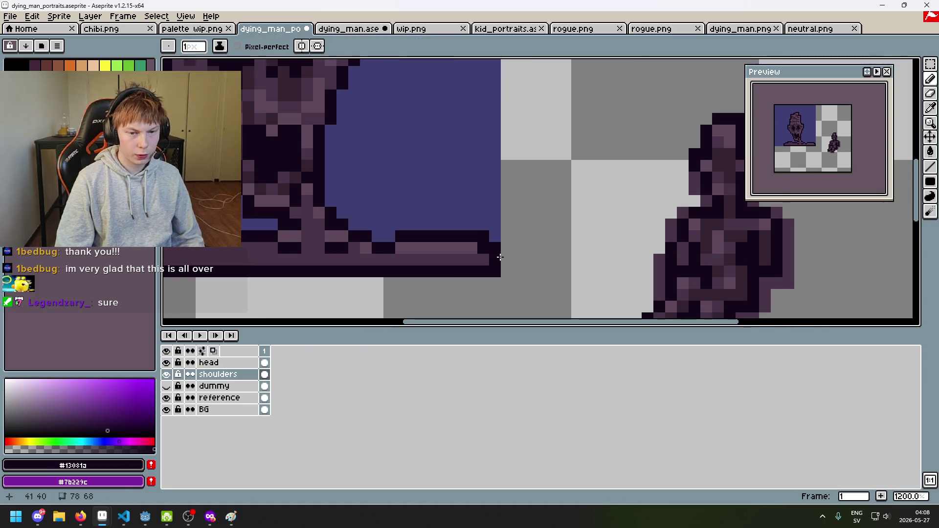
scroll(499, 257, down, 6)
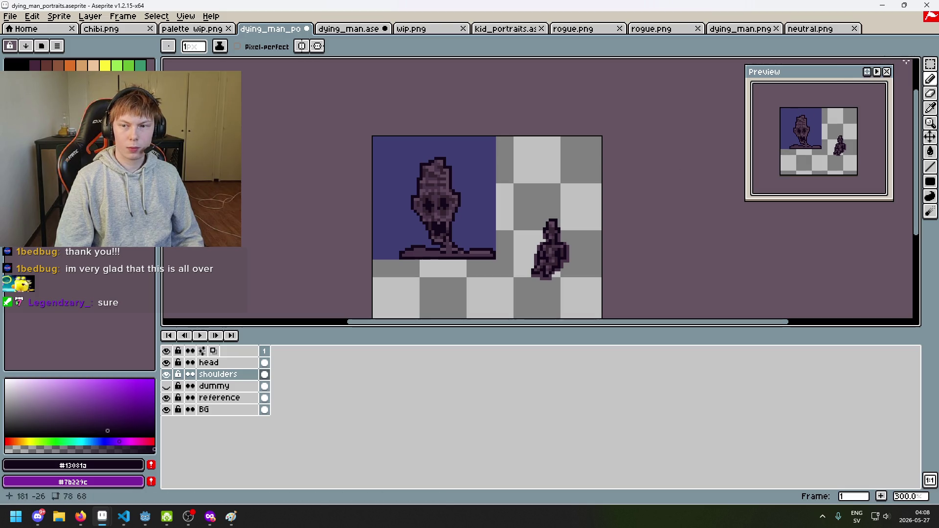
Nudge the shoulders and head layers one pixel left and commit the move.
key(m)
drag(378, 125, 524, 301)
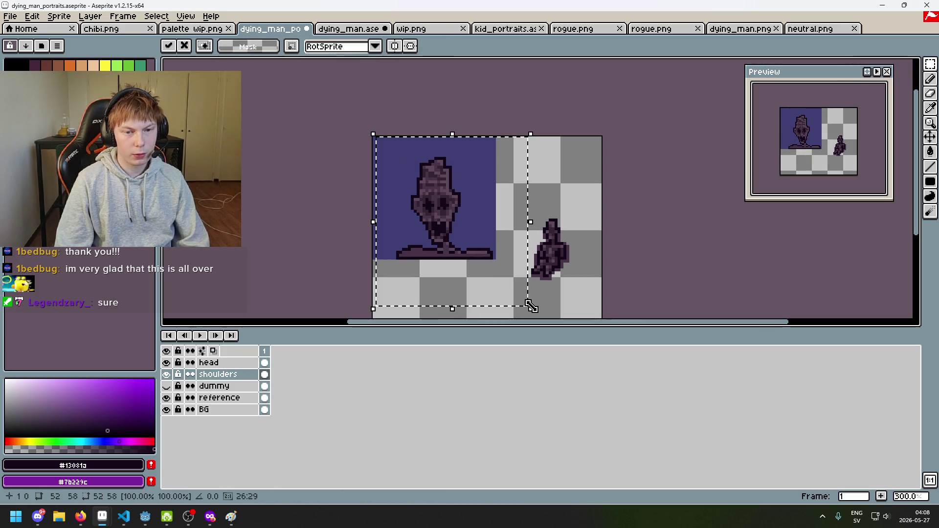
key(Left)
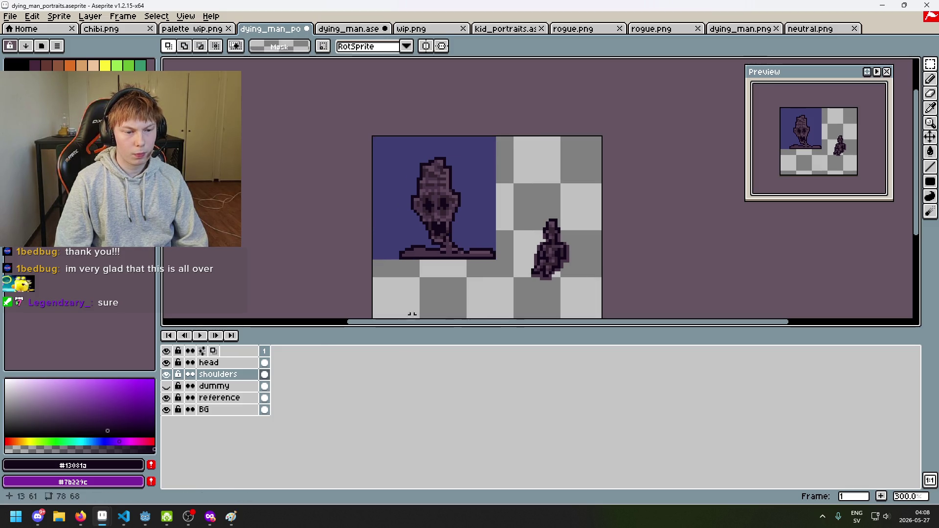
click(210, 363)
mouse_move(373, 137)
mouse_down()
mouse_move(460, 252)
mouse_move(538, 316)
mouse_up()
key(Left)
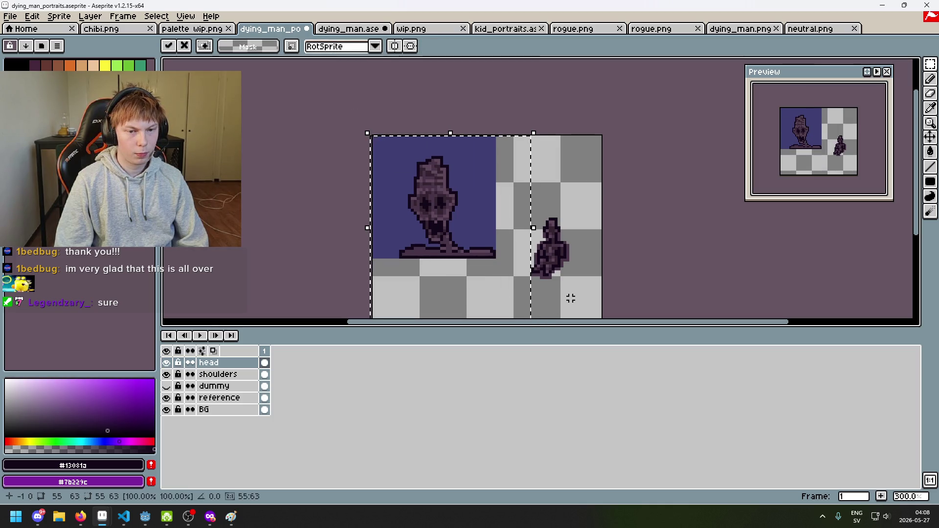
click(571, 296)
Reselect the head, try one more left nudge, then cancel it and deselect.
drag(357, 131, 500, 278)
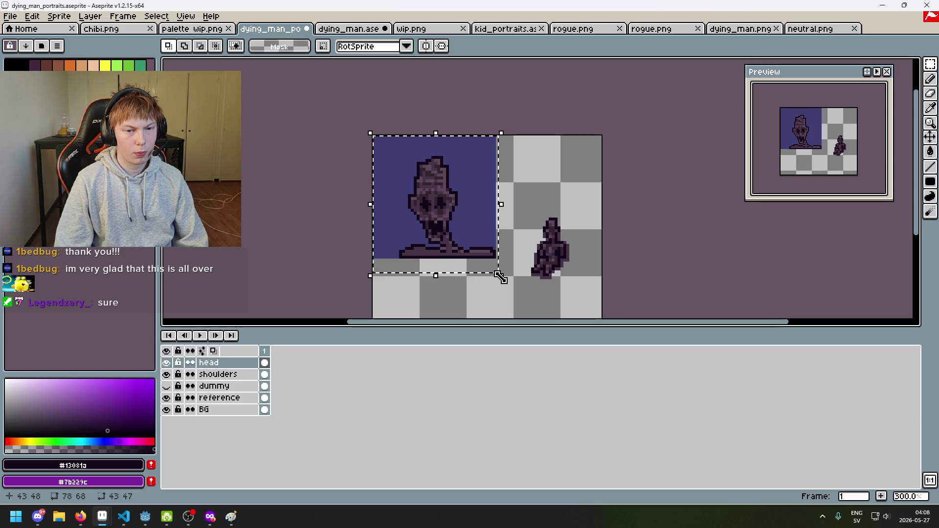
click(500, 277)
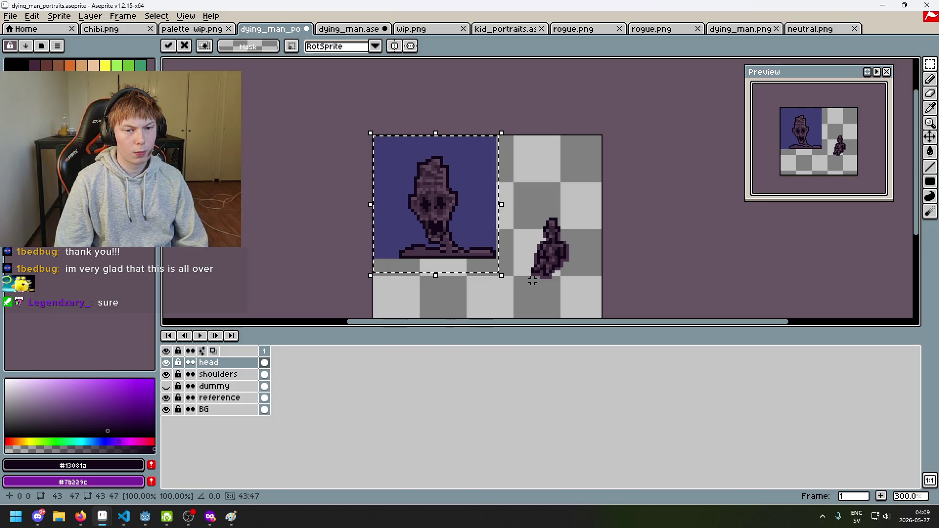
key(Left)
key(Escape)
key(ctrl+d)
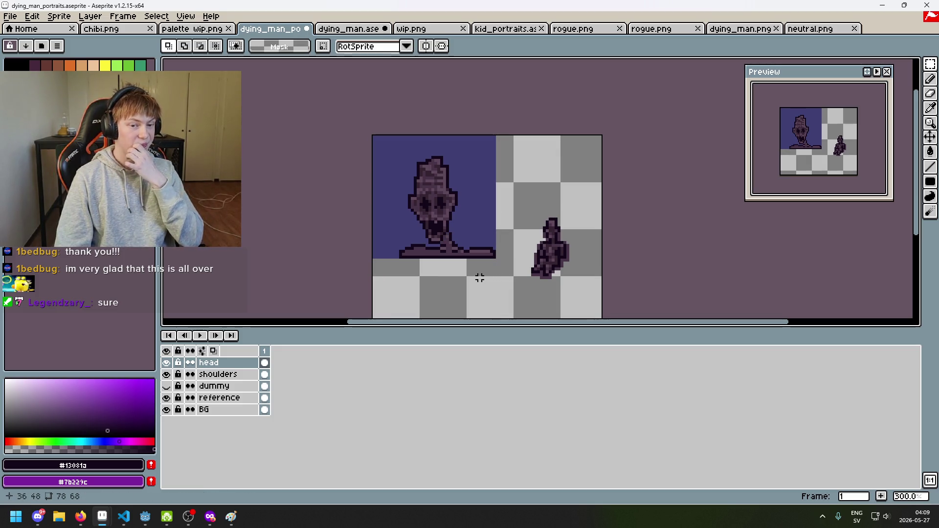
scroll(480, 278, up, 4)
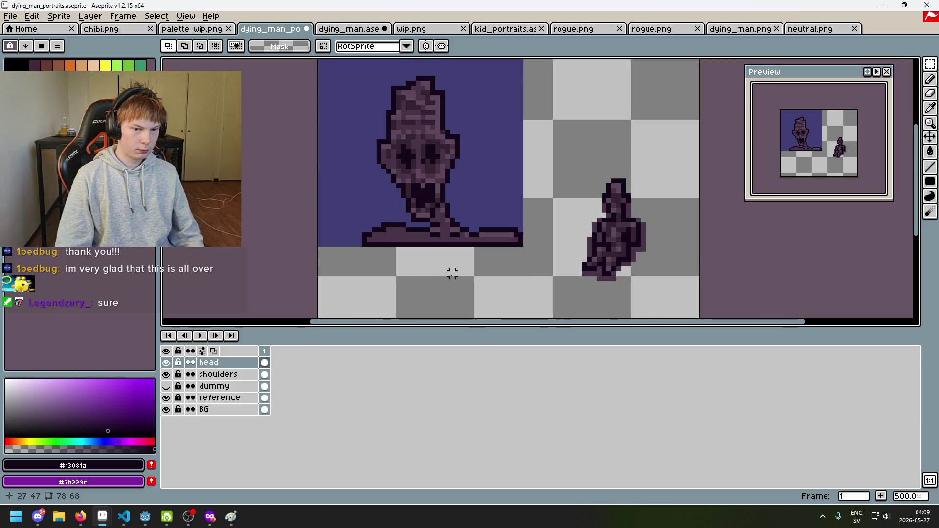
Lighten three shoulder pixels with the mid purple sampled from the art.
key(e)
drag(346, 231, 337, 285)
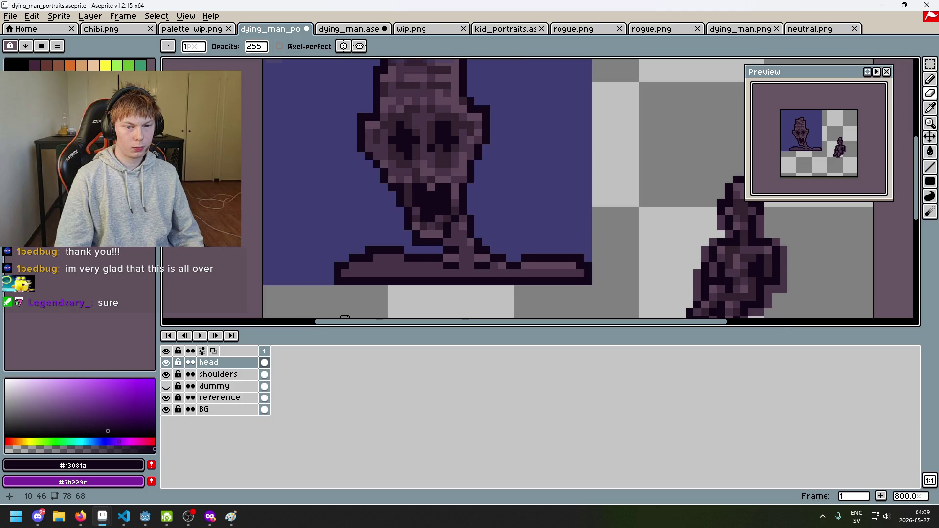
scroll(345, 317, down, 2)
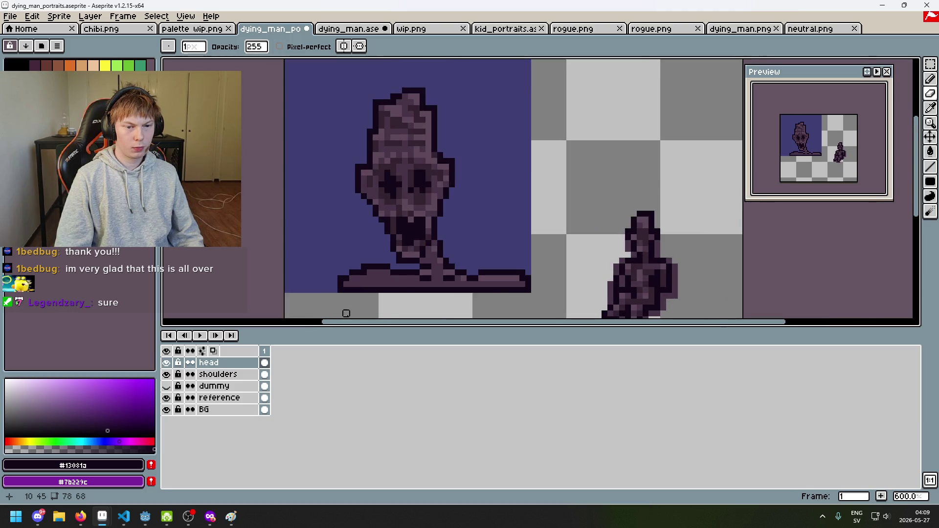
scroll(346, 313, up, 4)
key(i)
click(480, 245)
key(b)
drag(394, 247, 373, 246)
click(354, 257)
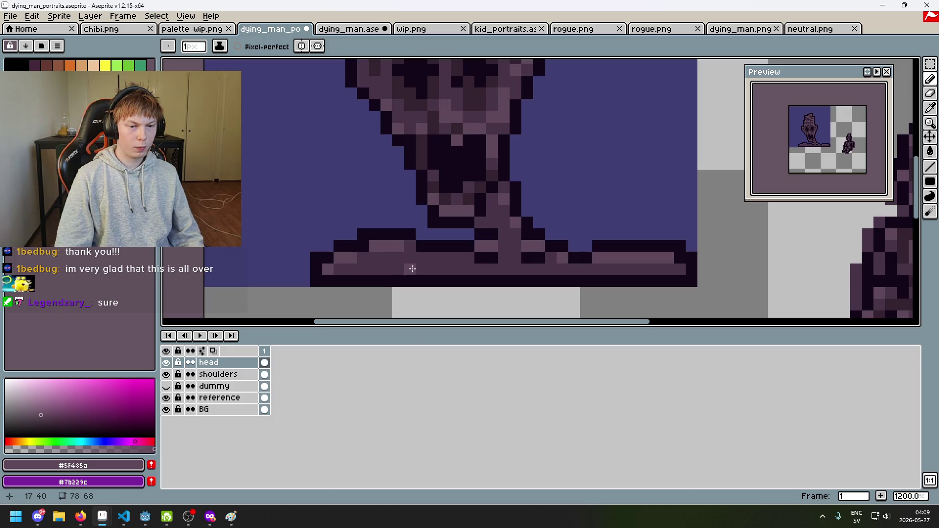
Darken the left shoulder edge with dark purple and add a #473347 shoulder pixel.
key(i)
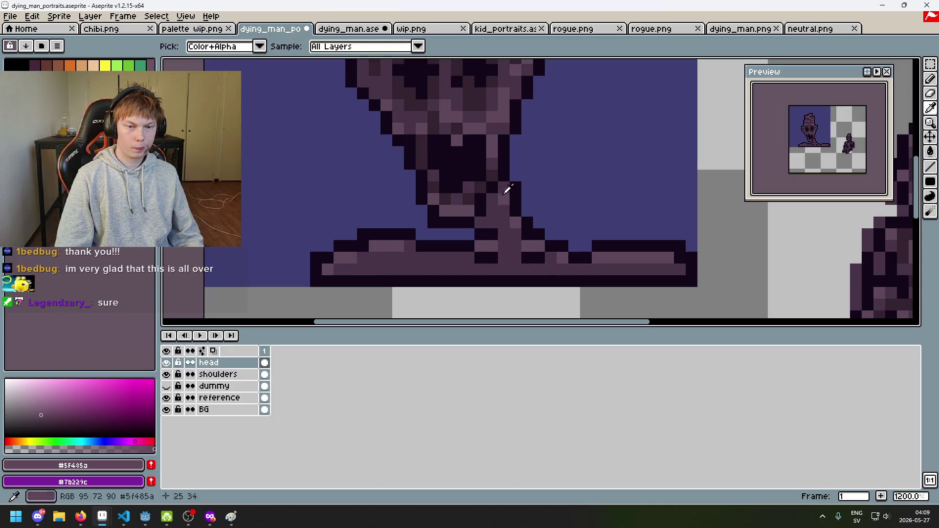
click(480, 188)
key(b)
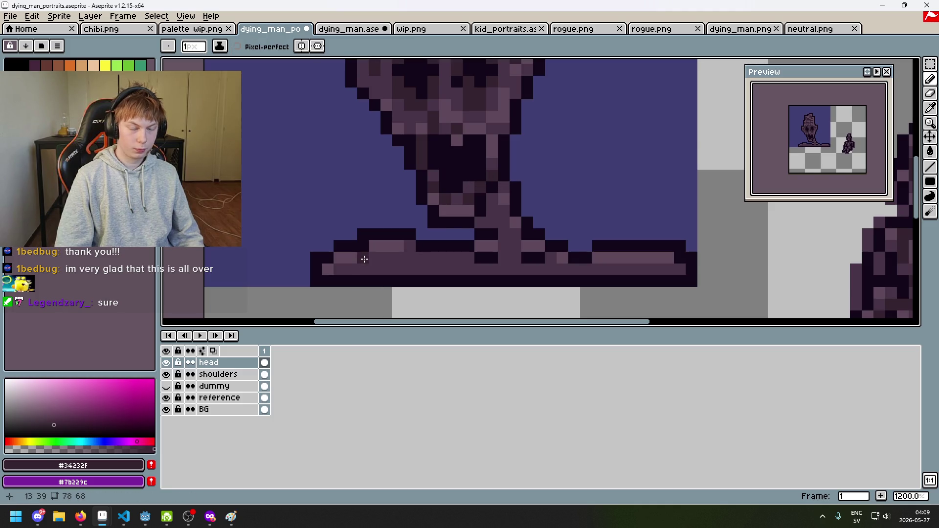
drag(346, 258, 331, 269)
click(331, 268)
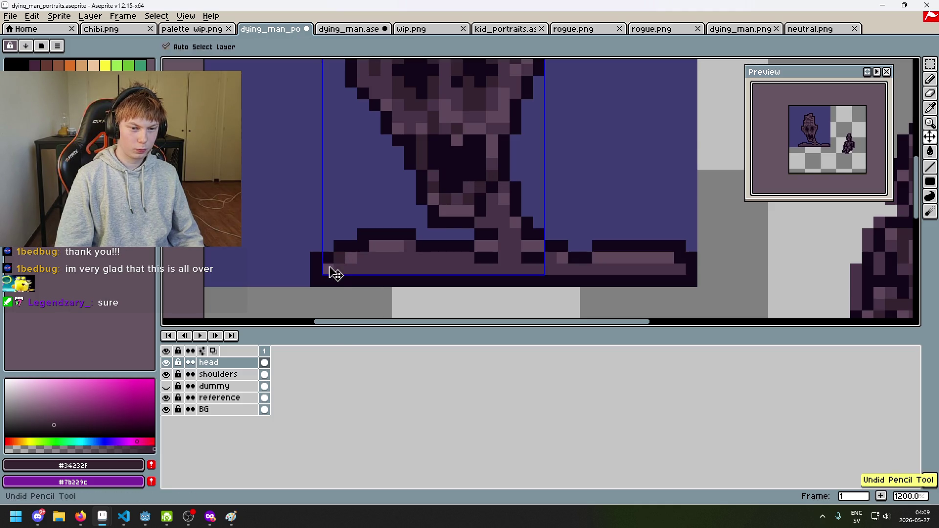
alt+click(356, 256)
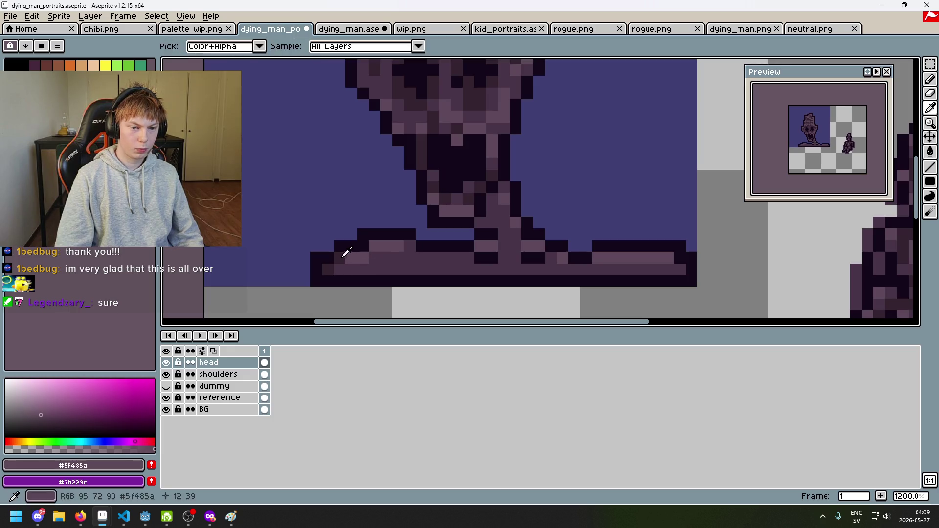
alt+click(344, 252)
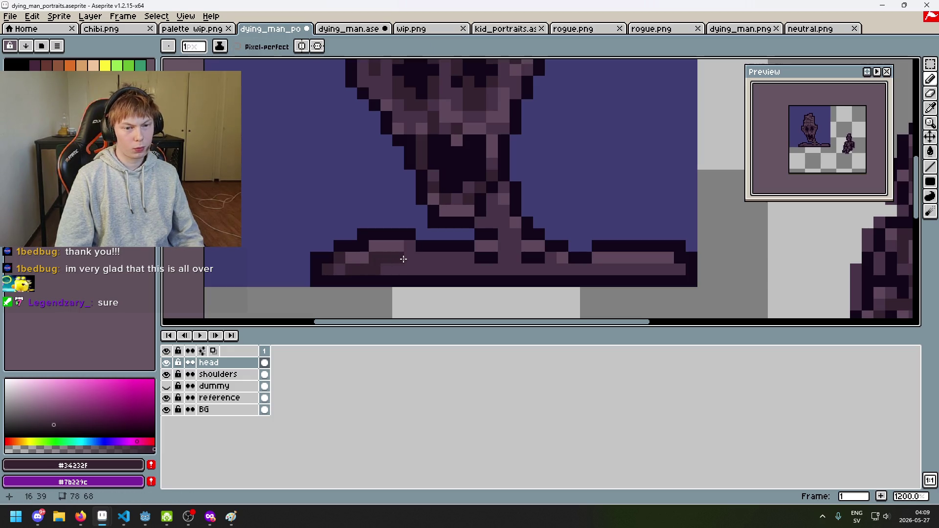
alt+click(402, 260)
click(373, 270)
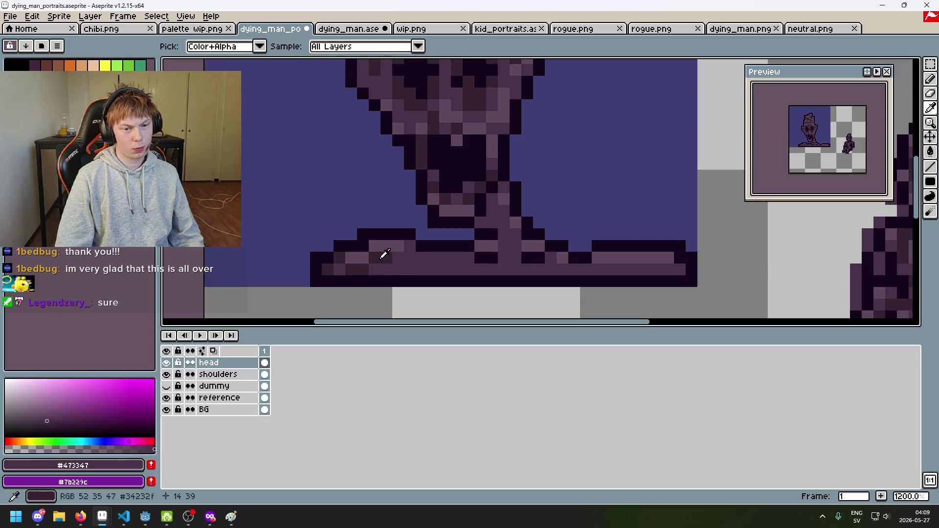
alt+click(374, 264)
alt+click(404, 263)
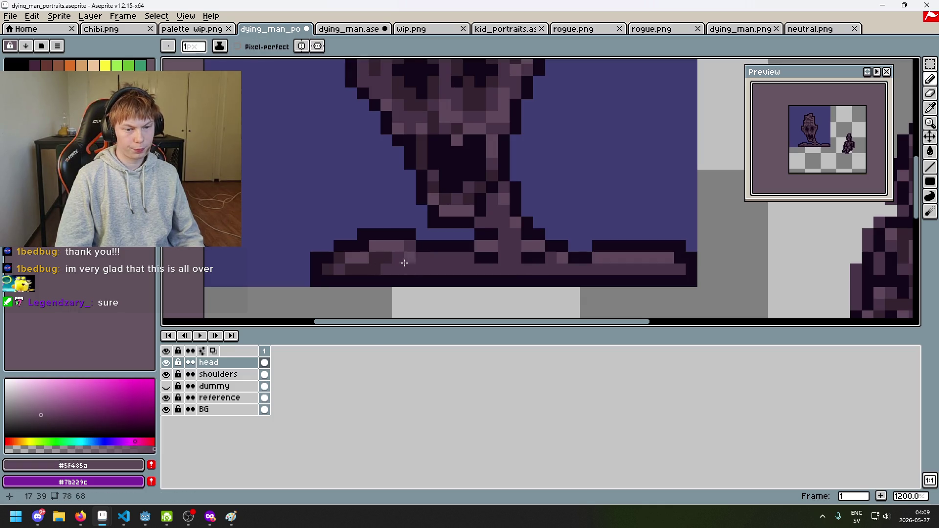
Darken several pixels in the lower shoulder row with #34232f.
scroll(416, 258, down, 3)
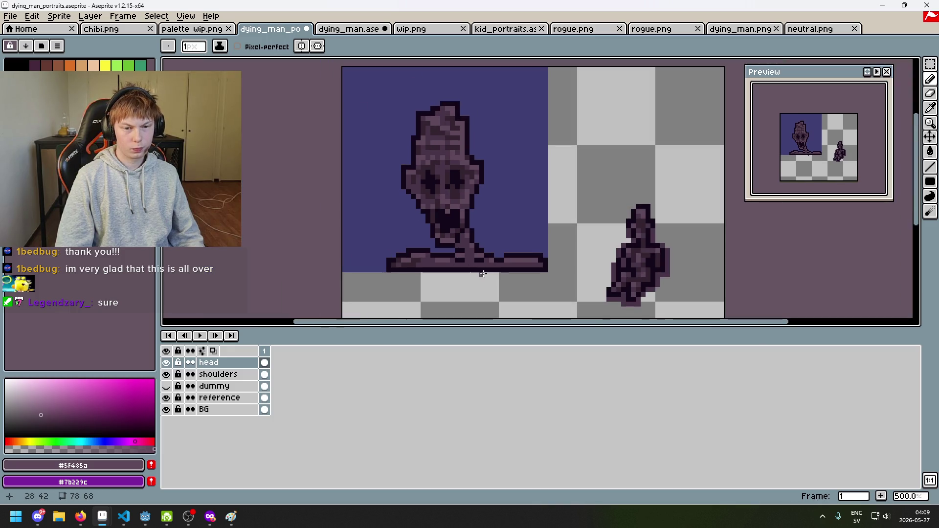
scroll(440, 264, up, 4)
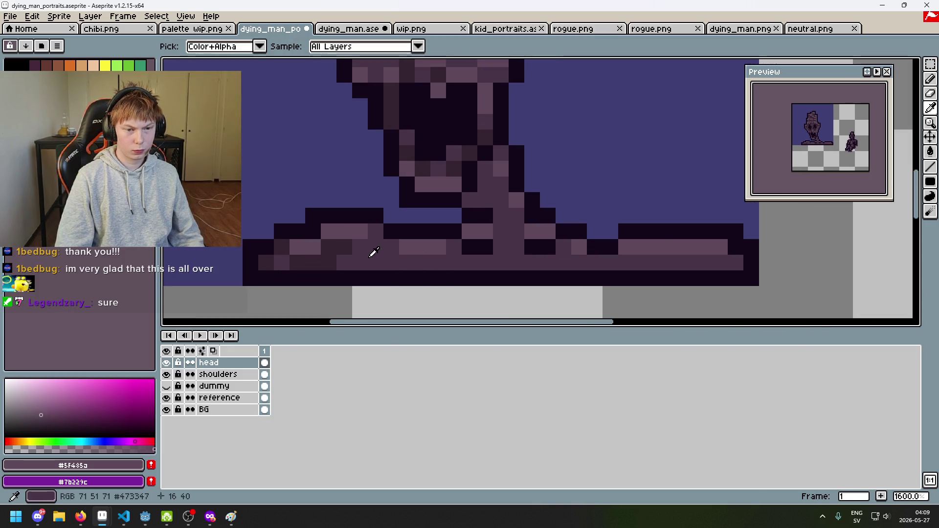
alt+click(380, 250)
scroll(396, 251, down, 3)
scroll(396, 251, up, 4)
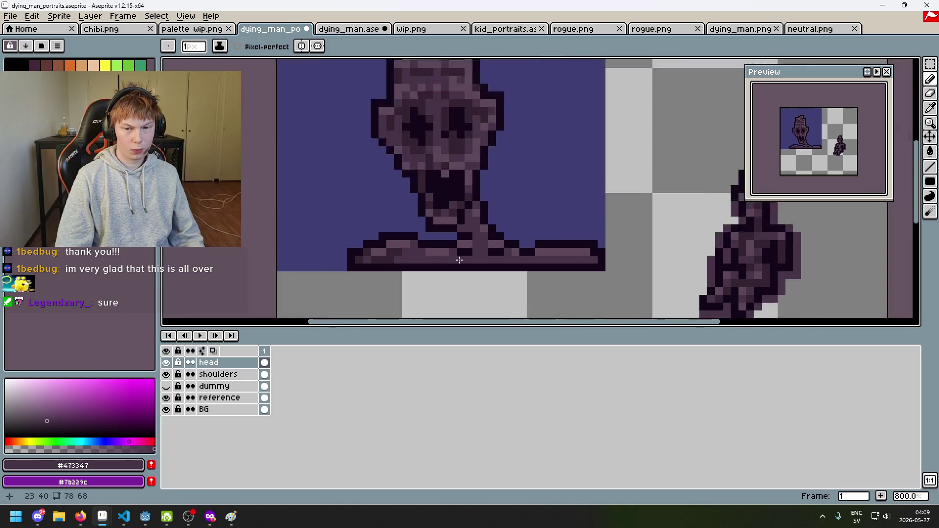
alt+click(353, 245)
click(394, 249)
drag(422, 259, 458, 255)
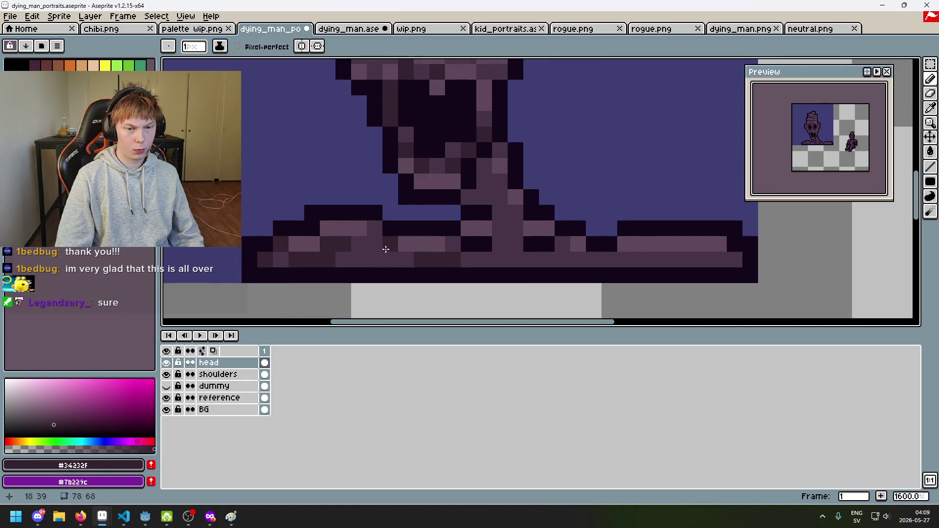
click(406, 260)
click(437, 244)
Undo the last stroke and redraw the shoulders' bottom row in #34232f.
alt+click(445, 257)
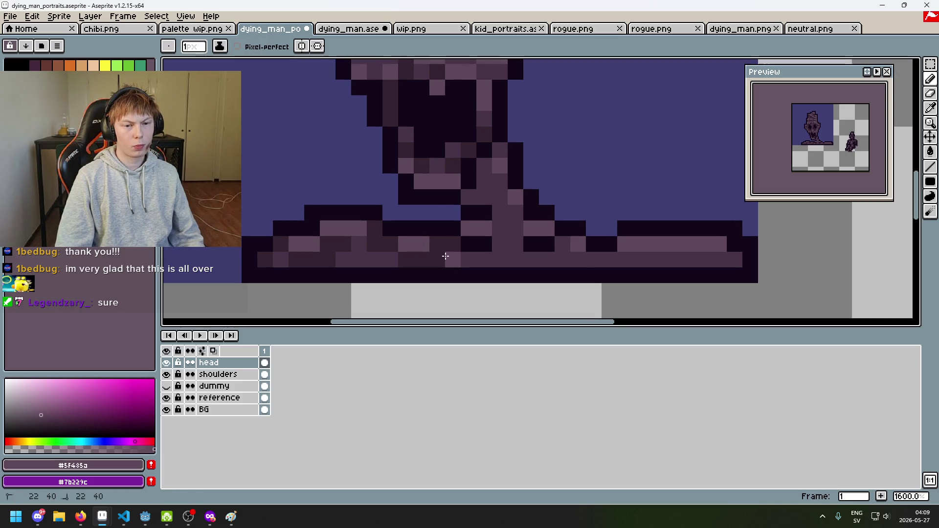
alt+click(443, 245)
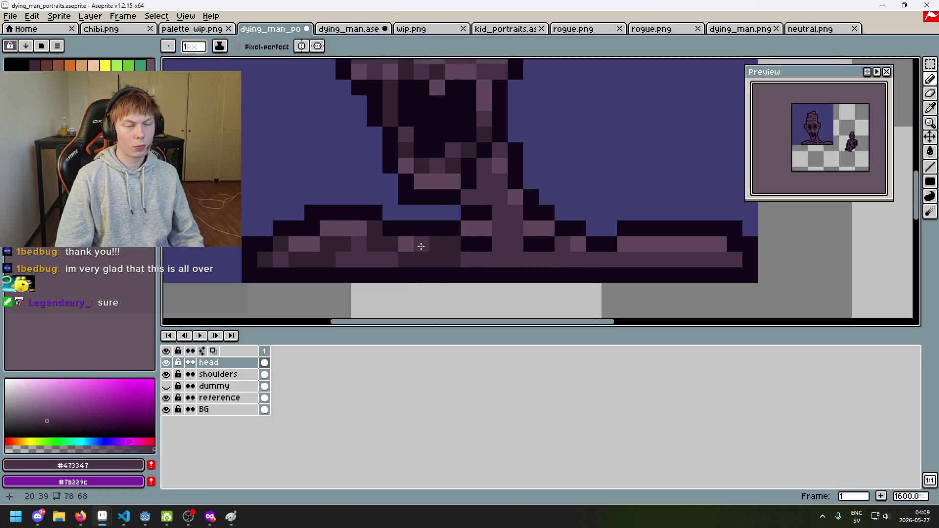
scroll(421, 246, down, 4)
scroll(424, 247, up, 2)
key(ctrl+z)
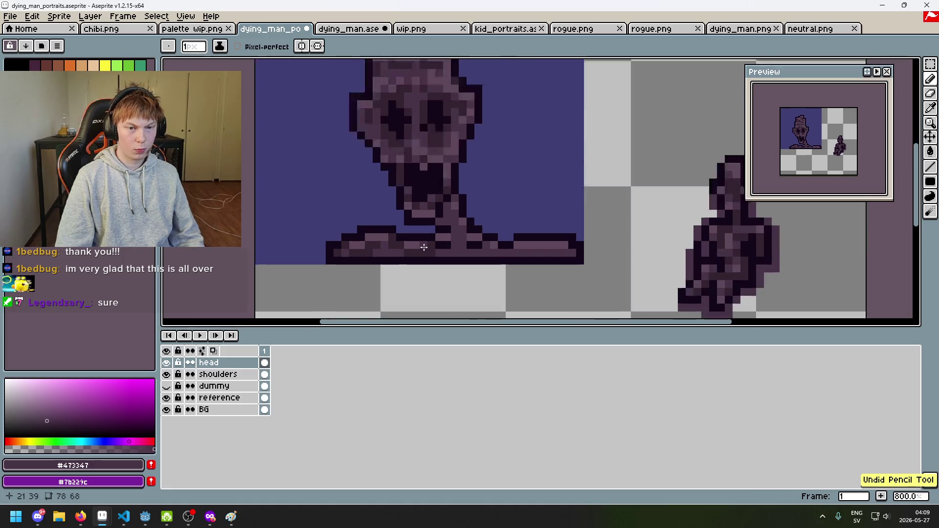
scroll(411, 245, up, 2)
scroll(419, 252, down, 3)
scroll(381, 235, up, 3)
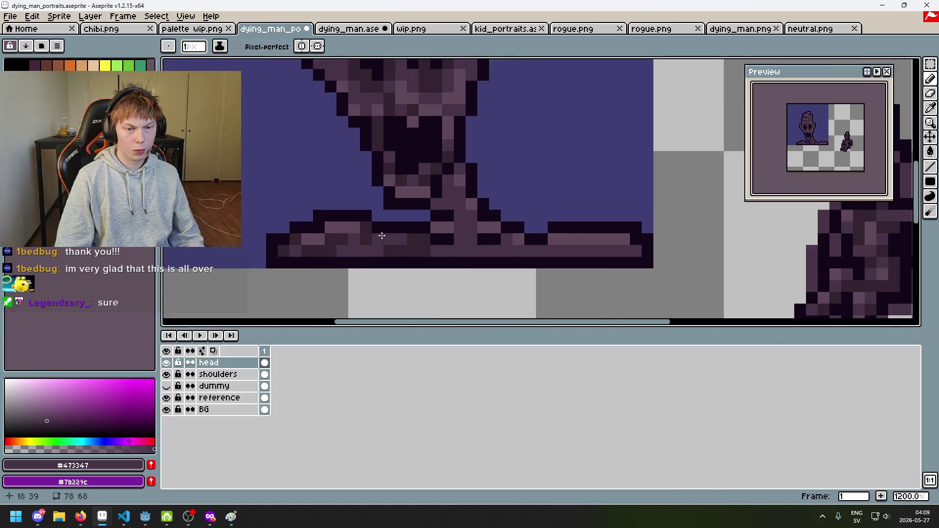
scroll(381, 235, up, 1)
scroll(374, 248, down, 4)
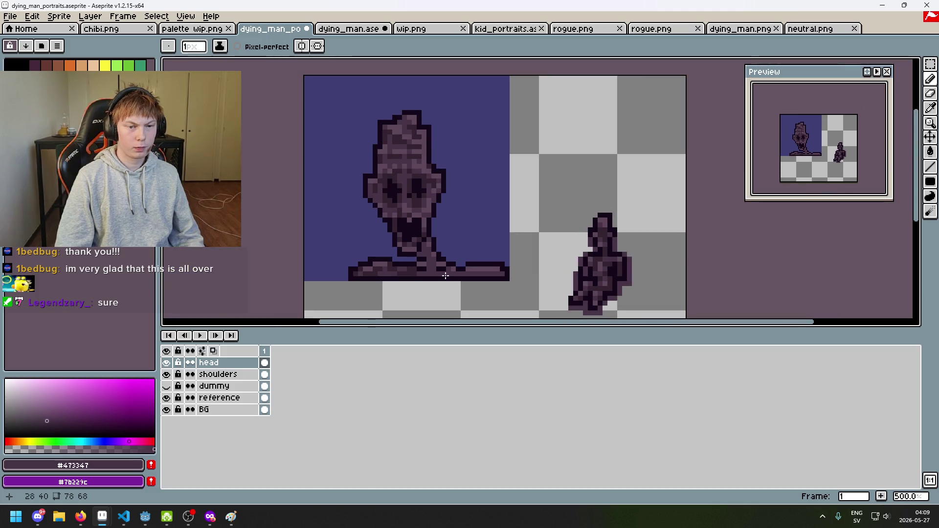
scroll(446, 275, up, 4)
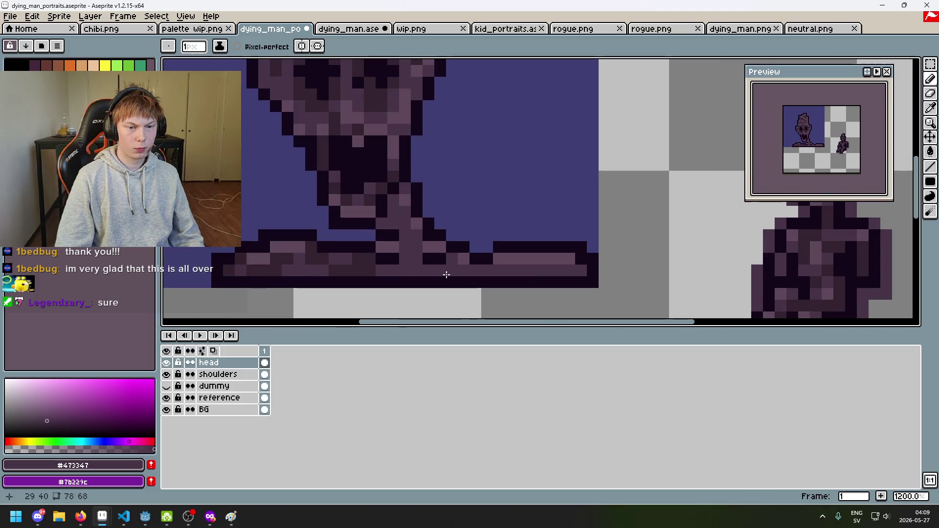
alt+click(386, 267)
mouse_move(402, 269)
mouse_down()
mouse_move(524, 268)
mouse_move(478, 270)
mouse_up()
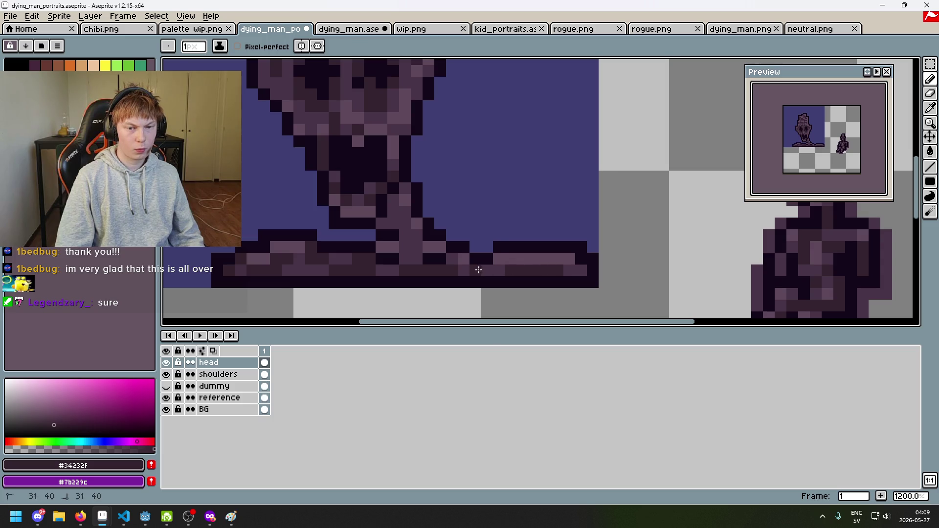
Save the portrait and review the shoulders, sampling the #473347 shade.
scroll(511, 278, down, 3)
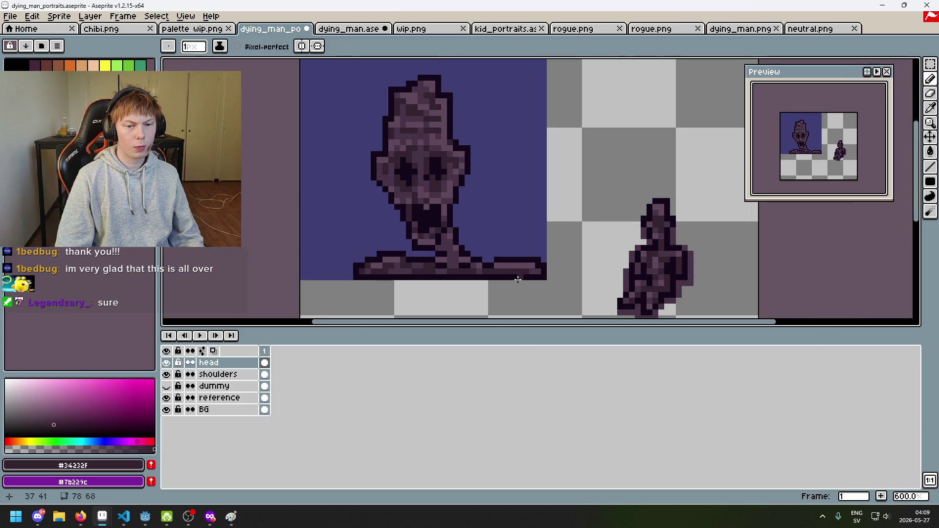
drag(510, 284, 465, 308)
key(ctrl+s)
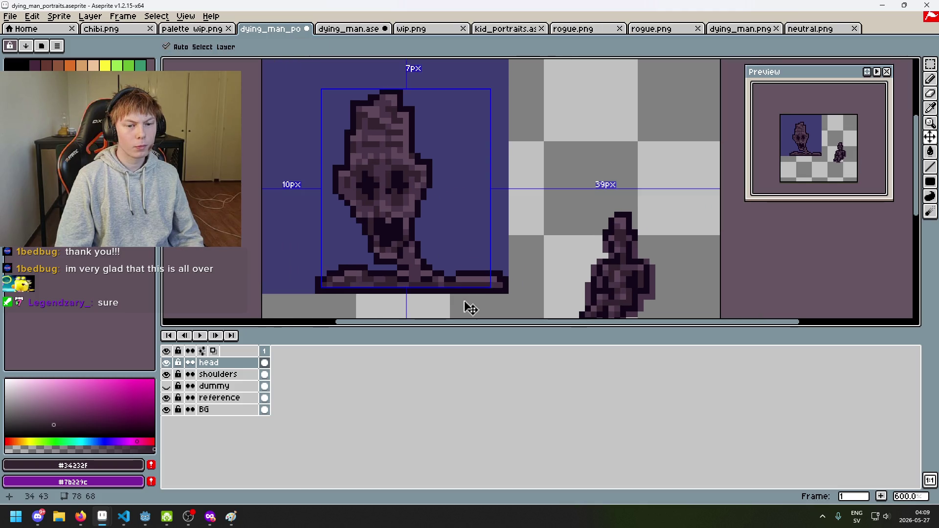
scroll(465, 302, down, 2)
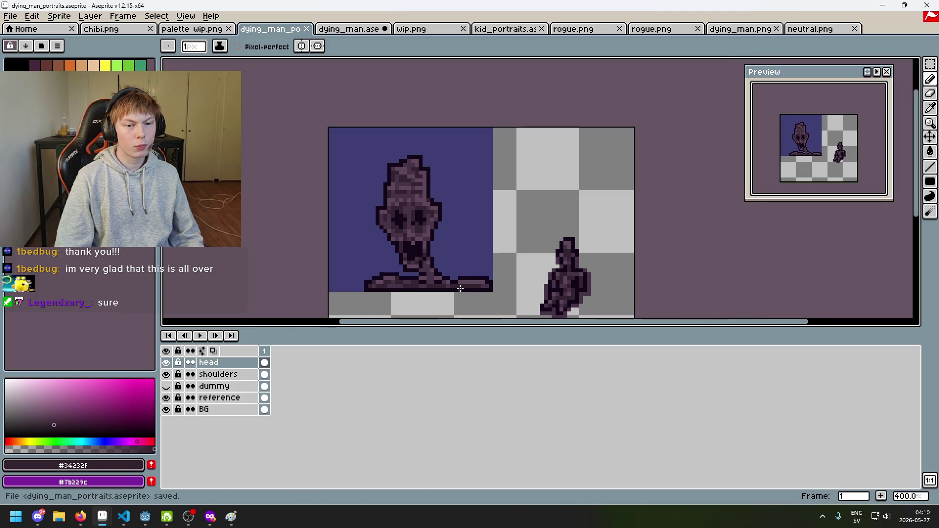
scroll(460, 288, up, 3)
drag(430, 308, 428, 309)
scroll(367, 293, up, 2)
alt+click(330, 280)
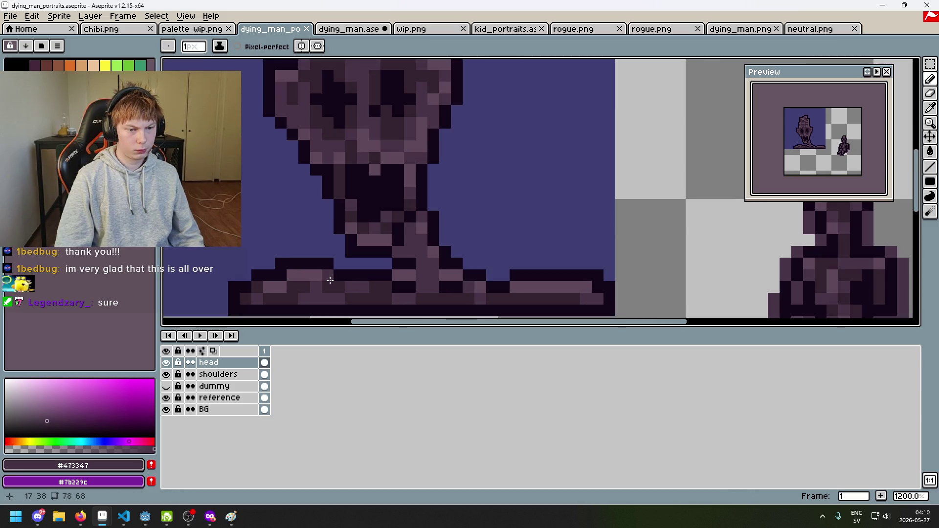
scroll(256, 291, down, 3)
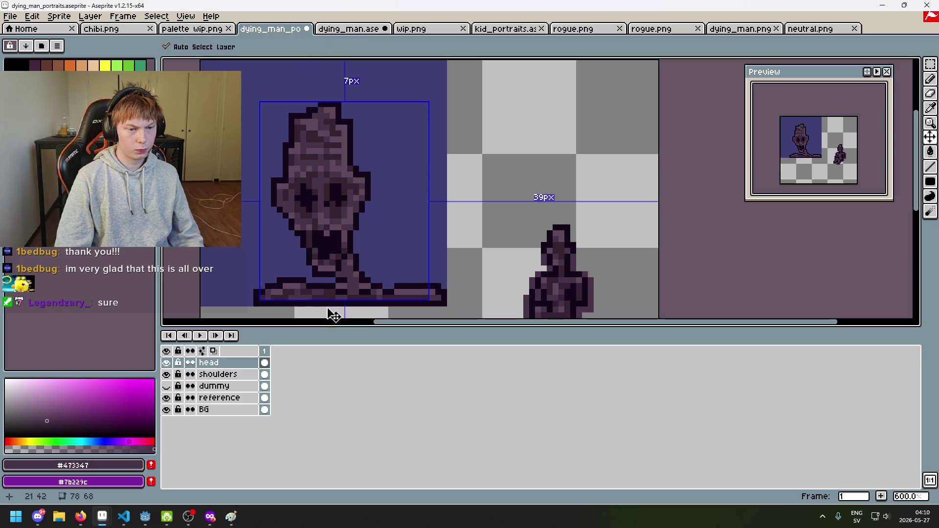
scroll(278, 291, up, 5)
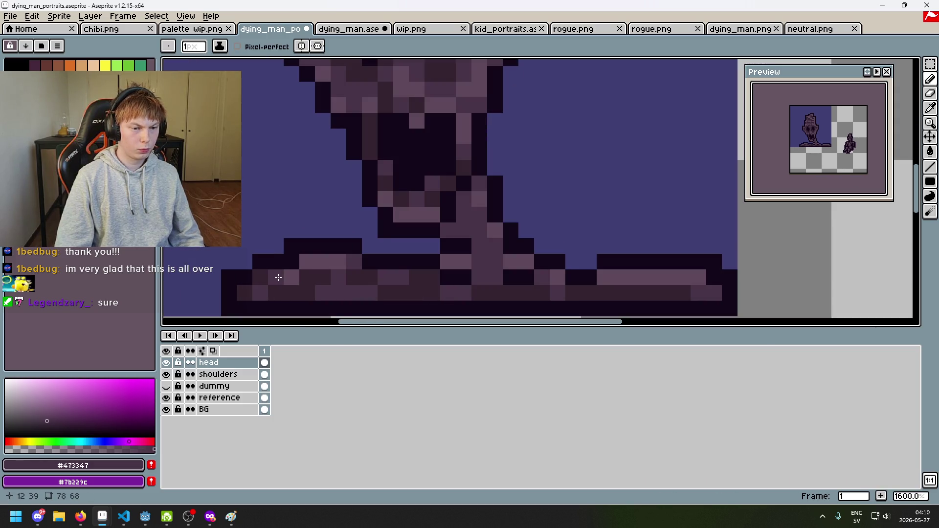
scroll(293, 279, down, 4)
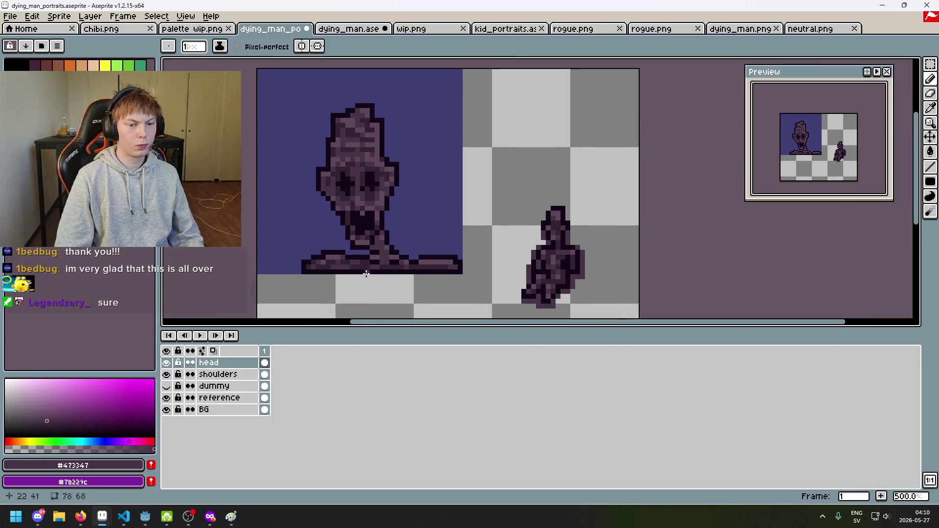
scroll(337, 263, up, 4)
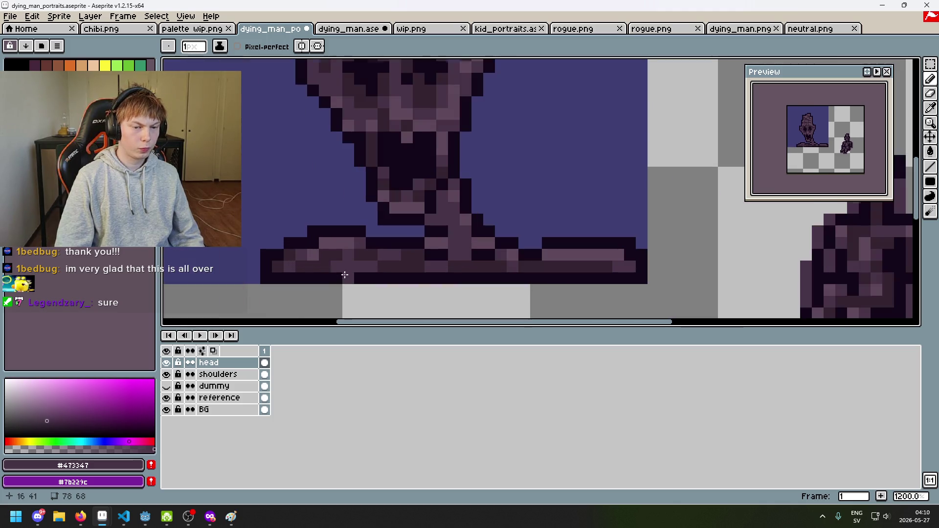
scroll(345, 271, down, 1)
scroll(346, 269, up, 1)
scroll(409, 283, down, 4)
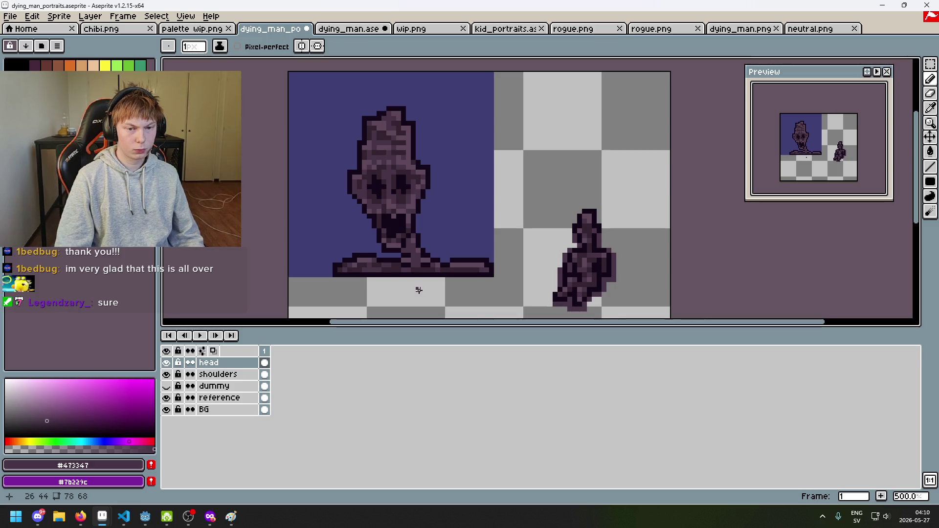
scroll(419, 290, up, 4)
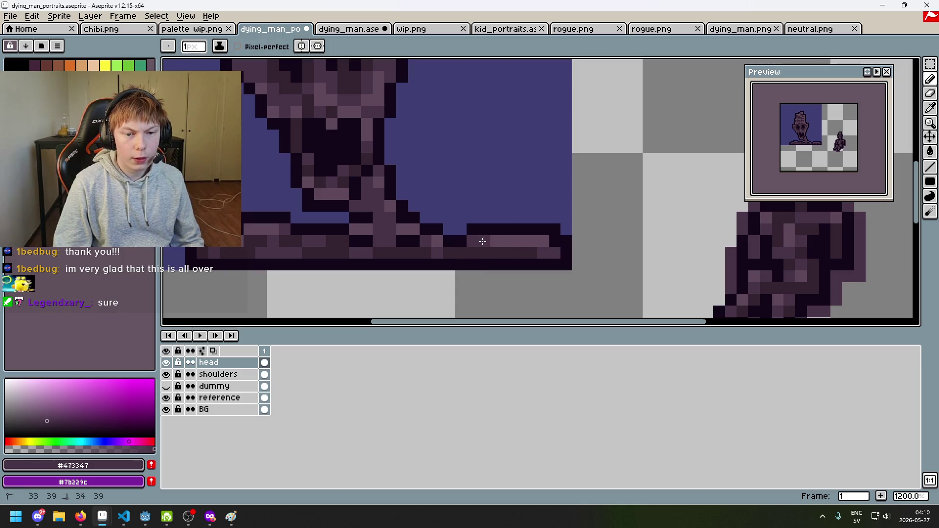
scroll(510, 255, down, 5)
scroll(514, 268, up, 2)
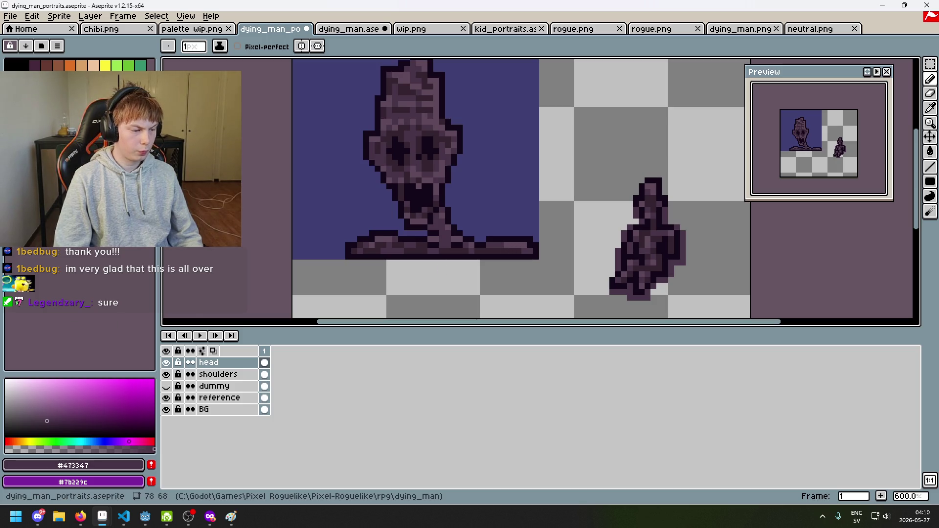
scroll(476, 260, up, 2)
scroll(492, 261, down, 3)
scroll(493, 262, down, 1)
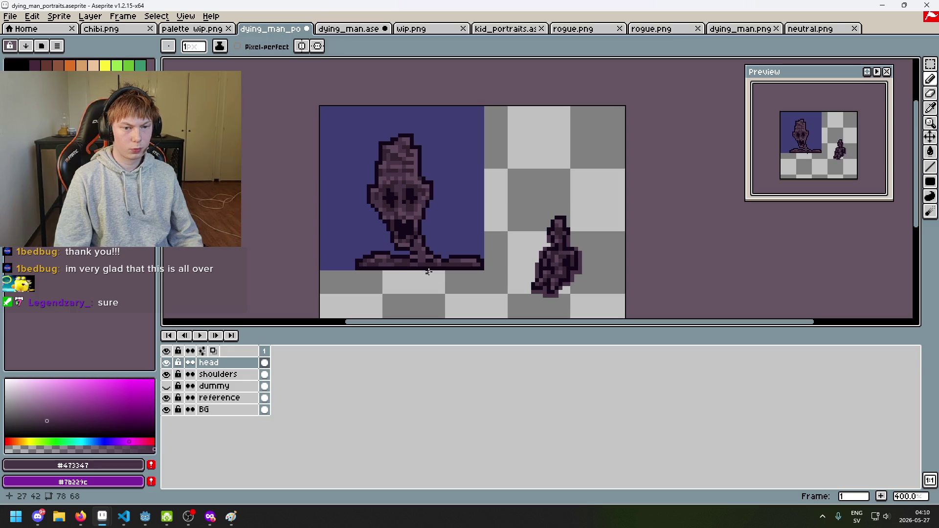
Shift the head layer 2 px left and the shoulders layer 1 px left.
key(m)
drag(321, 114, 496, 317)
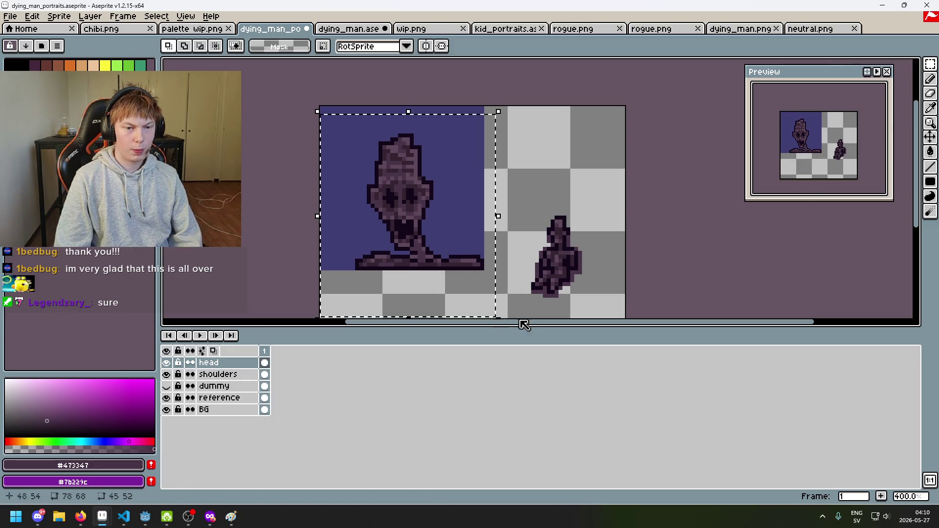
key(Left)
key(Left)
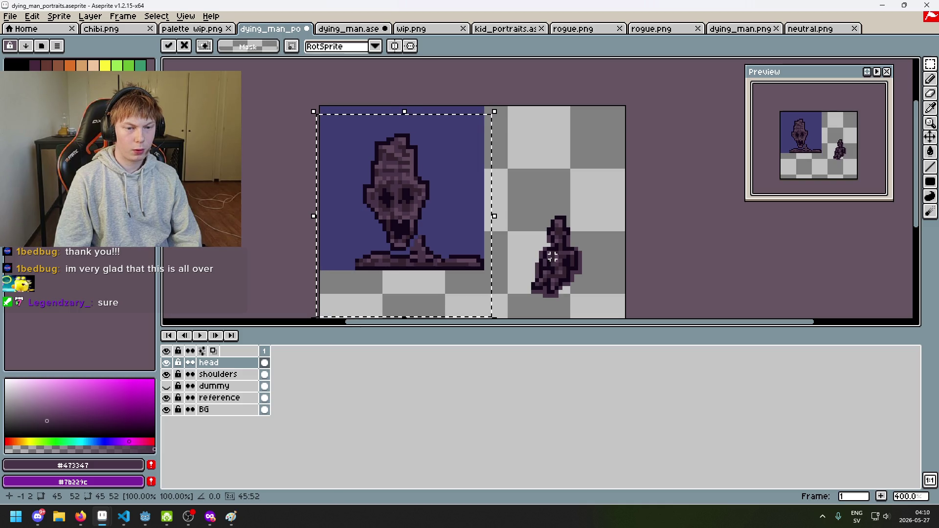
click(552, 256)
click(241, 376)
drag(272, 117, 538, 317)
key(Left)
click(563, 263)
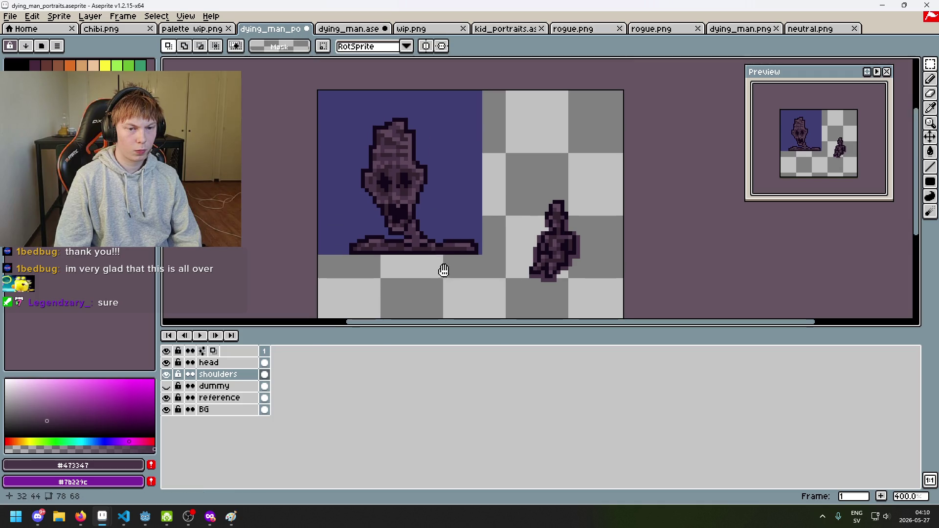
On the head layer, lasso the neck base area, trim the selection, and delete its pixels.
scroll(466, 280, up, 2)
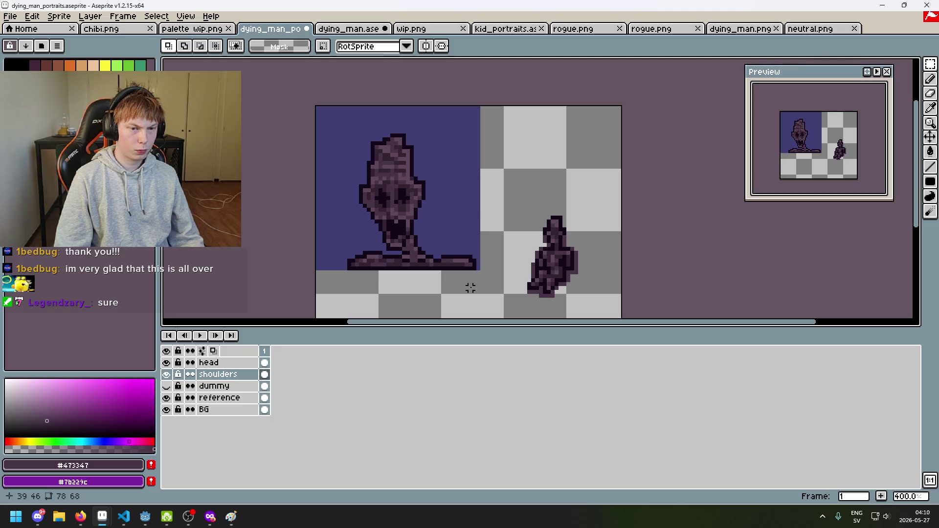
scroll(470, 288, up, 5)
key(i)
scroll(459, 231, down, 4)
key(b)
scroll(354, 217, up, 4)
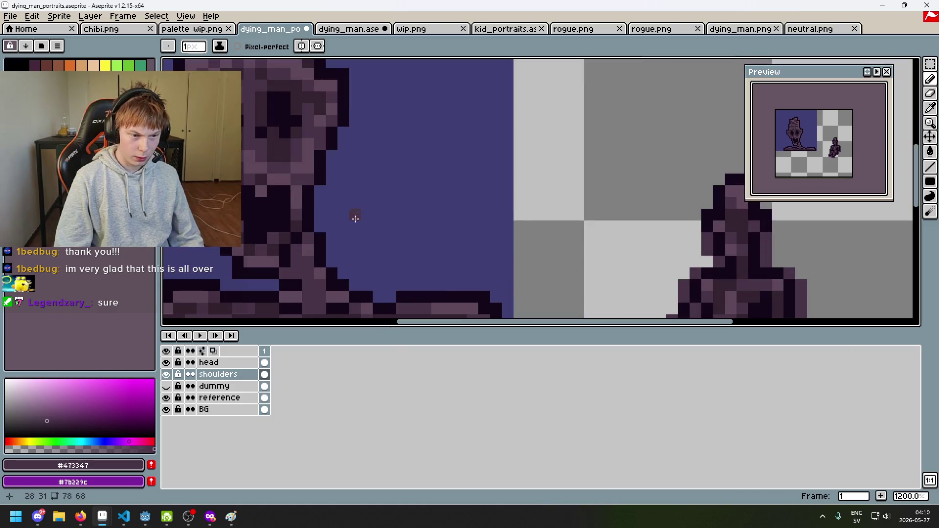
click(218, 375)
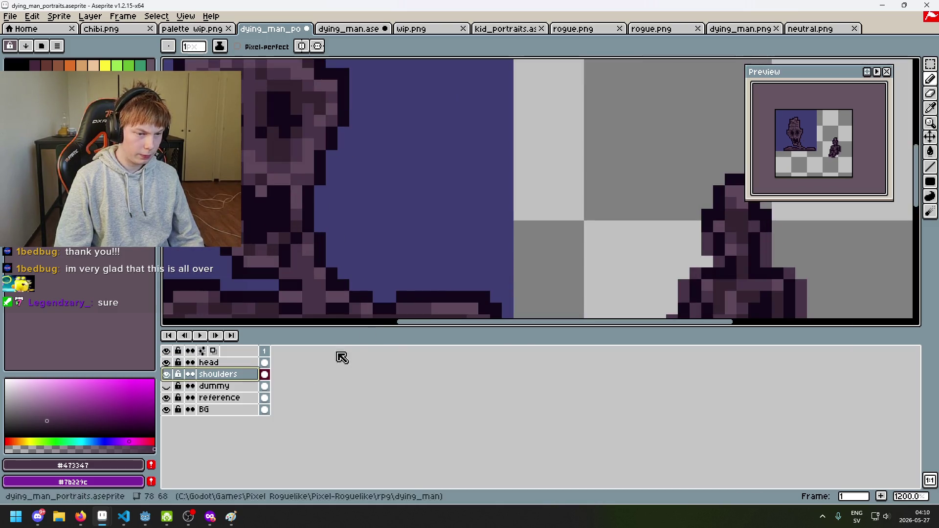
scroll(490, 196, down, 2)
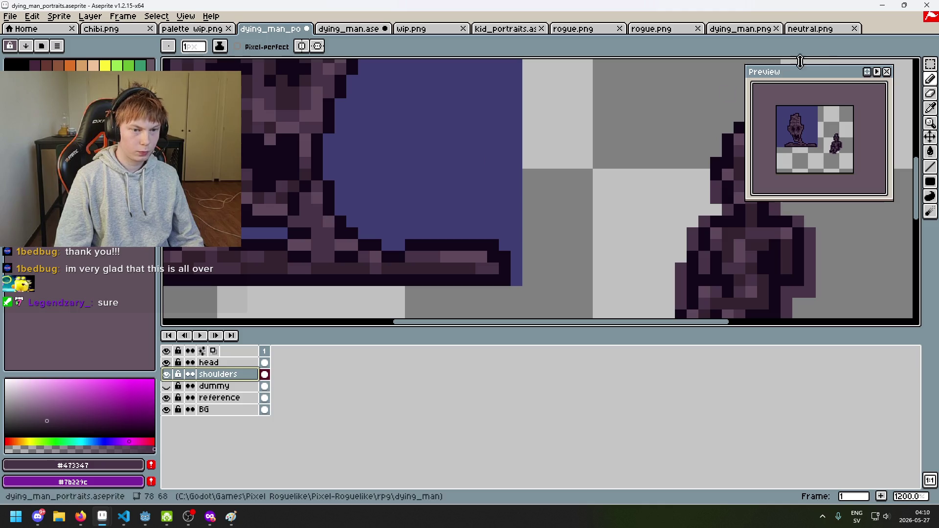
click(929, 63)
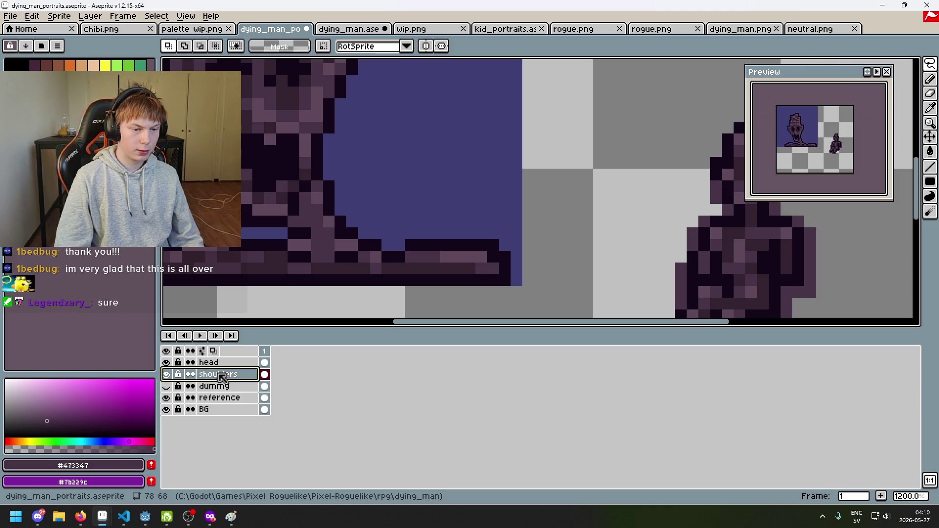
click(218, 362)
scroll(340, 174, up, 3)
scroll(340, 175, left, 3)
drag(351, 221, 363, 221)
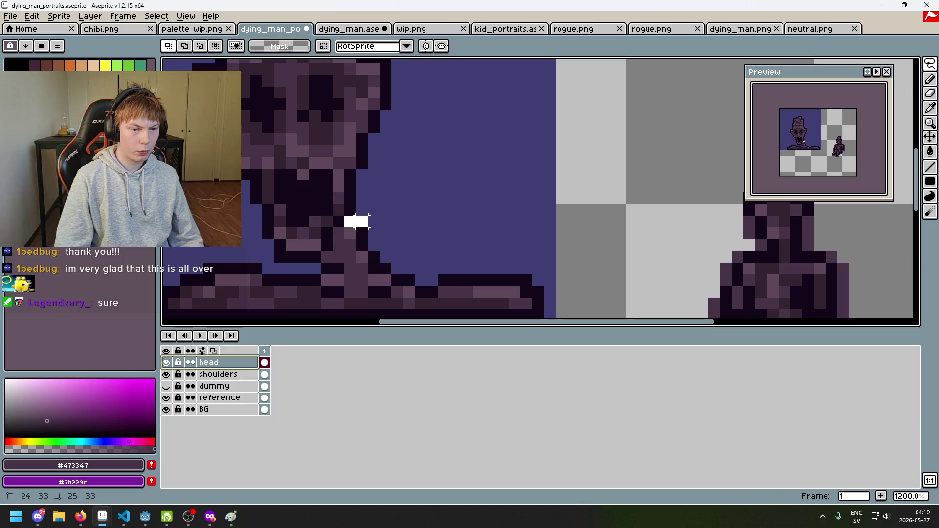
mouse_move(280, 267)
mouse_down()
mouse_move(457, 237)
mouse_move(492, 84)
mouse_move(512, 77)
mouse_up()
scroll(555, 110, up, 3)
scroll(556, 109, right, 2)
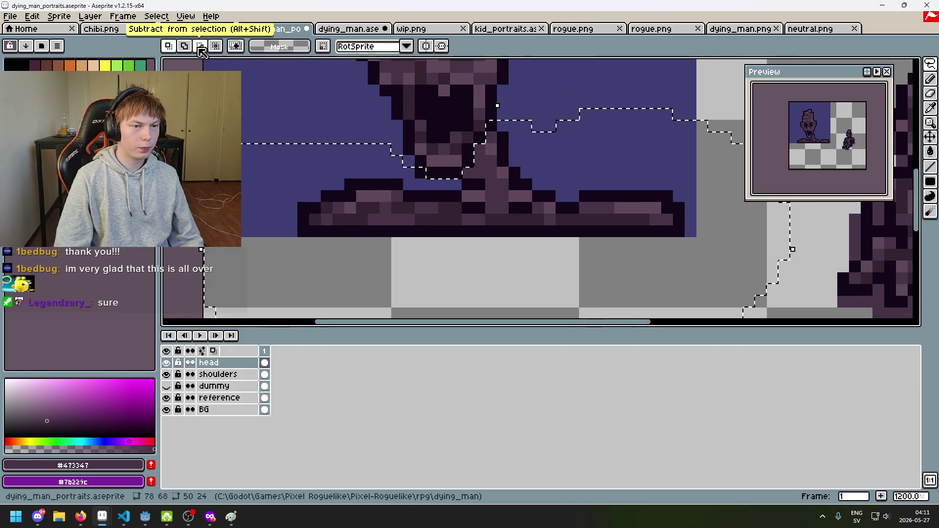
click(184, 46)
click(200, 46)
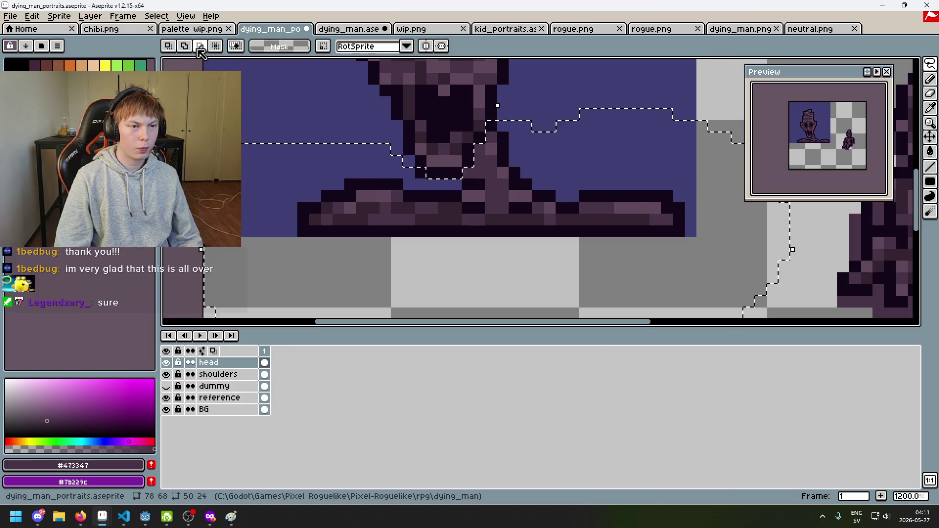
drag(492, 126, 421, 173)
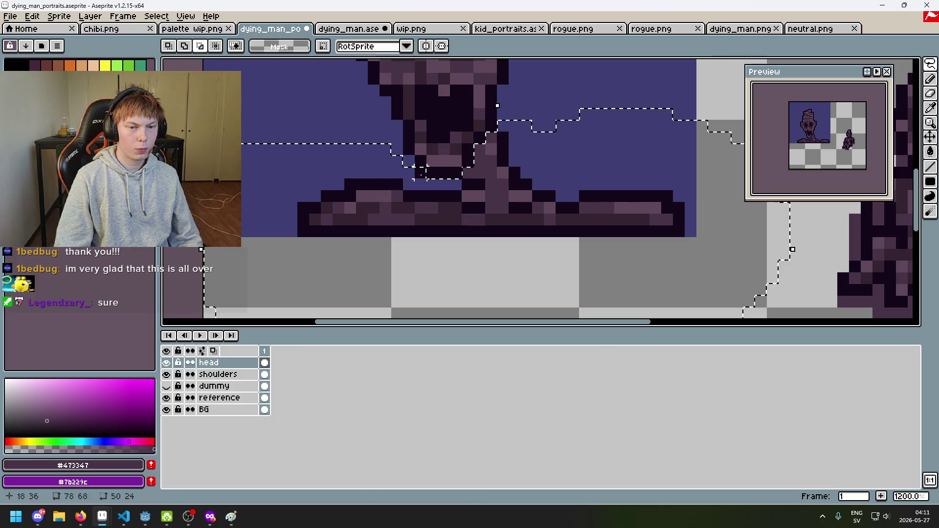
key(Delete)
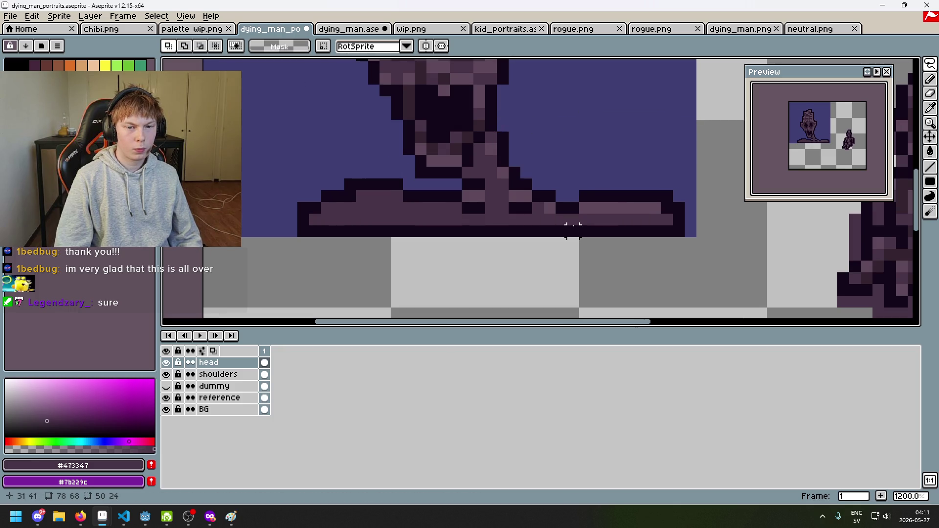
Make the shoulders layer active and select its pixels.
click(220, 376)
ctrl+click(234, 379)
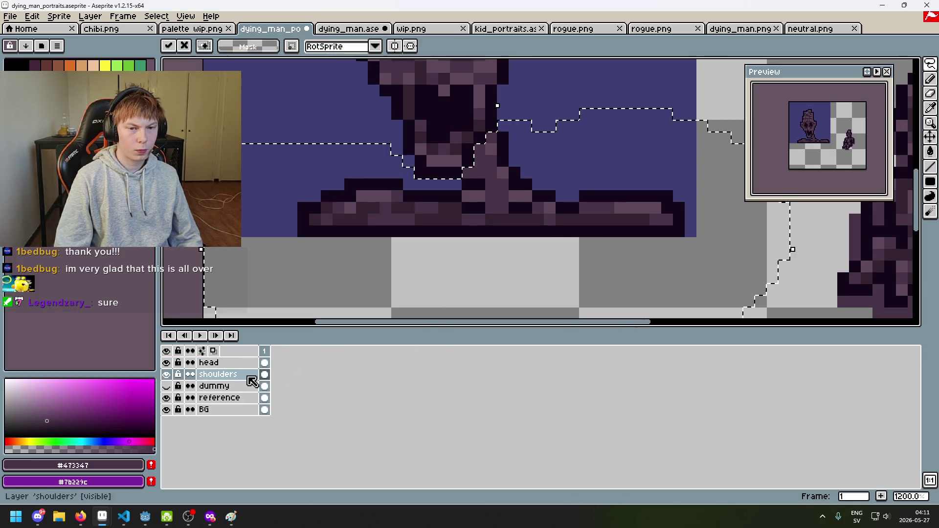
scroll(359, 166, down, 4)
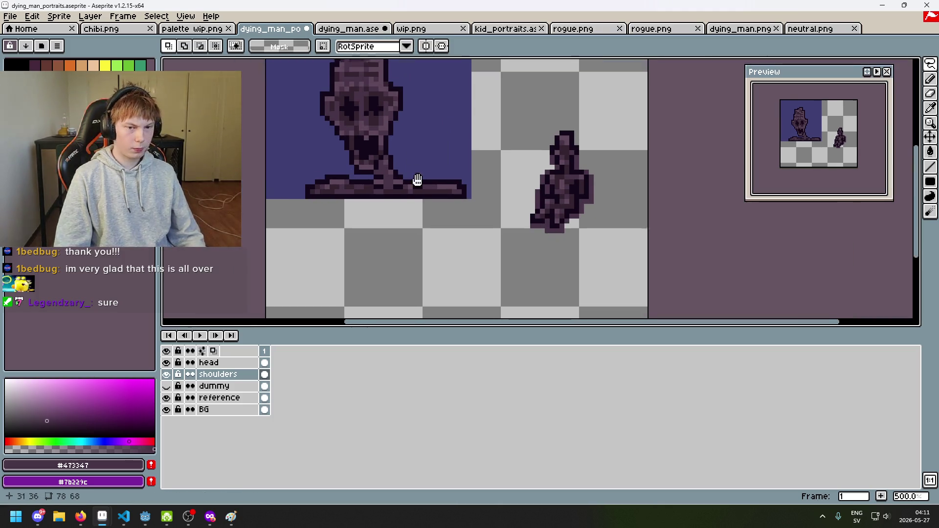
Sample #34232f and #5f485a from the shoulders and undo the last pencil stroke.
scroll(417, 180, up, 5)
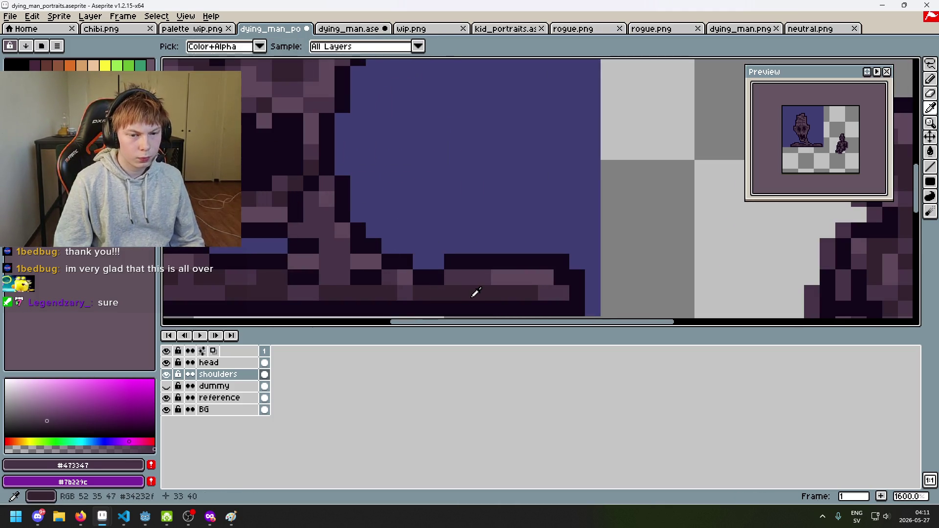
alt+click(475, 292)
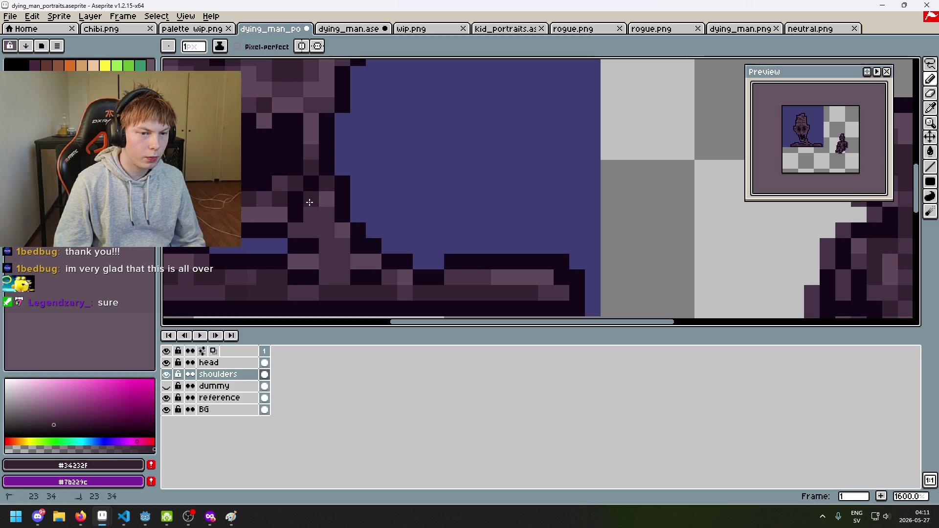
scroll(320, 214, down, 4)
scroll(369, 213, up, 3)
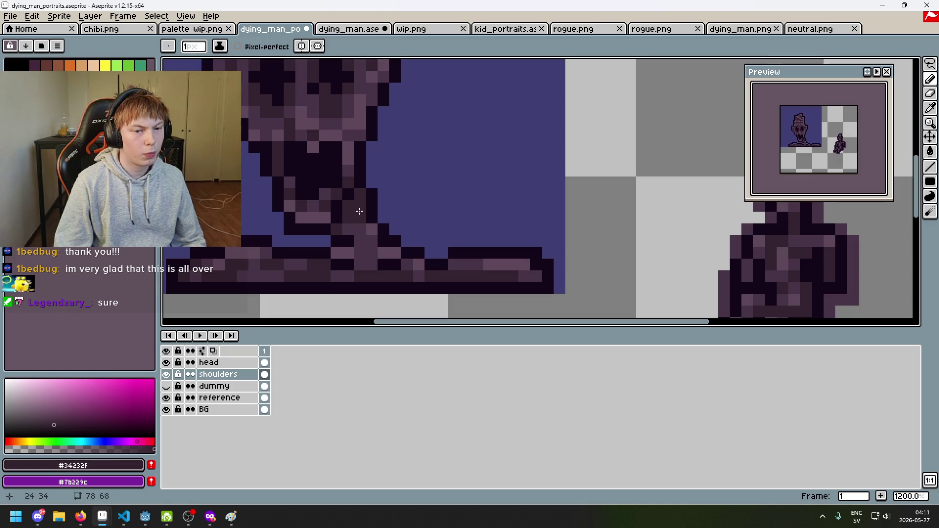
scroll(355, 228, down, 3)
scroll(361, 229, up, 2)
alt+click(361, 229)
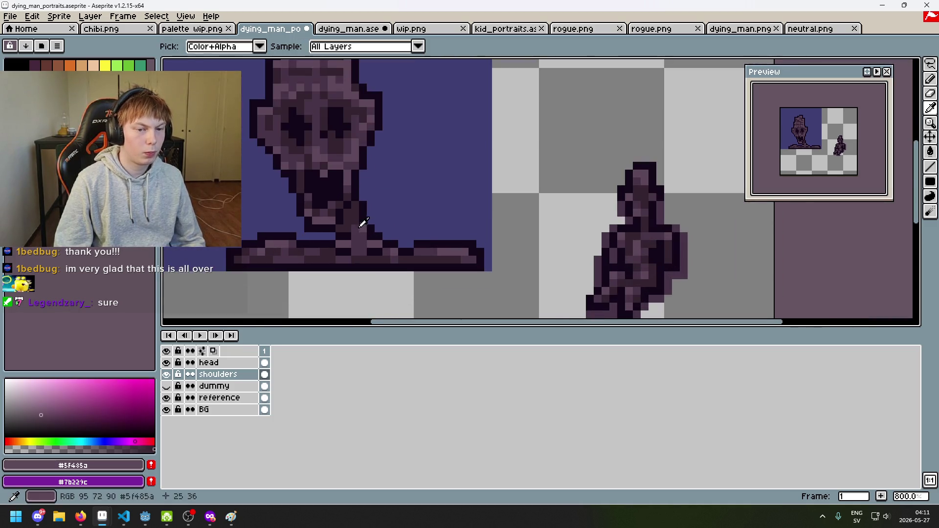
scroll(357, 217, up, 1)
scroll(357, 214, down, 3)
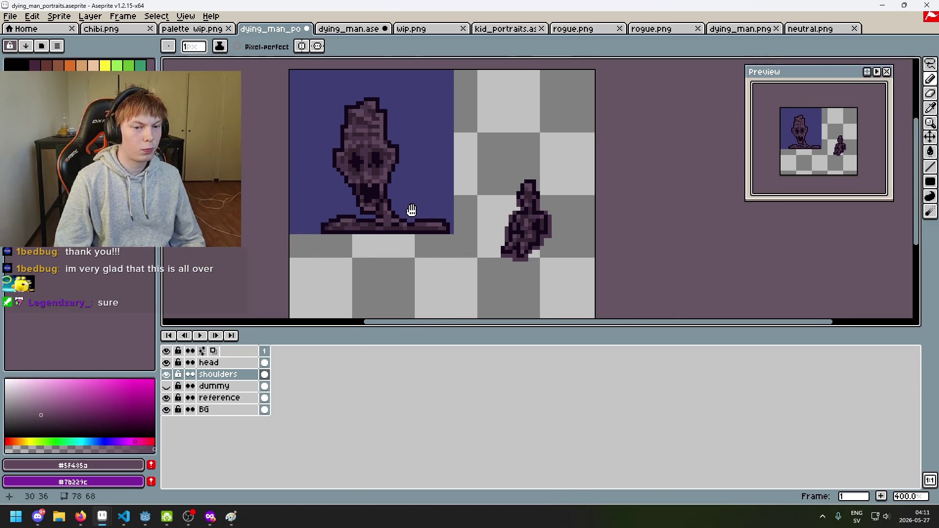
key(ctrl+z)
scroll(368, 209, up, 3)
Re-pick the dark #34232f shade and save the portrait.
key(alt)
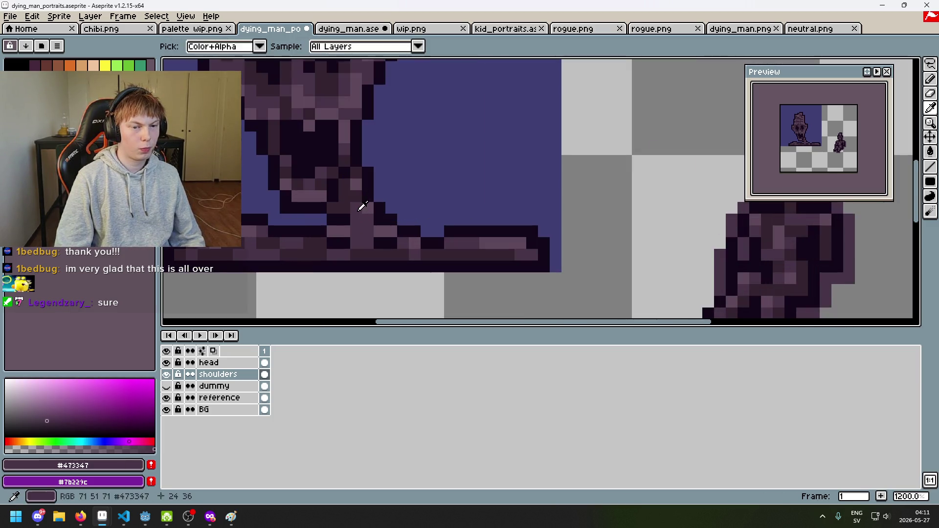
scroll(356, 198, down, 3)
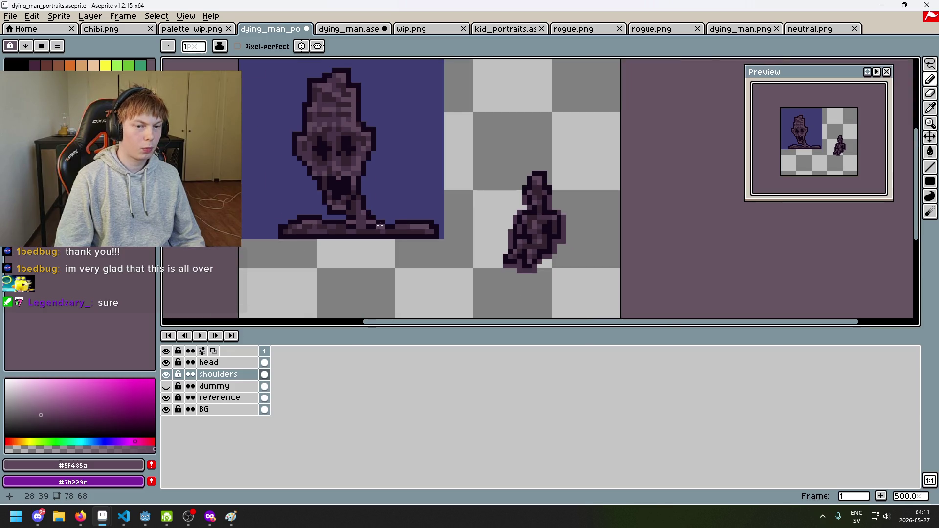
scroll(350, 197, up, 2)
alt+click(350, 196)
scroll(394, 216, down, 2)
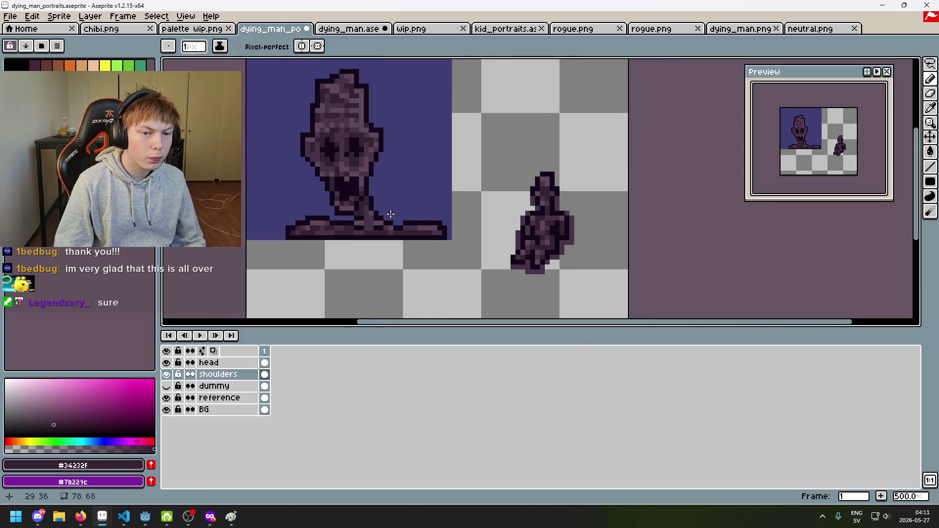
key(ctrl+s)
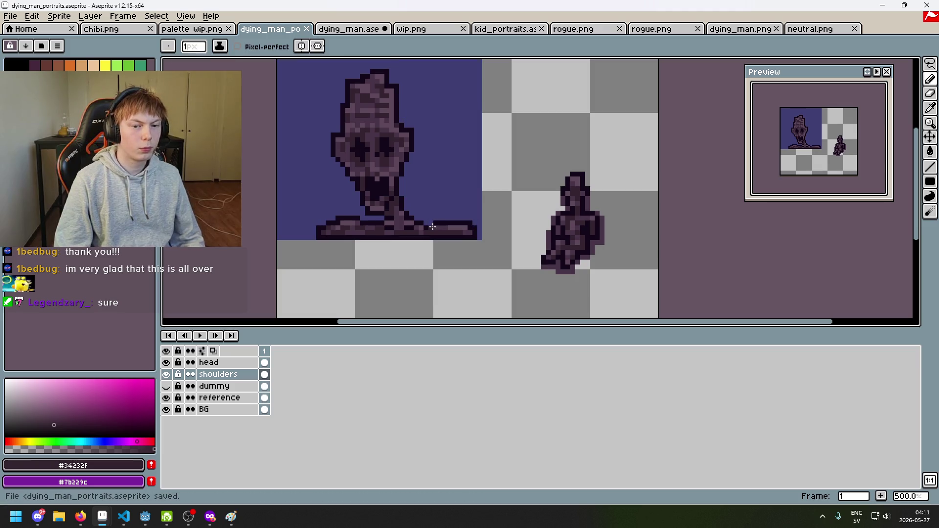
Sample #473347 and #34232f from the shoulders, then save again.
scroll(433, 226, up, 1)
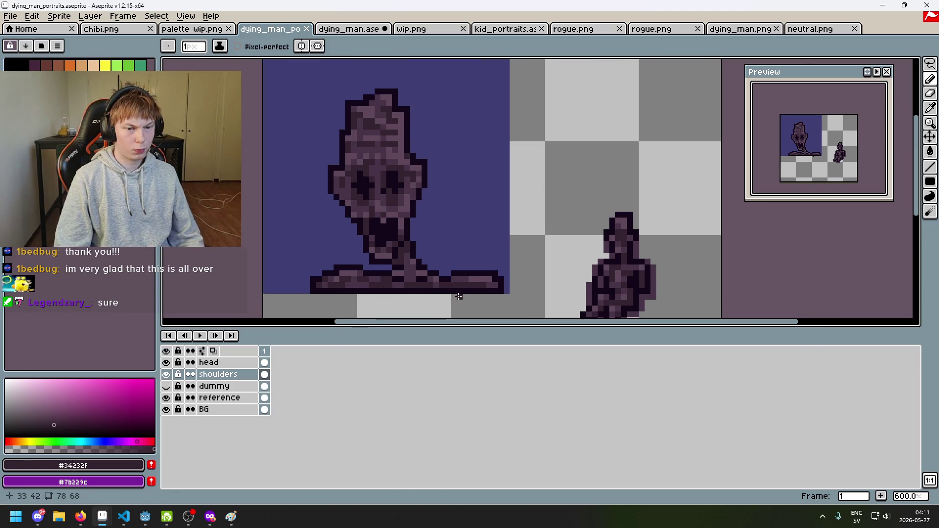
scroll(461, 274, up, 3)
alt+click(420, 272)
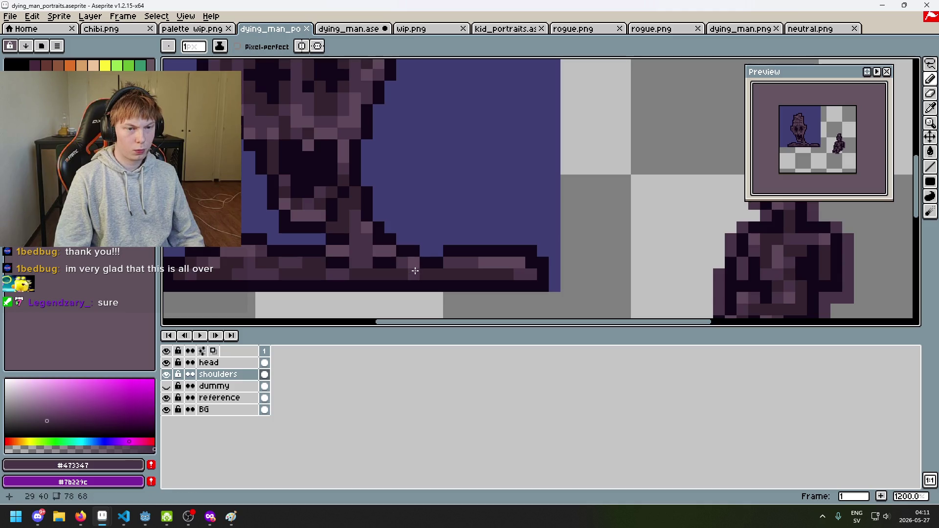
scroll(502, 278, down, 3)
scroll(491, 277, up, 1)
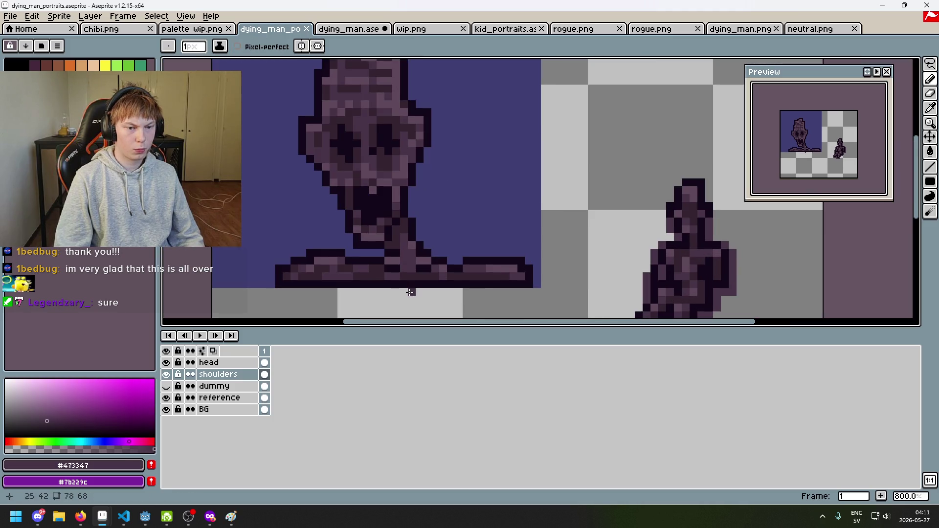
scroll(386, 287, up, 1)
alt+click(357, 268)
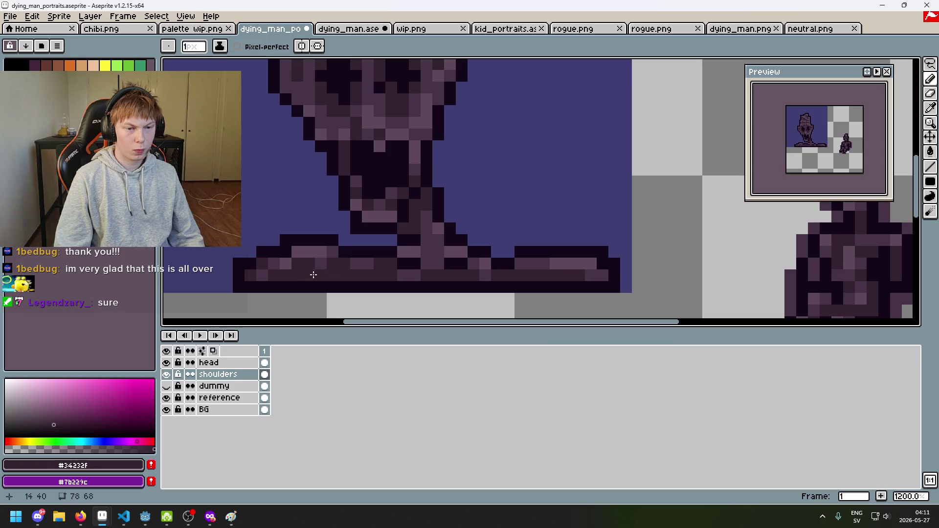
scroll(360, 286, down, 3)
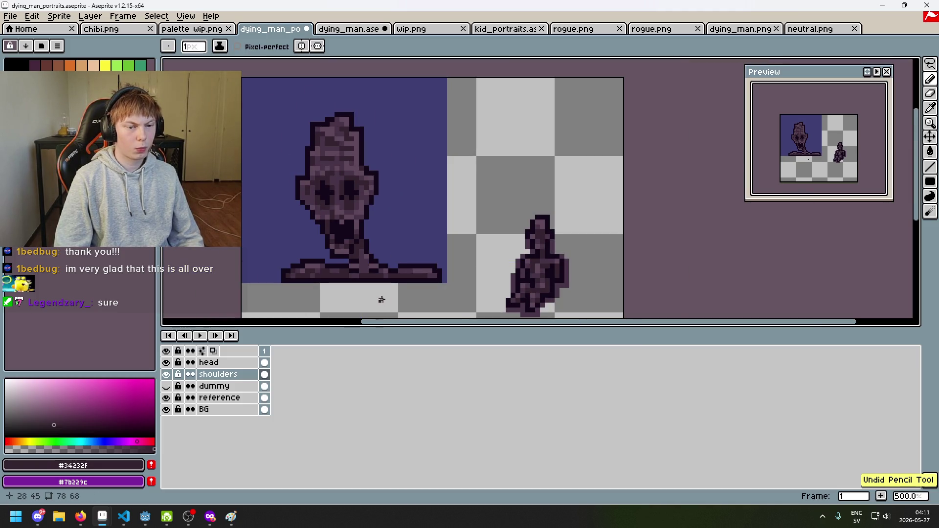
scroll(353, 289, up, 2)
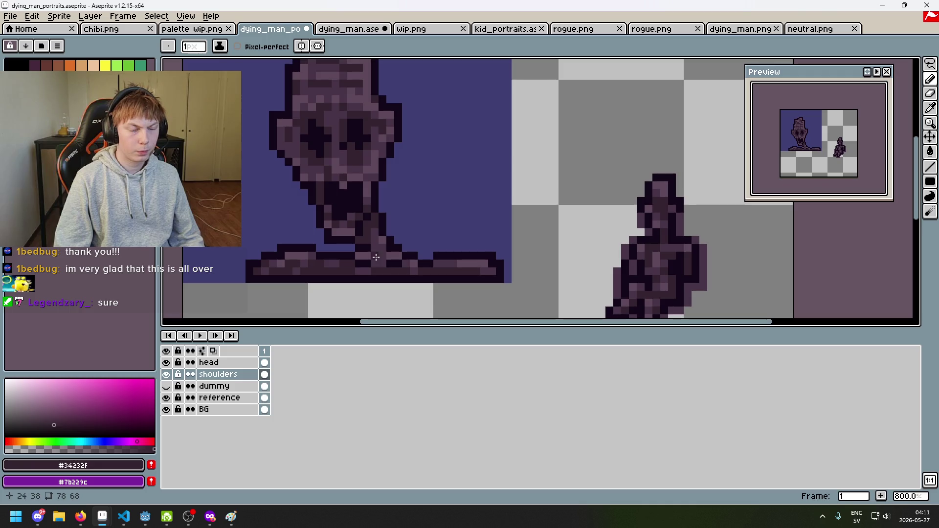
scroll(384, 258, up, 2)
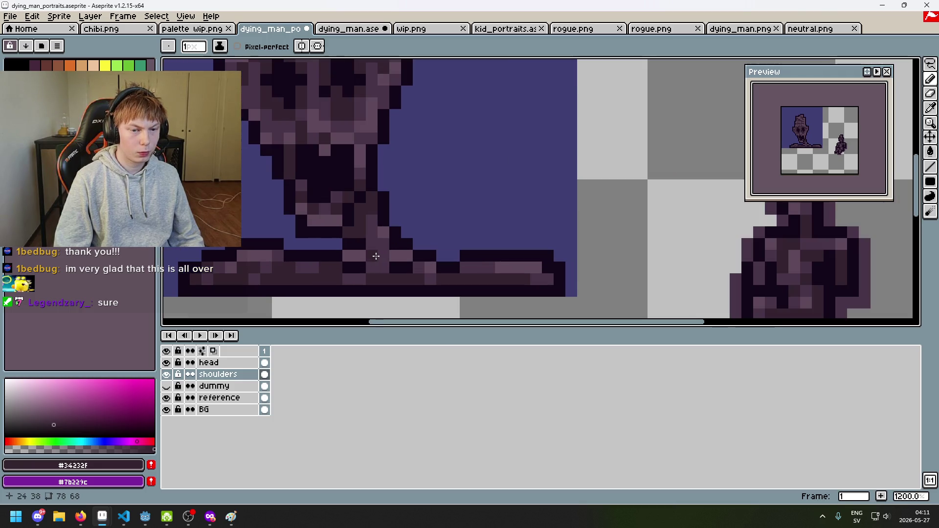
scroll(399, 271, down, 6)
scroll(395, 273, up, 4)
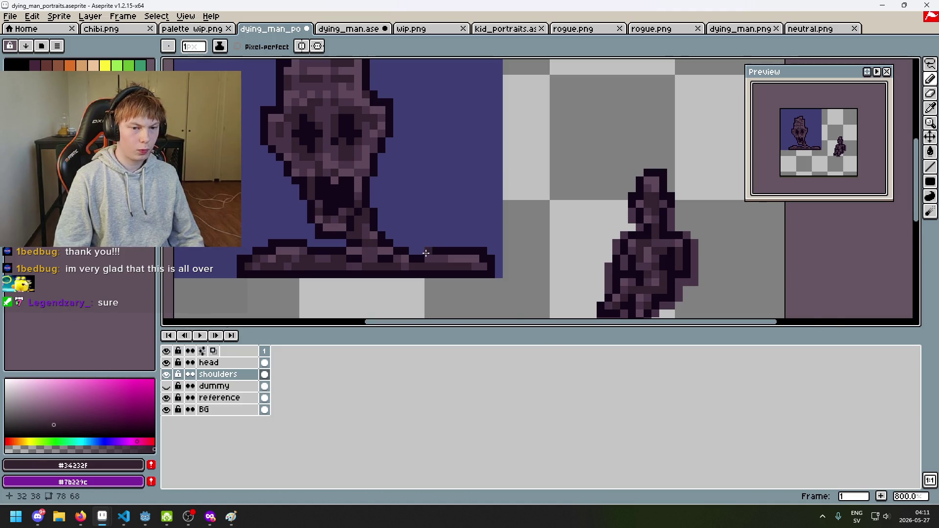
scroll(426, 254, down, 3)
key(ctrl+s)
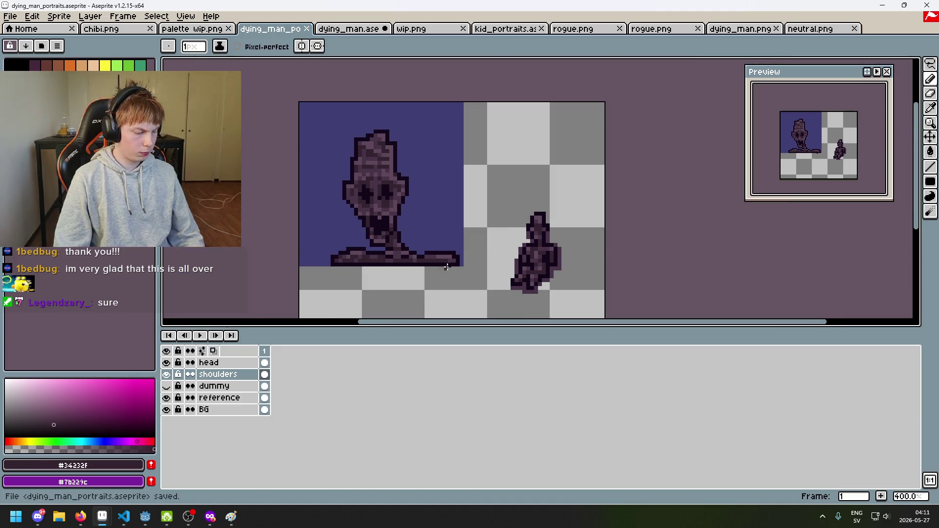
Pencil a few pixels where the neck meets the shoulders.
scroll(443, 268, up, 1)
drag(442, 273, 442, 281)
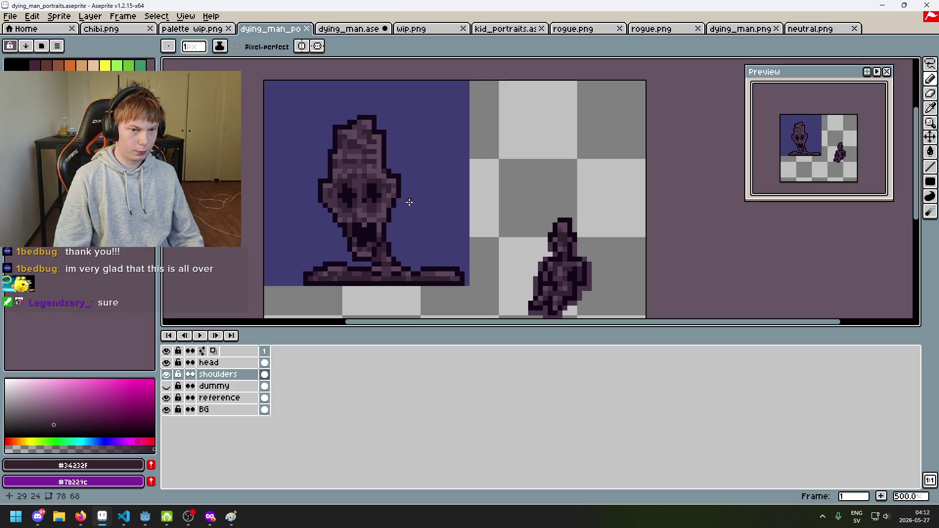
scroll(579, 236, up, 2)
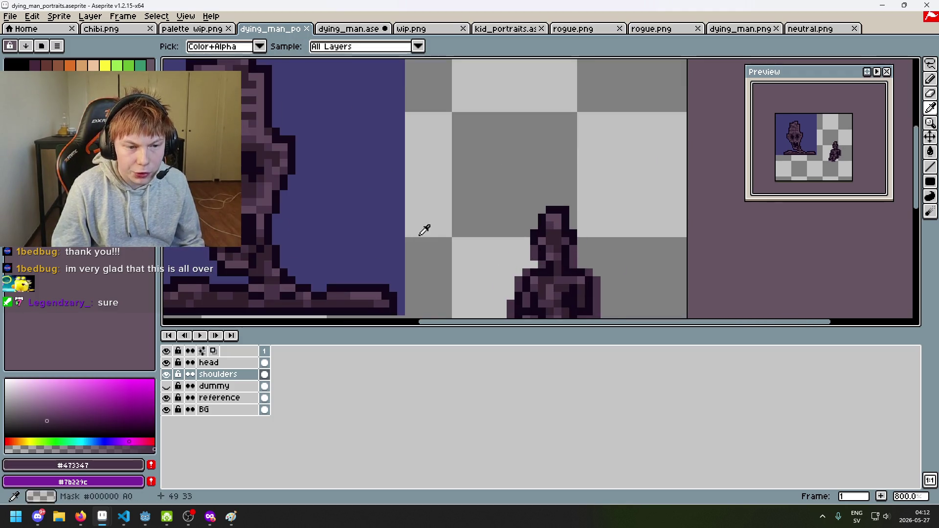
drag(424, 226, 488, 210)
key(b)
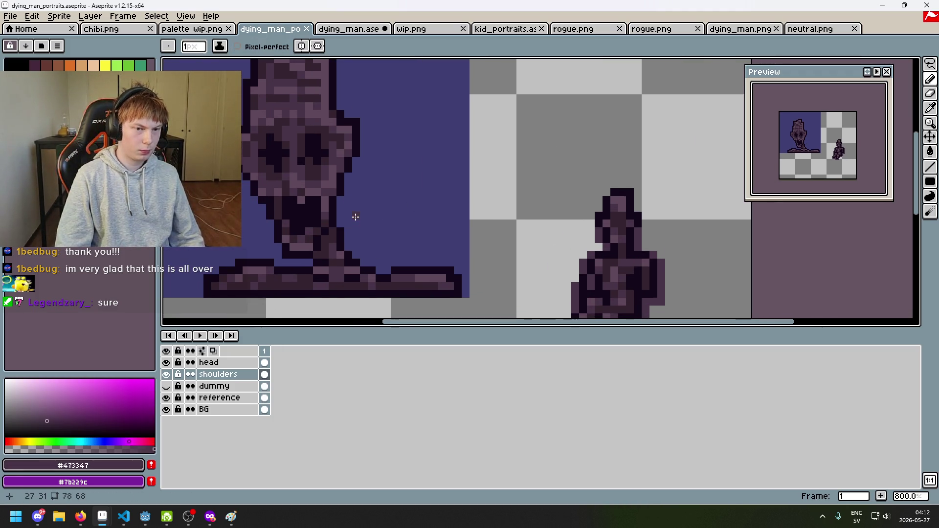
click(350, 215)
drag(372, 217, 372, 217)
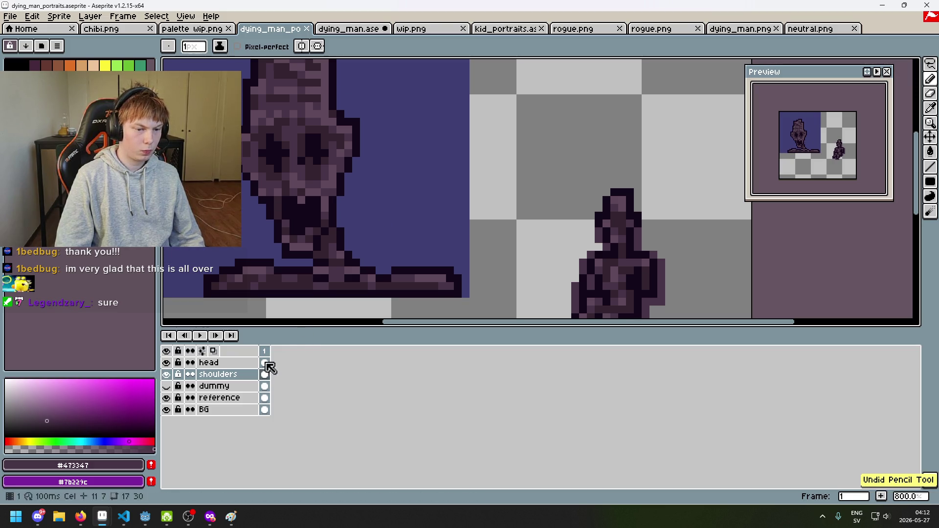
Add a new layer below the shoulders and name it 'shadow'.
right_click(220, 376)
click(268, 401)
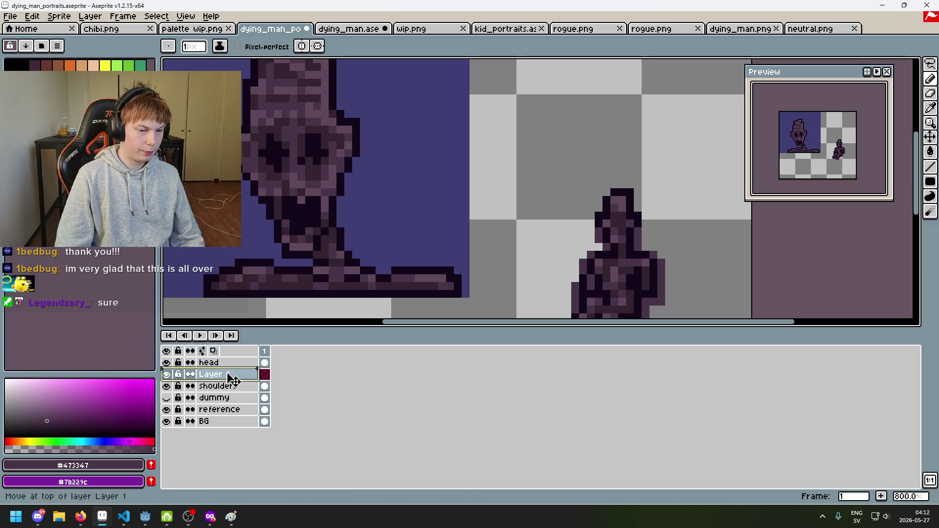
double_click(243, 390)
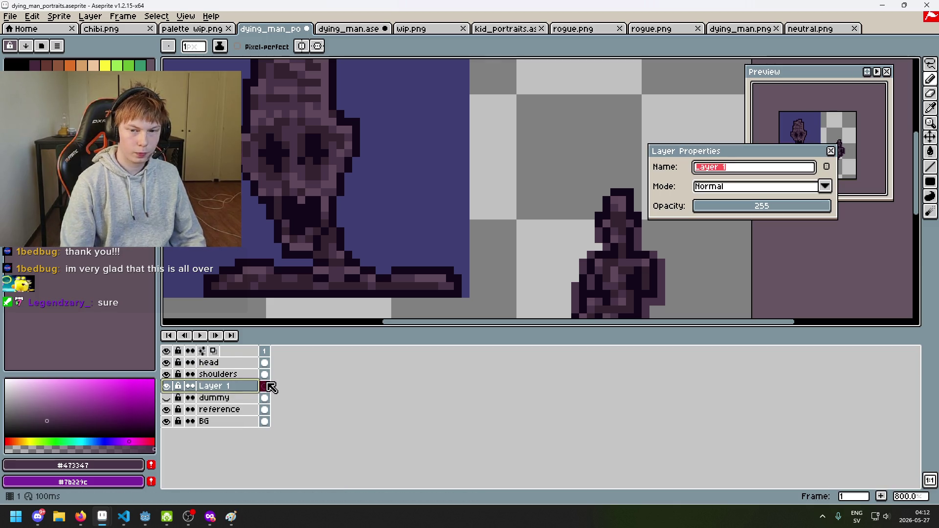
text(shadow)
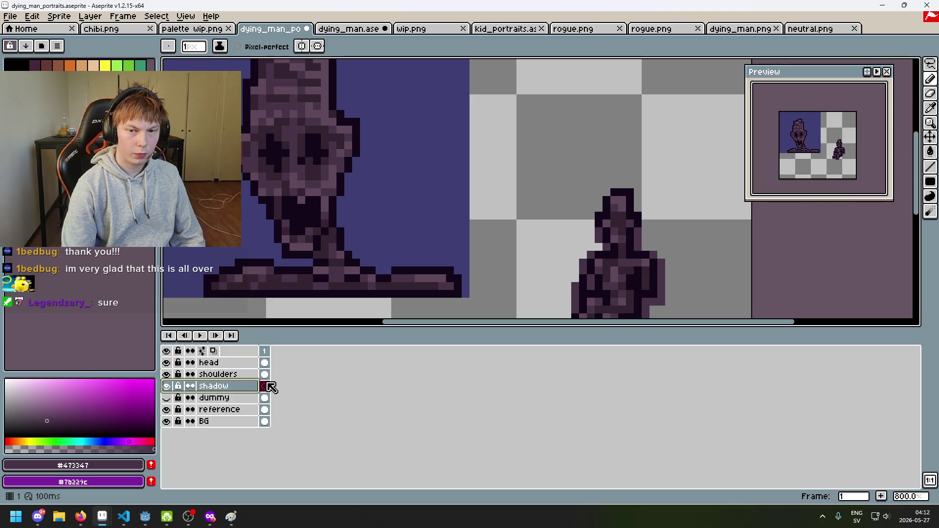
key(Return)
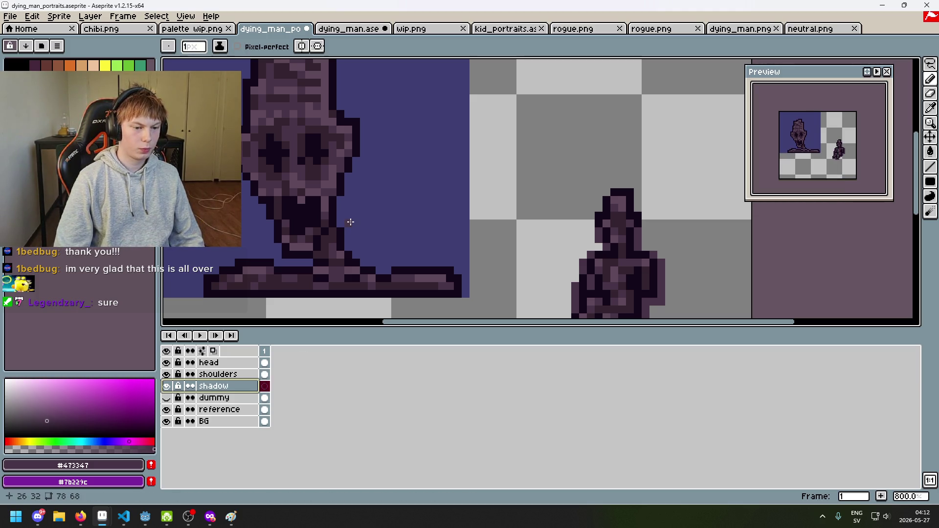
Paint soft purple shadow beside the neck and across the right shoulder.
key(ctrl)
mouse_move(372, 245)
mouse_down()
mouse_move(353, 254)
mouse_move(363, 270)
mouse_move(363, 193)
mouse_move(431, 199)
mouse_up()
drag(337, 249, 358, 261)
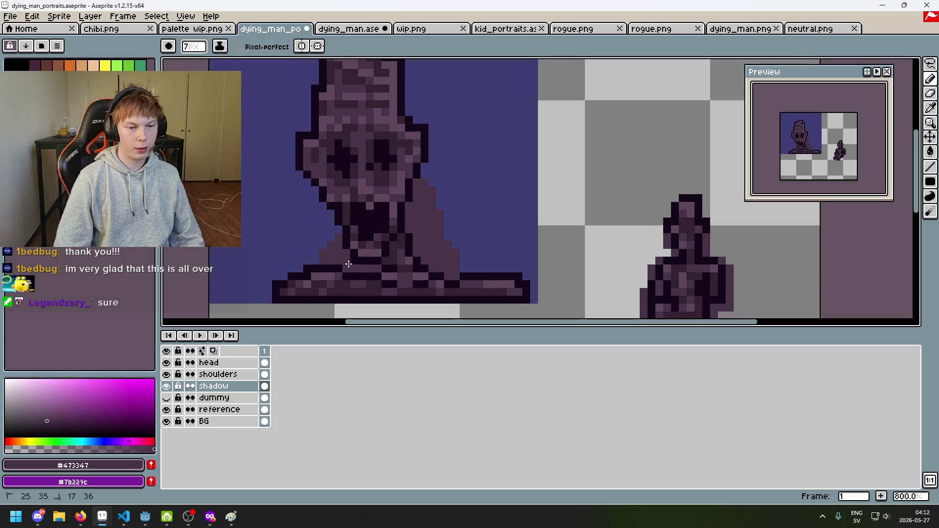
mouse_move(452, 274)
mouse_down()
mouse_move(495, 275)
mouse_move(509, 307)
mouse_move(538, 294)
mouse_up()
mouse_move(512, 242)
mouse_down()
mouse_move(443, 256)
mouse_move(448, 222)
mouse_move(433, 186)
mouse_up()
Switch over to the second rogue.png sprite.
scroll(433, 186, down, 3)
key(e)
key(b)
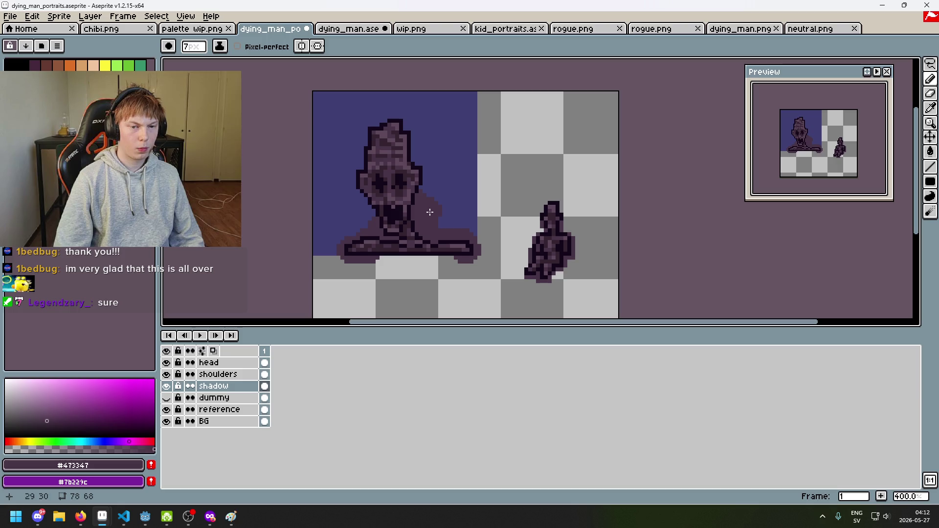
click(651, 30)
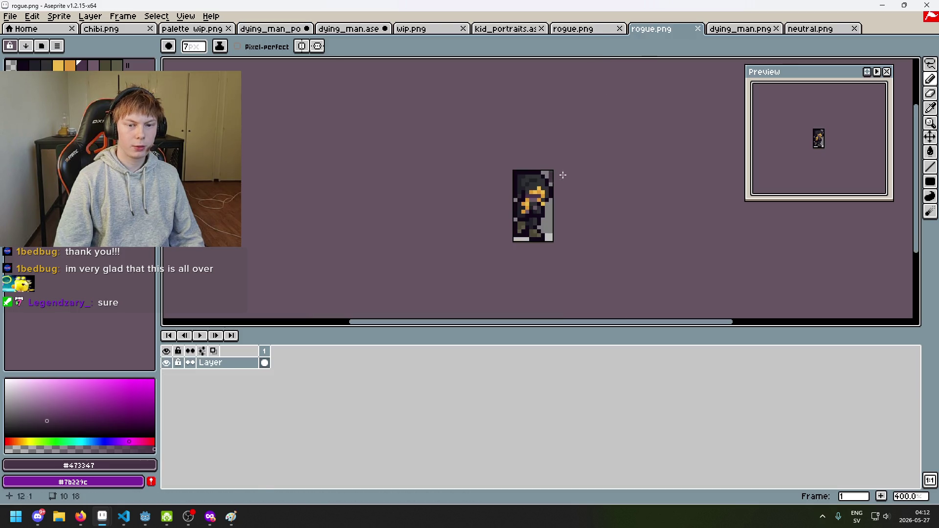
Look through both rogue.png sprites, neutral.png, kid_portraits and wip.png, then return to dying_man_portraits.
click(584, 32)
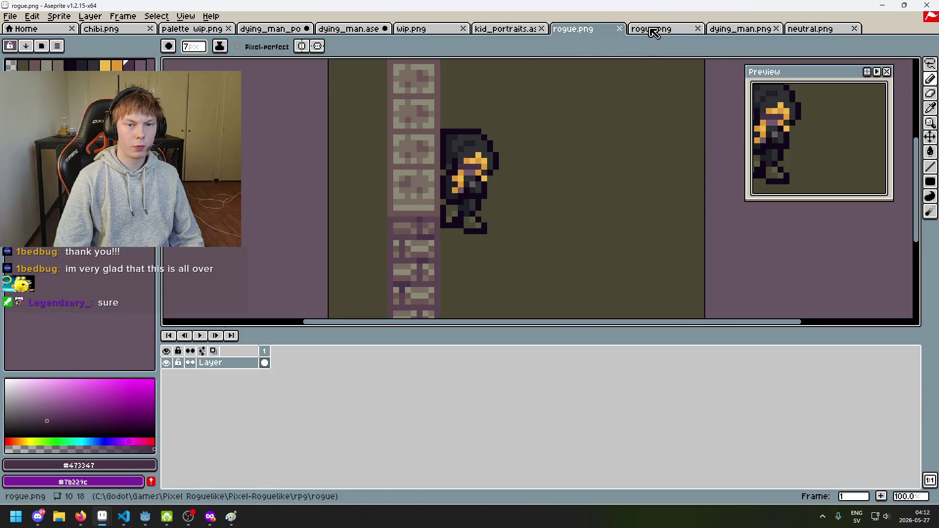
click(673, 29)
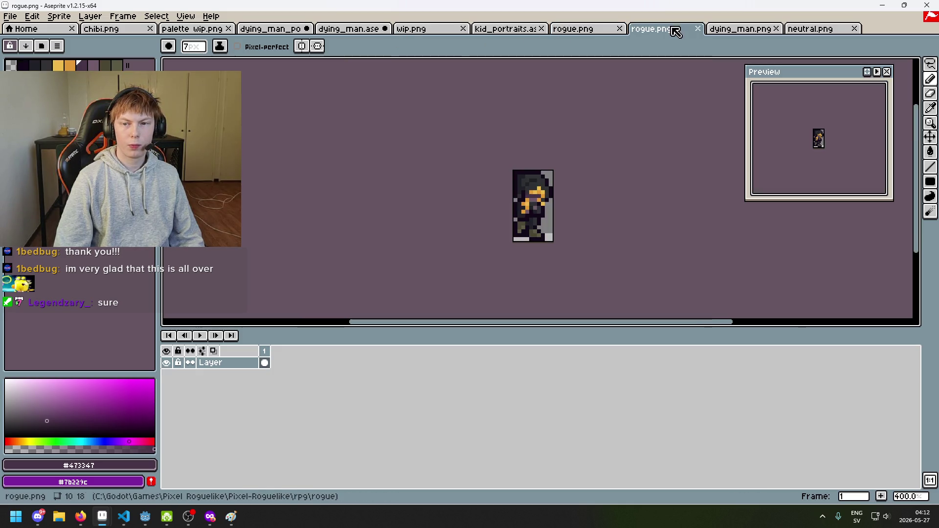
click(802, 29)
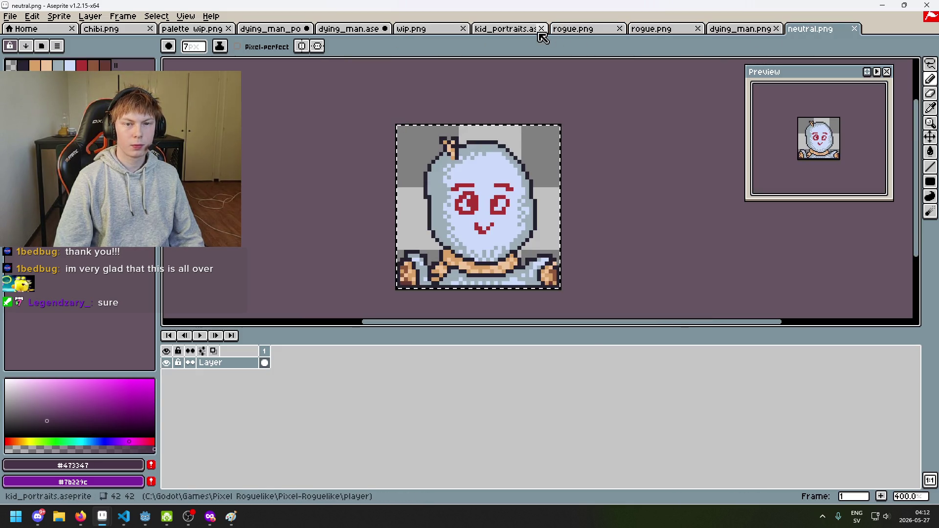
click(514, 31)
click(426, 30)
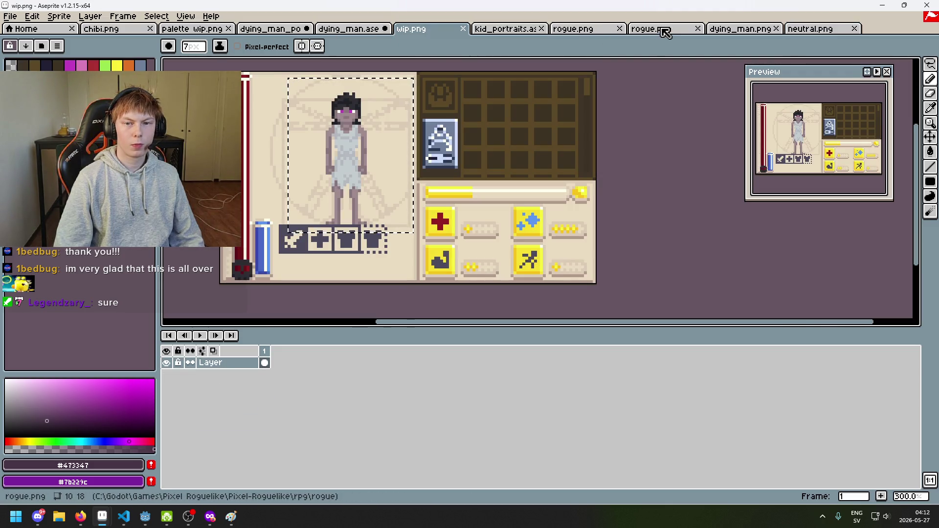
click(518, 30)
click(276, 31)
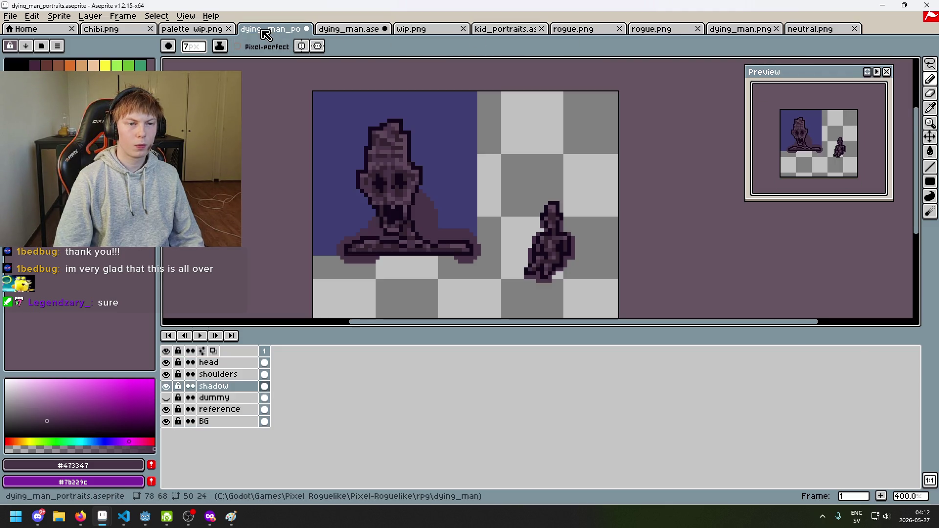
Paint purple shadow along the right and left of the head and down the lower left side.
drag(413, 184, 415, 185)
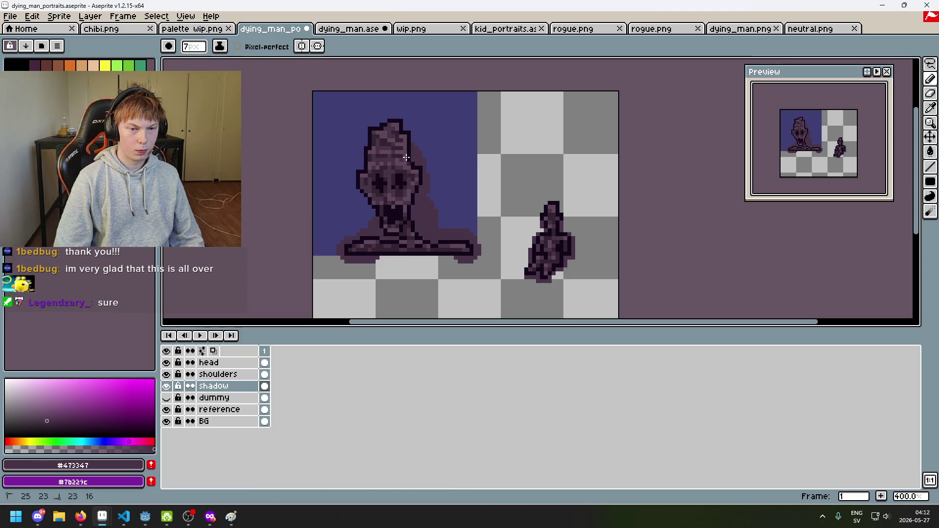
mouse_move(358, 243)
mouse_down()
mouse_move(362, 194)
mouse_move(423, 145)
mouse_up()
drag(363, 211, 331, 244)
scroll(440, 221, down, 5)
scroll(441, 221, up, 3)
scroll(428, 209, up, 2)
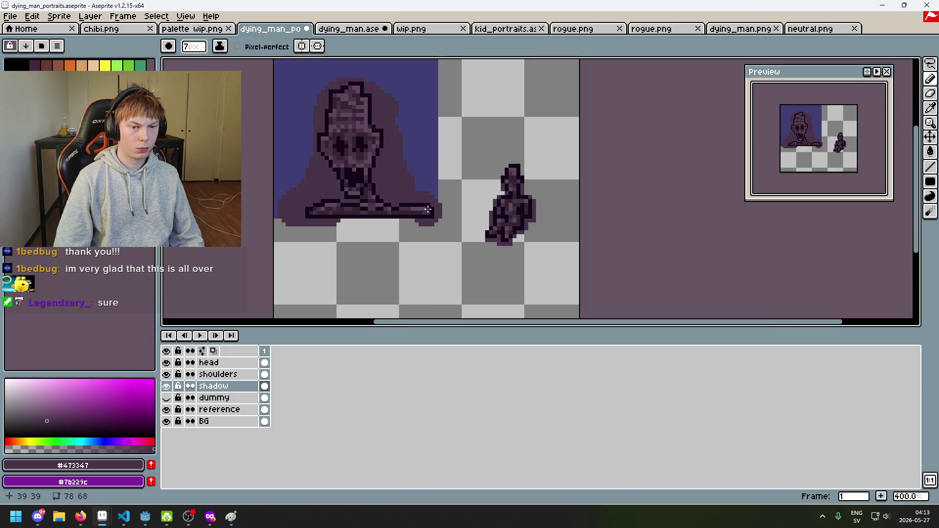
mouse_move(390, 161)
mouse_down()
mouse_move(394, 204)
mouse_move(415, 187)
mouse_up()
scroll(417, 195, down, 4)
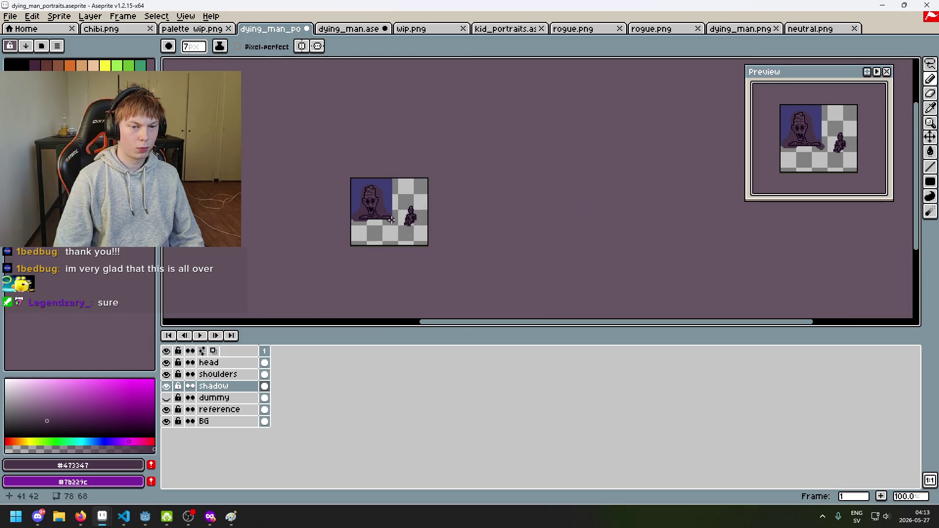
scroll(390, 208, up, 1)
scroll(391, 173, up, 1)
key(b)
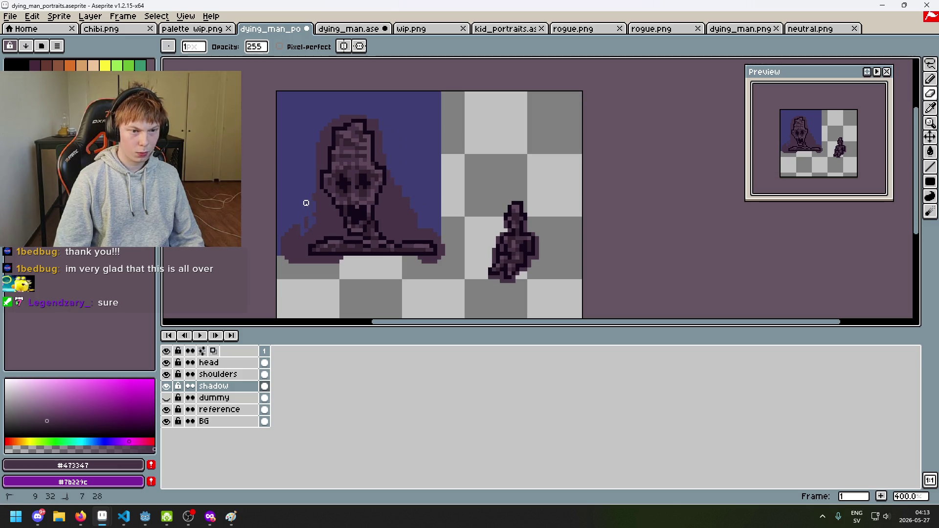
Trim the shadow bulging beside the head and erase the dark blob on the left shoulder.
scroll(310, 222, up, 1)
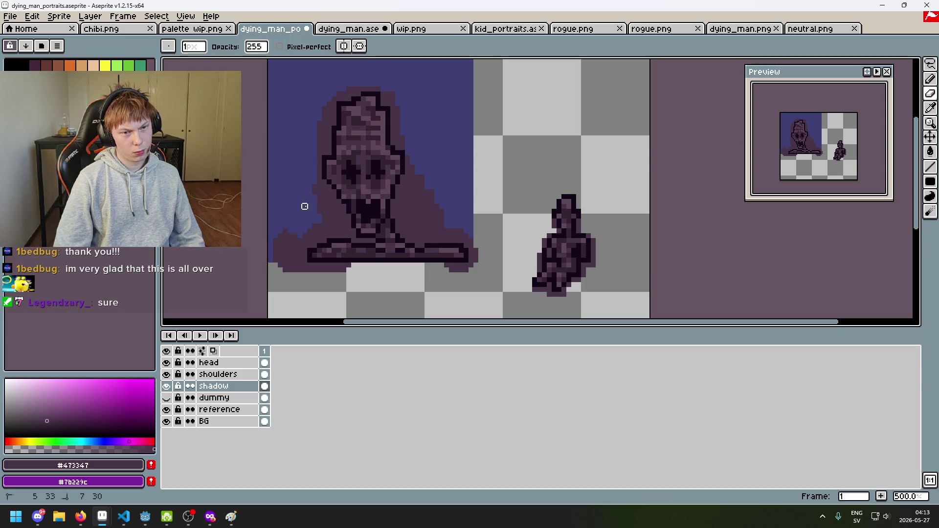
key(b)
key(ctrl+z)
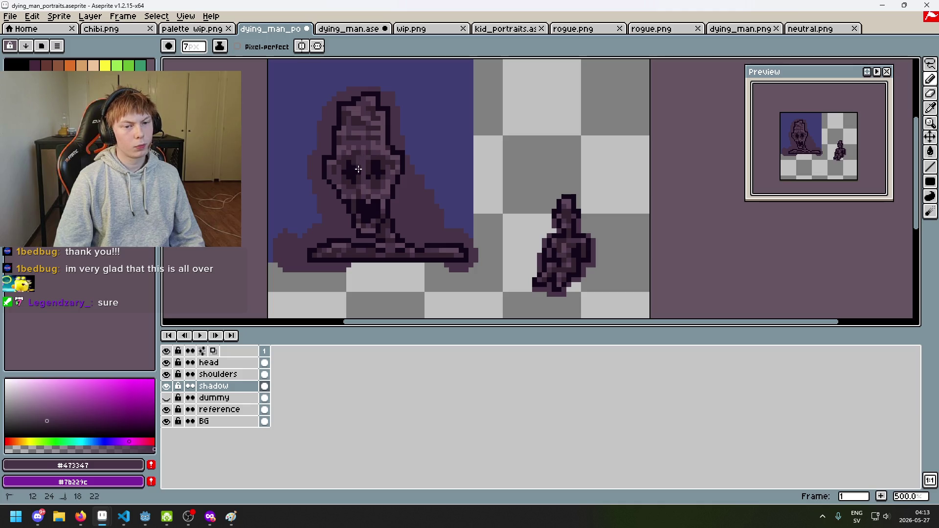
key(l)
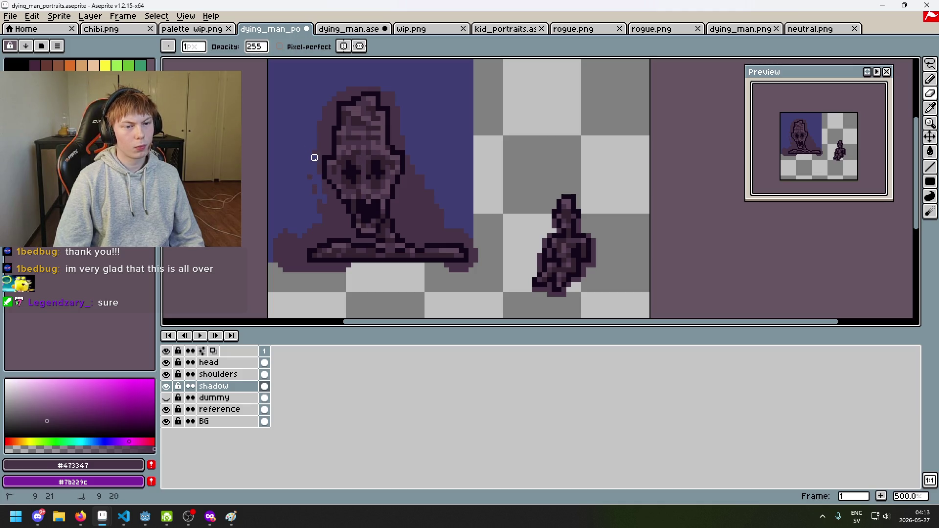
key(ctrl+z)
key(b)
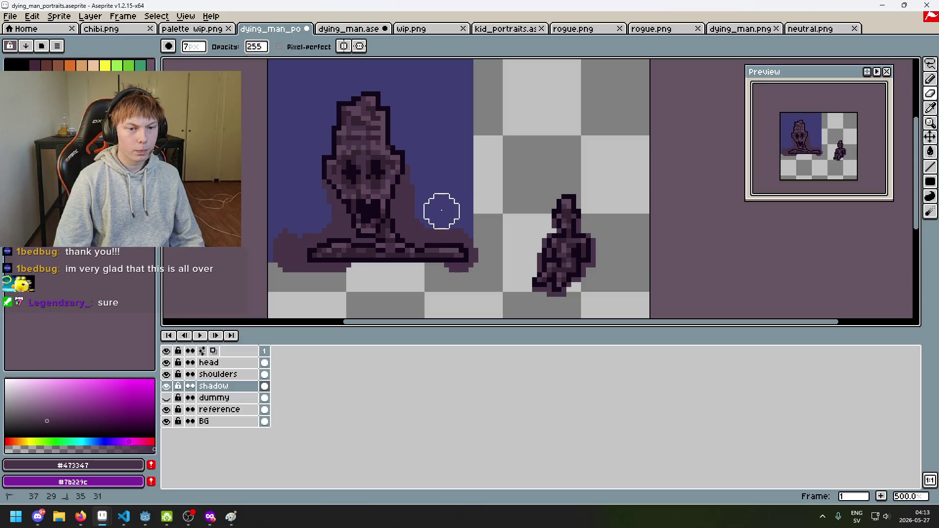
scroll(474, 279, up, 1)
key(b)
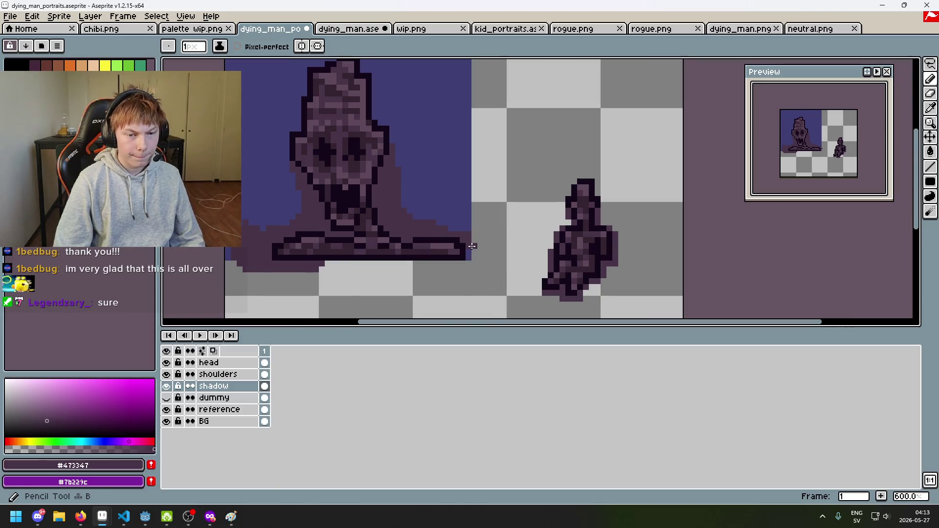
scroll(468, 257, up, 1)
mouse_move(166, 277)
mouse_down()
mouse_move(294, 277)
mouse_move(293, 241)
mouse_move(310, 245)
mouse_up()
key(e)
key(b)
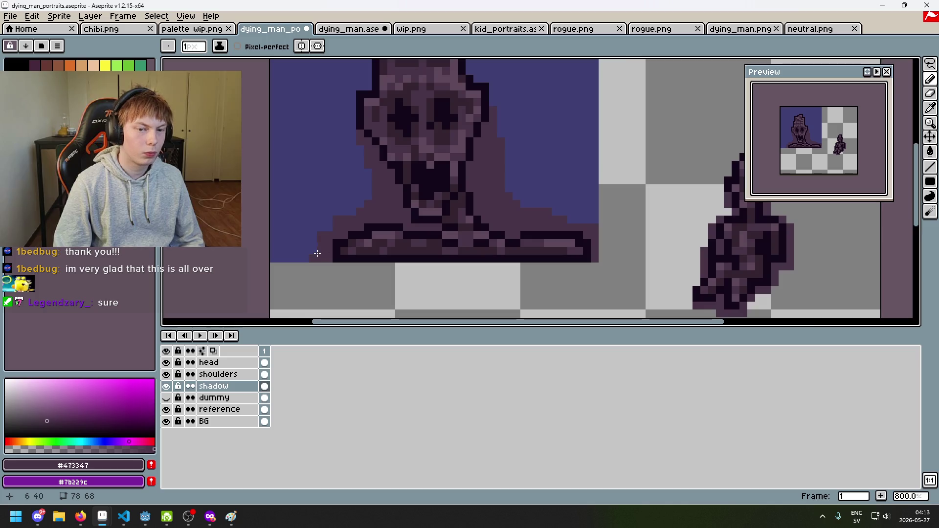
scroll(404, 260, down, 4)
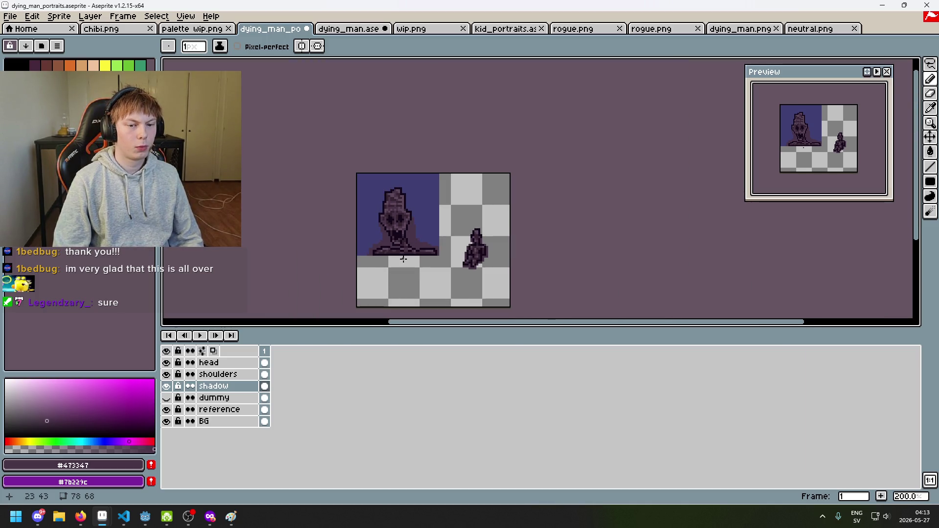
scroll(404, 260, up, 1)
scroll(389, 273, up, 2)
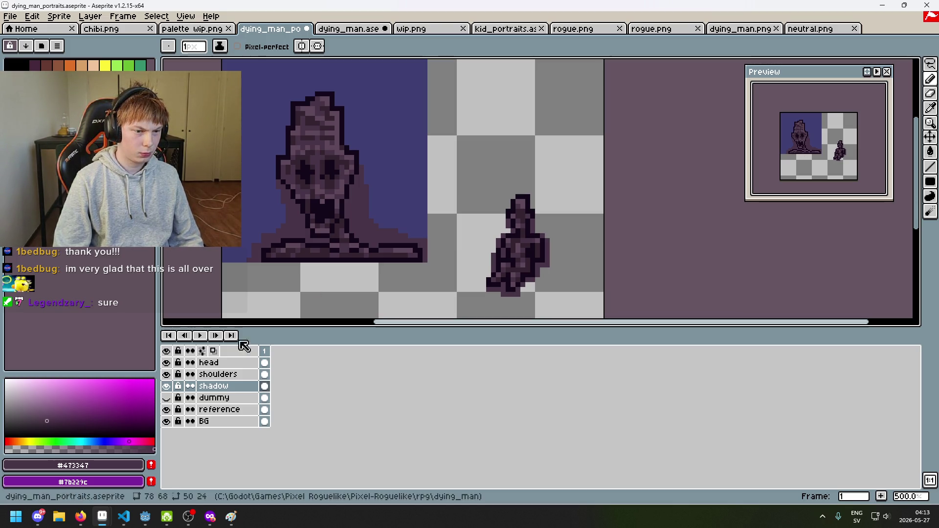
Hide and re-show the shadow layer to compare, undo stray marks, and reselect it.
click(166, 386)
scroll(328, 258, down, 4)
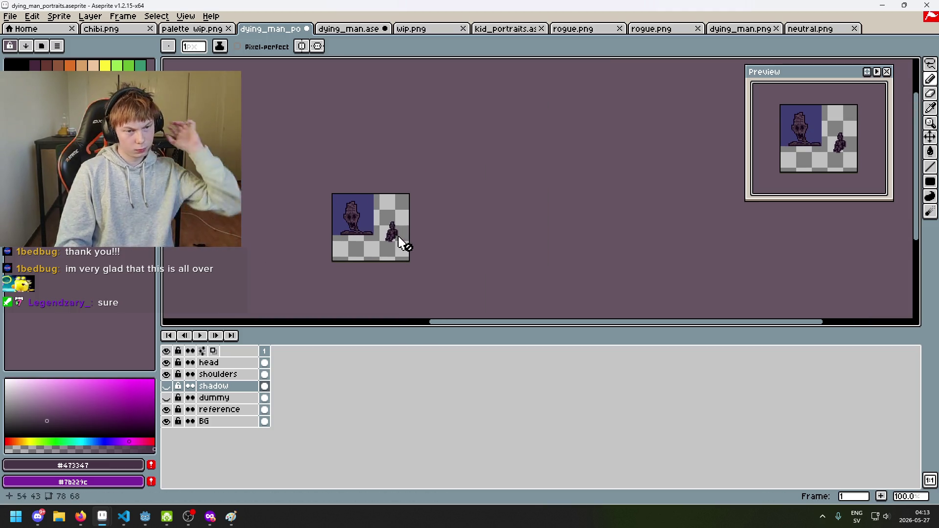
scroll(403, 245, up, 1)
drag(377, 259, 420, 252)
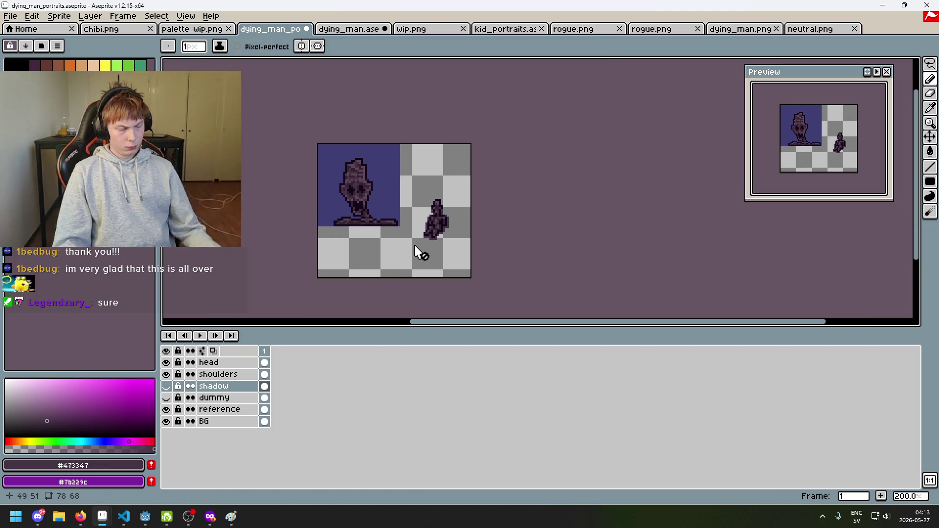
scroll(382, 254, up, 1)
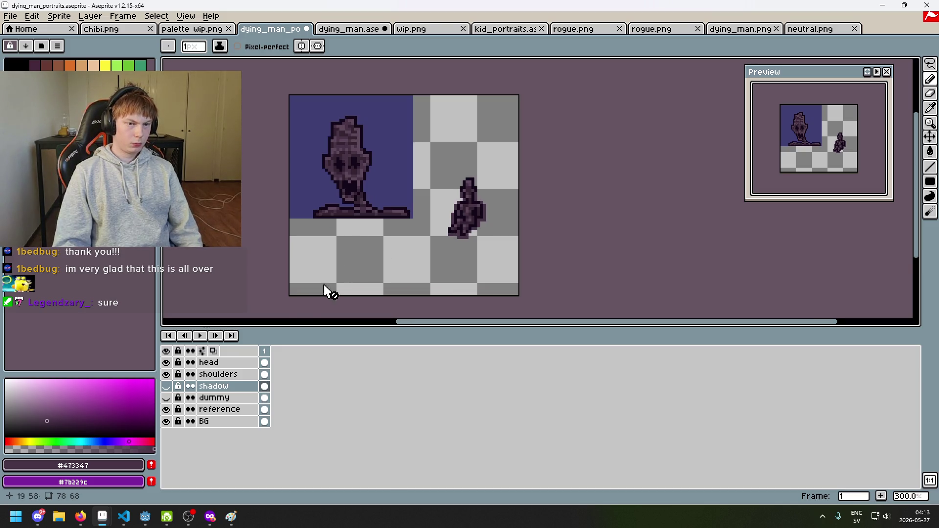
click(167, 387)
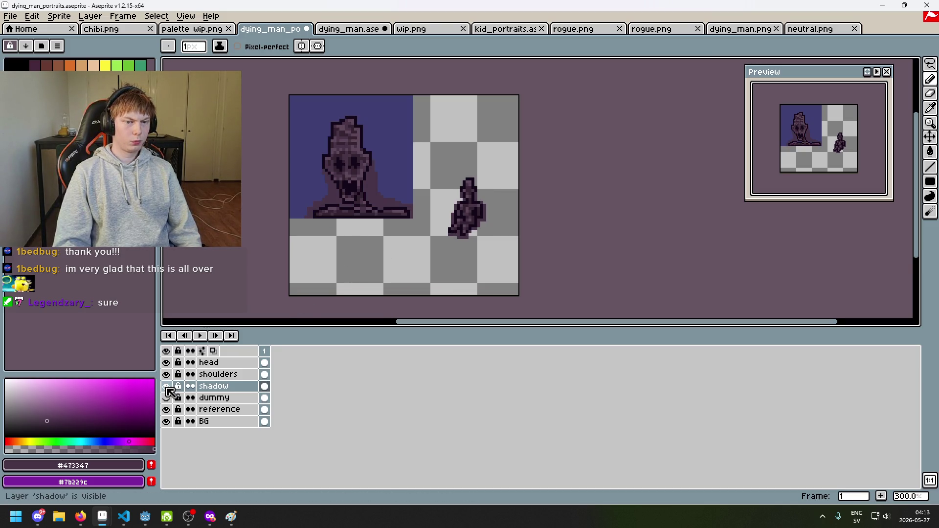
scroll(380, 142, up, 2)
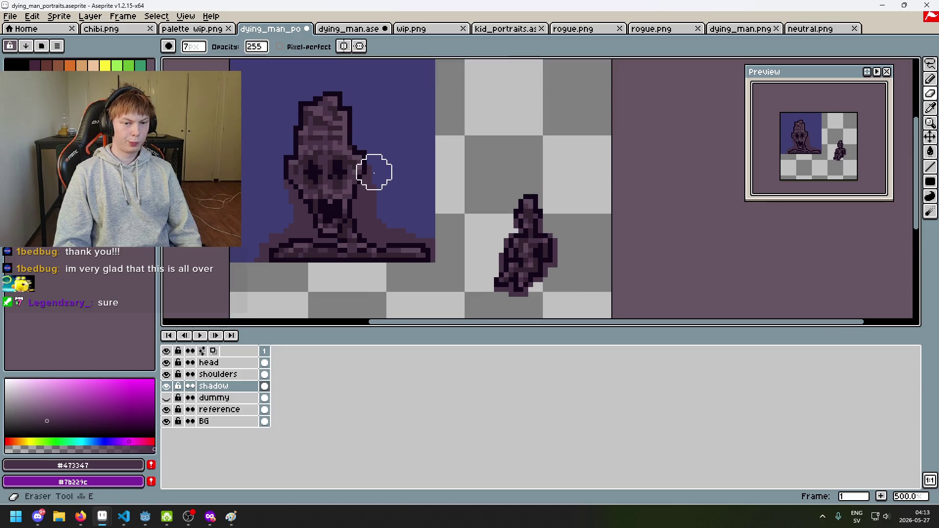
key(e)
key(ctrl+z)
click(378, 168)
key(ctrl+z)
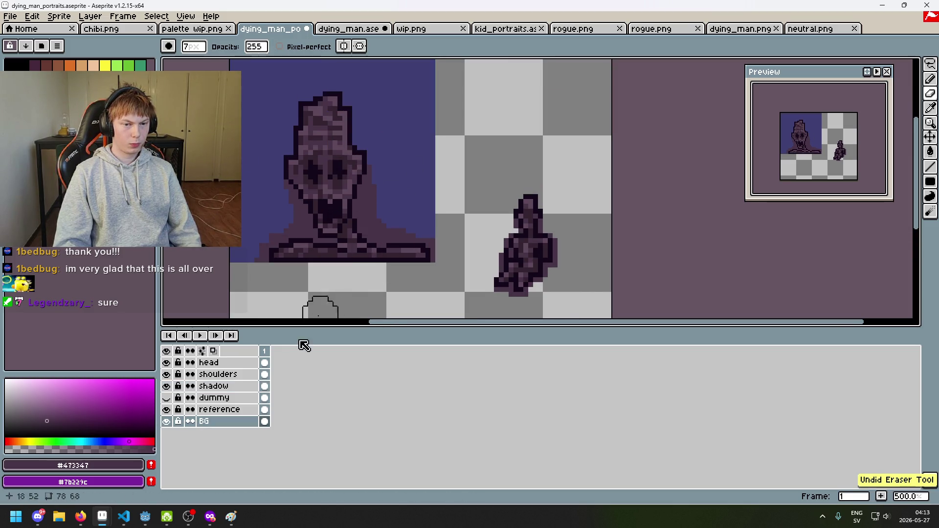
click(237, 387)
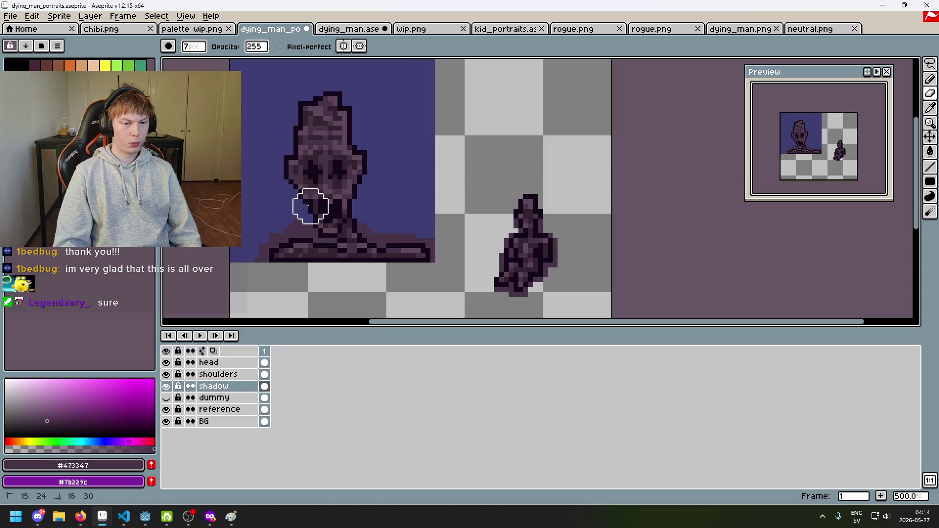
Draw single-pixel shadow on the shoulder left of the neck, undoing and restoring the stroke.
key(b)
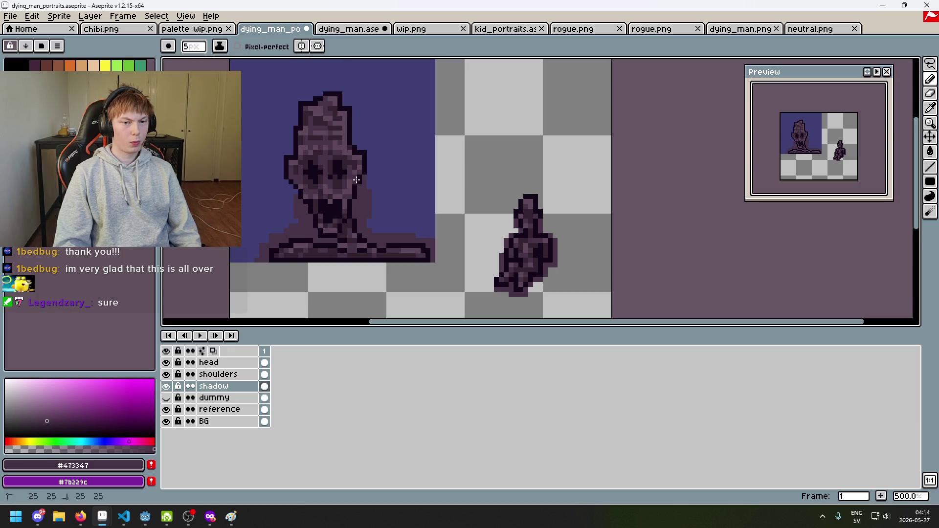
key(e)
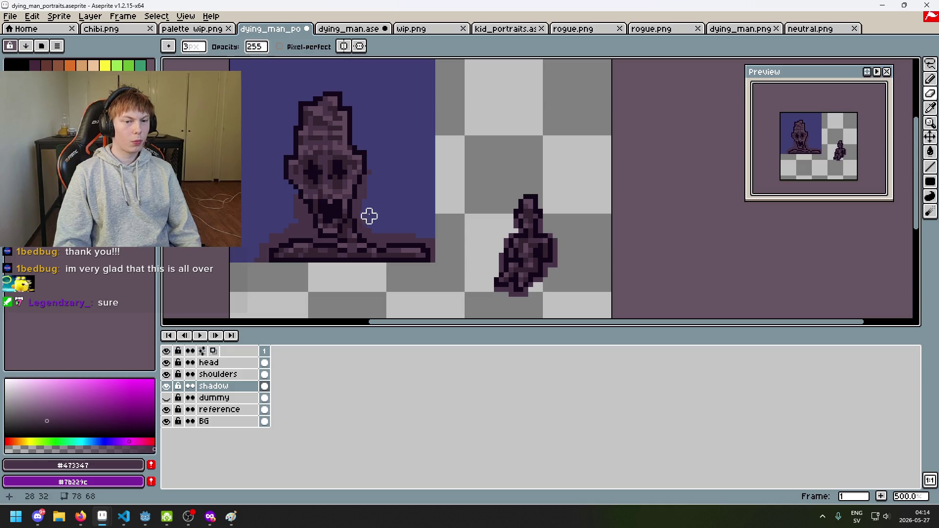
key(e)
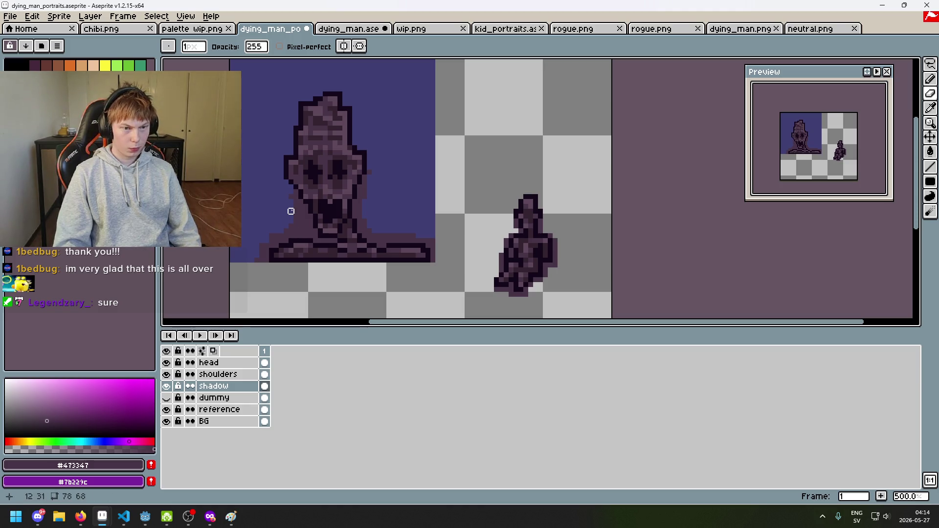
scroll(318, 230, up, 3)
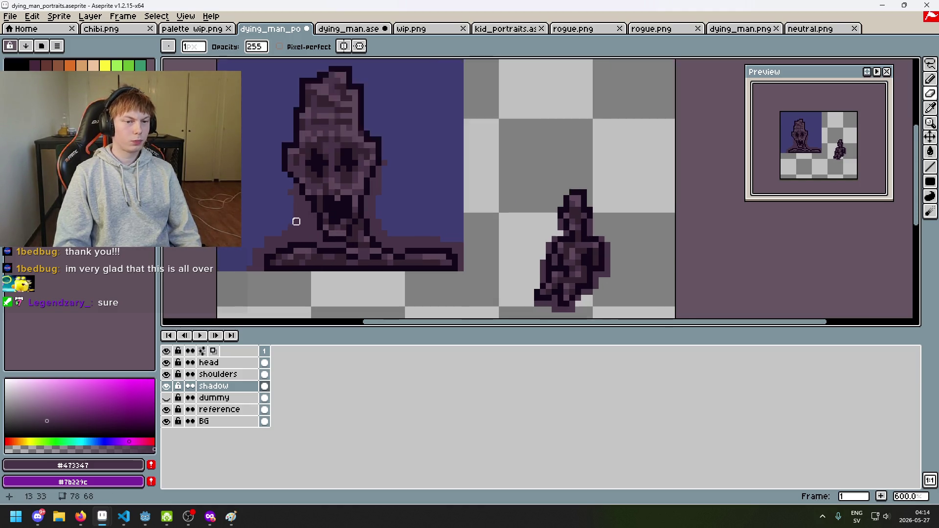
key(b)
drag(292, 224, 273, 224)
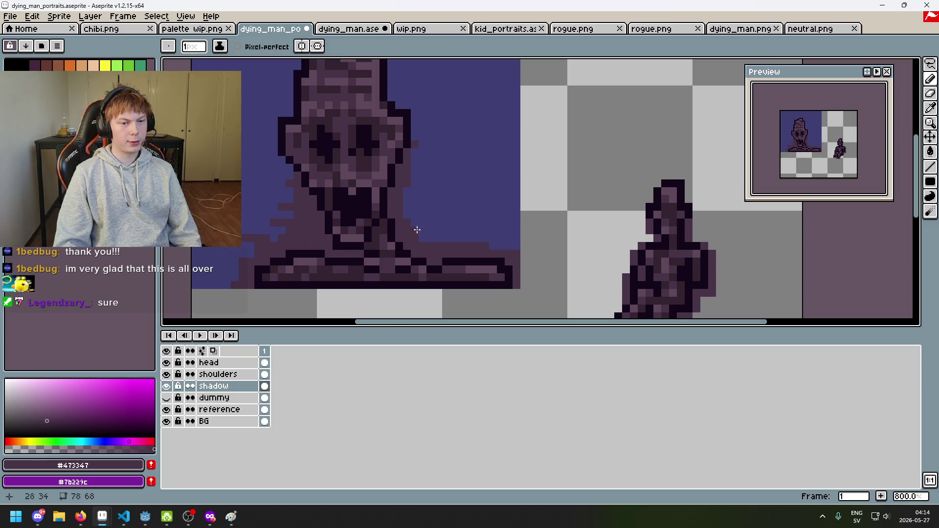
key(ctrl+z)
key(ctrl+z)
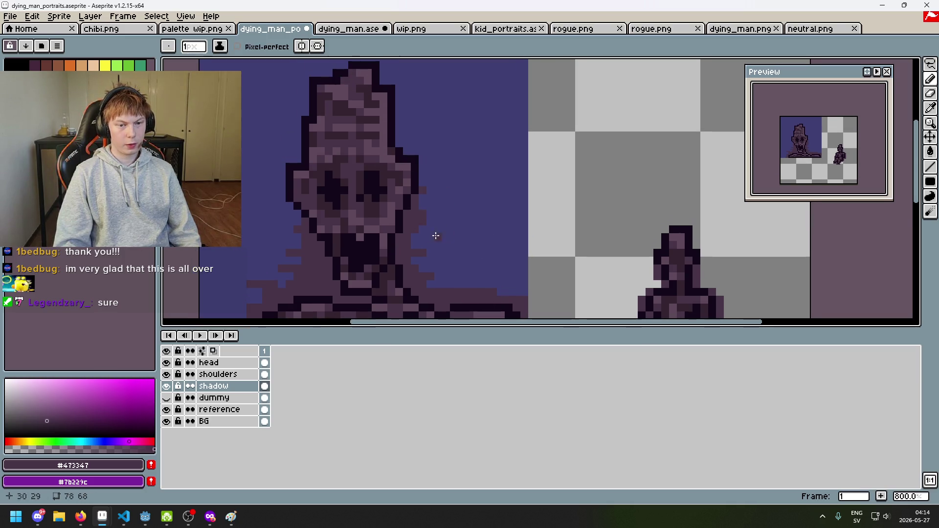
key(ctrl+y)
key(ctrl+y)
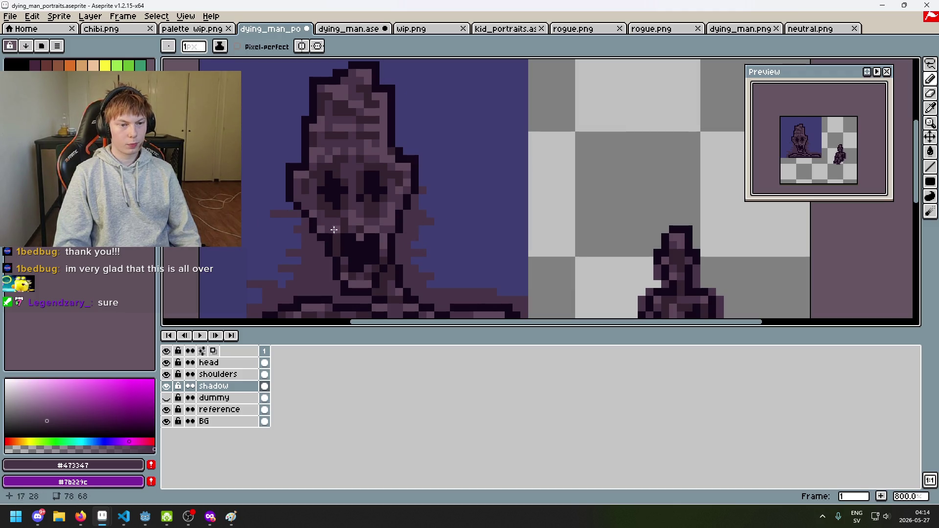
Undo the last stroke and erase, then zoom out and back in to check the whole sprite.
scroll(334, 230, down, 3)
key(ctrl+z)
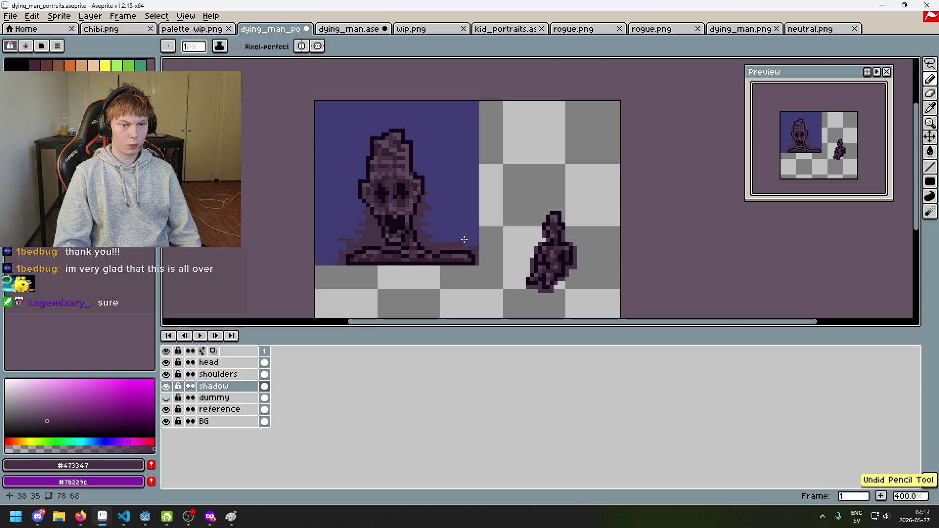
scroll(464, 240, up, 3)
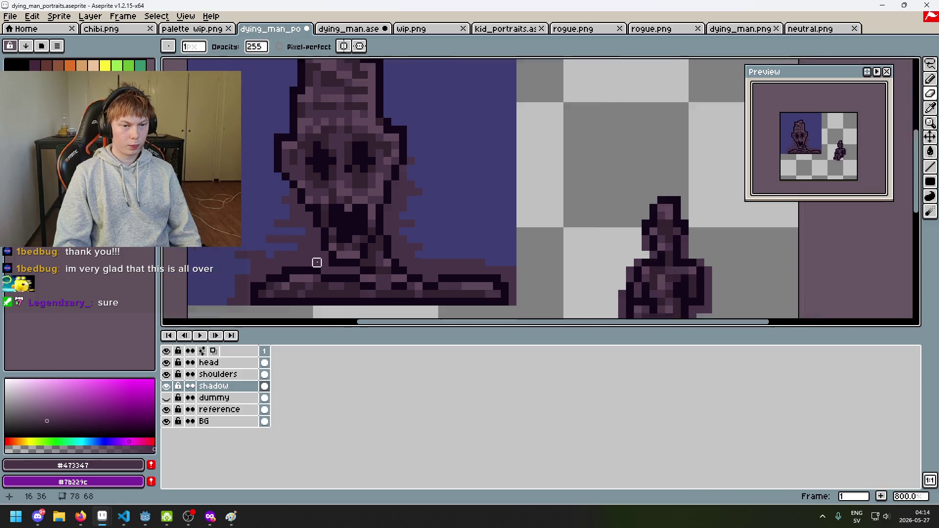
key(ctrl+z)
key(b)
scroll(274, 254, up, 3)
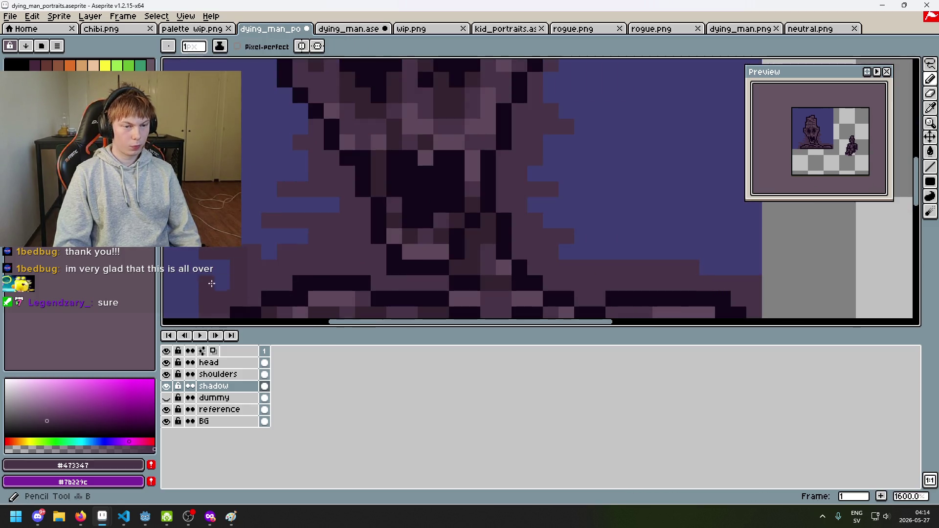
scroll(346, 224, down, 1)
scroll(341, 282, down, 1)
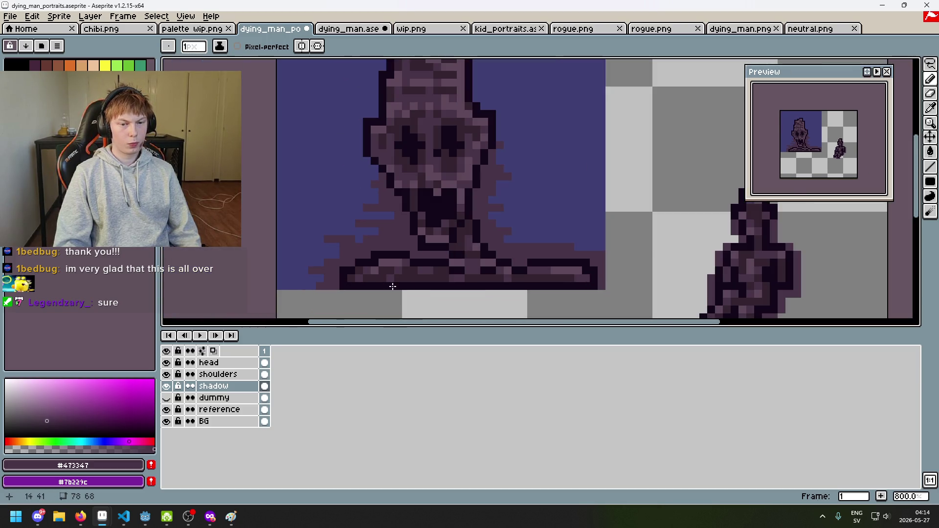
scroll(387, 260, down, 1)
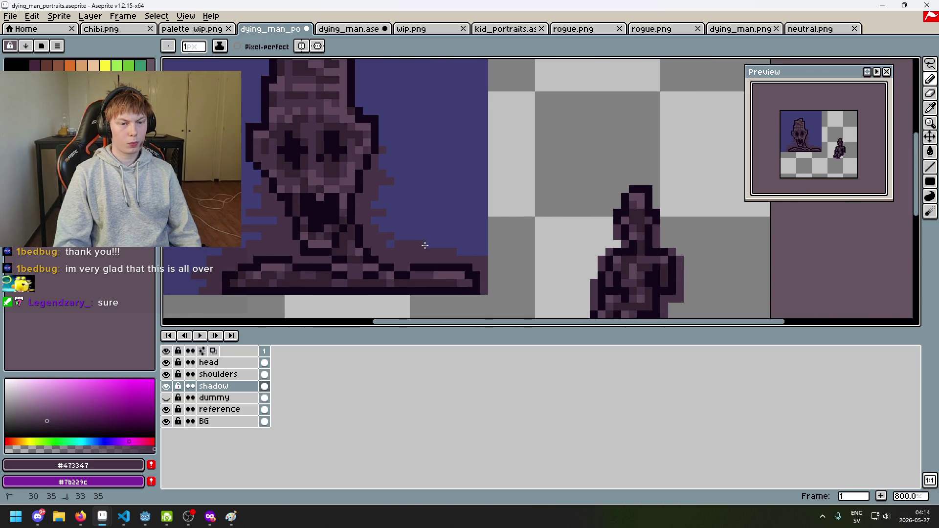
scroll(458, 237, down, 1)
scroll(462, 231, down, 2)
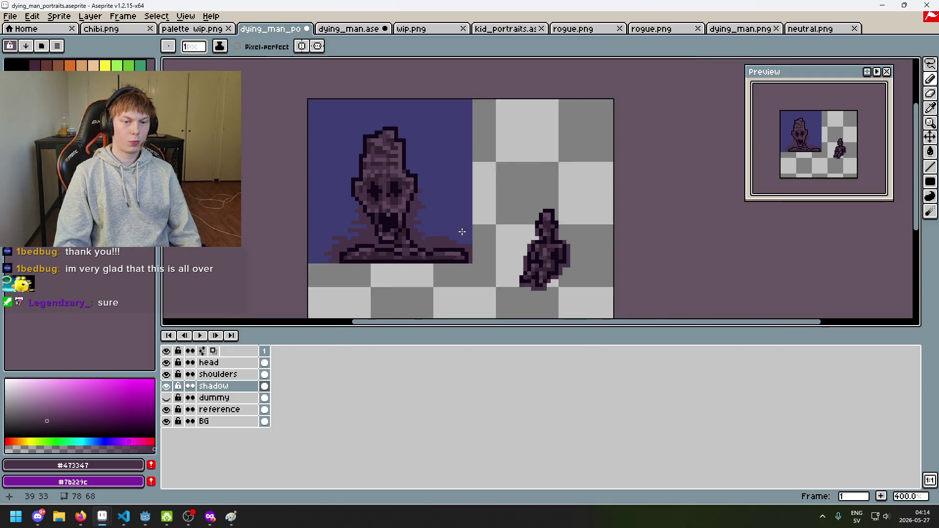
scroll(430, 242, up, 4)
key(e)
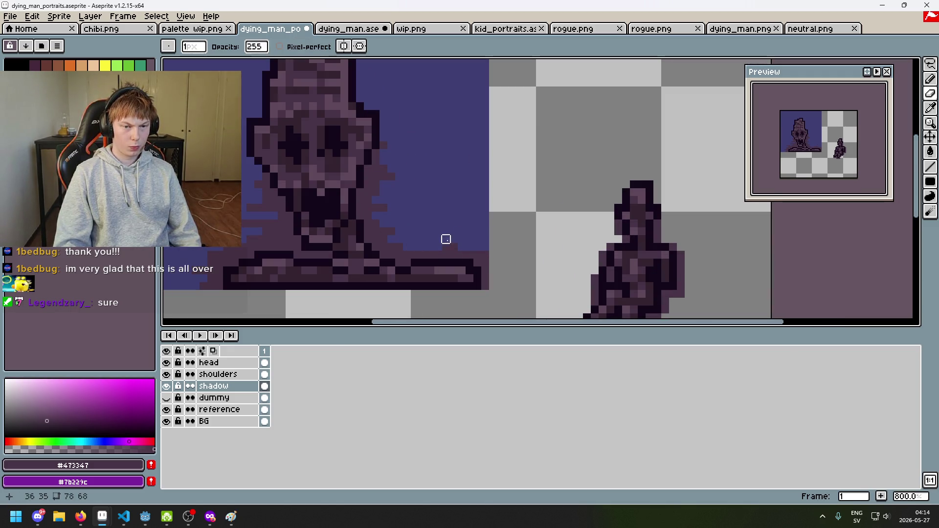
key(b)
scroll(431, 244, down, 3)
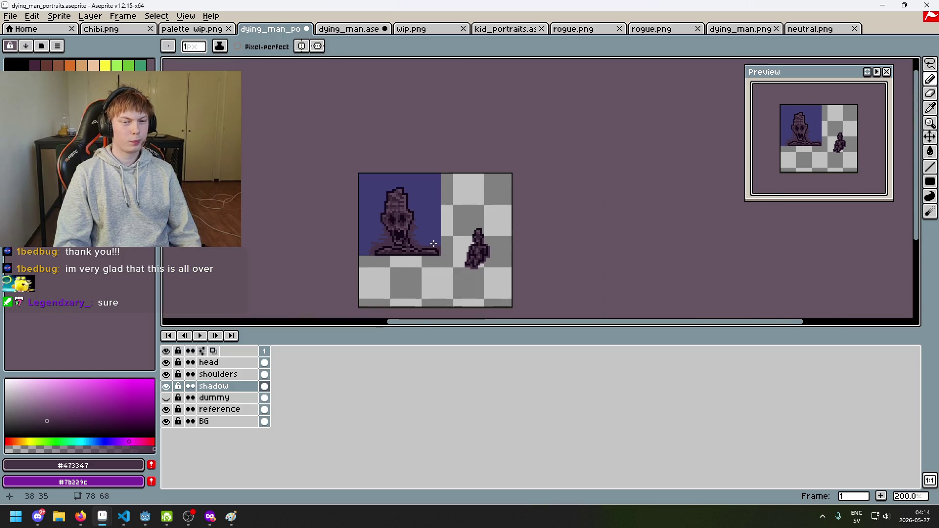
scroll(412, 229, up, 2)
scroll(413, 229, up, 3)
Draw stepped shadow strokes and pixels in the blue space right of the head.
drag(379, 224, 432, 223)
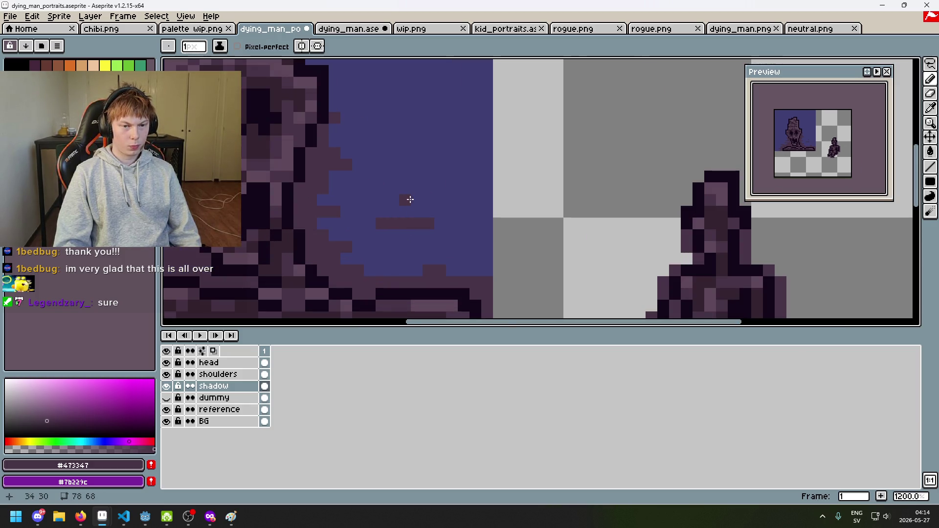
click(393, 212)
click(405, 201)
click(401, 202)
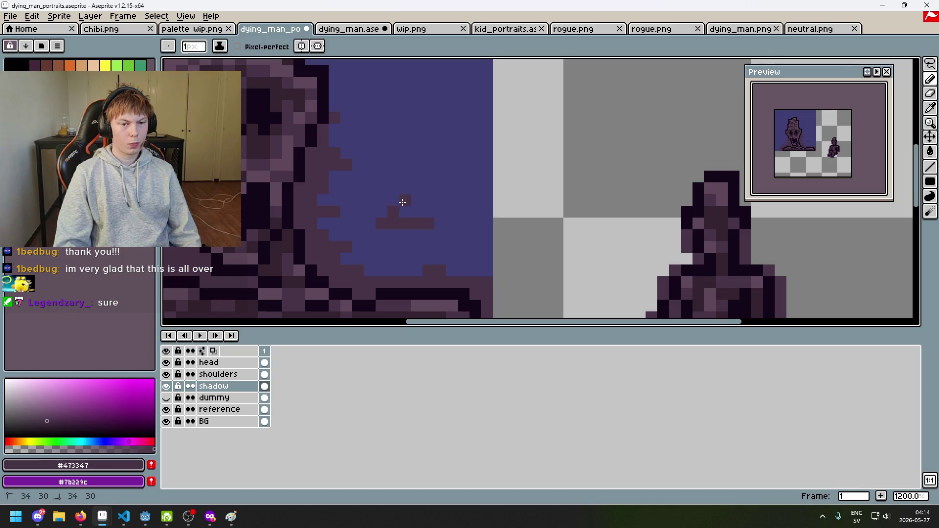
click(427, 211)
drag(443, 196, 464, 200)
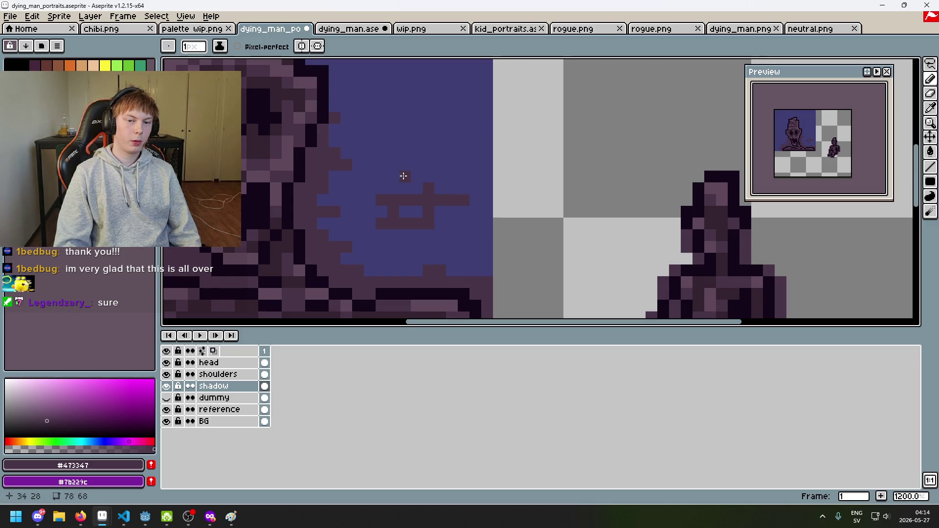
drag(394, 178, 452, 178)
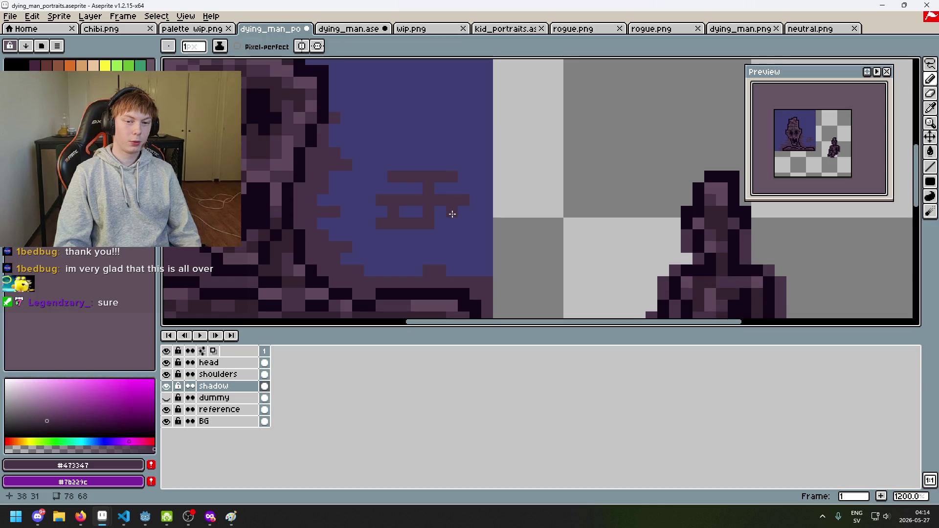
Erase parts of the new strokes and add pixels above and right of the block.
key(e)
mouse_move(409, 212)
mouse_down()
mouse_move(450, 199)
mouse_move(439, 184)
mouse_move(451, 210)
mouse_move(416, 203)
mouse_up()
key(b)
click(394, 212)
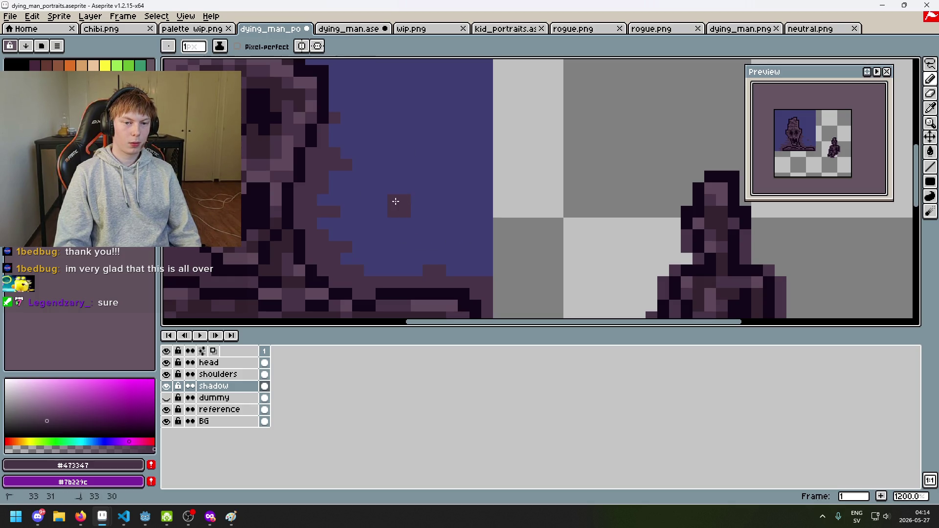
drag(417, 192, 415, 174)
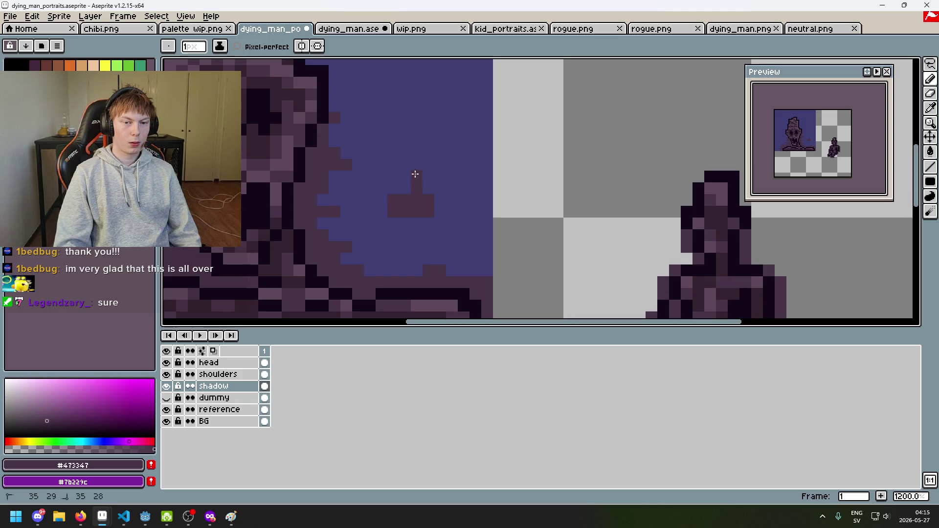
click(451, 200)
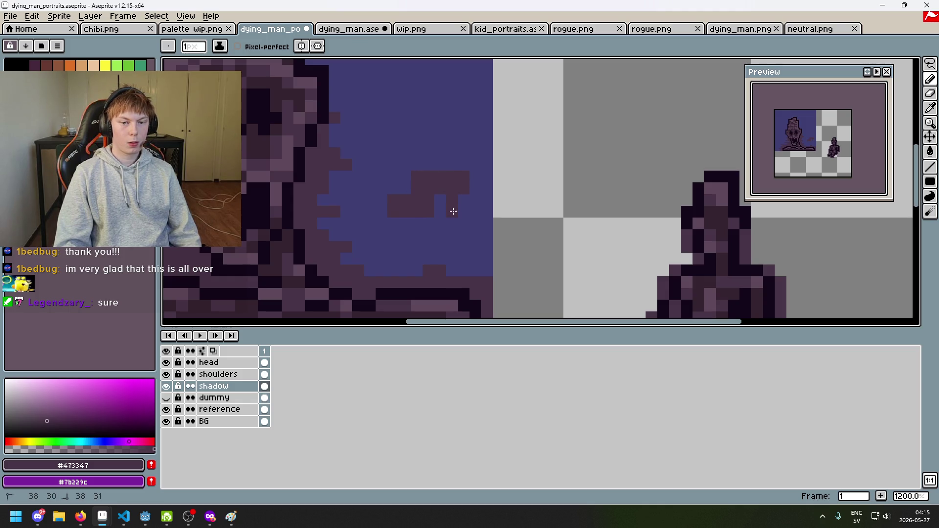
scroll(494, 216, down, 5)
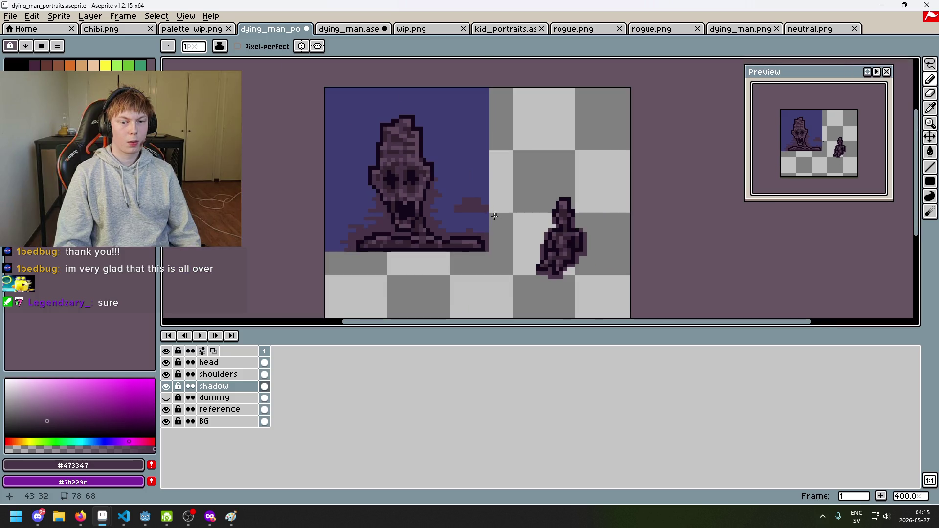
scroll(426, 161, up, 2)
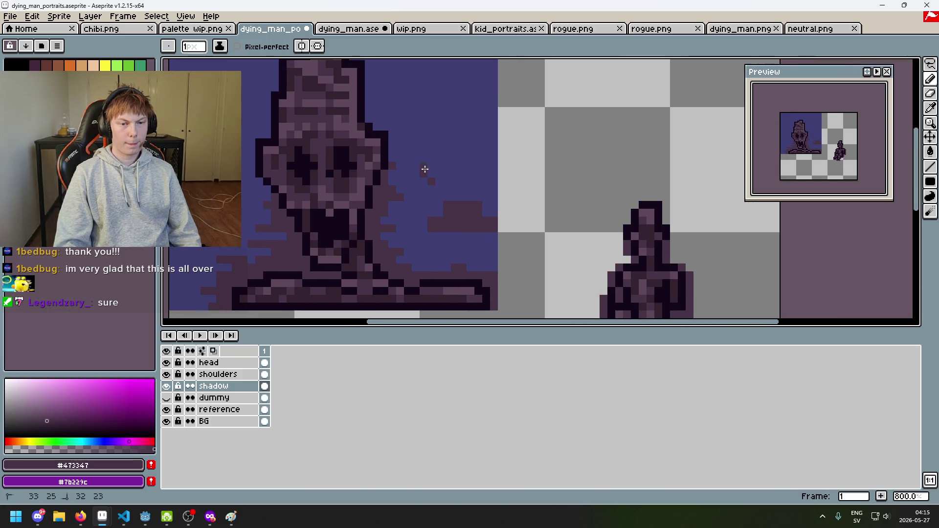
Erase a stray shadow blob, then paint a row of three pixels with pixels above it.
key(e)
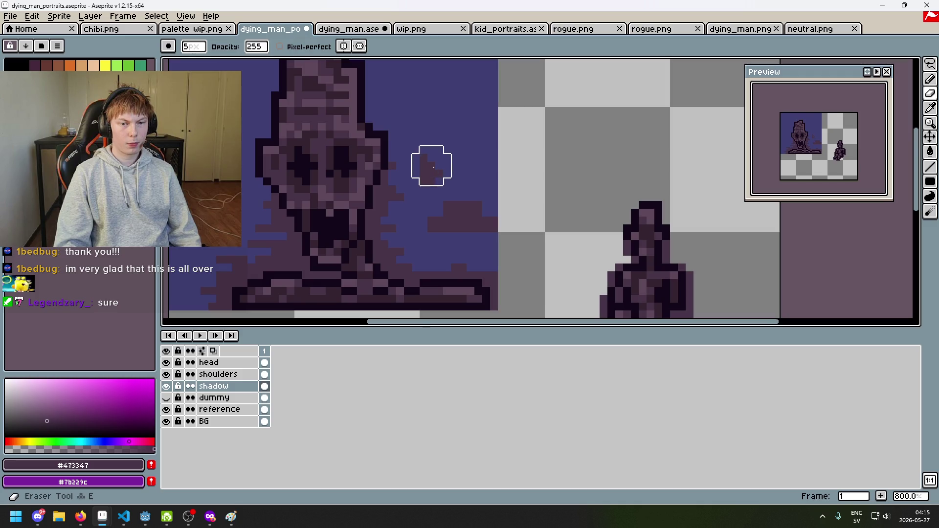
scroll(436, 172, up, 5)
click(430, 176)
key(b)
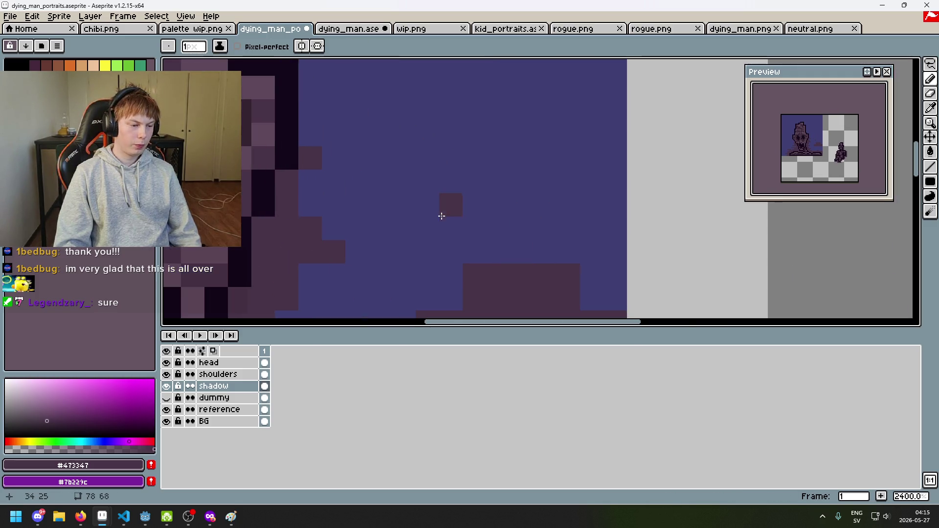
scroll(441, 221, down, 2)
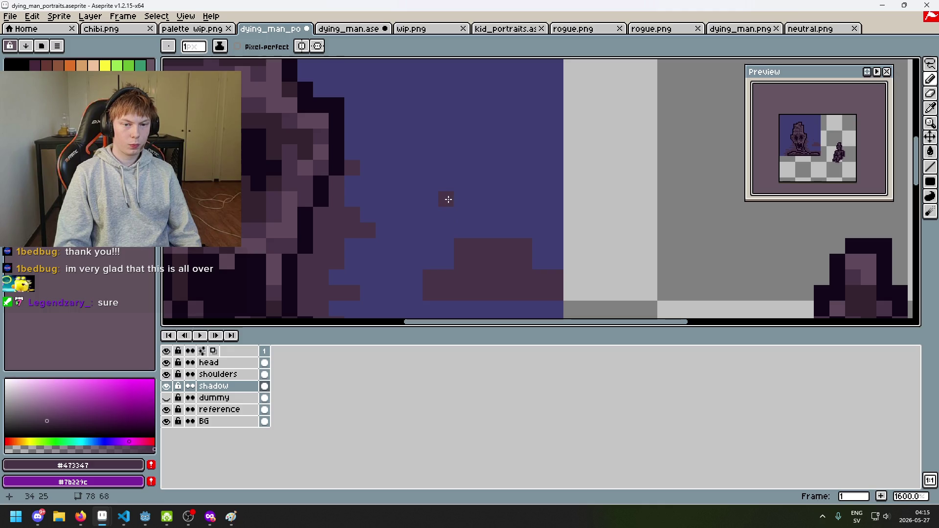
drag(446, 227, 410, 227)
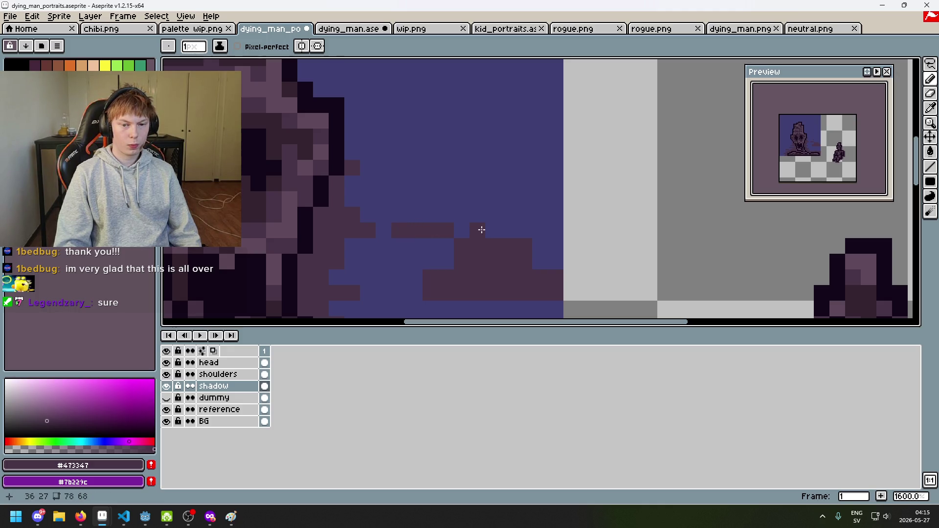
drag(517, 228, 518, 216)
click(509, 200)
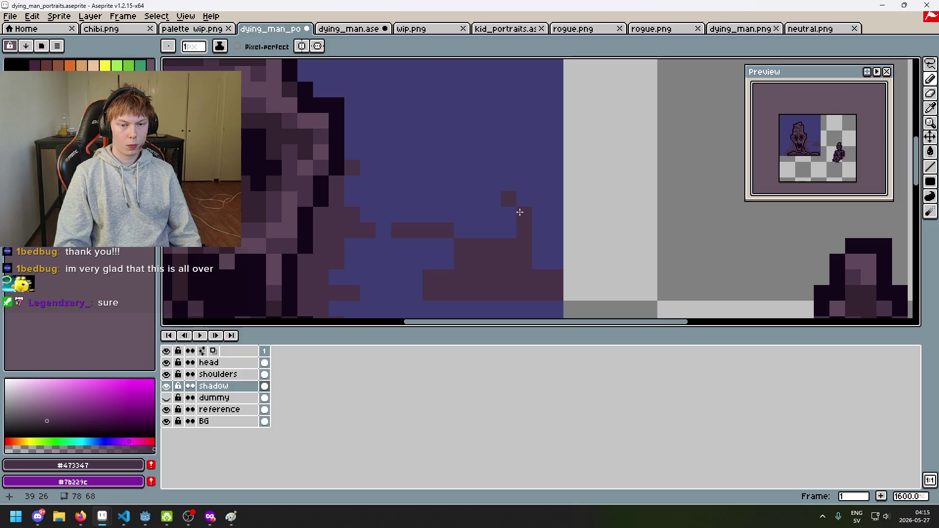
Remove the lone stray pixel and fill the remaining blue gaps in the wisp with shadow.
key(e)
click(504, 210)
key(ctrl+z)
key(minus)
key(minus)
key(minus)
key(b)
key(ctrl+z)
drag(494, 215, 488, 227)
click(509, 230)
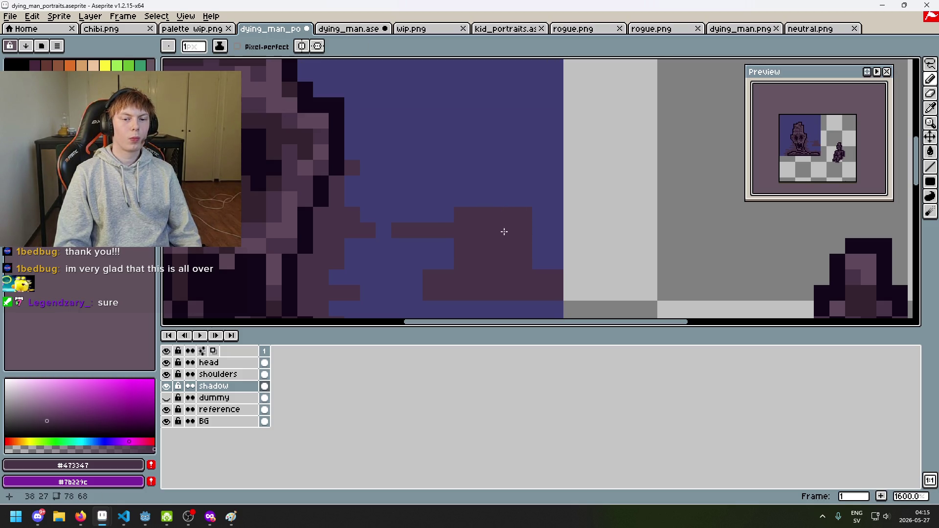
key(e)
click(930, 64)
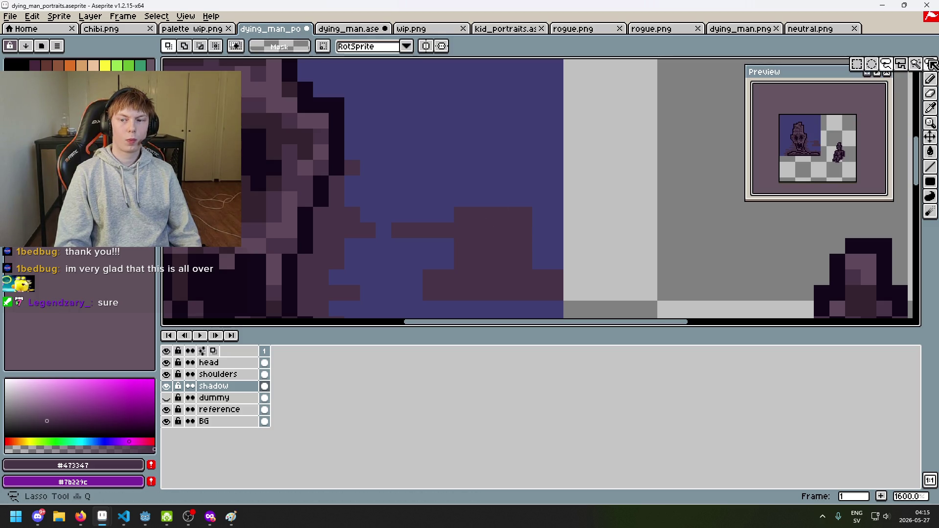
Select the wisp's top block and move it up and to the left.
mouse_move(517, 223)
mouse_down()
mouse_move(532, 238)
mouse_move(458, 210)
mouse_move(498, 204)
mouse_move(459, 201)
mouse_up()
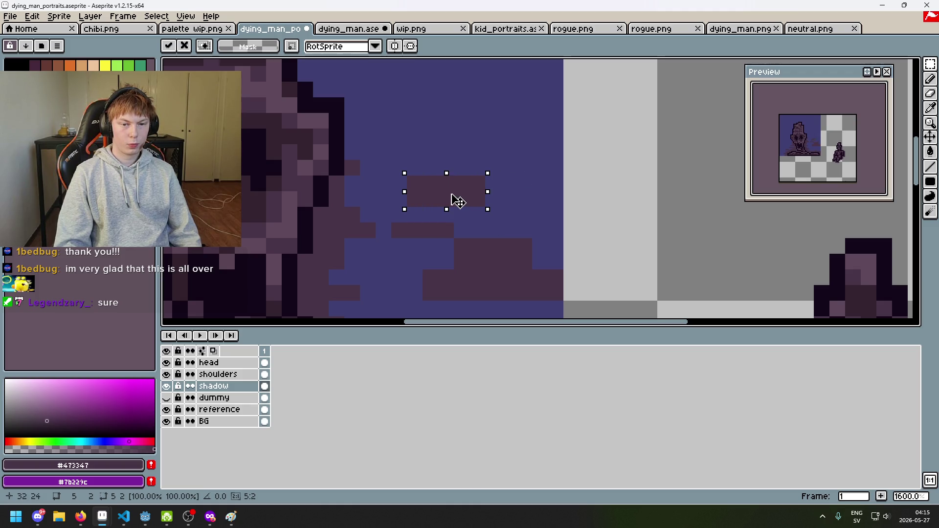
scroll(455, 203, up, 1)
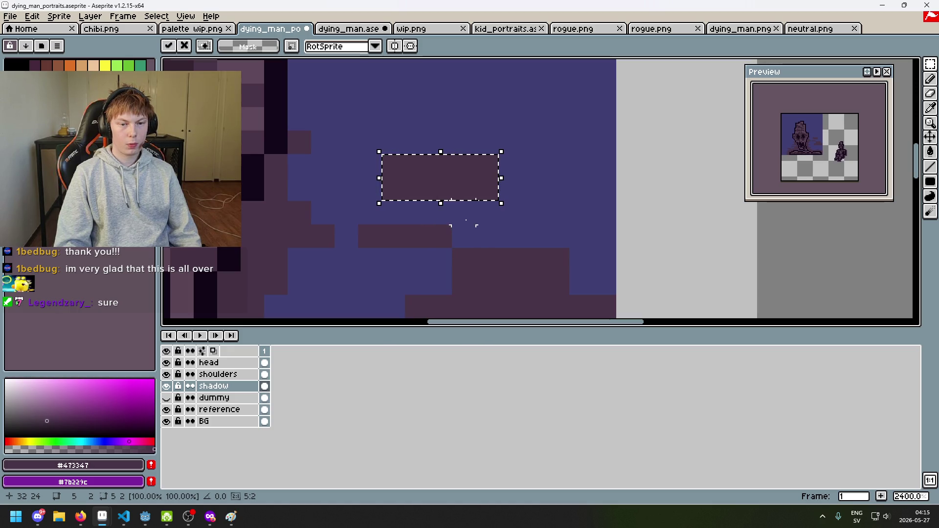
scroll(482, 220, down, 3)
scroll(504, 225, up, 2)
click(508, 228)
scroll(476, 220, up, 3)
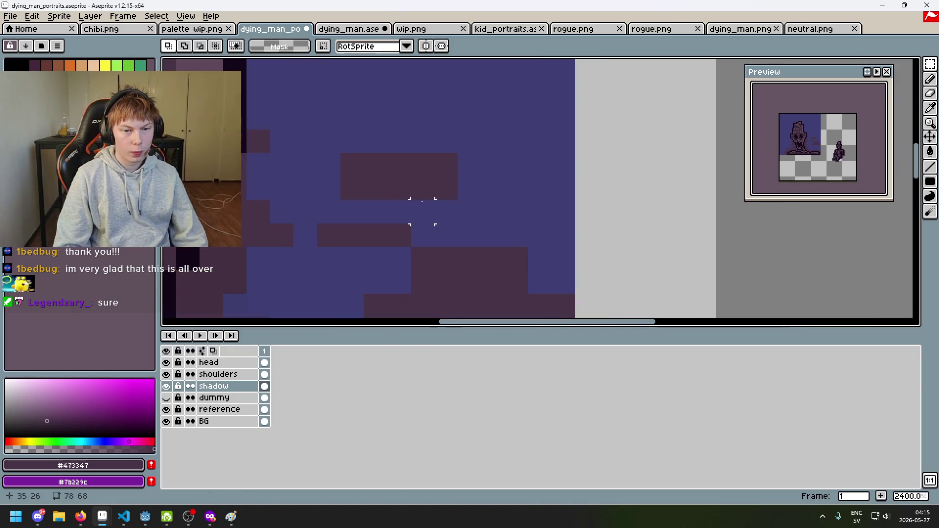
Erase a stray row of shadow pixels and a stray pixel near the wisp.
key(b)
scroll(467, 216, down, 3)
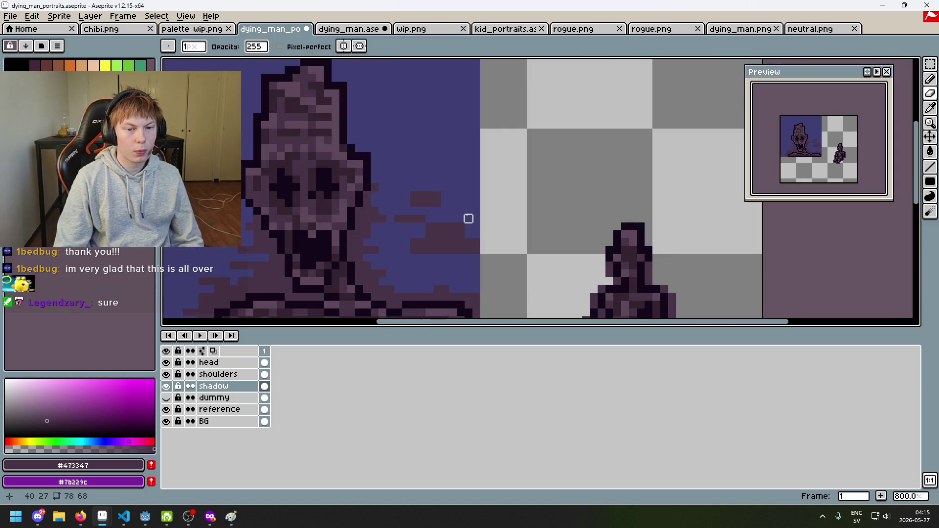
scroll(434, 225, up, 2)
drag(372, 227, 356, 225)
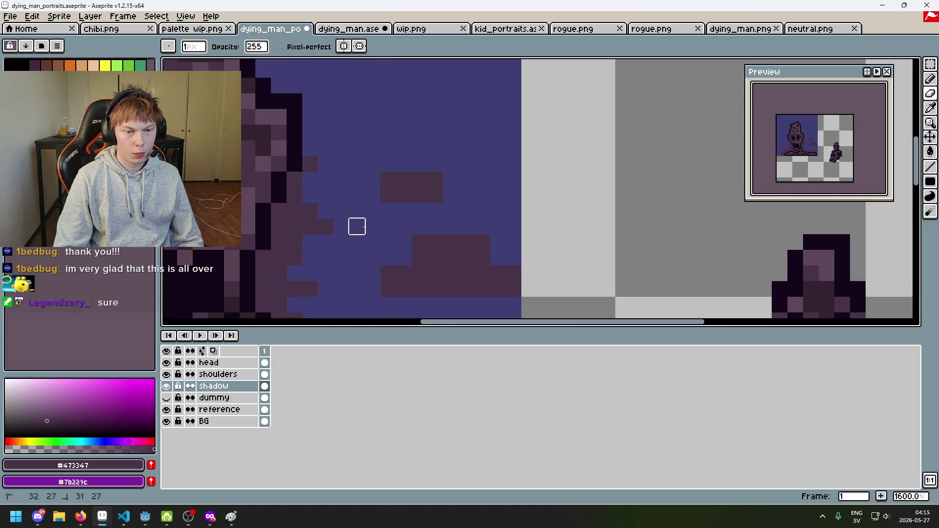
drag(482, 243, 514, 304)
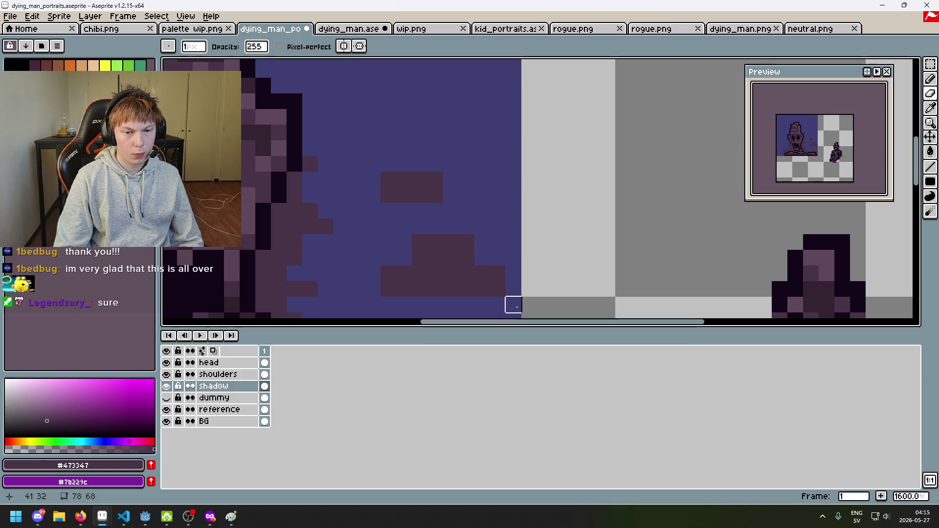
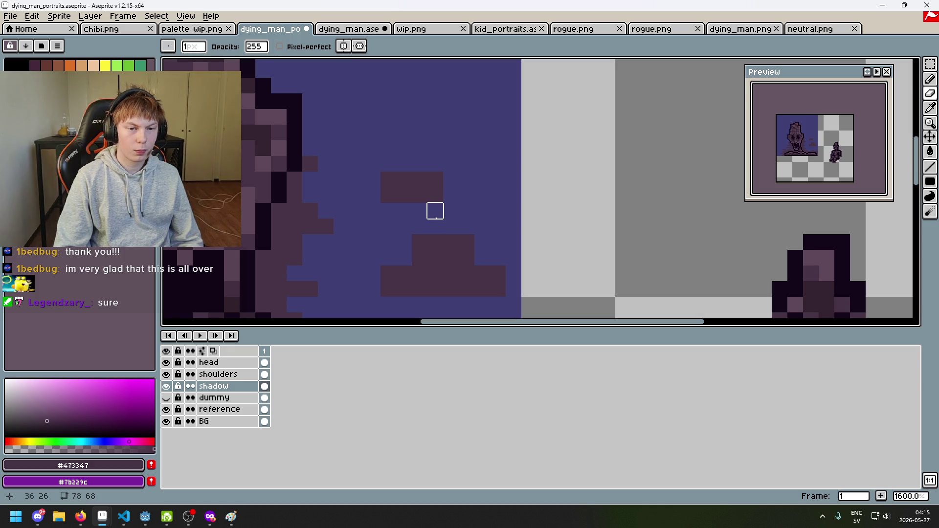
Undo the accidental paste of the copied pixels.
scroll(430, 221, down, 2)
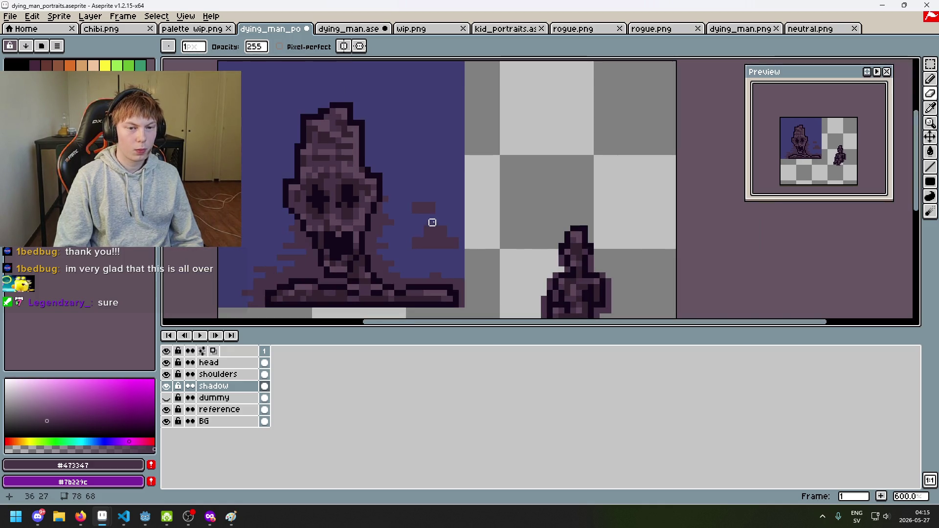
scroll(447, 211, up, 2)
key(ctrl+v)
key(ctrl+z)
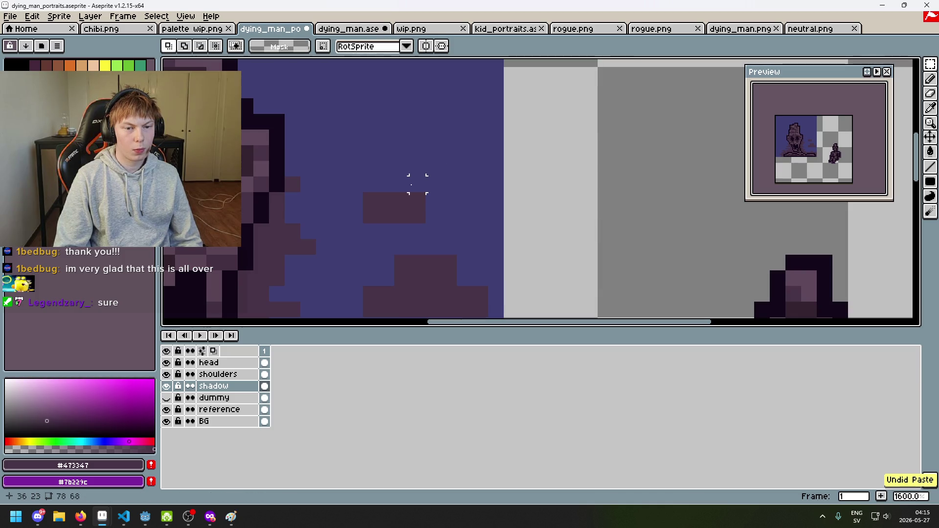
With the Pencil, draw dark shadow pixels to the right of and beside the head.
key(b)
mouse_move(424, 171)
mouse_down()
mouse_move(417, 183)
mouse_move(447, 171)
mouse_up()
scroll(447, 189, down, 3)
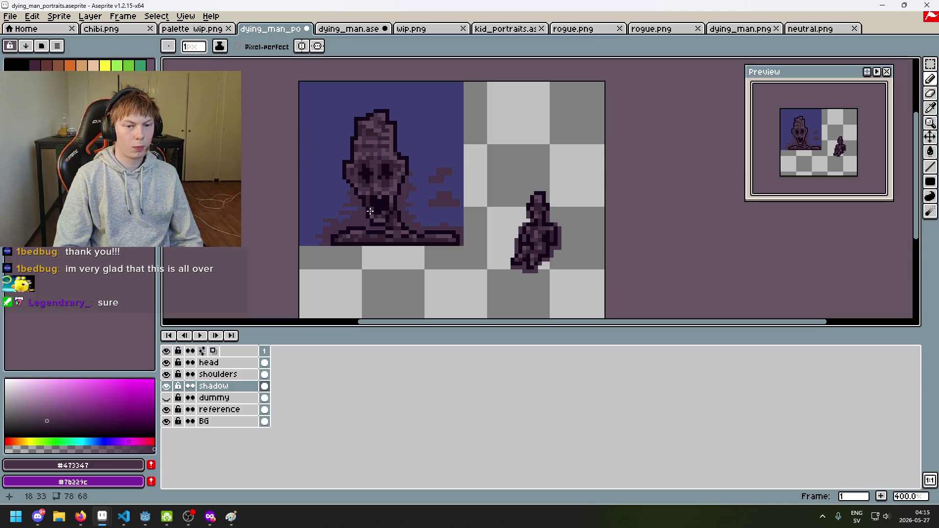
scroll(456, 181, up, 1)
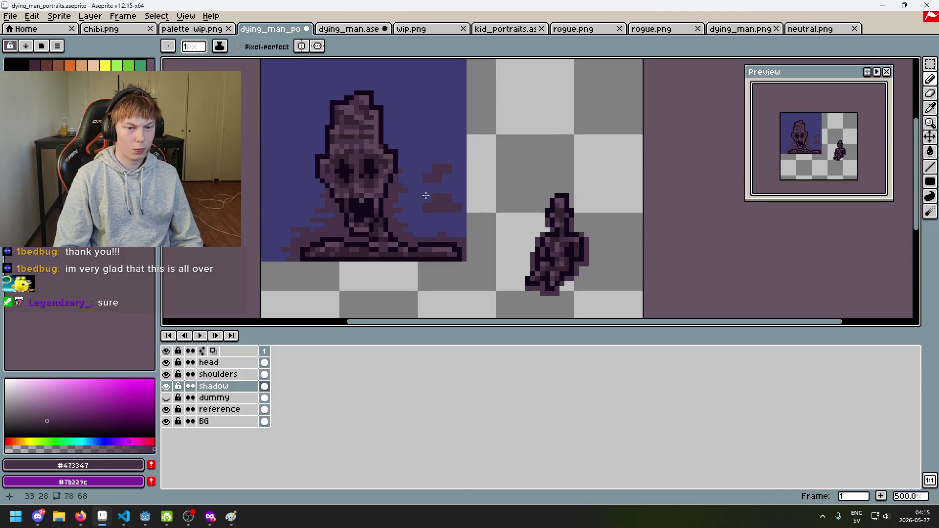
scroll(411, 226, up, 4)
drag(427, 210, 404, 211)
scroll(421, 211, down, 4)
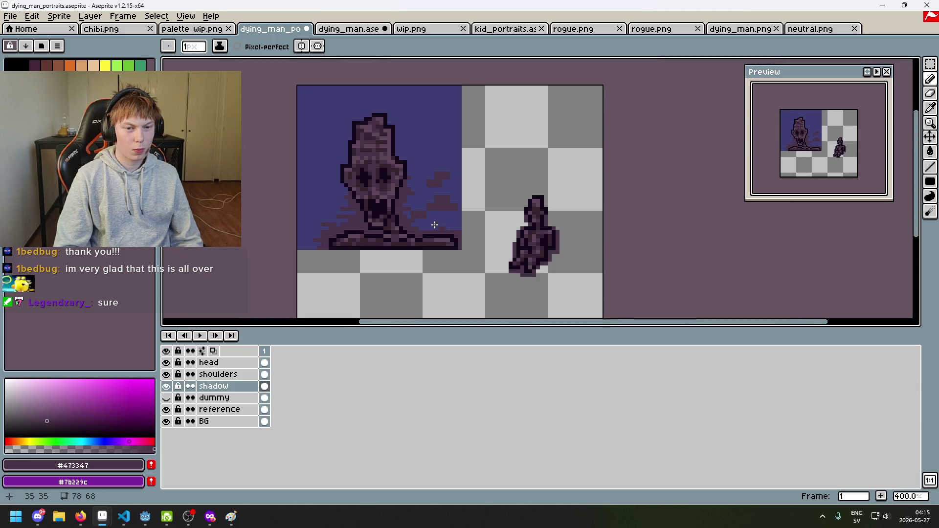
scroll(411, 196, up, 6)
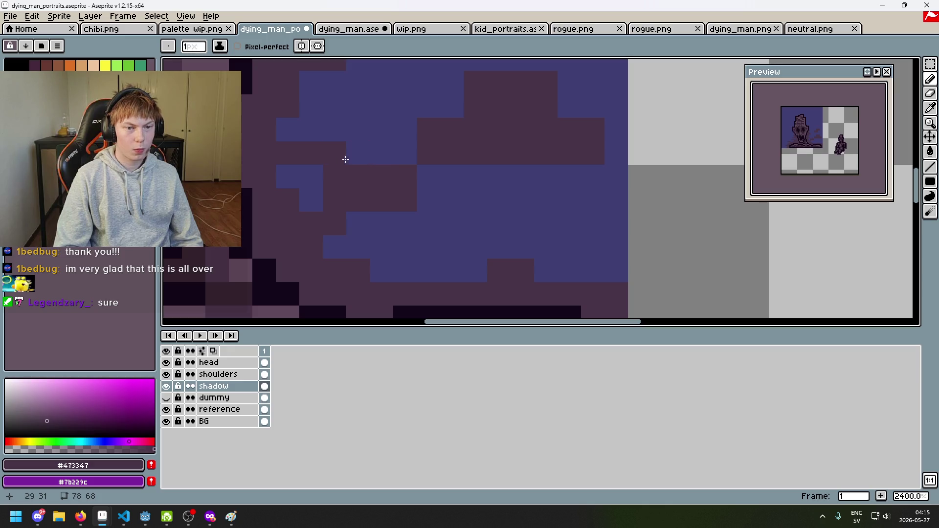
scroll(418, 203, down, 5)
scroll(421, 202, up, 5)
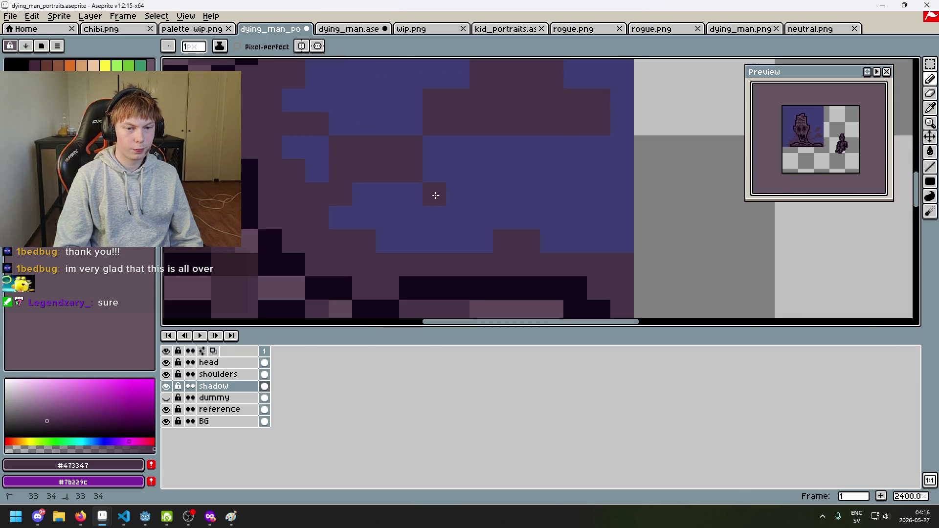
scroll(511, 208, down, 9)
scroll(513, 212, up, 3)
scroll(485, 201, down, 3)
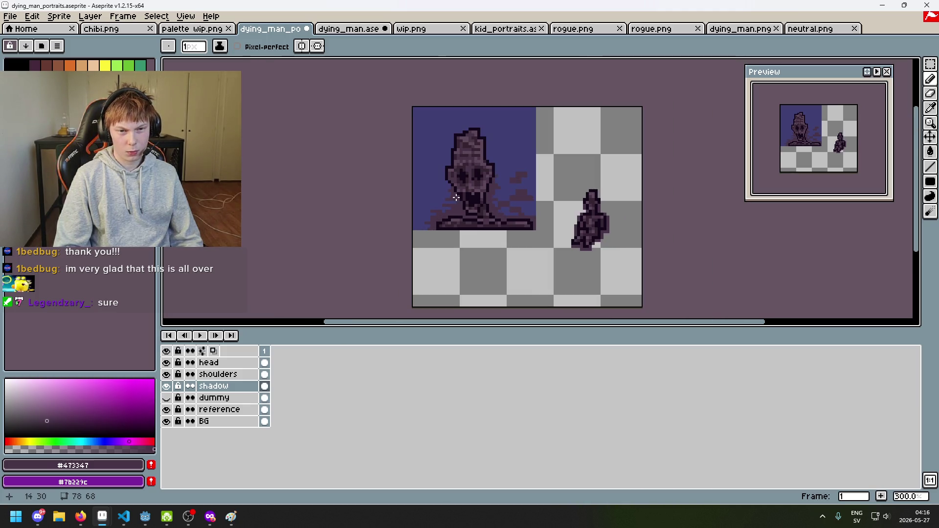
scroll(456, 197, up, 3)
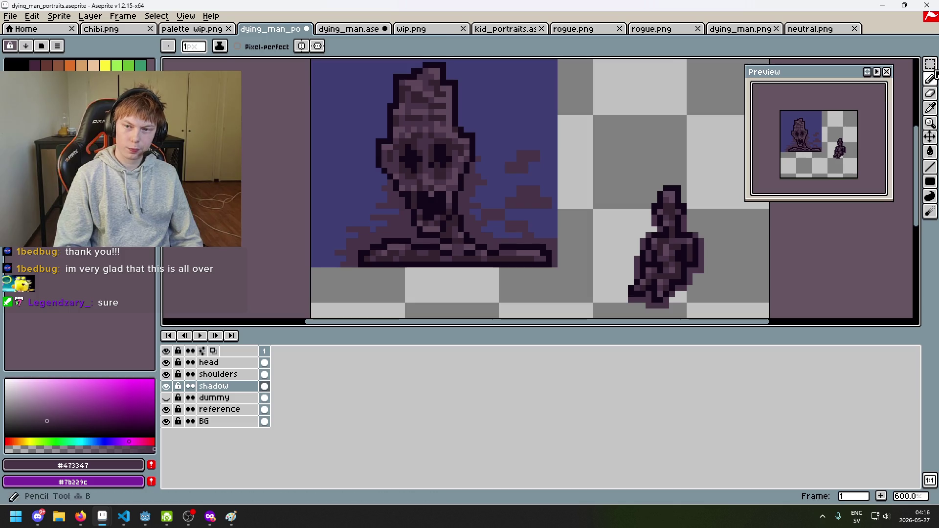
Marquee-select a shadow blob right of the head and move it to the head's left.
key(m)
scroll(583, 182, down, 4)
scroll(590, 182, up, 1)
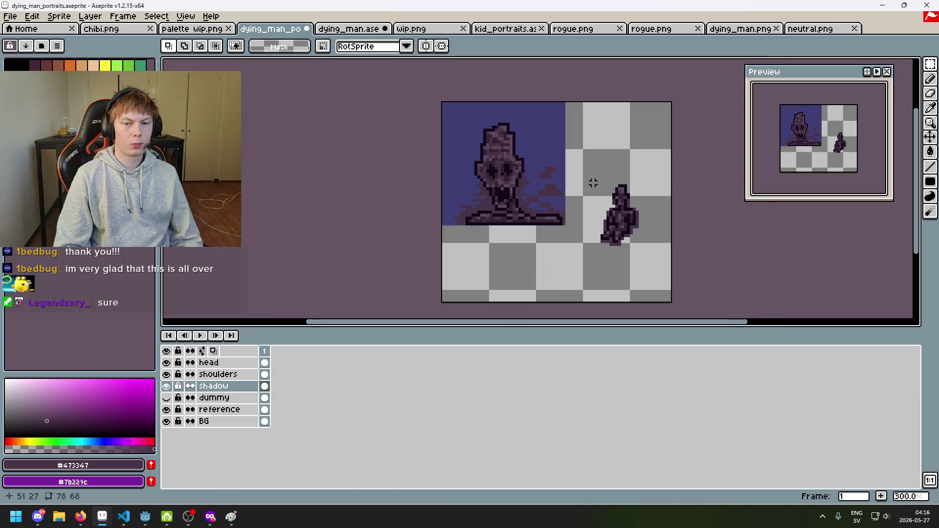
scroll(578, 189, up, 2)
mouse_move(509, 169)
mouse_down()
mouse_move(551, 140)
mouse_move(373, 203)
mouse_move(390, 213)
mouse_move(367, 218)
mouse_move(369, 205)
mouse_move(359, 218)
mouse_move(367, 224)
mouse_up()
scroll(390, 214, up, 2)
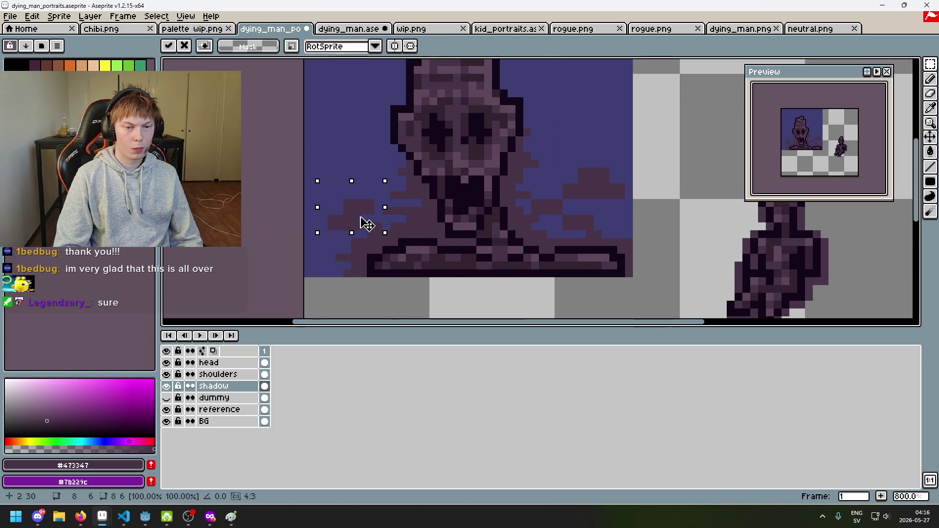
key(ctrl+z)
key(ctrl+z)
key(ctrl+z)
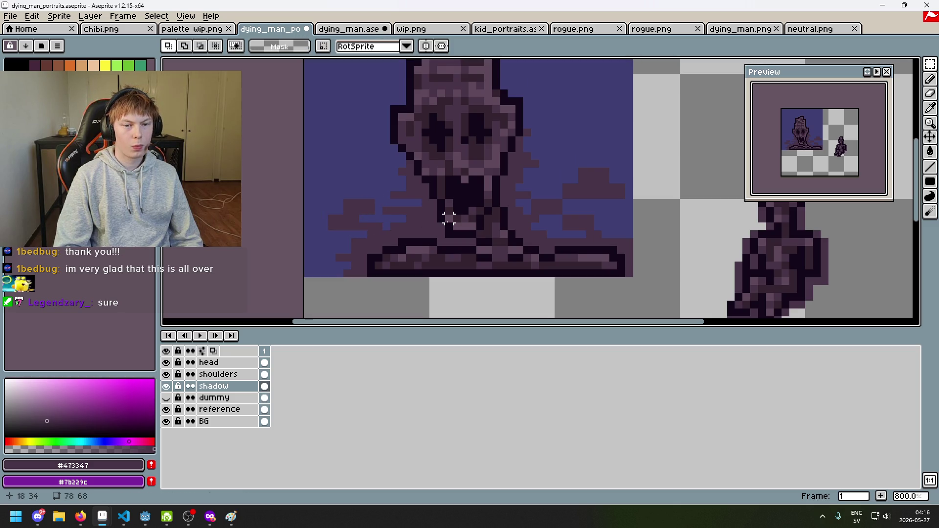
Move a dark shadow block to the left-centre of the portrait and deselect.
scroll(355, 179, up, 4)
mouse_move(306, 250)
mouse_down()
mouse_move(394, 230)
mouse_move(283, 191)
mouse_move(310, 183)
mouse_move(319, 231)
mouse_move(325, 222)
mouse_up()
scroll(386, 172, down, 4)
scroll(416, 160, up, 2)
scroll(325, 222, up, 1)
drag(308, 254, 275, 241)
click(354, 210)
Move a small shadow block over the blob and shift another chunk two pixels left.
scroll(375, 210, down, 4)
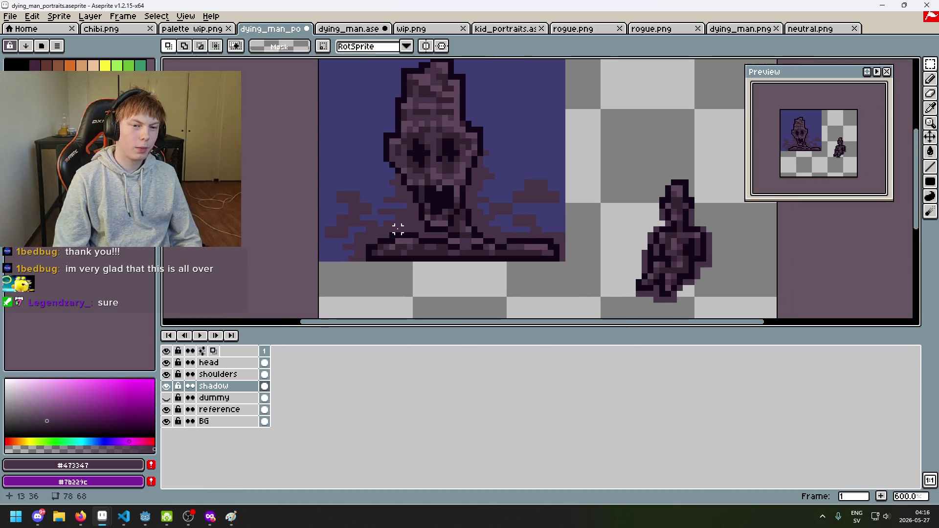
scroll(405, 229, up, 2)
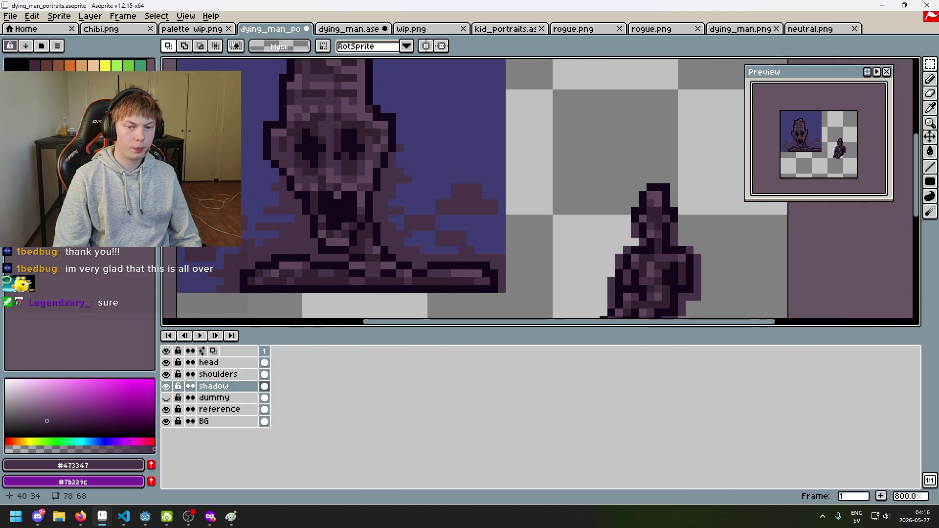
click(392, 219)
mouse_move(231, 224)
mouse_down()
mouse_move(491, 229)
mouse_move(362, 206)
mouse_up()
click(495, 230)
scroll(478, 221, up, 1)
click(419, 220)
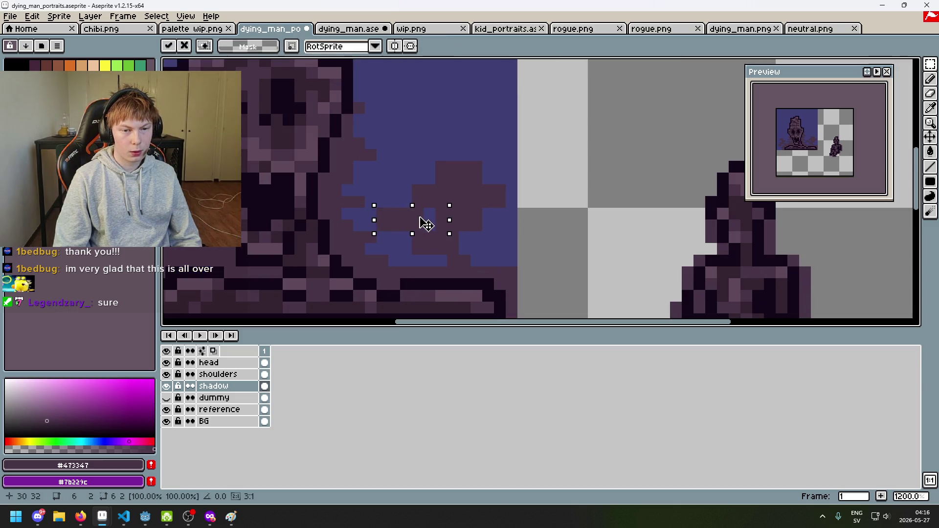
mouse_move(417, 223)
mouse_down()
mouse_move(434, 220)
mouse_move(389, 225)
mouse_up()
key(ctrl+d)
Paste a copy of the shadow pixels and place it higher up.
scroll(478, 224, down, 3)
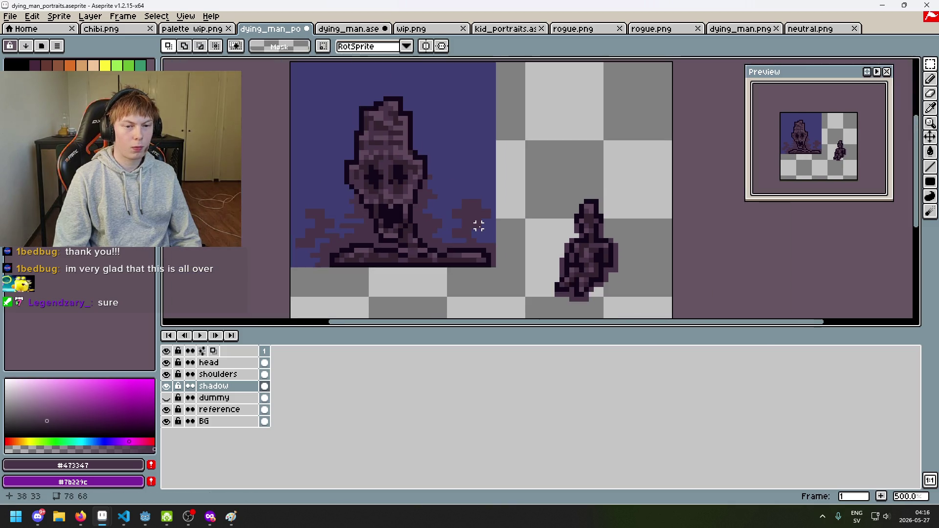
scroll(454, 221, up, 1)
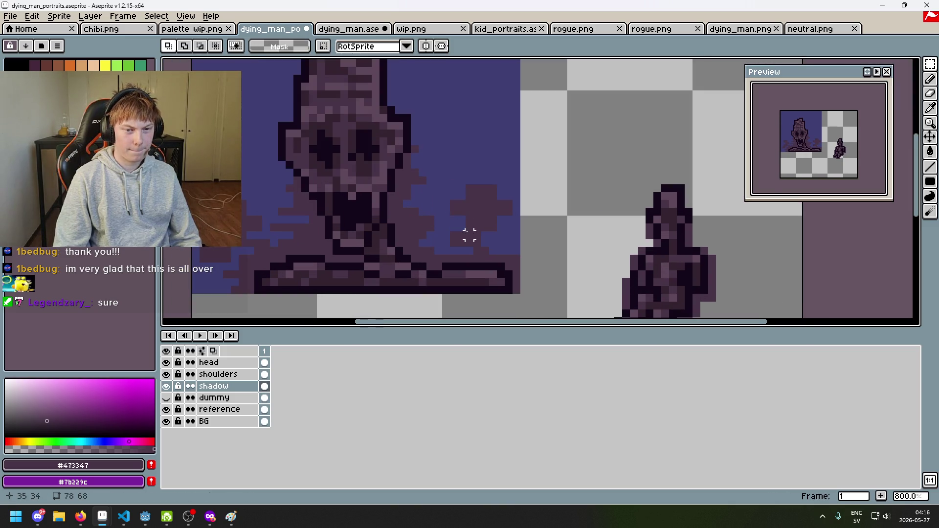
scroll(469, 235, down, 2)
scroll(478, 245, up, 2)
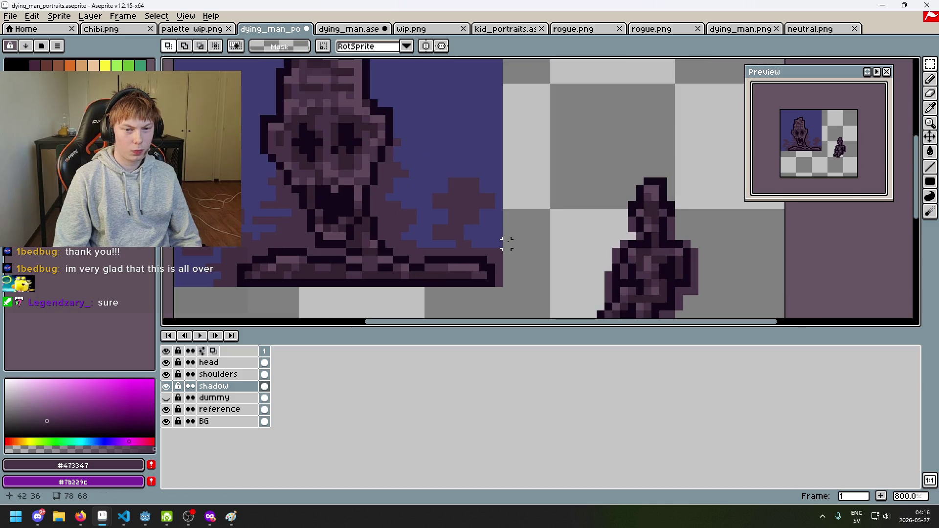
key(ctrl+v)
mouse_move(247, 216)
mouse_down()
mouse_move(260, 176)
mouse_move(248, 189)
mouse_move(262, 190)
mouse_up()
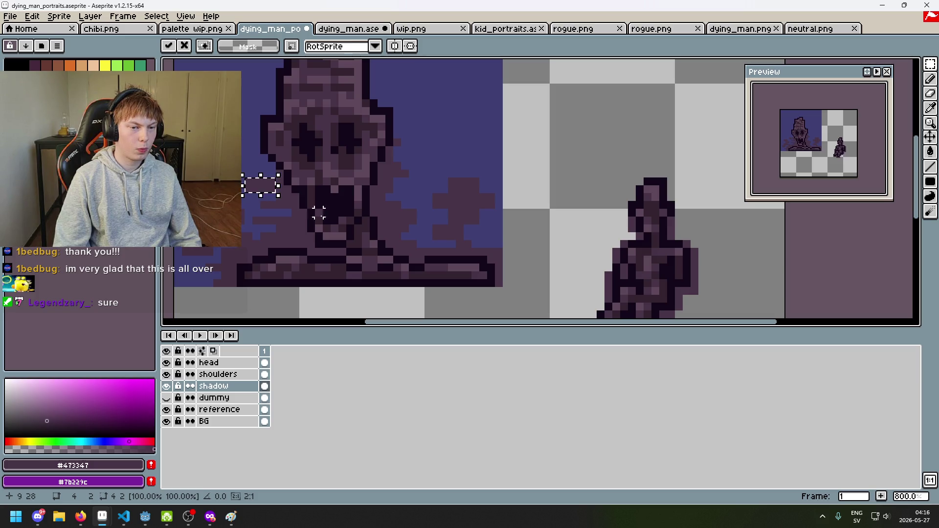
key(Return)
Paste another shadow copy beside the head's left cheek.
drag(319, 213, 407, 240)
key(ctrl+v)
mouse_move(319, 247)
mouse_down()
mouse_move(329, 296)
mouse_move(303, 318)
mouse_move(320, 191)
mouse_move(310, 188)
mouse_move(332, 195)
mouse_move(301, 197)
mouse_up()
key(ctrl+d)
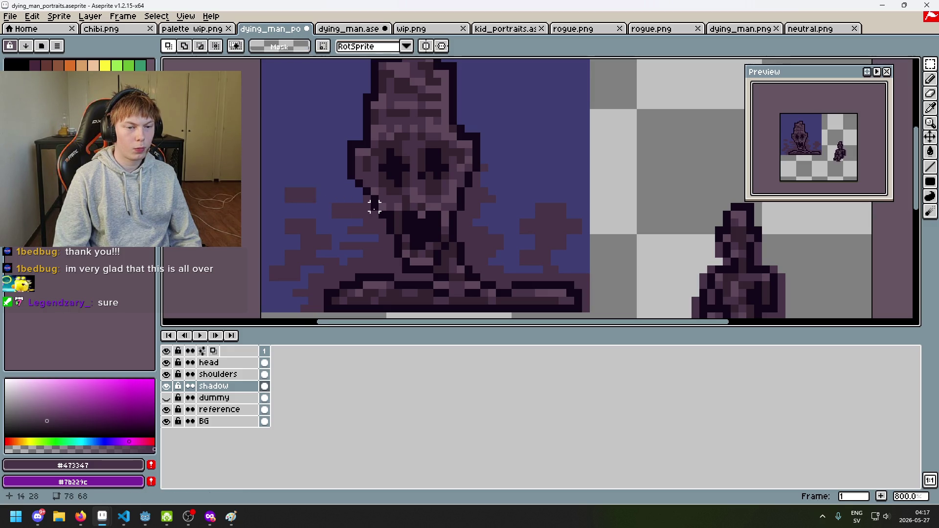
scroll(385, 219, down, 2)
scroll(375, 218, up, 4)
Lift a left-side shadow chunk slightly higher, then clear the small selection.
mouse_move(273, 237)
mouse_down()
mouse_move(325, 267)
mouse_move(332, 194)
mouse_up()
mouse_move(243, 160)
mouse_down()
mouse_move(252, 179)
mouse_move(286, 194)
mouse_up()
key(ctrl+d)
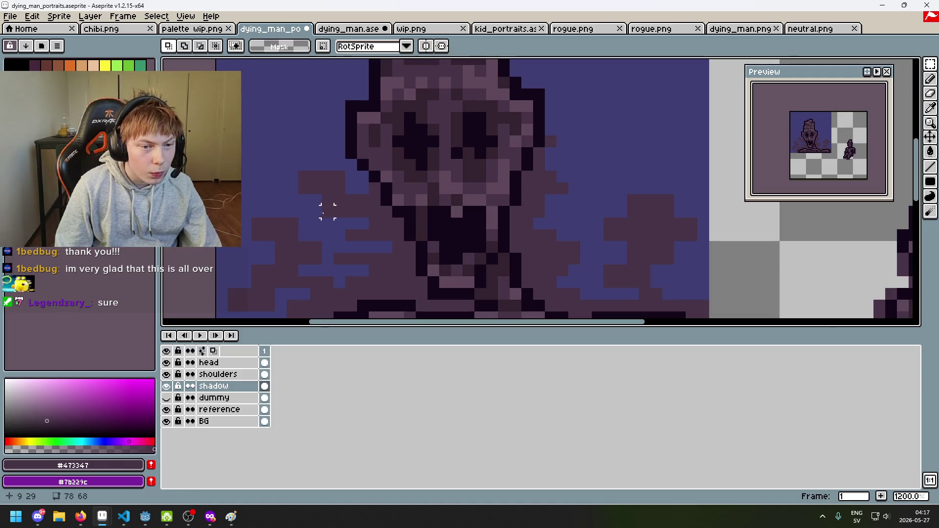
scroll(325, 209, down, 4)
scroll(420, 204, up, 2)
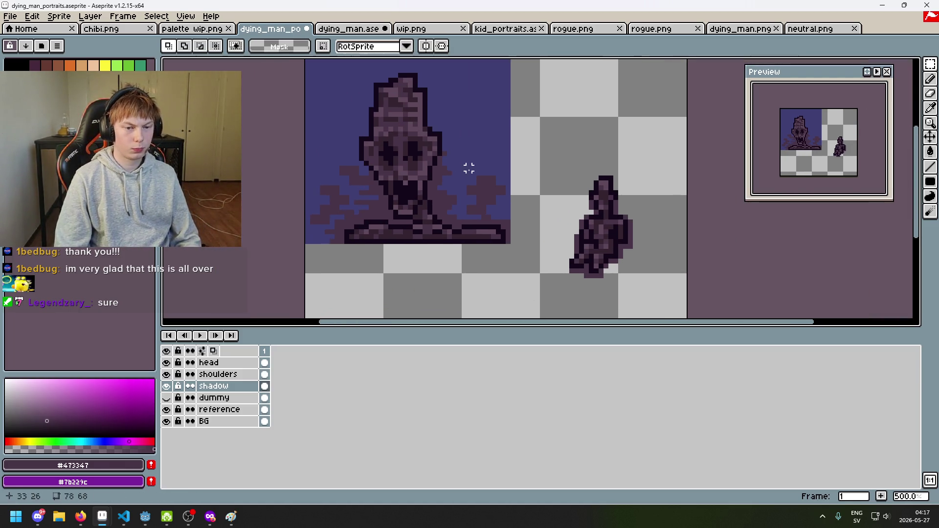
scroll(331, 235, up, 3)
Move a small shadow chunk down toward the shoulders, nudge it up-left, and commit.
mouse_move(361, 142)
mouse_down()
mouse_move(415, 180)
mouse_move(337, 268)
mouse_move(329, 243)
mouse_move(340, 243)
mouse_move(326, 243)
mouse_up()
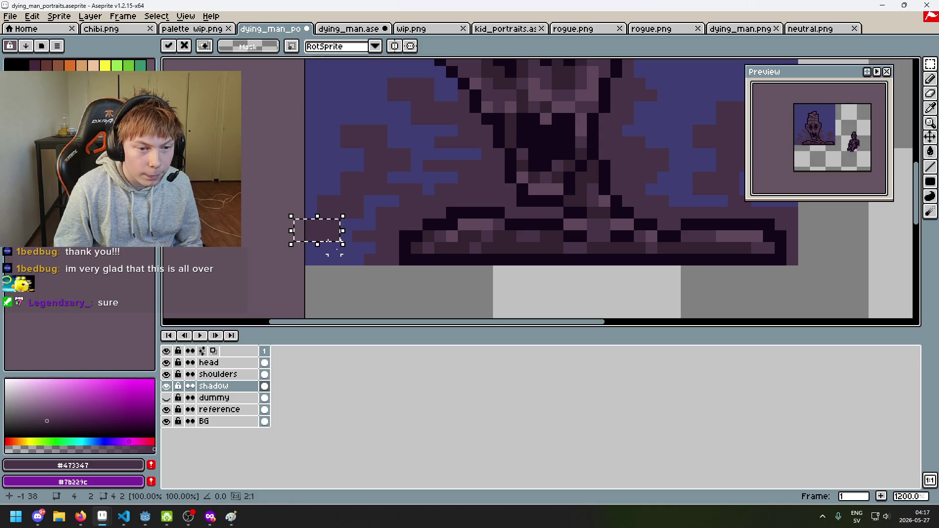
key(Escape)
mouse_move(400, 161)
mouse_down()
mouse_move(360, 256)
mouse_move(344, 265)
mouse_up()
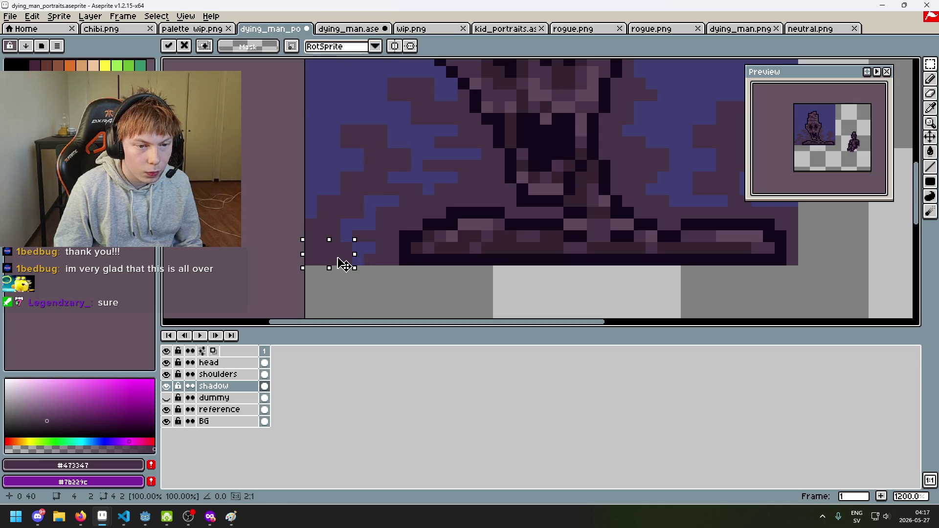
key(Escape)
mouse_move(386, 157)
mouse_down()
mouse_move(373, 262)
mouse_move(365, 262)
mouse_up()
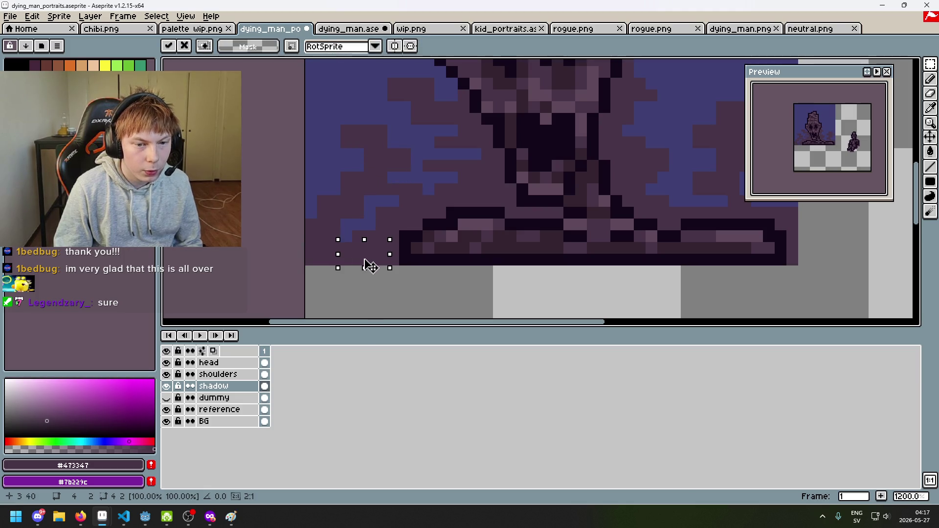
scroll(414, 243, down, 5)
scroll(406, 245, up, 3)
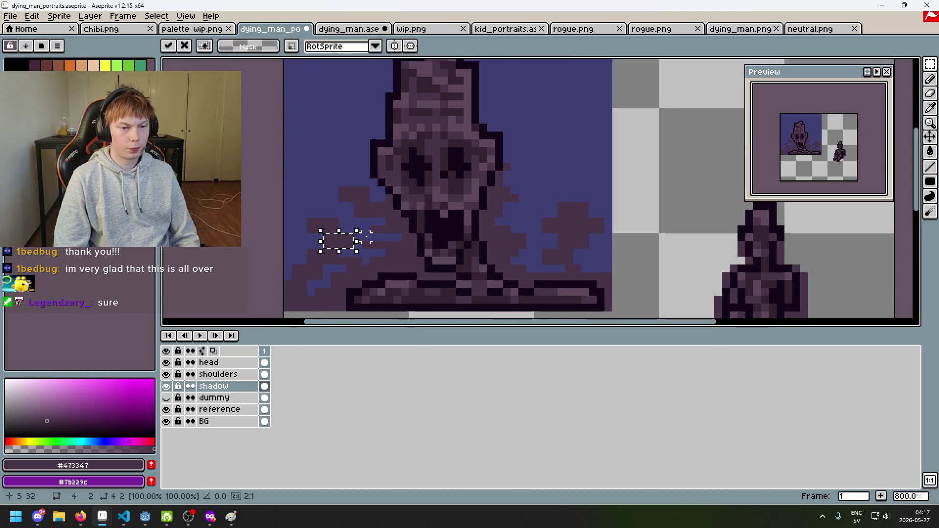
mouse_move(347, 250)
mouse_down()
mouse_move(307, 207)
mouse_move(298, 162)
mouse_move(289, 165)
mouse_up()
scroll(308, 208, up, 5)
click(370, 159)
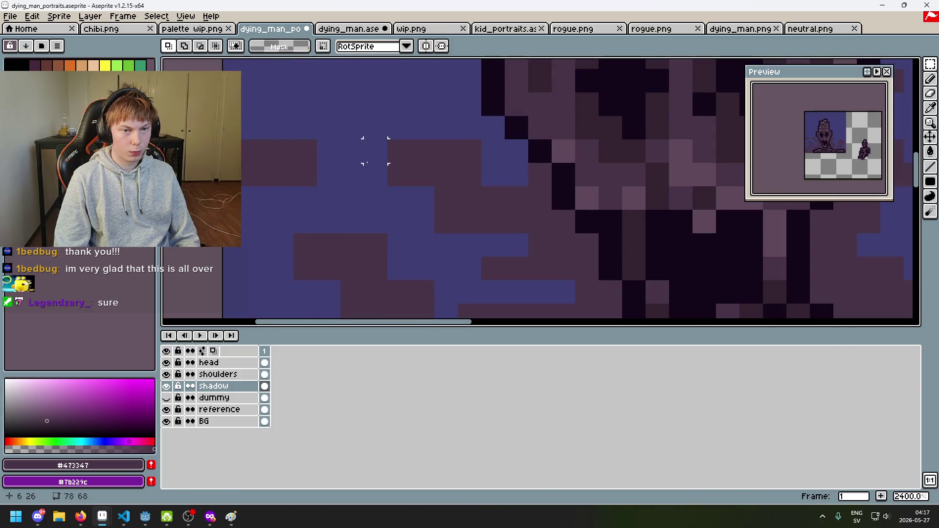
Shift the dark shadow block at the left edge about two pixels left.
drag(318, 185, 270, 139)
drag(269, 177, 247, 178)
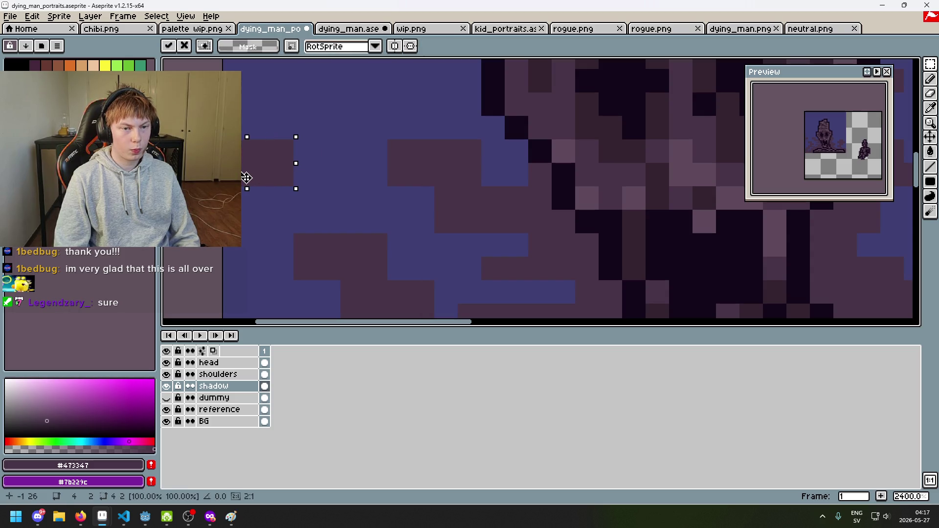
click(352, 199)
scroll(355, 196, down, 6)
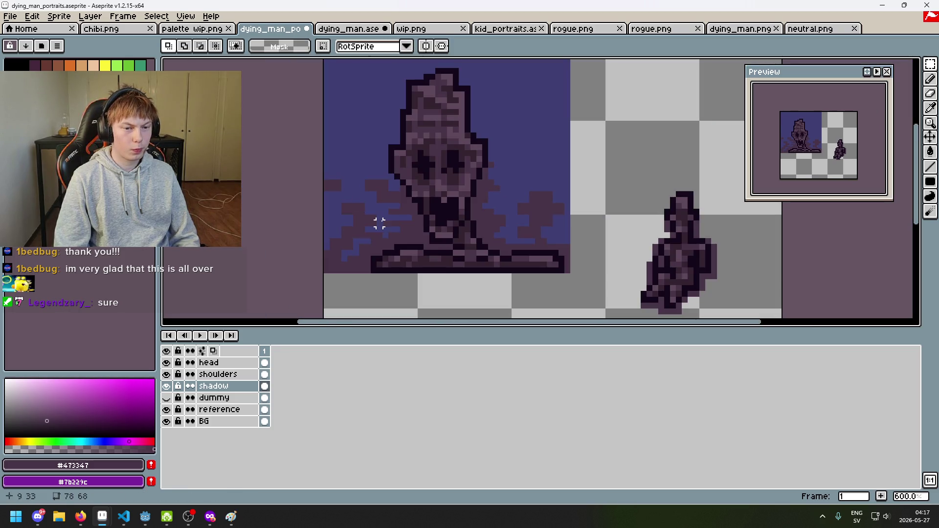
scroll(367, 218, up, 3)
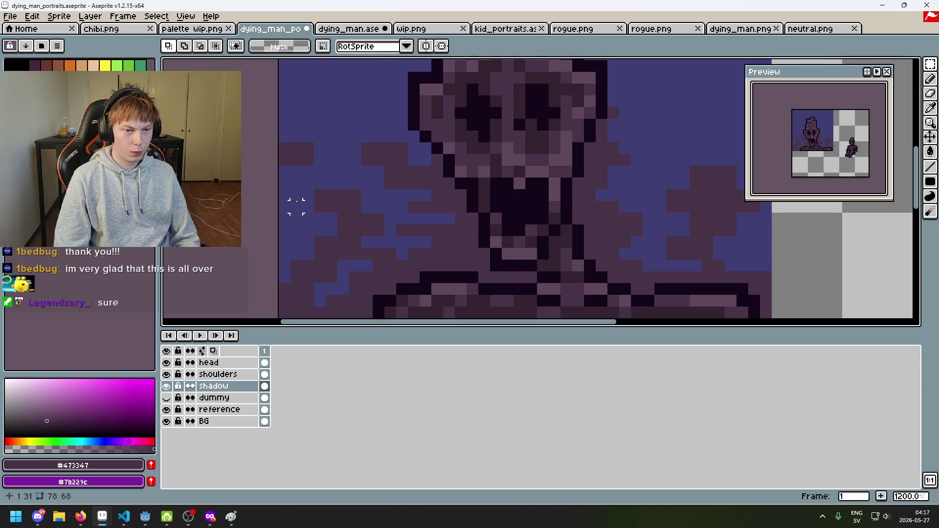
scroll(379, 206, down, 4)
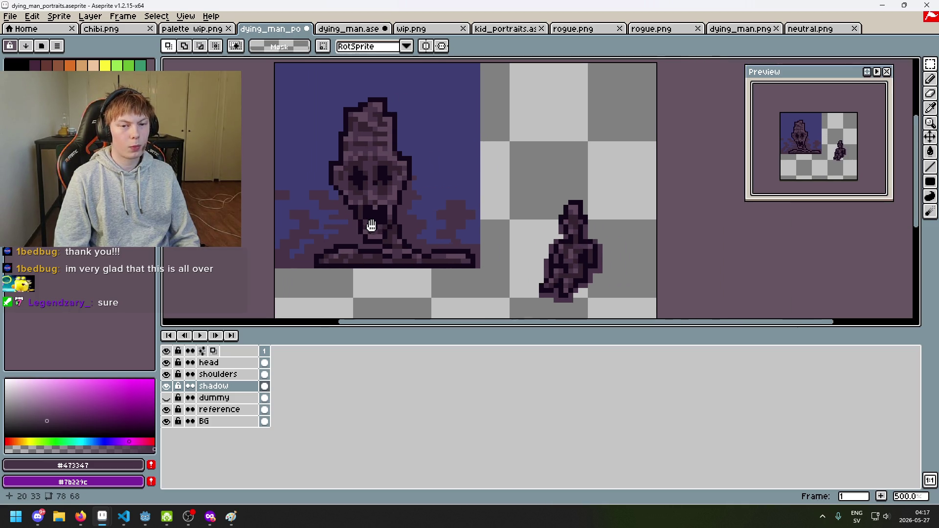
scroll(444, 209, down, 3)
scroll(457, 210, up, 4)
Paste a copy of the shadow pixels and commit it on the canvas.
key(ctrl+v)
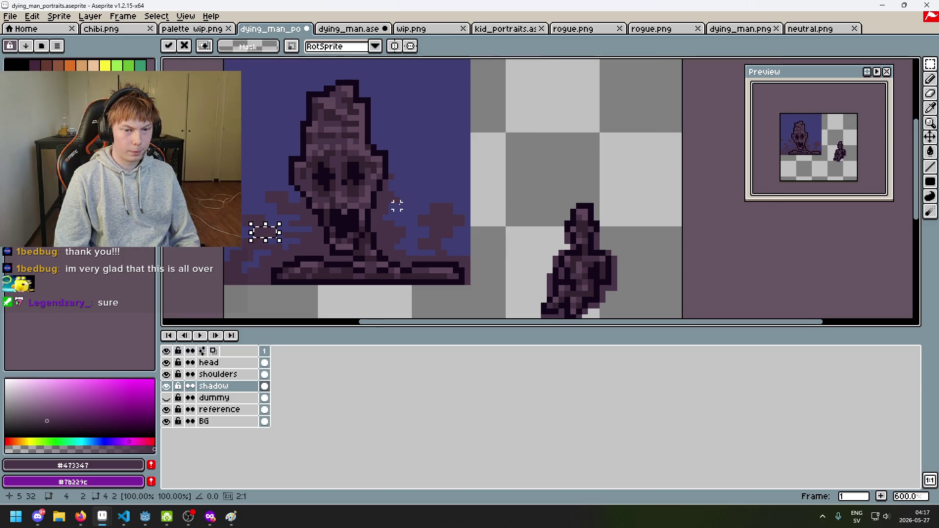
scroll(394, 203, up, 1)
drag(175, 251, 173, 251)
scroll(260, 234, up, 1)
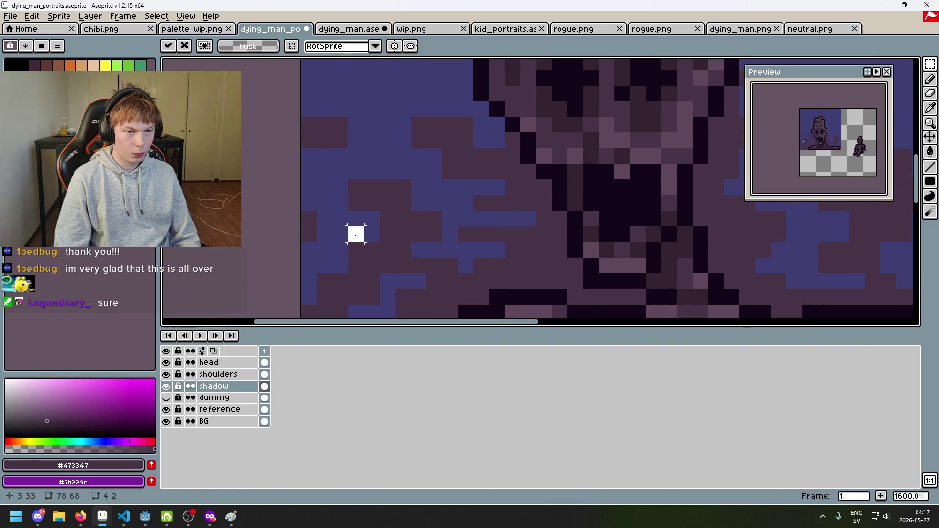
click(356, 232)
scroll(353, 231, down, 3)
drag(352, 232, 341, 233)
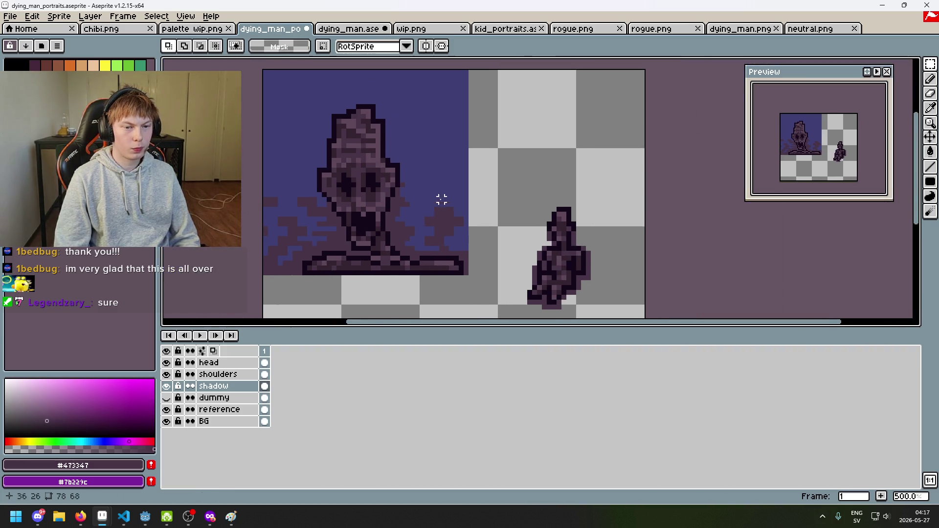
scroll(441, 199, up, 2)
Paste shadow blocks beside the figure's head and onto the indigo background, deleting a stray pixel.
key(ctrl+v)
mouse_move(219, 262)
mouse_down()
mouse_move(418, 208)
mouse_move(420, 196)
mouse_move(426, 213)
mouse_move(418, 210)
mouse_move(449, 210)
mouse_move(453, 187)
mouse_up()
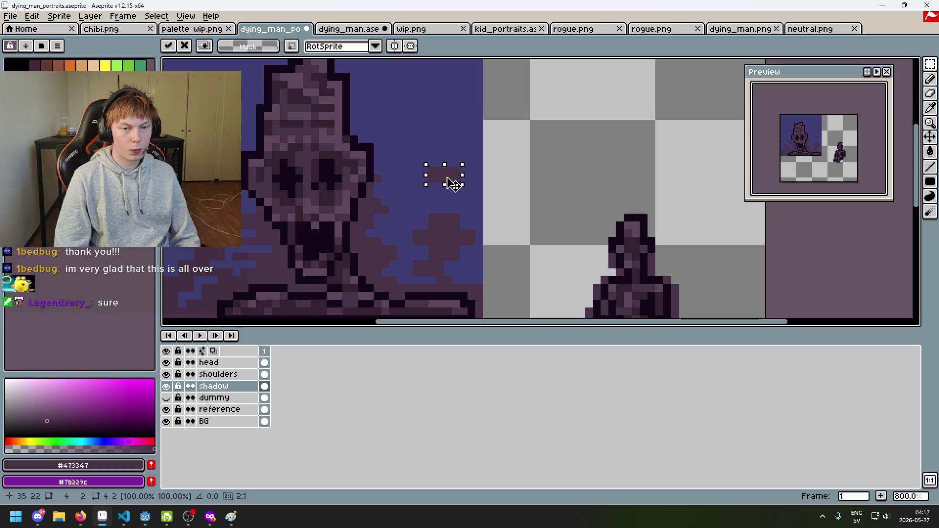
click(447, 203)
scroll(448, 202, up, 2)
key(ctrl+v)
mouse_move(542, 285)
mouse_down()
mouse_move(444, 204)
mouse_move(450, 185)
mouse_move(450, 210)
mouse_move(451, 162)
mouse_move(427, 162)
mouse_move(445, 167)
mouse_move(509, 140)
mouse_up()
key(Delete)
scroll(496, 141, down, 3)
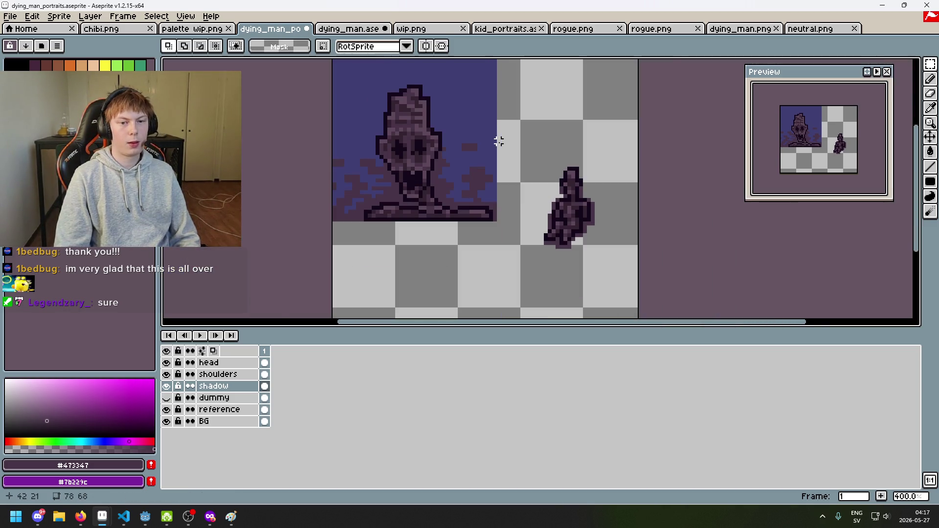
scroll(490, 133, up, 3)
scroll(491, 133, up, 1)
Paste one more shadow block into the indigo background and commit it.
key(ctrl+v)
drag(533, 168, 384, 216)
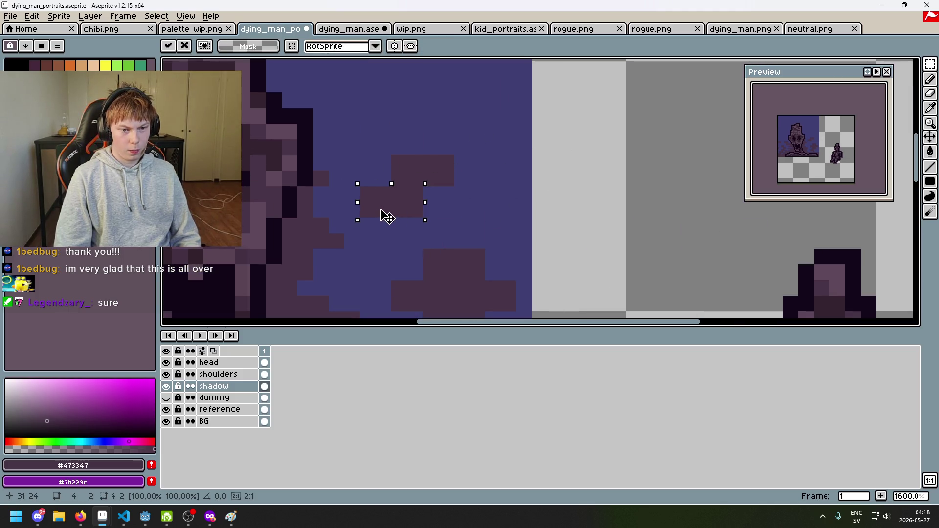
click(468, 204)
scroll(475, 205, down, 3)
scroll(484, 208, down, 3)
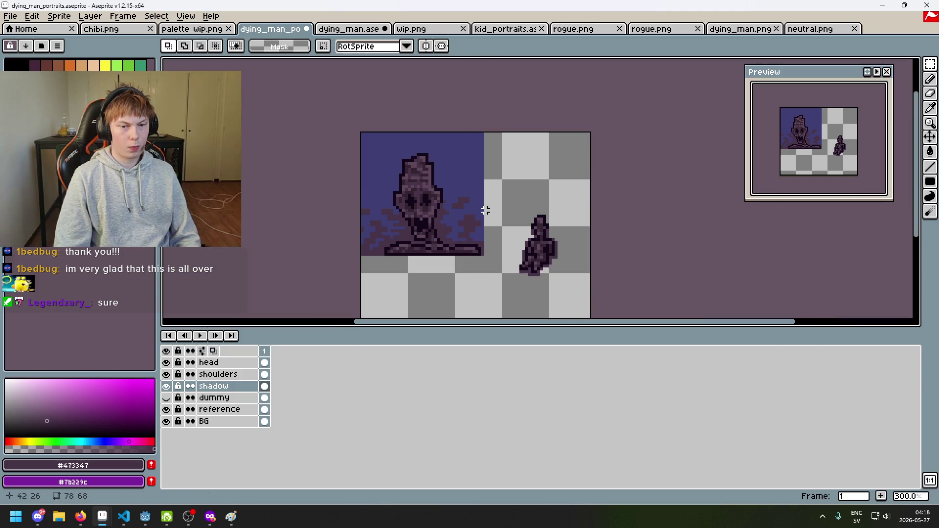
scroll(484, 209, up, 3)
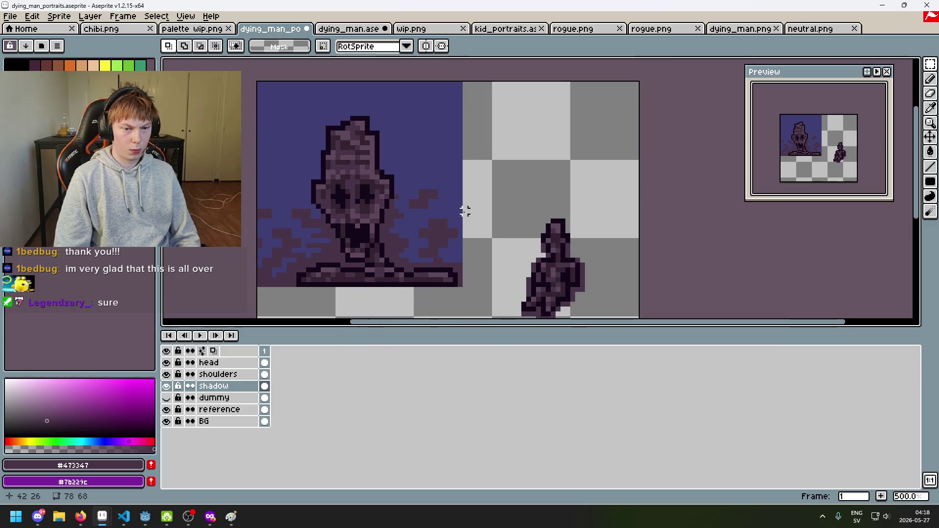
scroll(449, 237, up, 3)
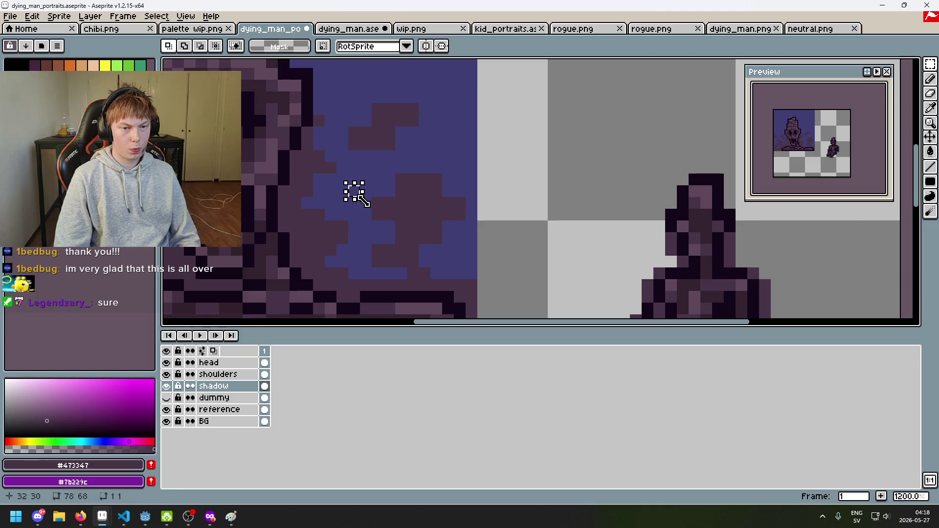
Reposition a single shadow pixel and shift a small shadow patch down and right.
mouse_move(396, 200)
mouse_down()
mouse_move(404, 208)
mouse_move(360, 222)
mouse_up()
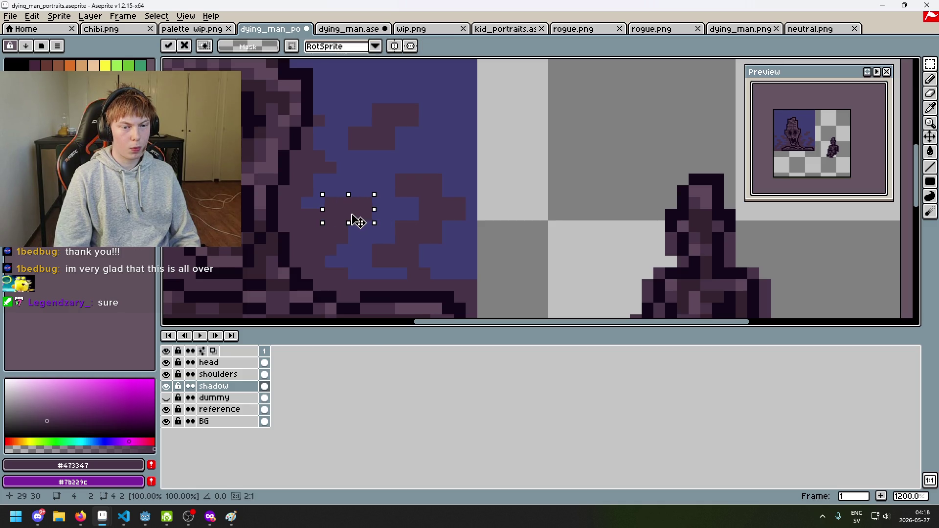
click(413, 215)
scroll(443, 220, down, 2)
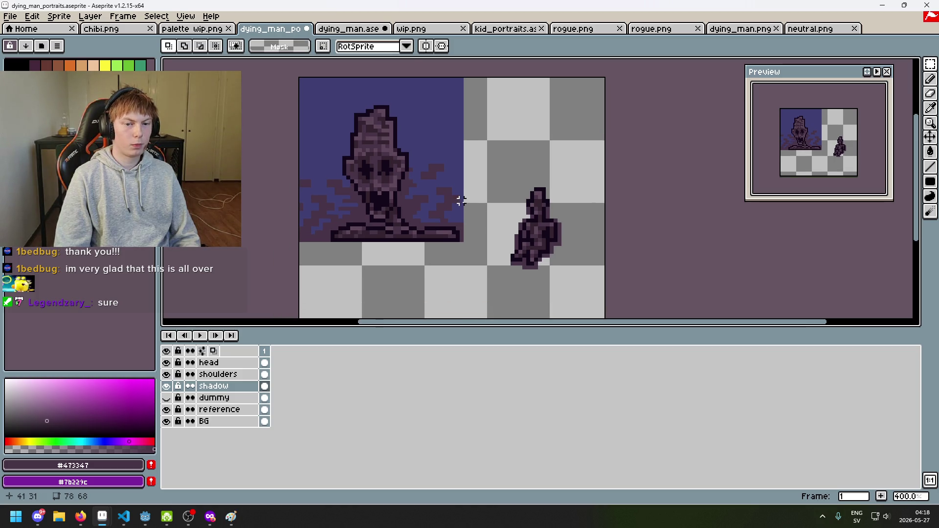
scroll(450, 189, up, 3)
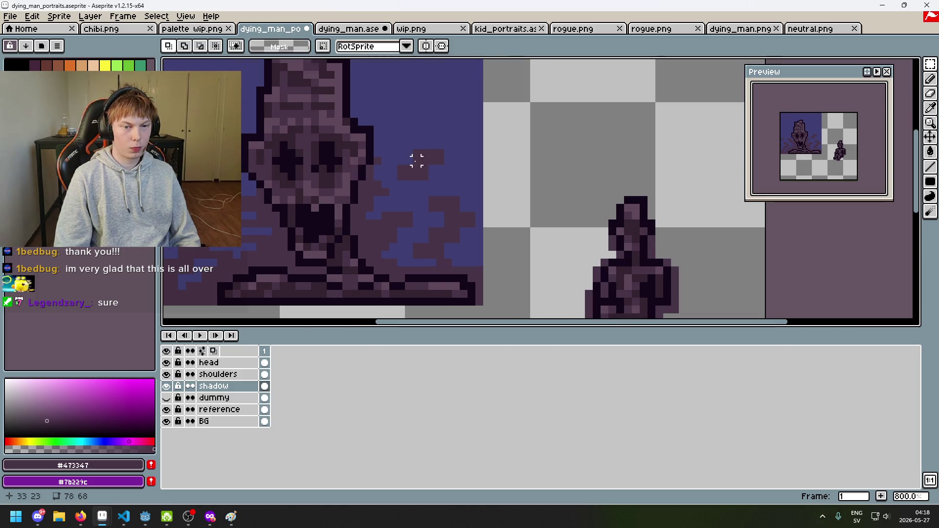
scroll(421, 164, down, 1)
scroll(433, 228, up, 3)
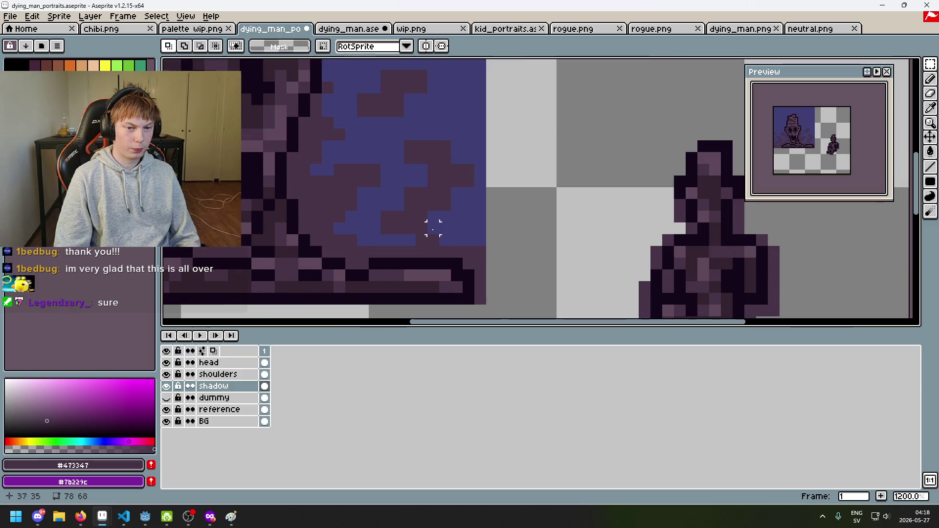
drag(409, 194, 466, 226)
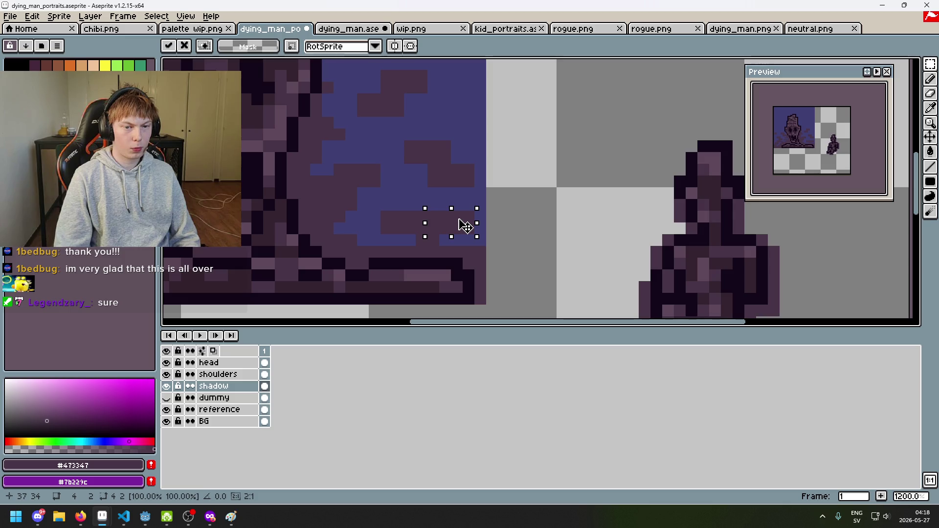
click(477, 169)
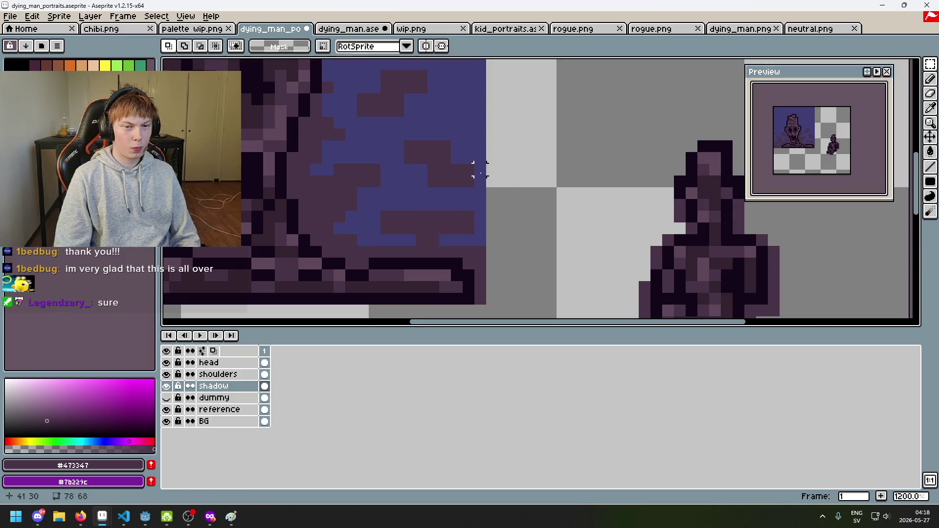
scroll(467, 185, down, 2)
scroll(429, 231, up, 4)
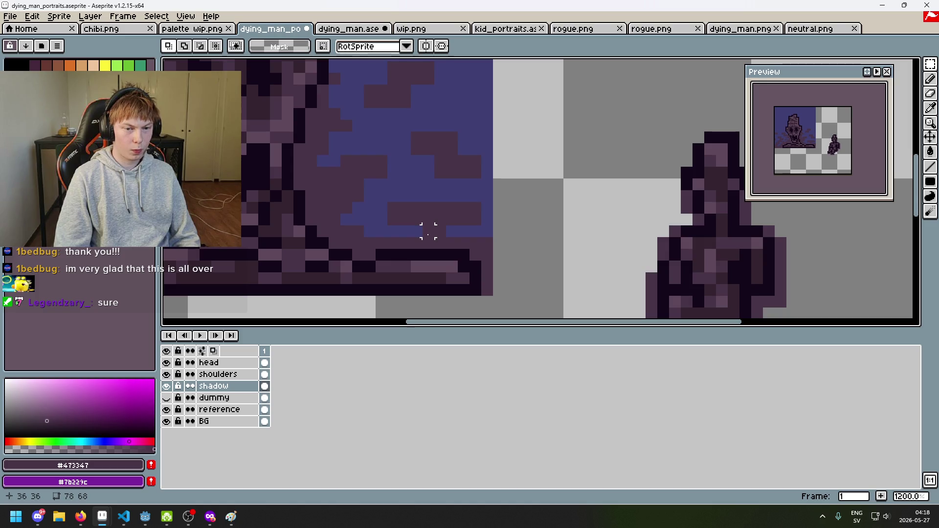
Recentre the sprite and compare the portrait with the shadow layer hidden and shown.
key(b)
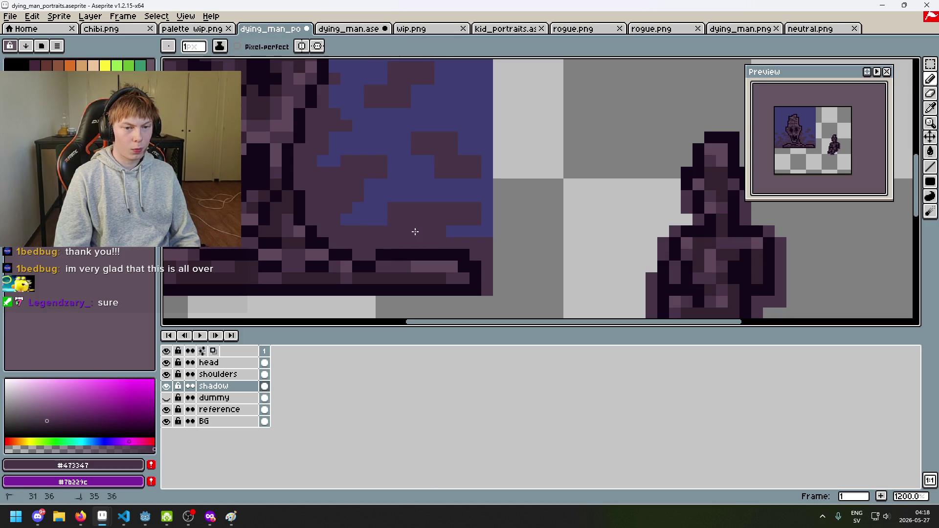
scroll(430, 232, down, 4)
scroll(430, 231, up, 4)
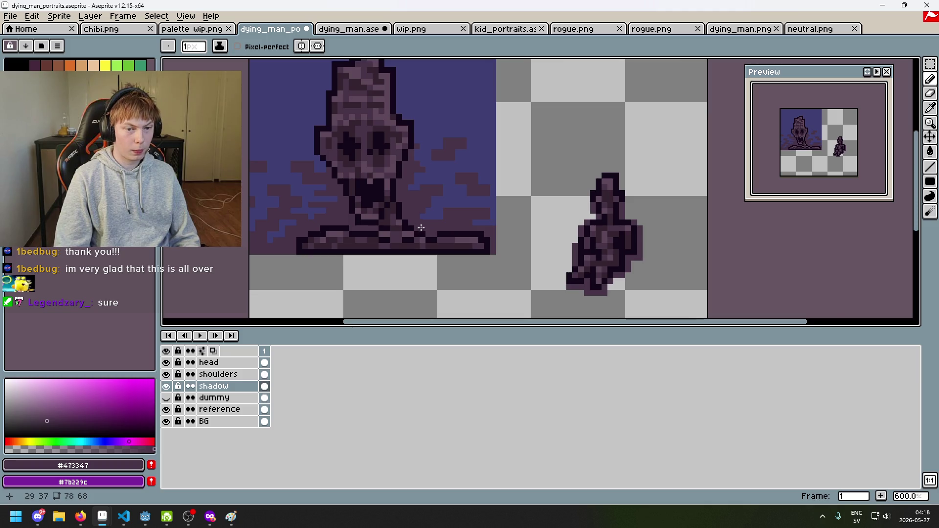
scroll(437, 214, down, 5)
scroll(457, 237, up, 2)
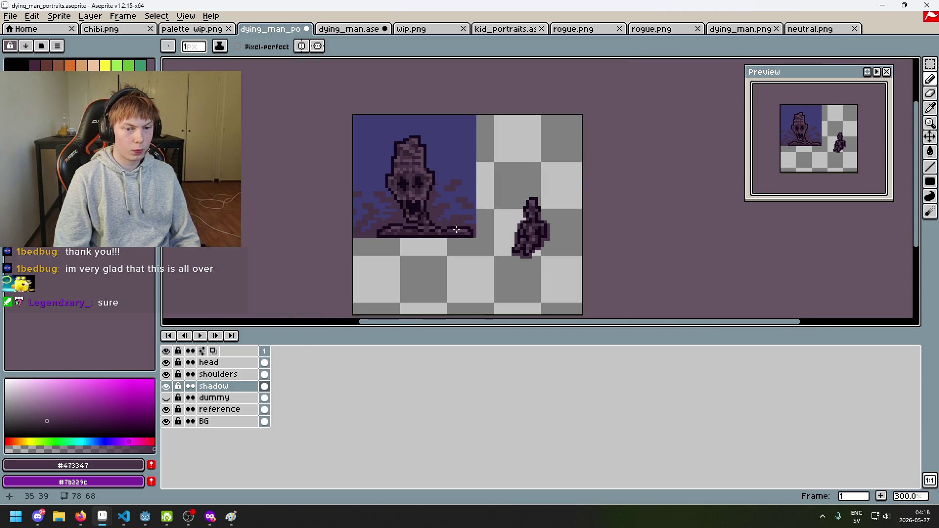
drag(457, 238, 419, 251)
scroll(417, 196, down, 2)
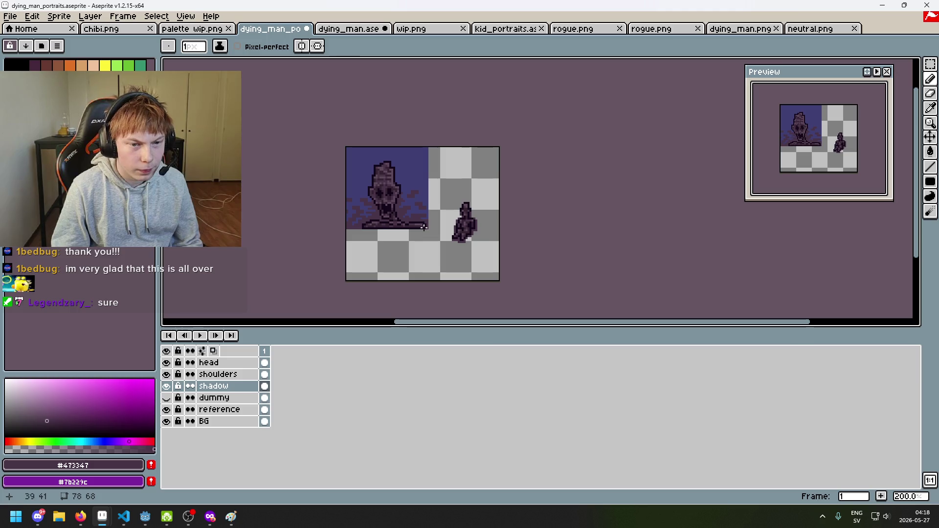
scroll(380, 265, up, 1)
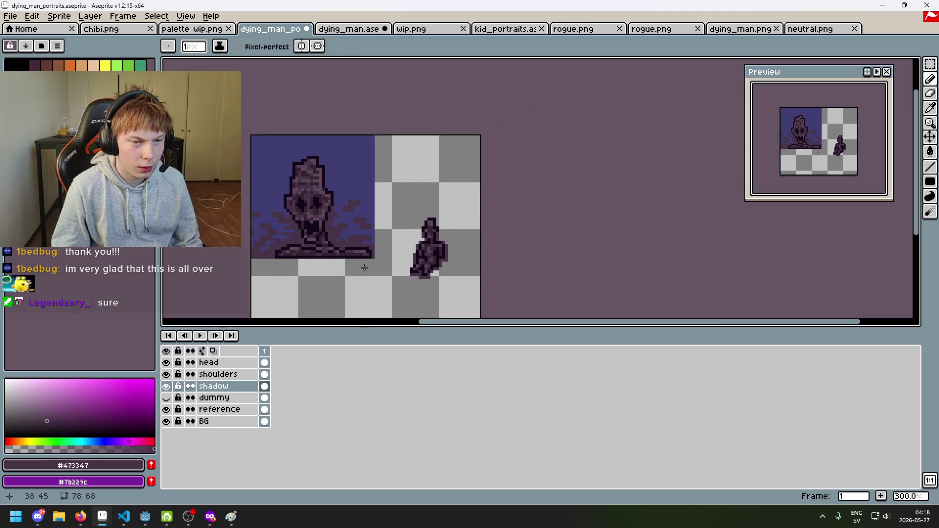
click(169, 387)
click(168, 387)
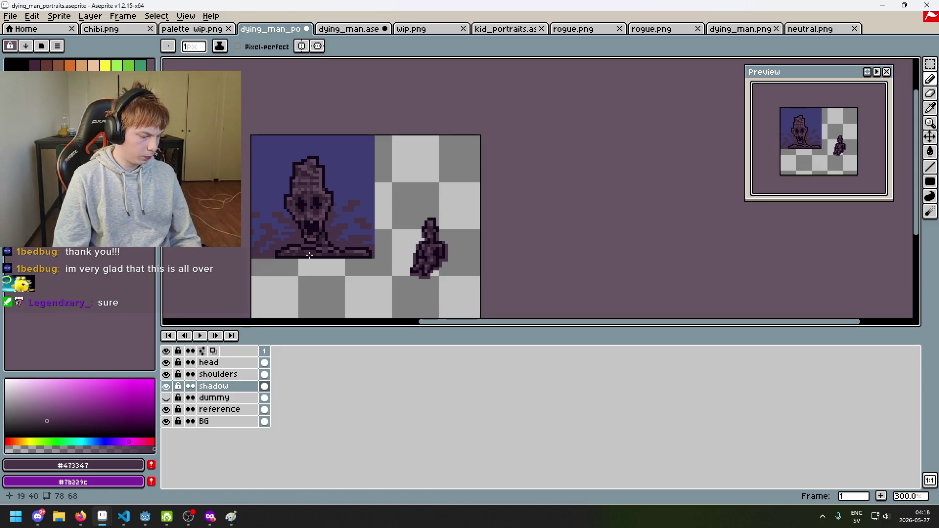
Erase the dark shadow blocks in the background near the head and beside the face.
scroll(357, 212, up, 6)
key(e)
mouse_move(348, 169)
mouse_down()
mouse_move(384, 140)
mouse_move(362, 163)
mouse_up()
scroll(385, 140, down, 3)
scroll(348, 191, up, 3)
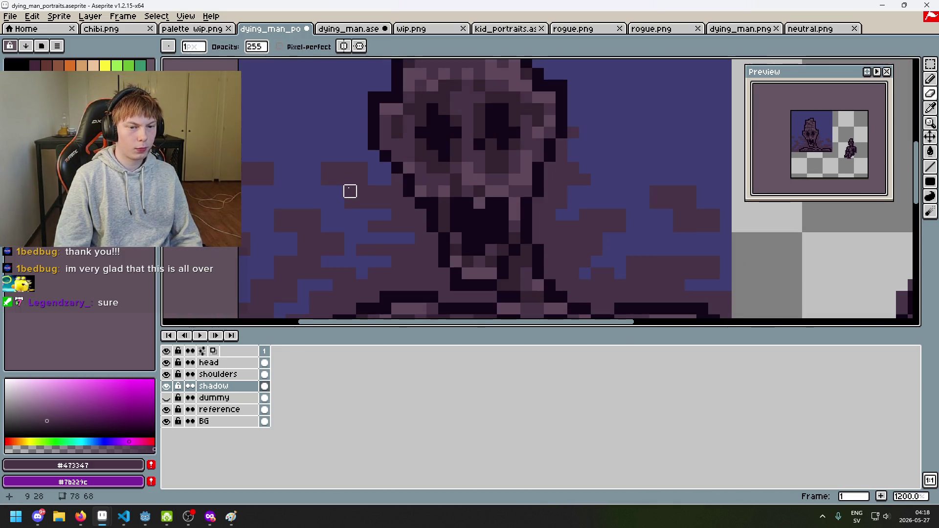
mouse_move(315, 168)
mouse_down()
mouse_move(302, 201)
mouse_move(303, 180)
mouse_move(256, 180)
mouse_up()
scroll(256, 238, down, 3)
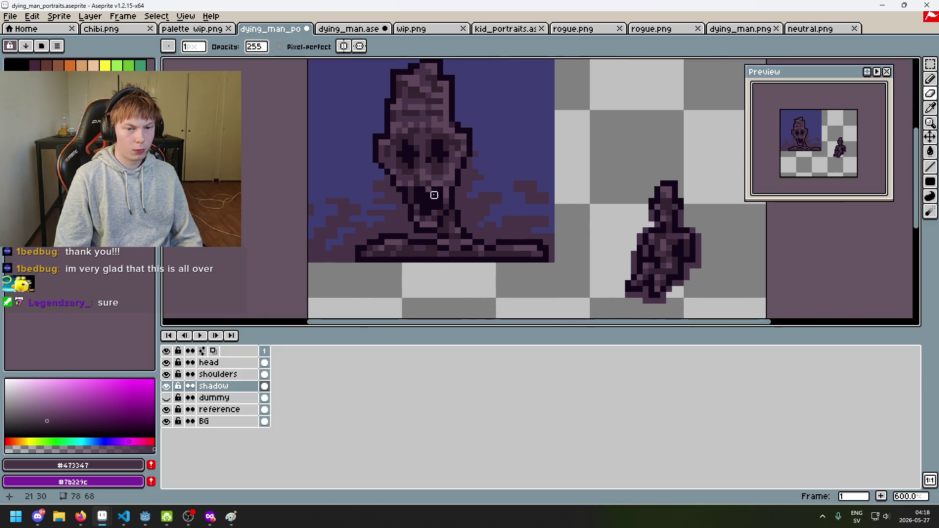
scroll(505, 189, down, 2)
scroll(417, 216, up, 2)
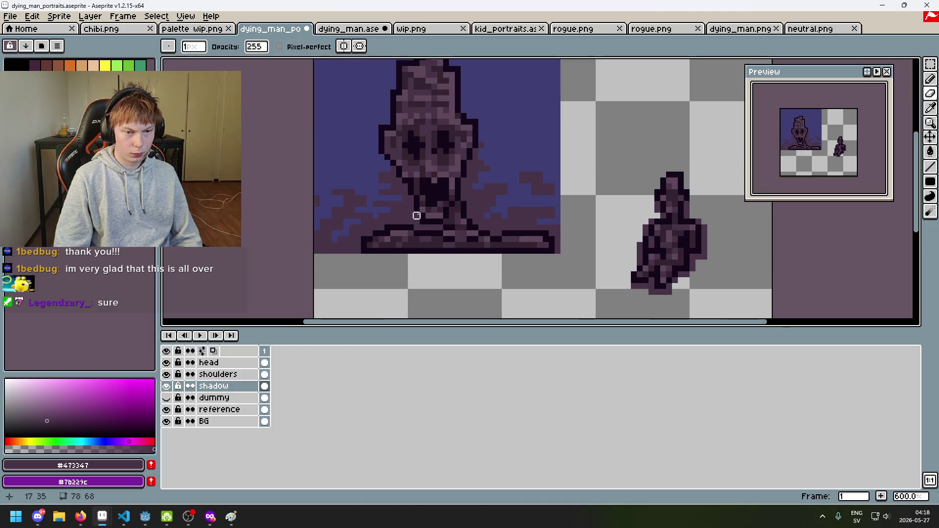
Undo the last erase stroke.
key(b)
scroll(372, 189, up, 3)
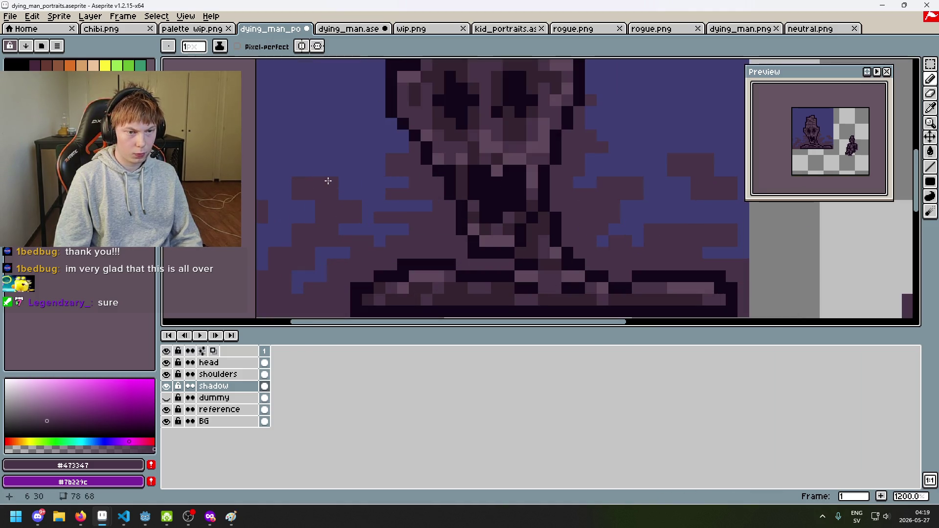
key(e)
scroll(336, 201, down, 4)
key(ctrl+z)
scroll(319, 212, up, 4)
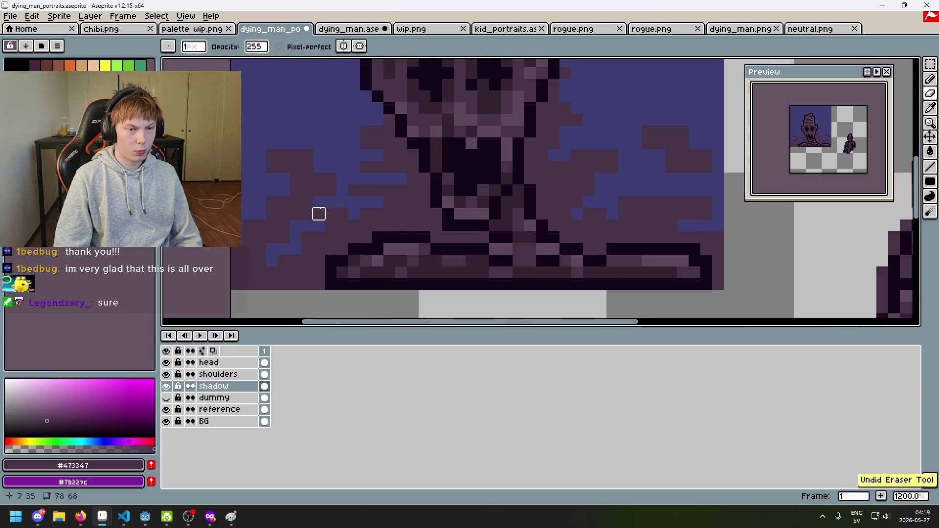
scroll(325, 226, down, 4)
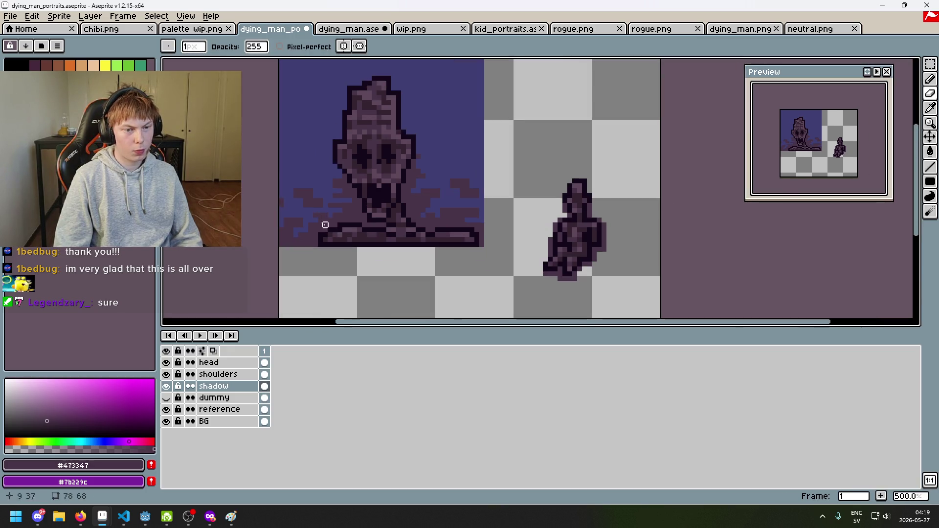
scroll(303, 201, up, 4)
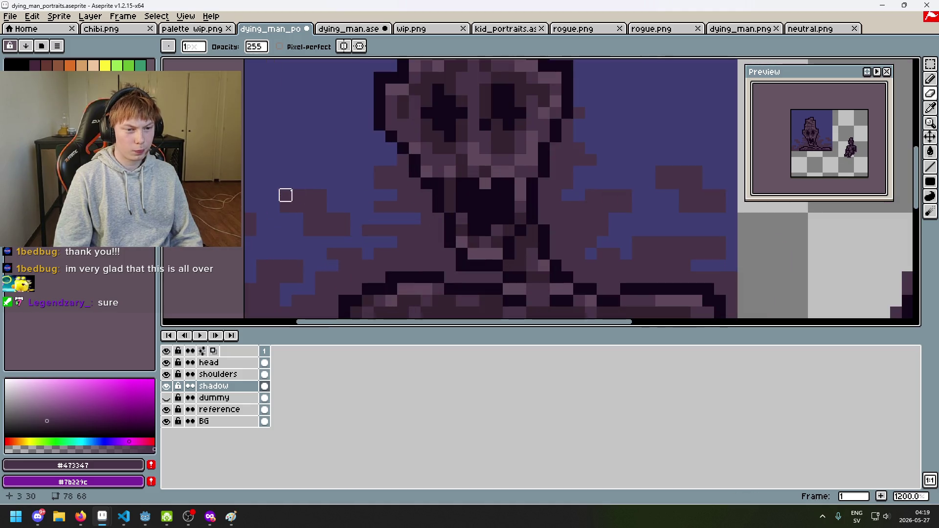
With the Pencil active, undo the last stray pencil pixel in the purple shadow.
key(b)
scroll(303, 189, down, 4)
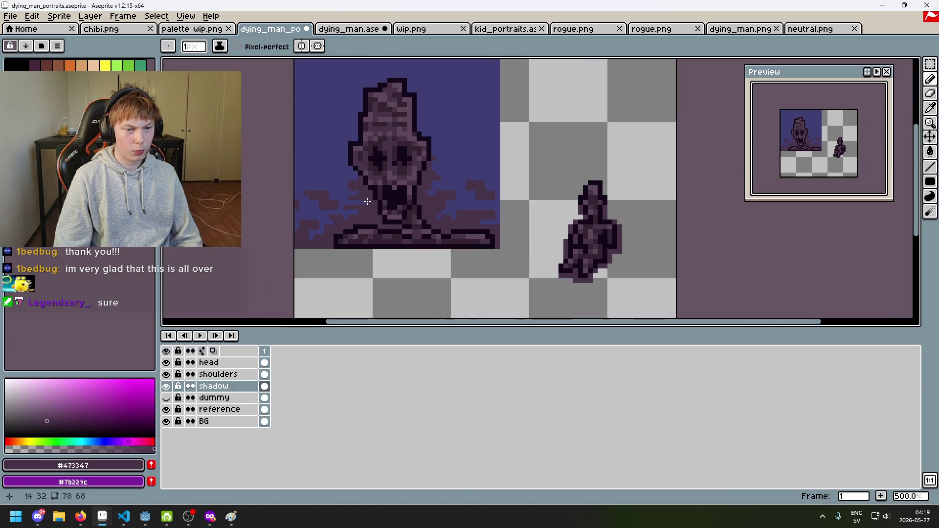
scroll(338, 191, up, 3)
scroll(352, 193, down, 2)
scroll(348, 206, down, 1)
scroll(343, 205, up, 3)
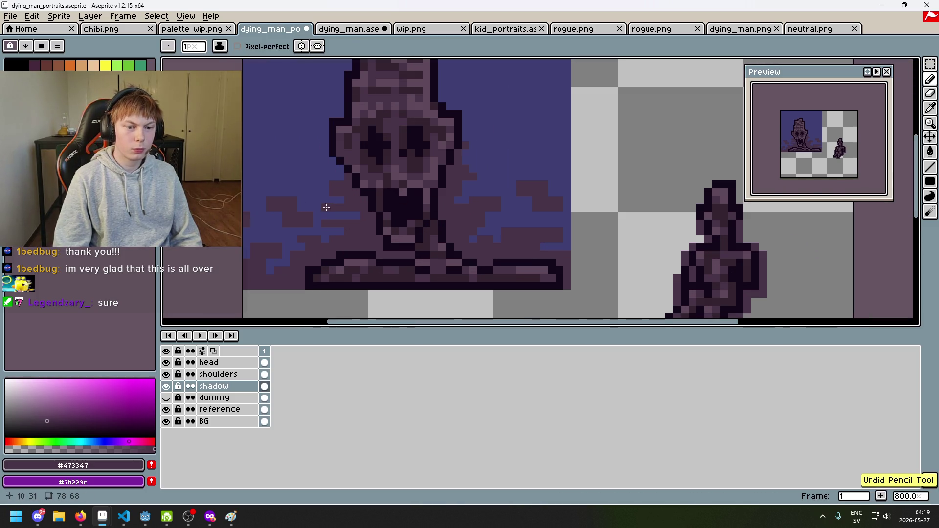
scroll(331, 202, down, 1)
scroll(331, 202, down, 2)
scroll(323, 205, up, 2)
key(ctrl+z)
Zoom in and out around the portrait to check the cleaned-up shadow.
scroll(325, 210, down, 4)
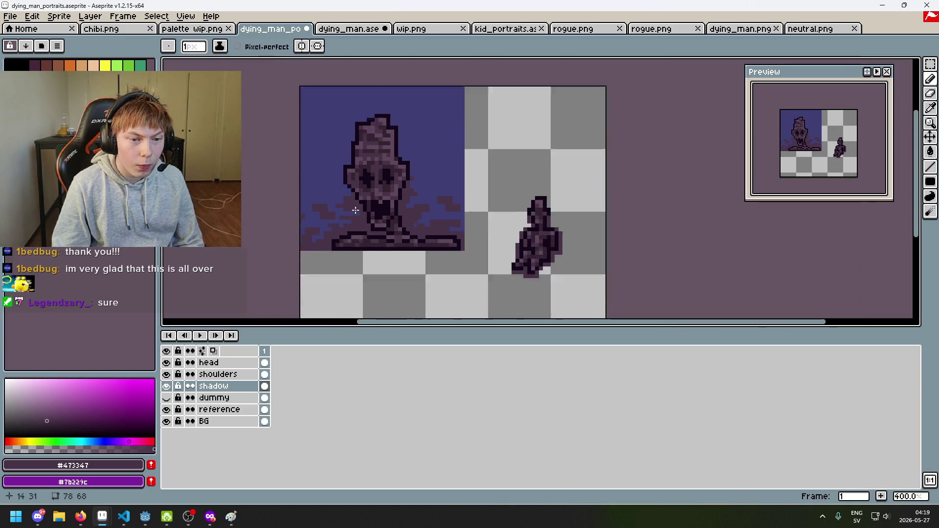
scroll(396, 232, up, 4)
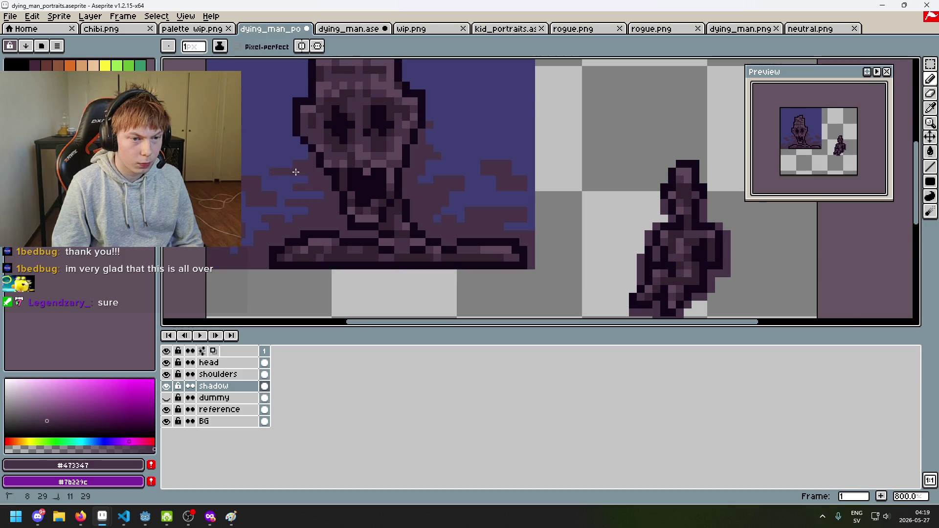
scroll(347, 198, down, 3)
scroll(362, 225, down, 1)
scroll(371, 252, up, 1)
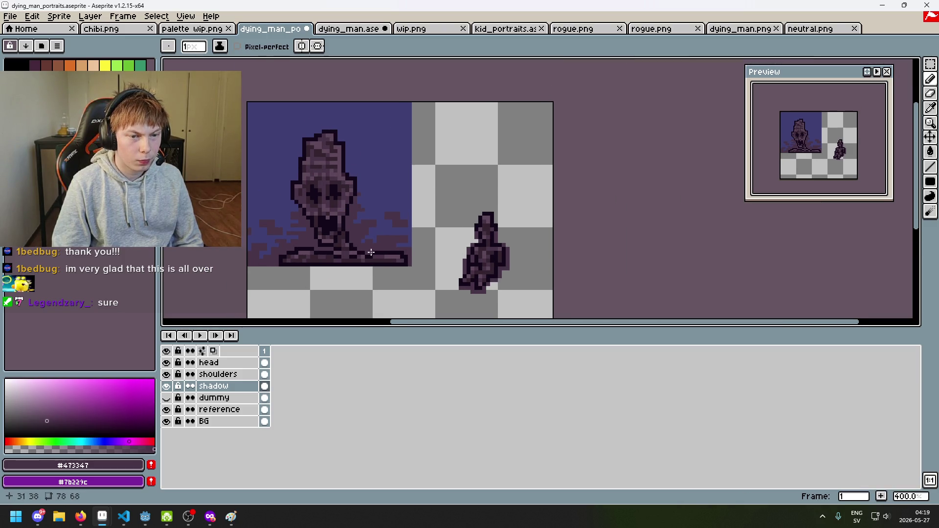
scroll(372, 235, up, 1)
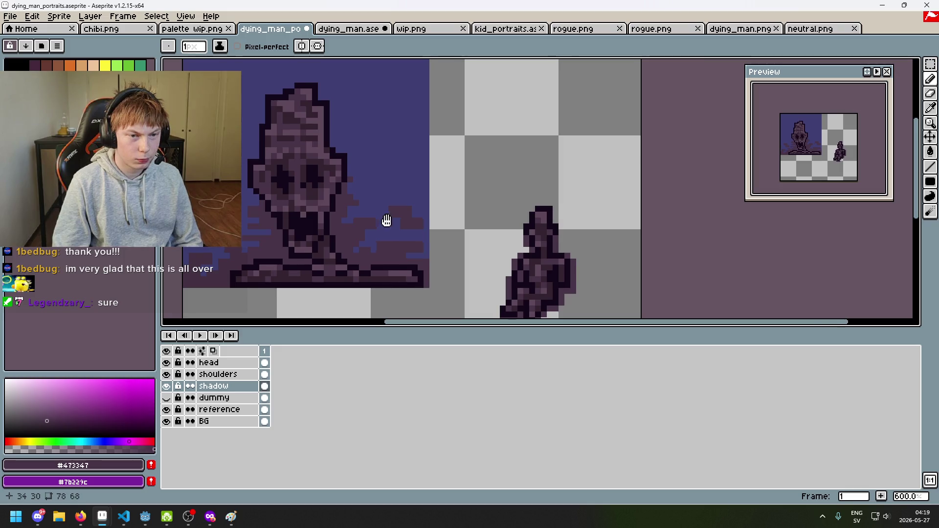
scroll(416, 220, down, 2)
scroll(474, 243, up, 1)
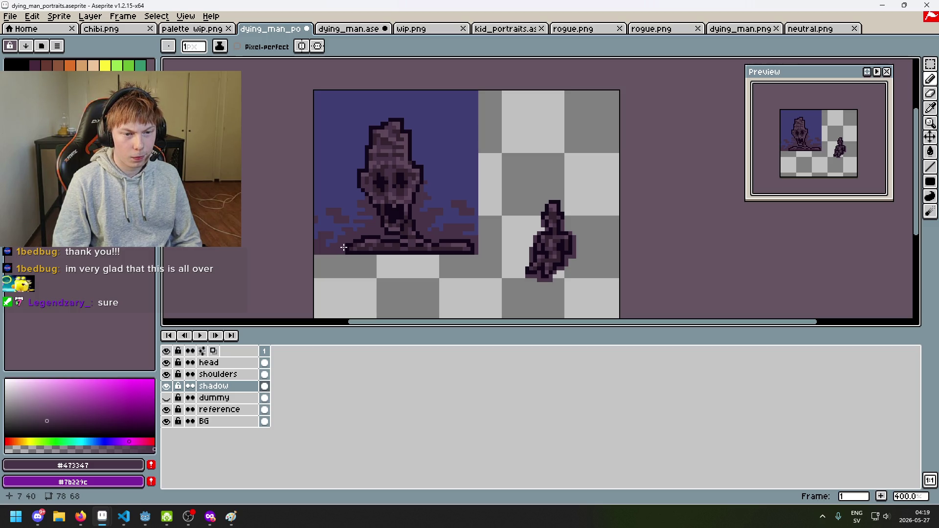
scroll(339, 246, up, 2)
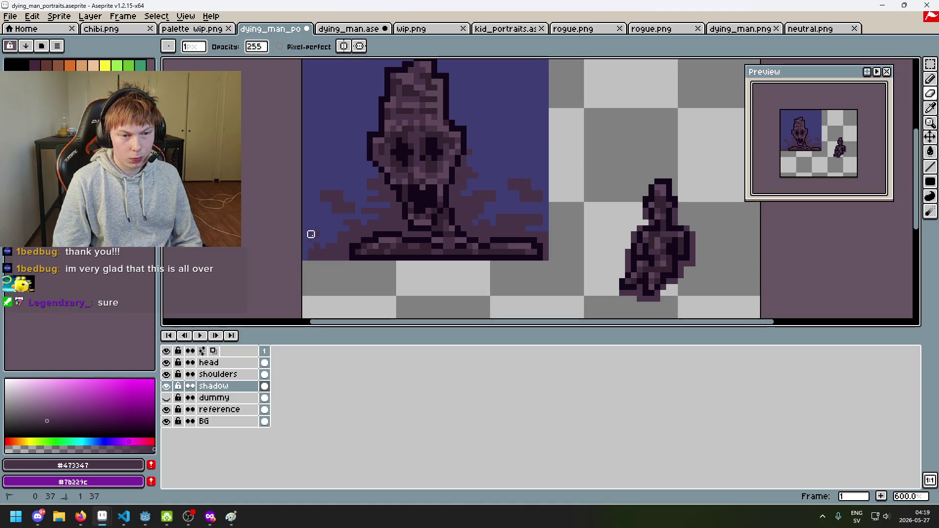
Undo the last unwanted pencil stroke in the shadow.
scroll(320, 256, down, 2)
scroll(317, 254, up, 3)
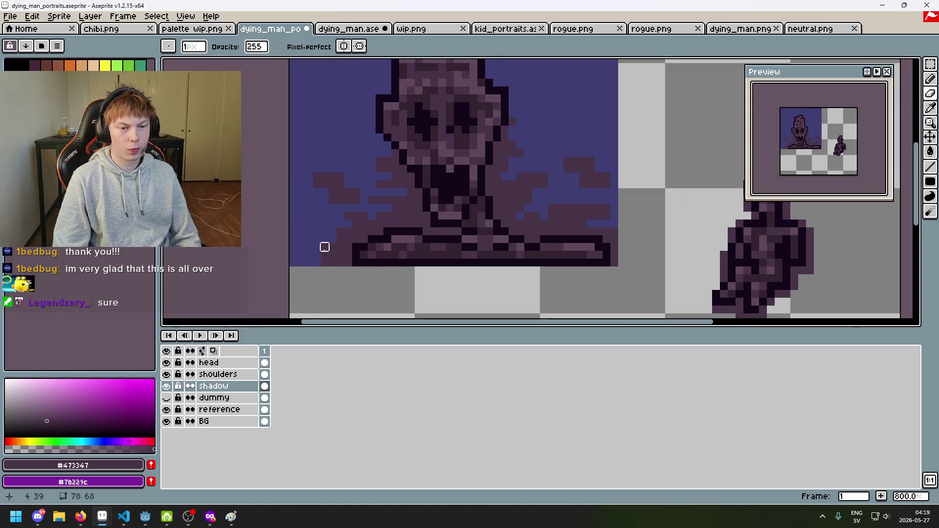
key(b)
key(ctrl+z)
scroll(328, 277, down, 2)
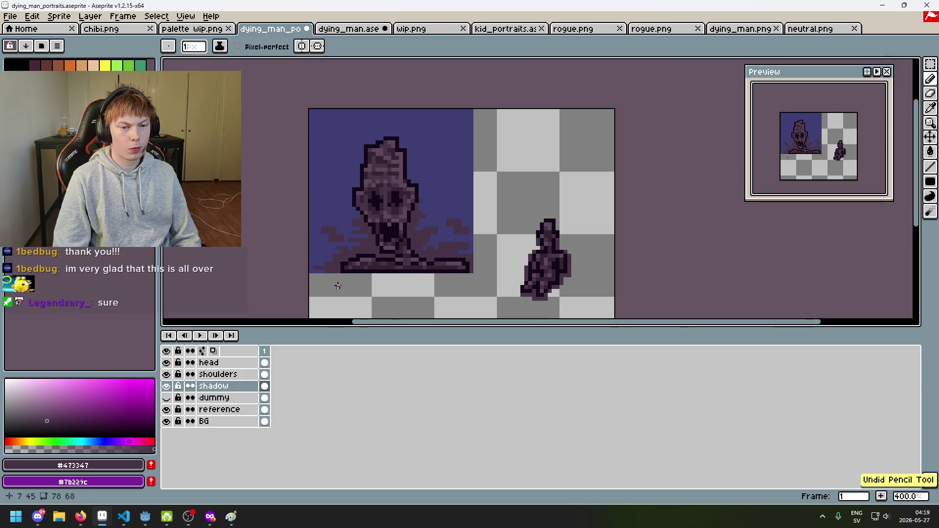
scroll(330, 275, up, 3)
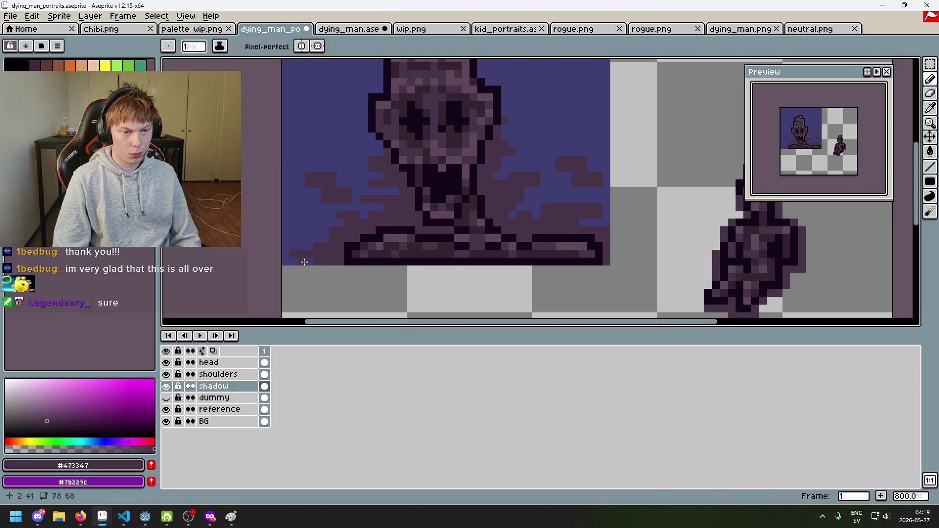
scroll(307, 260, down, 2)
scroll(313, 268, up, 3)
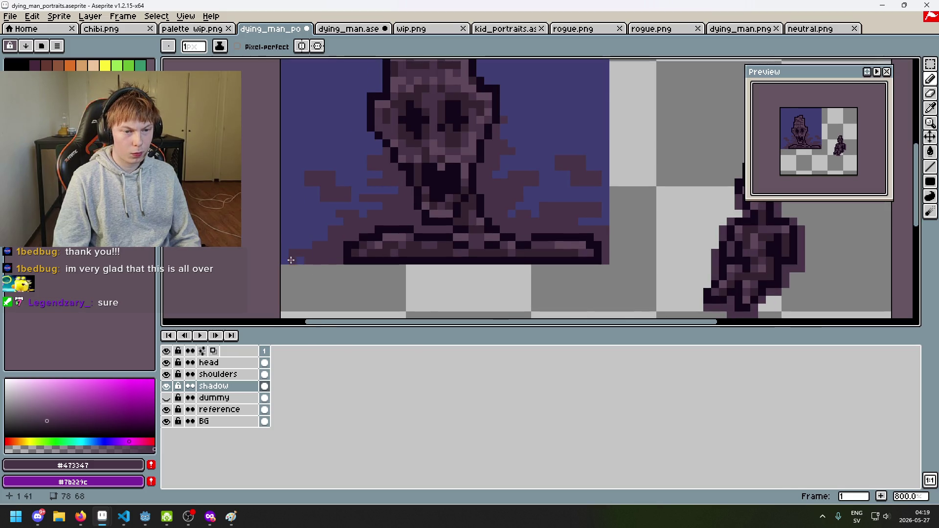
scroll(318, 238, down, 4)
scroll(360, 261, up, 1)
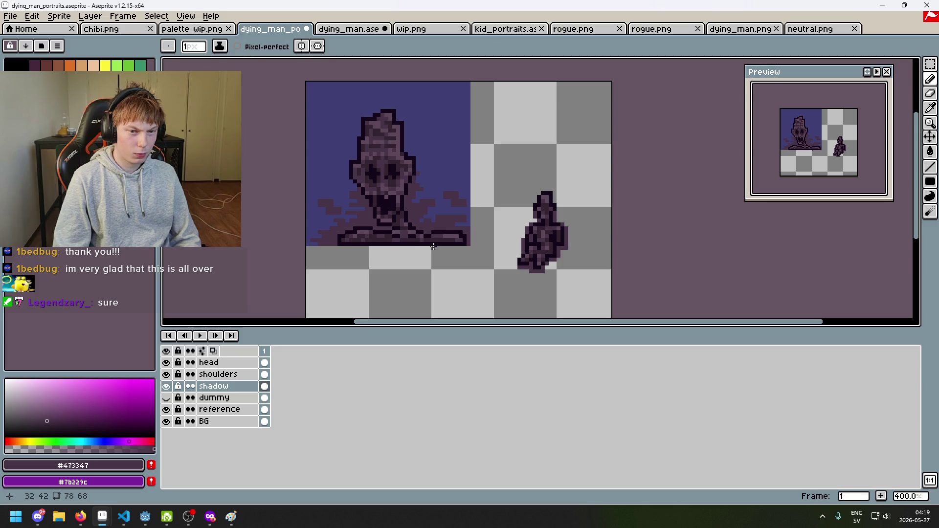
scroll(333, 209, up, 3)
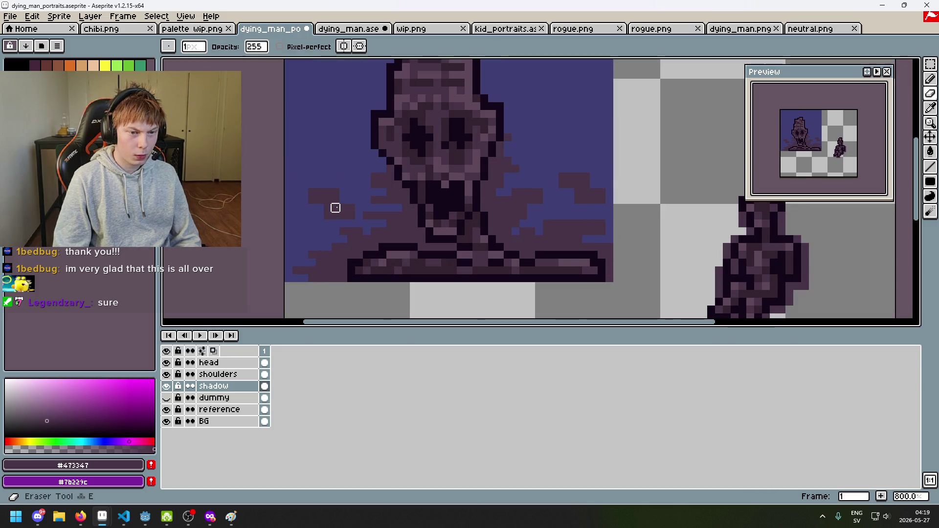
scroll(321, 203, down, 1)
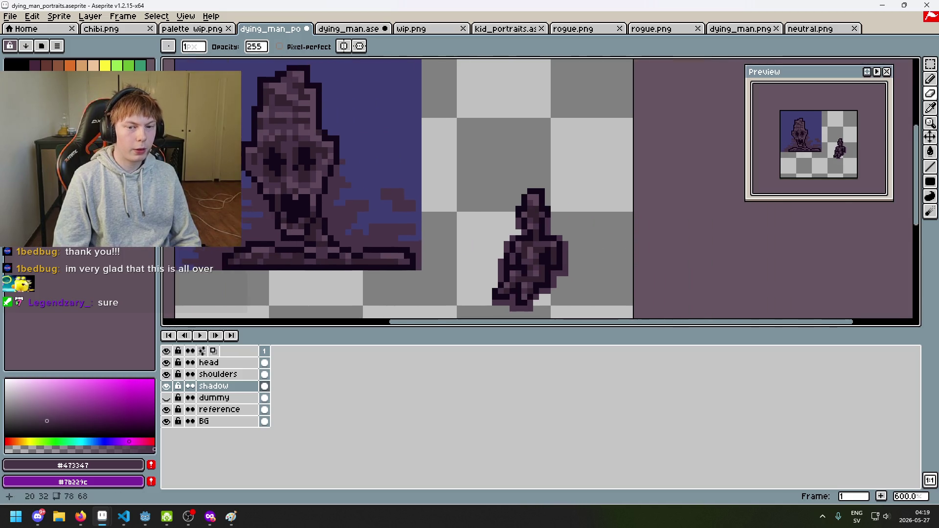
scroll(353, 196, up, 3)
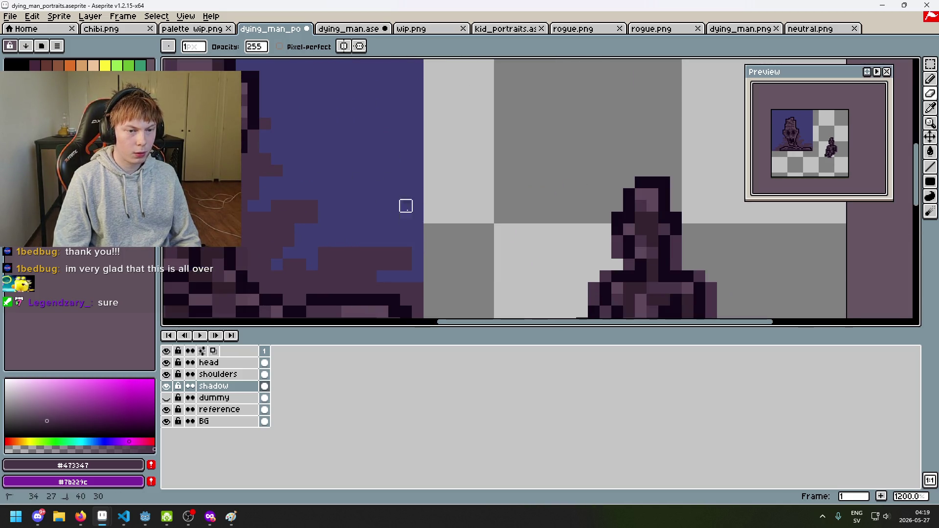
scroll(404, 204, down, 4)
scroll(466, 218, up, 3)
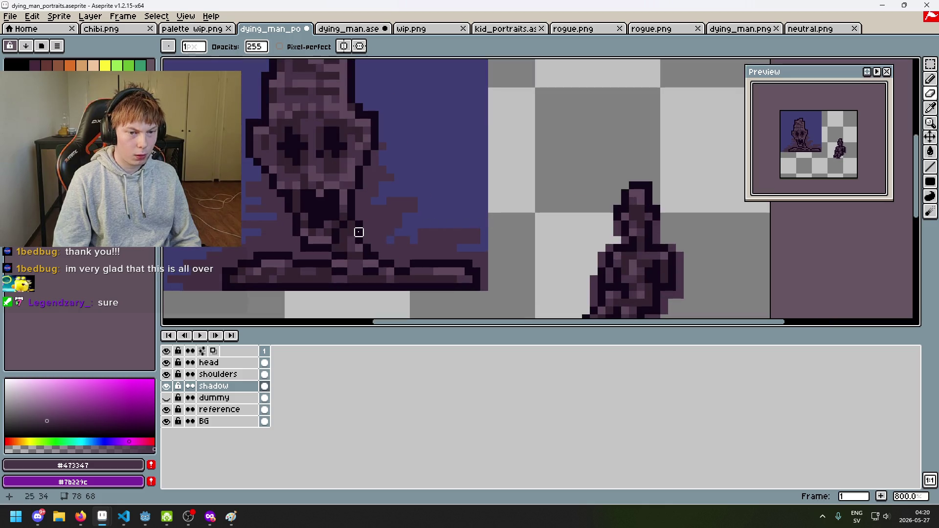
Undo another stray stroke and place one dark pixel on the shoulder's top edge.
key(b)
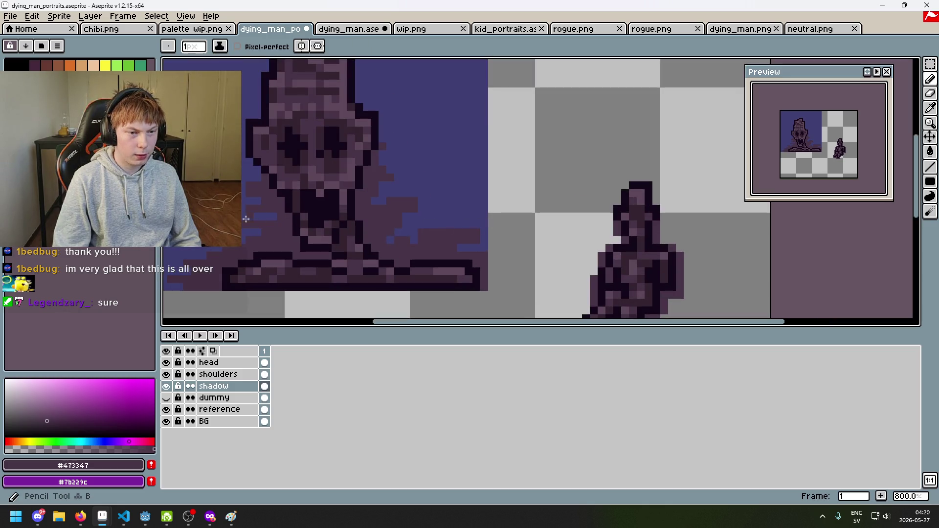
scroll(268, 213, down, 4)
scroll(424, 215, up, 2)
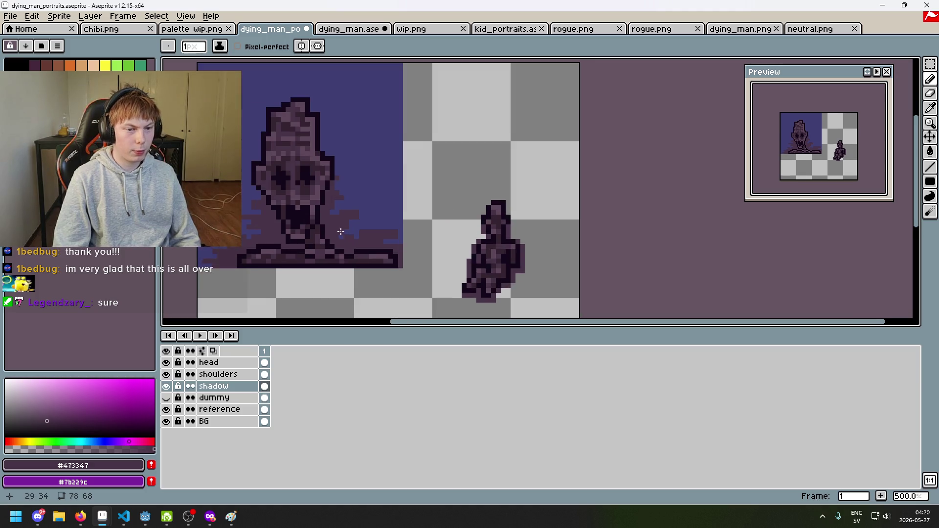
scroll(418, 216, down, 1)
scroll(398, 209, up, 3)
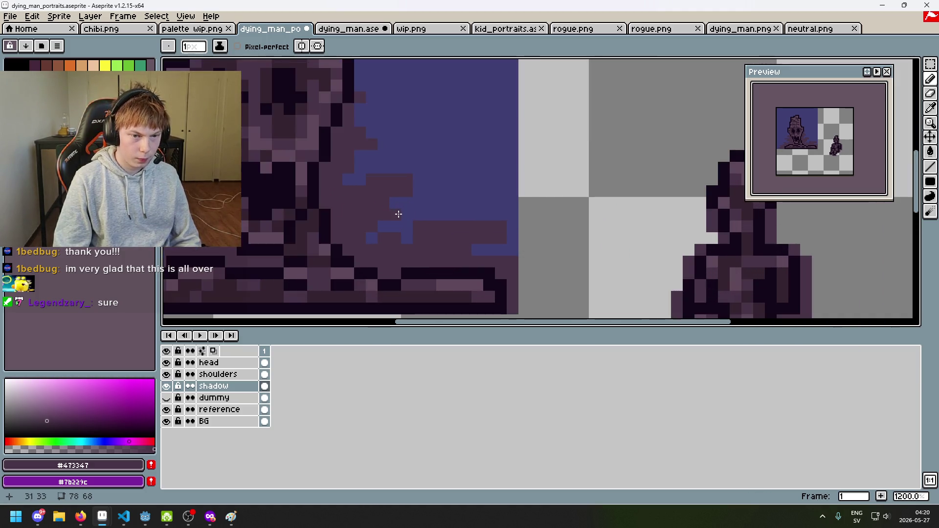
scroll(420, 220, down, 2)
key(ctrl+z)
scroll(420, 221, up, 5)
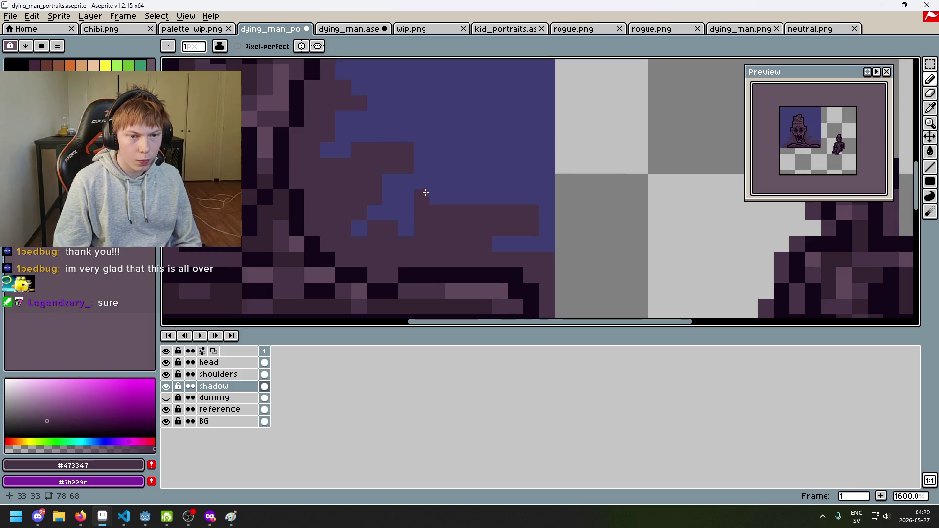
click(446, 195)
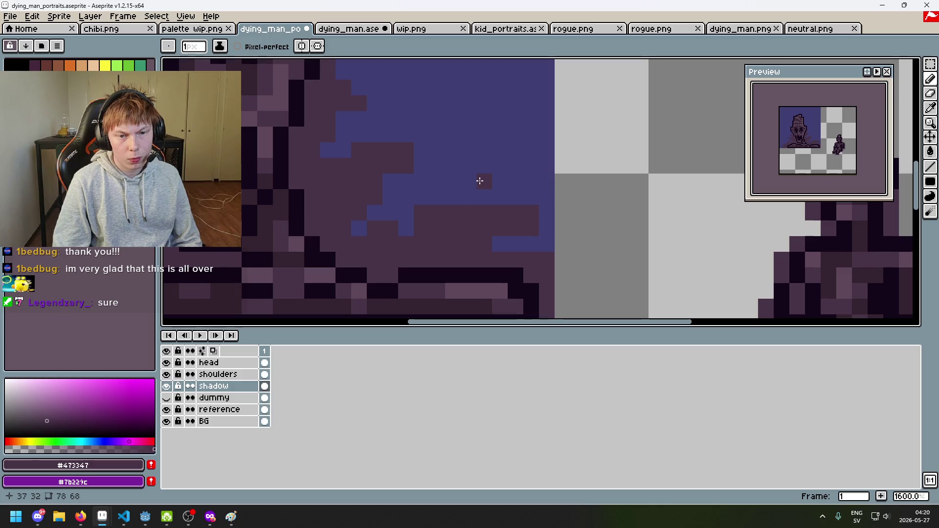
Hide the shadow layer to view the portrait without it.
scroll(512, 182, down, 5)
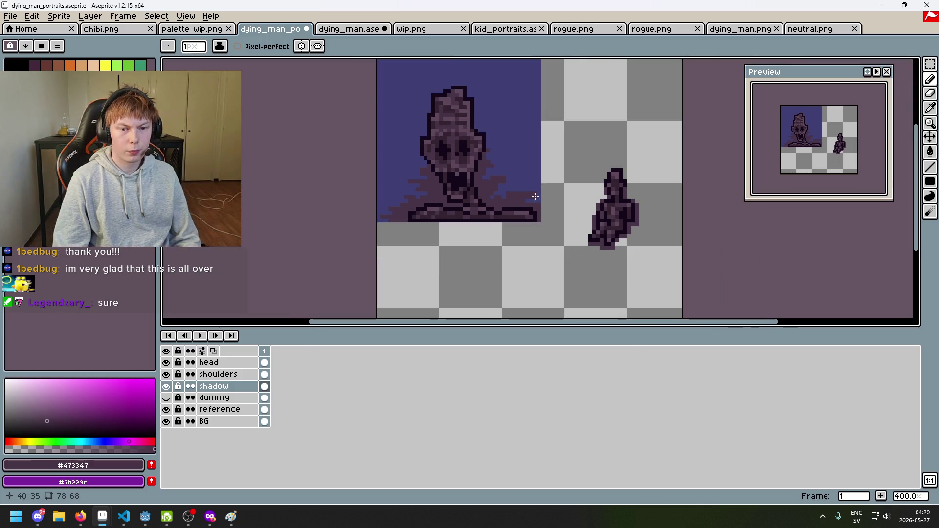
scroll(499, 195, up, 2)
scroll(440, 254, down, 3)
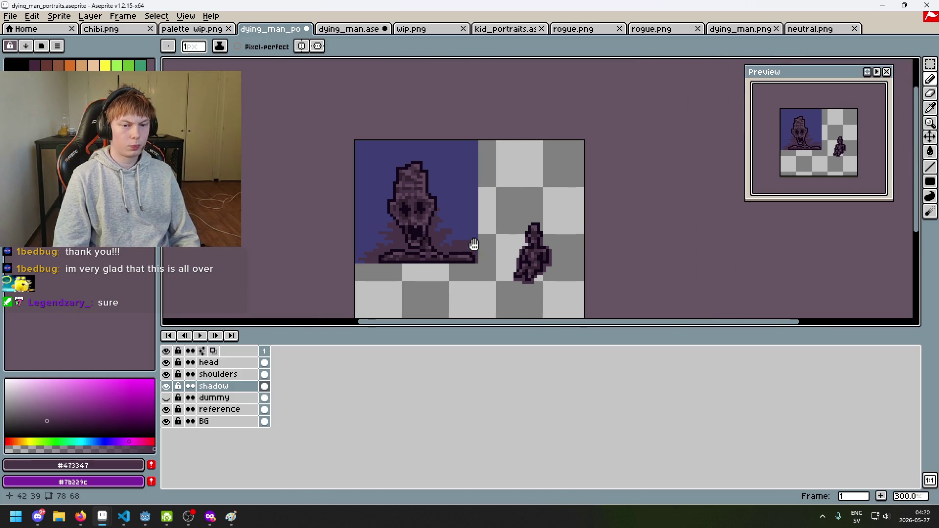
scroll(475, 228, up, 2)
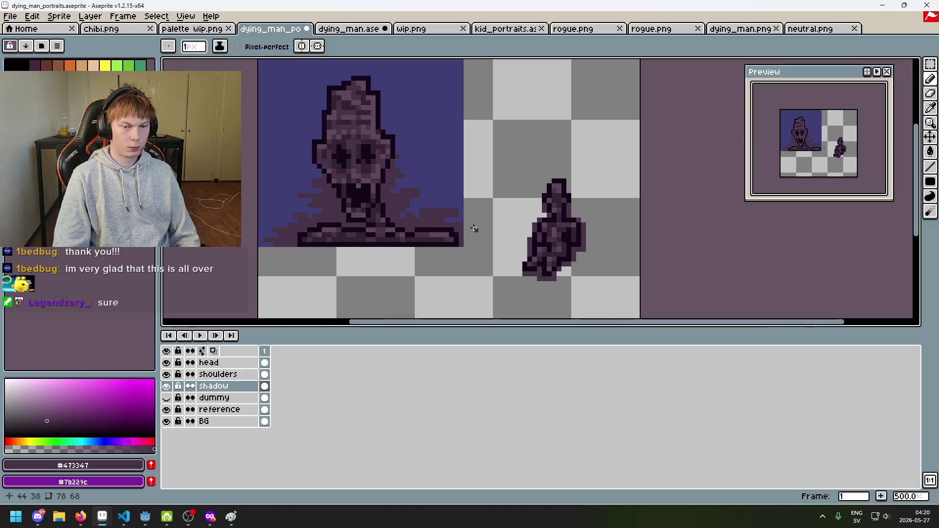
click(167, 387)
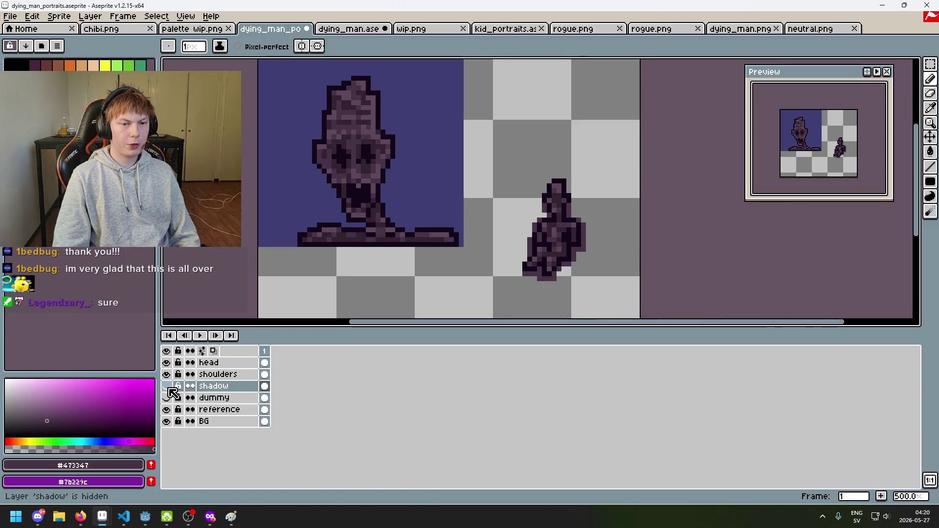
scroll(294, 289, down, 3)
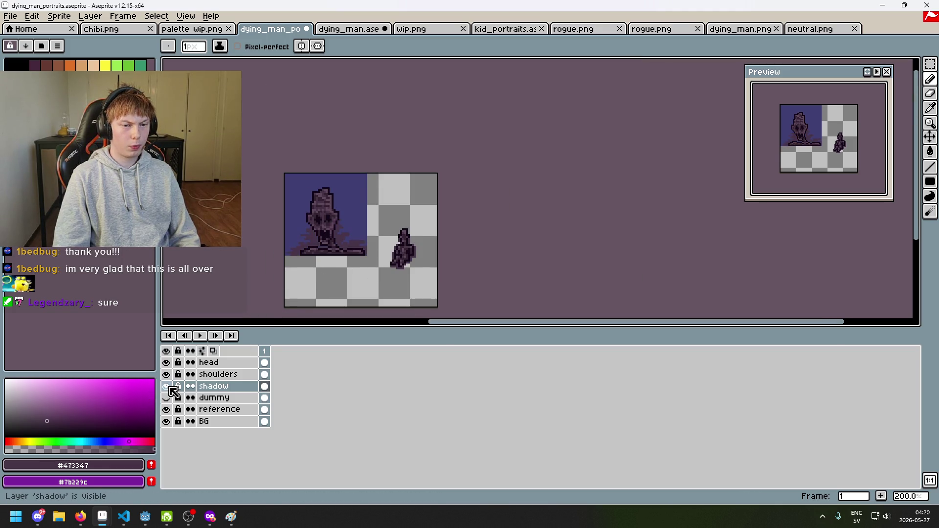
scroll(340, 265, up, 2)
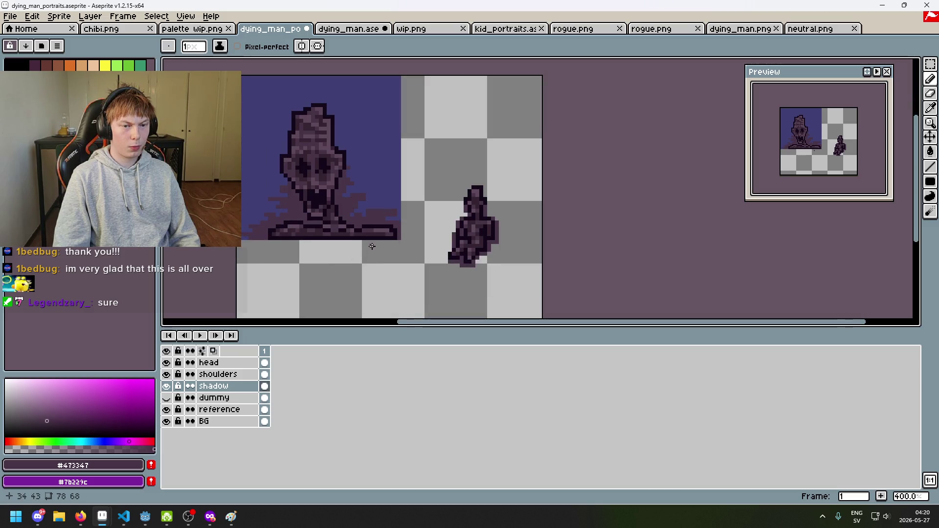
scroll(331, 268, up, 1)
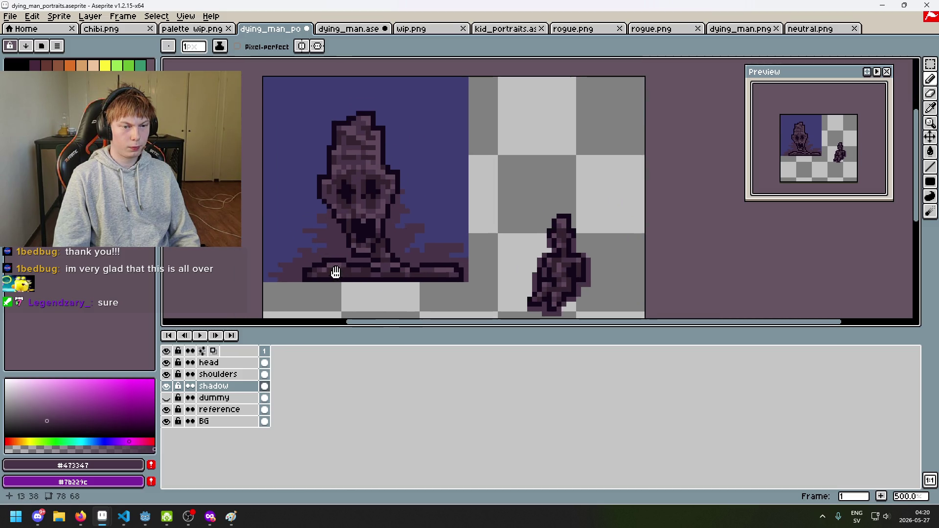
Move a small patch of shadow pixels upward and commit it.
mouse_move(299, 247)
mouse_down()
mouse_move(318, 257)
mouse_move(311, 215)
mouse_move(320, 214)
mouse_move(310, 206)
mouse_move(350, 219)
mouse_move(310, 248)
mouse_move(296, 228)
mouse_up()
scroll(318, 259, up, 2)
key(ctrl+d)
scroll(361, 237, down, 3)
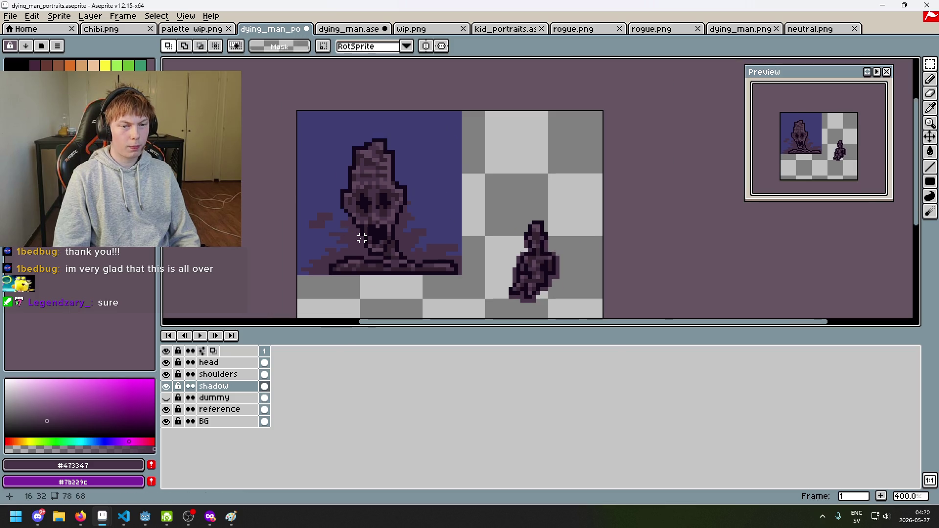
With the Rectangular Marquee, select a thin 30×2 strip at mouth level.
scroll(381, 262, down, 2)
scroll(382, 262, up, 4)
scroll(419, 231, up, 2)
key(l)
mouse_move(447, 199)
mouse_down()
mouse_move(245, 206)
mouse_move(252, 215)
mouse_move(309, 193)
mouse_move(299, 198)
mouse_up()
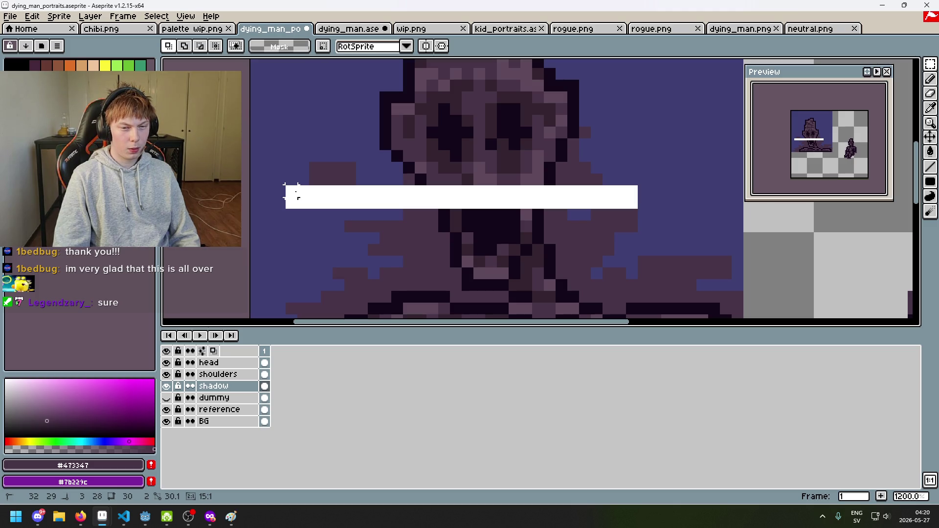
drag(292, 192, 292, 192)
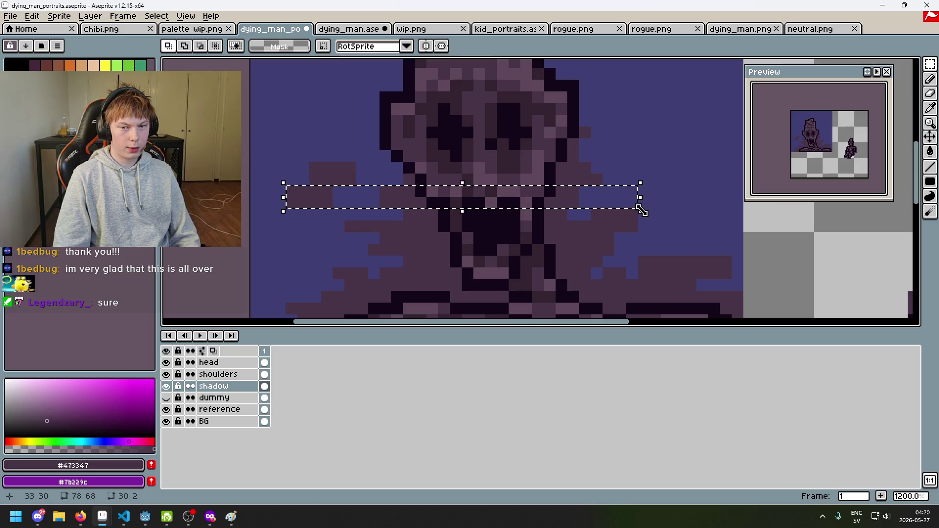
Work out 30/4 in Windows Calculator.
key(super)
text(cal)
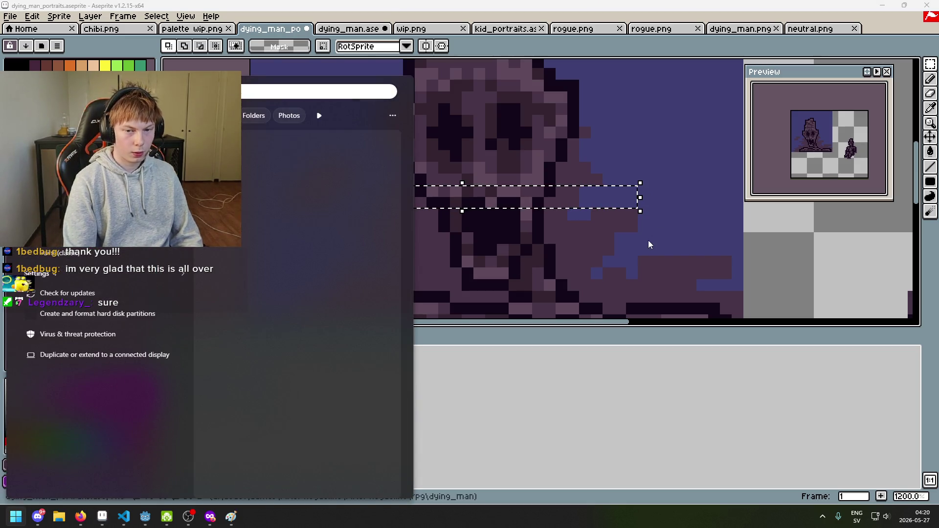
key(Return)
text(30)
text(/4)
key(Return)
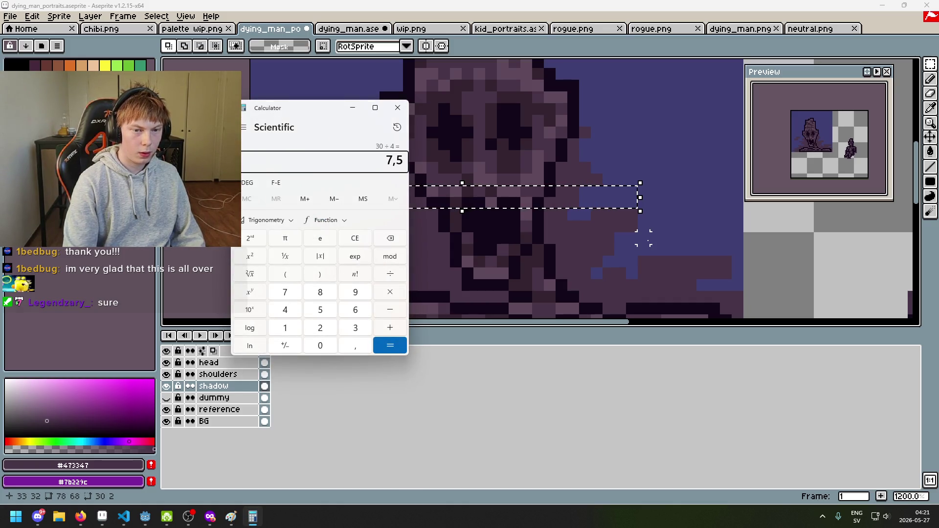
click(397, 108)
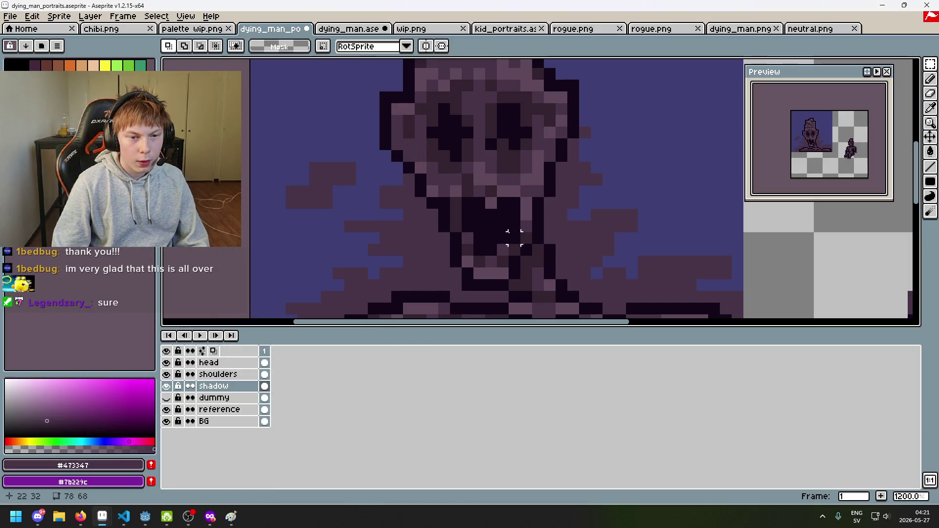
Select a 4×2 block of shadow pixels, shift it one pixel left and commit.
mouse_move(632, 226)
mouse_down()
mouse_move(591, 209)
mouse_move(602, 215)
mouse_move(286, 210)
mouse_up()
mouse_move(336, 183)
mouse_down()
mouse_move(283, 211)
mouse_move(357, 195)
mouse_move(360, 211)
mouse_up()
mouse_move(310, 161)
mouse_down()
mouse_move(357, 185)
mouse_move(317, 183)
mouse_move(631, 226)
mouse_move(633, 204)
mouse_up()
click(327, 202)
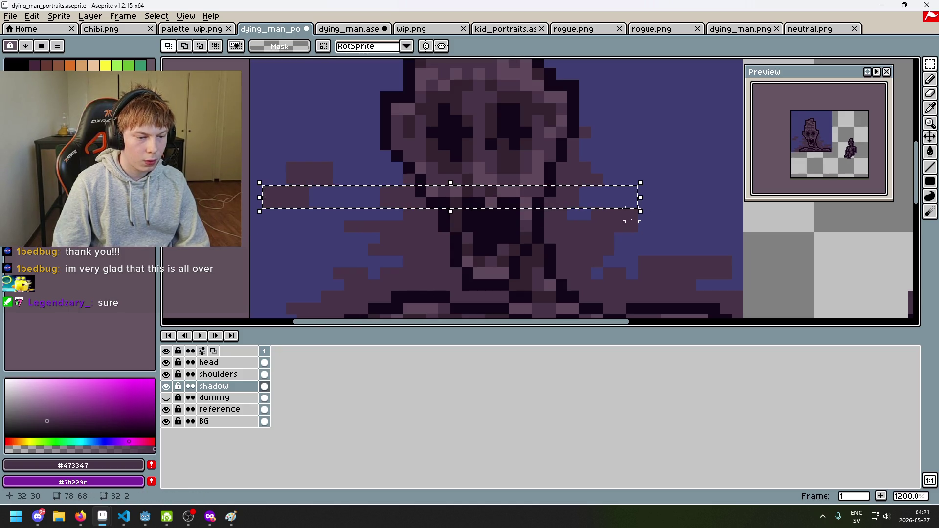
Work out 32/4 in Windows Calculator.
key(super)
text(calc)
key(Return)
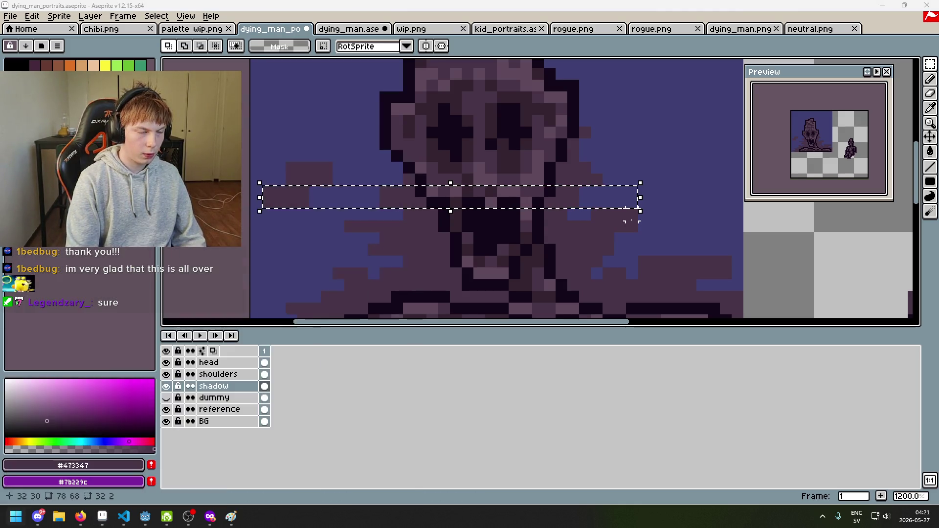
text(32)
text(/4)
key(Return)
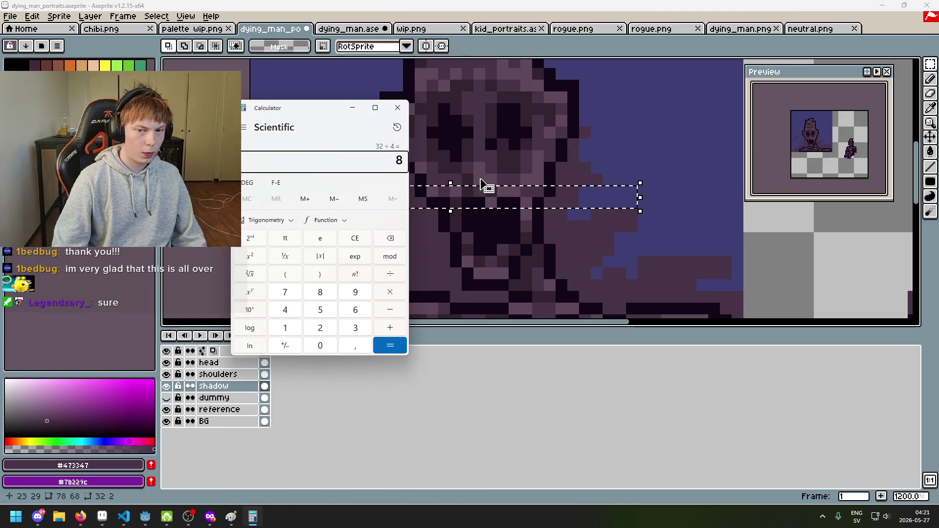
click(397, 107)
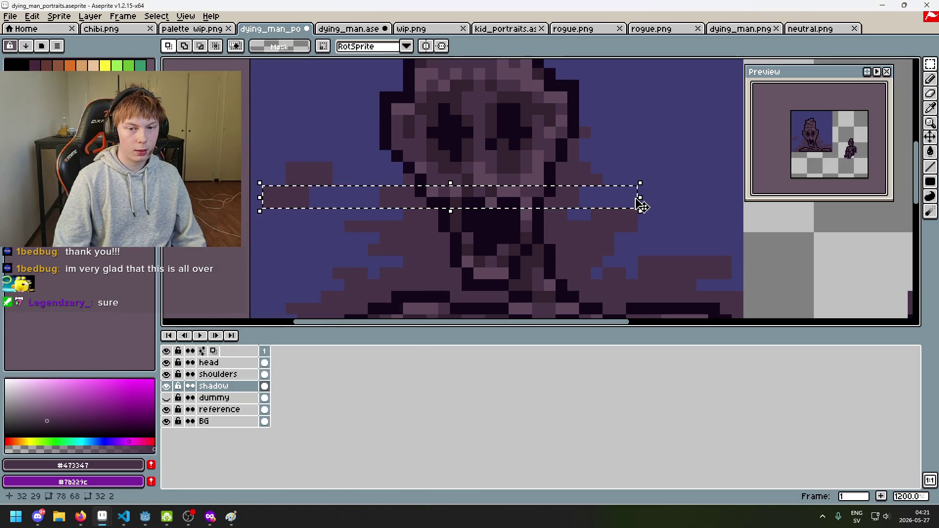
scroll(557, 214, down, 5)
scroll(557, 213, up, 3)
scroll(399, 213, down, 4)
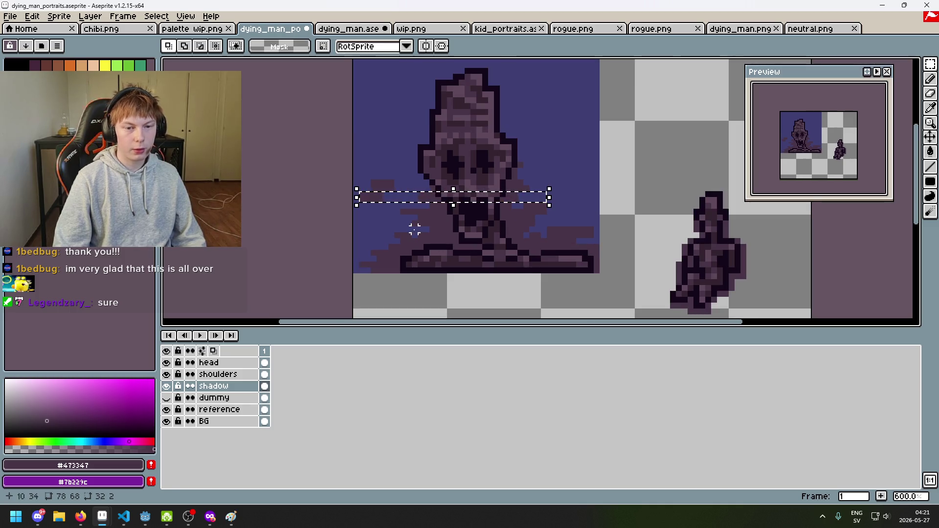
Deselect, then paste the copied block up-left into the left shadow area and commit.
key(ctrl+d)
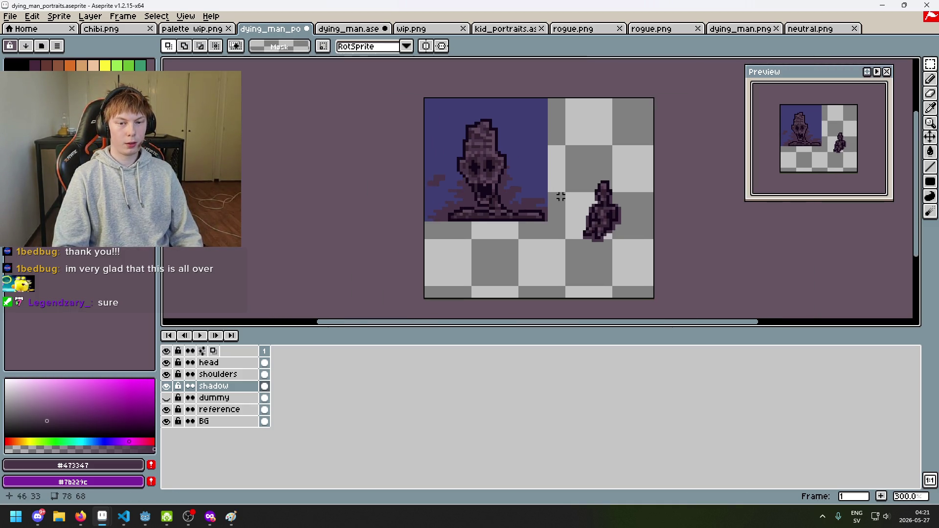
scroll(490, 178, up, 3)
scroll(489, 178, up, 1)
key(ctrl+v)
key(ctrl+z)
key(ctrl+v)
drag(337, 206, 320, 193)
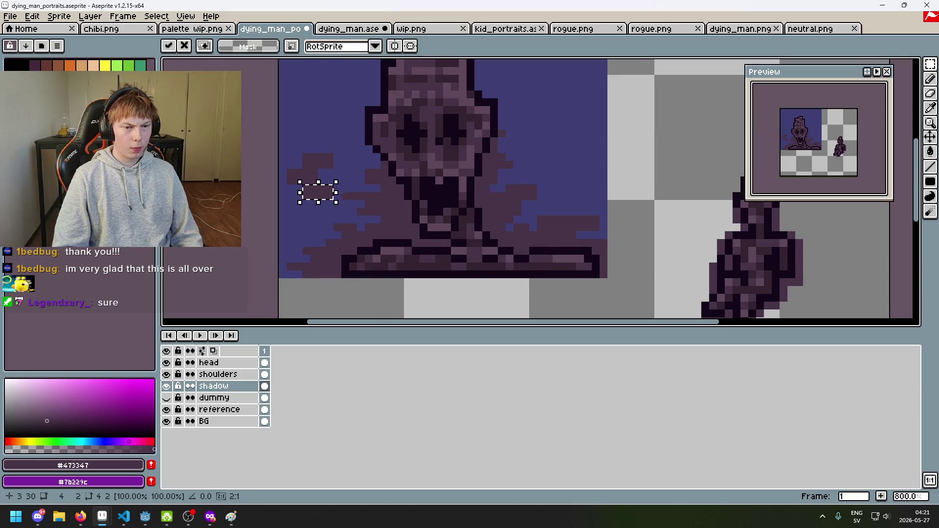
key(Return)
Paste another copy of the block toward the left canvas edge and commit.
scroll(373, 207, down, 2)
scroll(392, 230, up, 5)
key(ctrl+v)
mouse_move(376, 208)
mouse_down()
mouse_move(290, 178)
mouse_move(332, 213)
mouse_up()
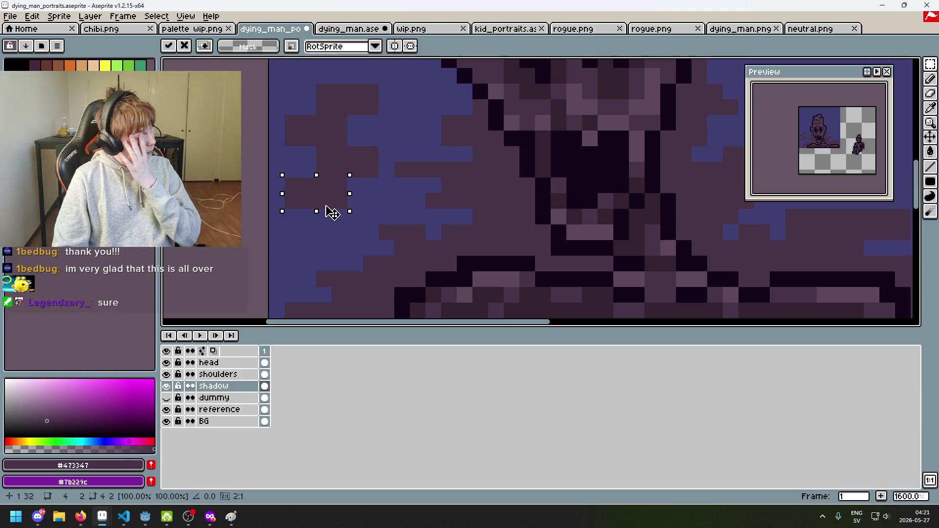
key(Return)
scroll(401, 200, down, 4)
scroll(401, 200, down, 2)
scroll(430, 212, up, 2)
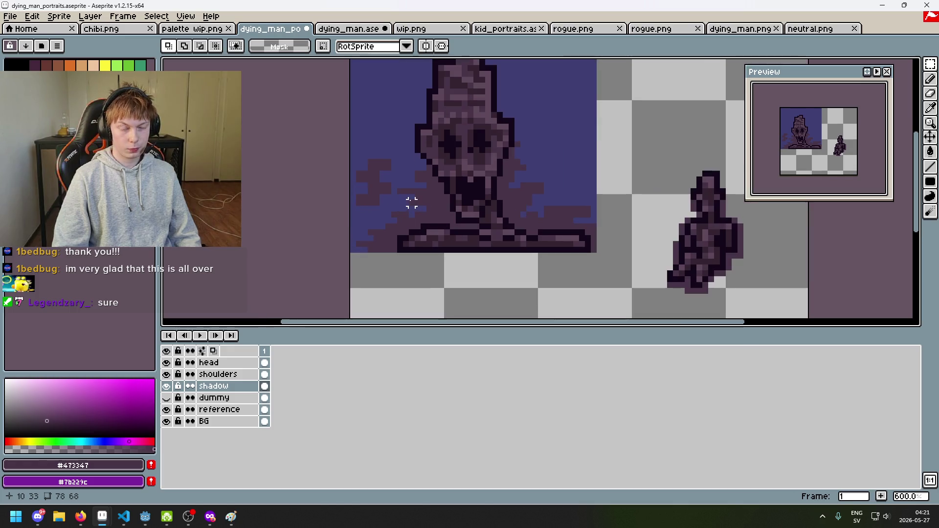
scroll(412, 200, up, 3)
Select a 4×2 block of shadow pixels and move it down-left, then drop it.
mouse_move(356, 151)
mouse_down()
mouse_move(377, 146)
mouse_move(383, 109)
mouse_up()
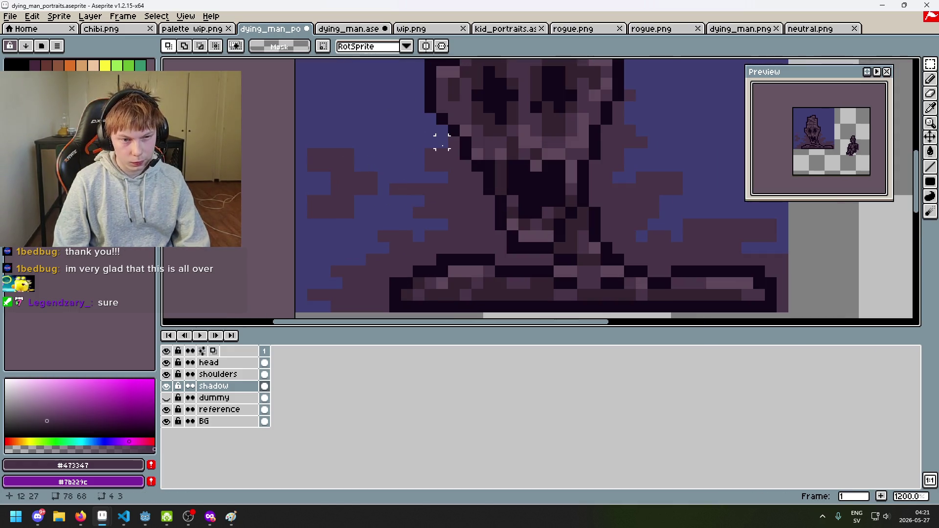
scroll(441, 142, down, 4)
scroll(488, 179, up, 3)
scroll(364, 175, down, 5)
scroll(360, 215, up, 2)
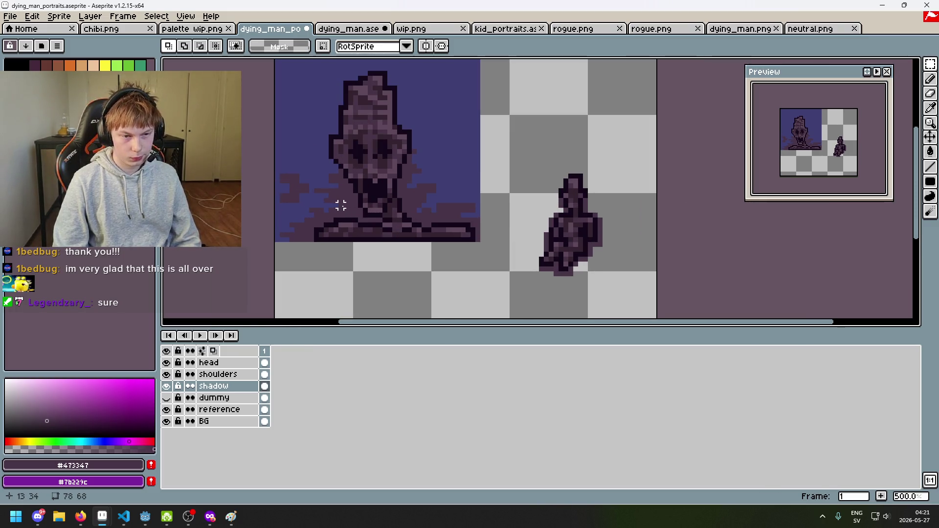
scroll(341, 206, up, 2)
drag(294, 190, 311, 200)
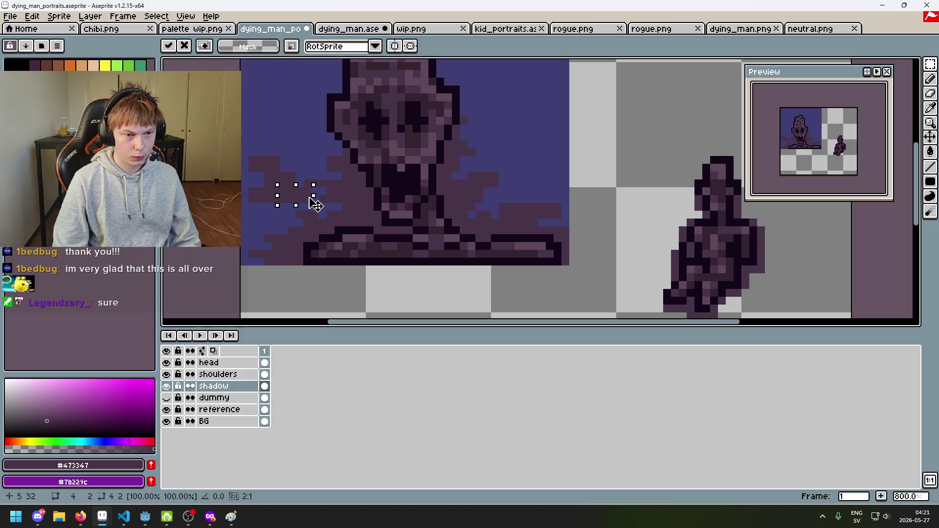
scroll(370, 206, down, 3)
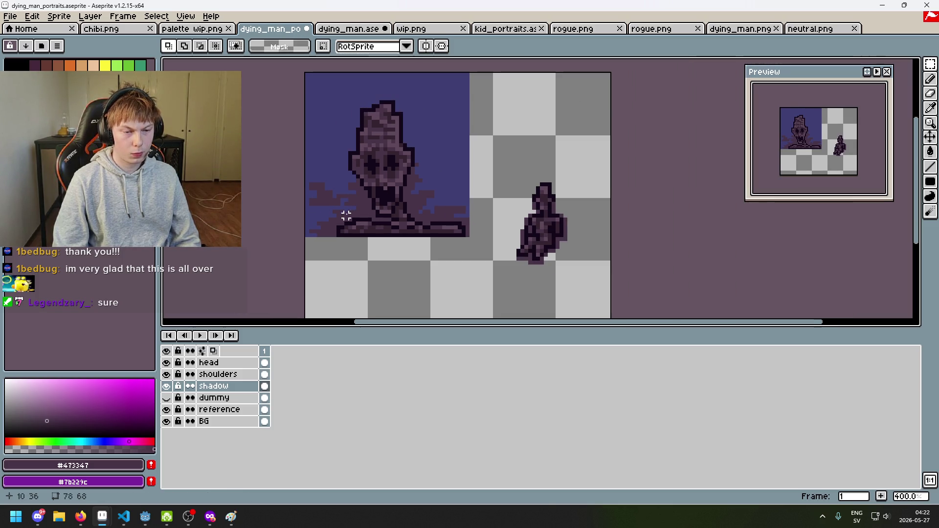
scroll(346, 216, up, 4)
mouse_move(336, 203)
mouse_down()
mouse_move(345, 203)
mouse_move(322, 212)
mouse_move(372, 212)
mouse_move(323, 217)
mouse_up()
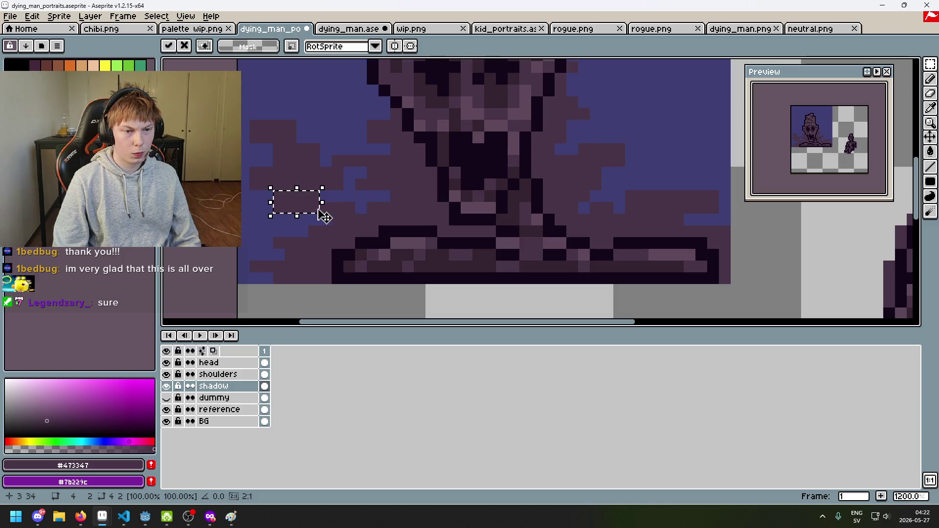
click(372, 208)
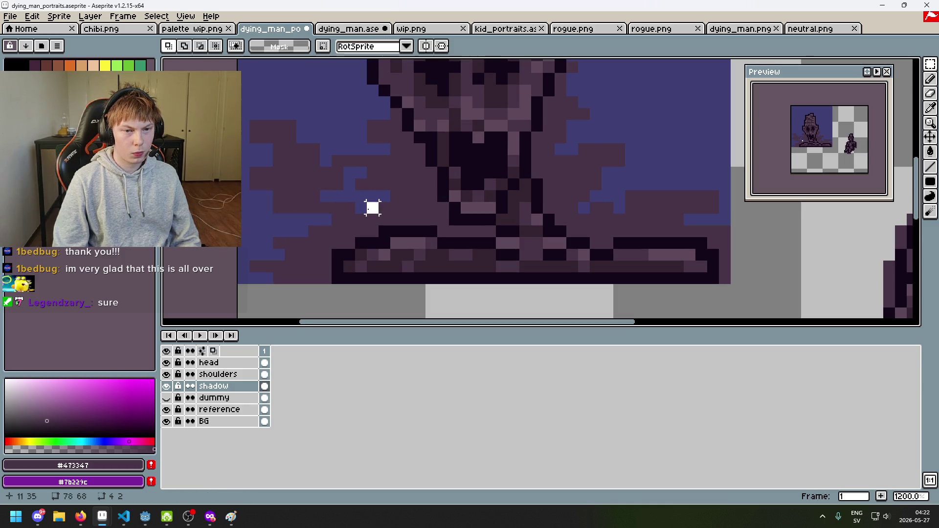
Undo the last stray pencil edit and return to the Pencil.
scroll(370, 208, down, 3)
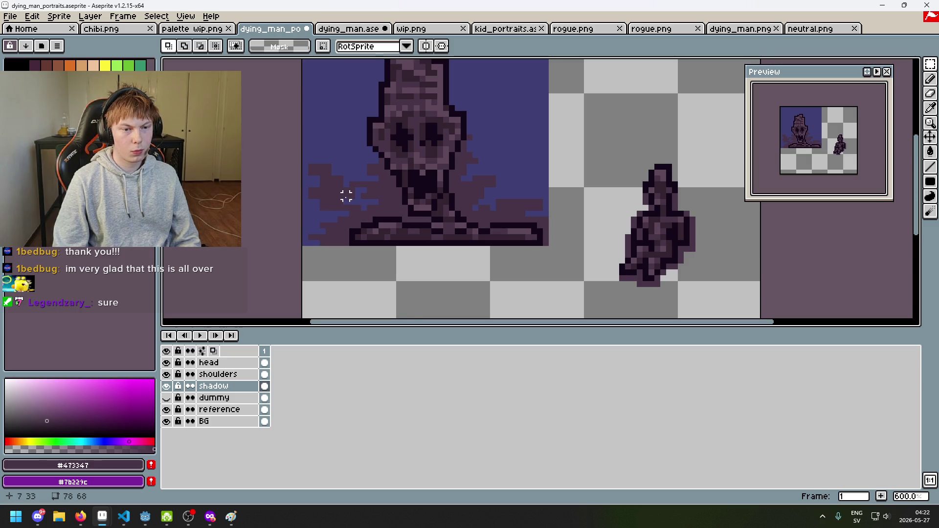
scroll(346, 197, up, 3)
key(ctrl+z)
key(b)
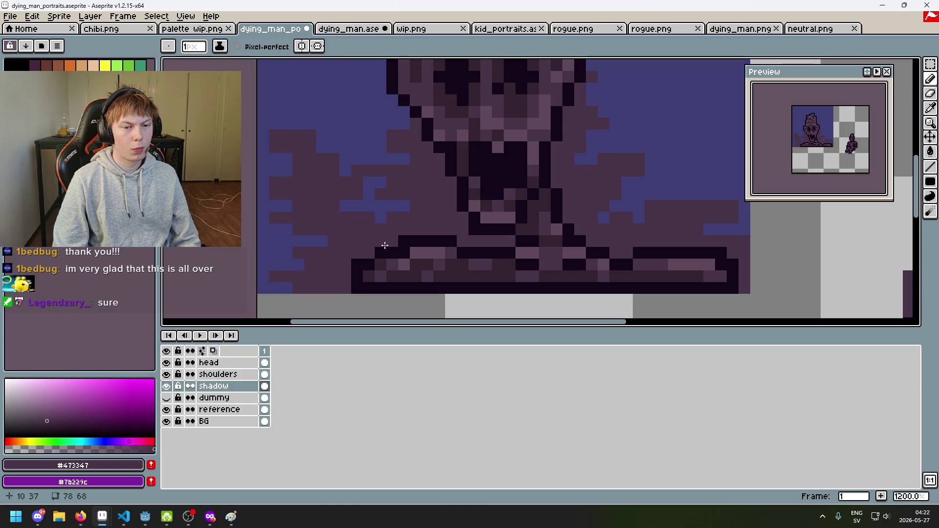
Recentre the portrait and undo the eraser touch-up beside the shoulders.
scroll(388, 240, down, 5)
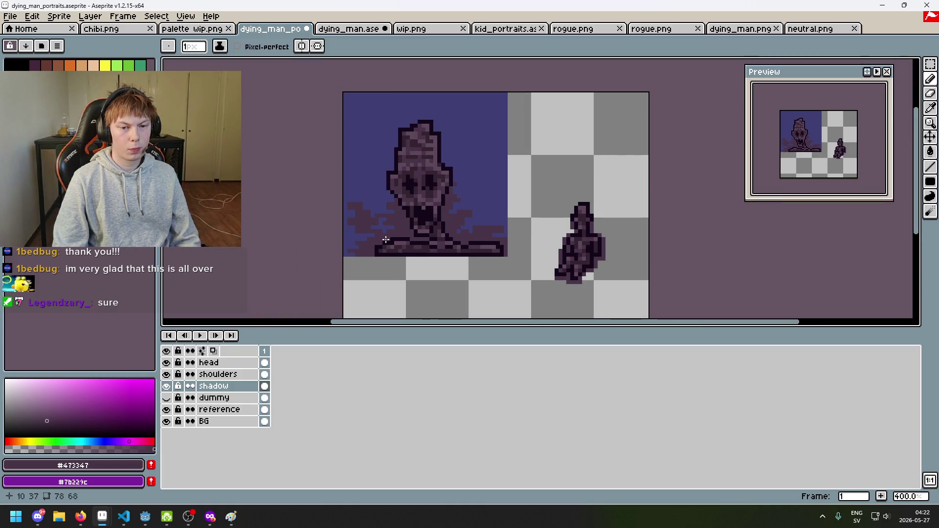
scroll(403, 242, up, 1)
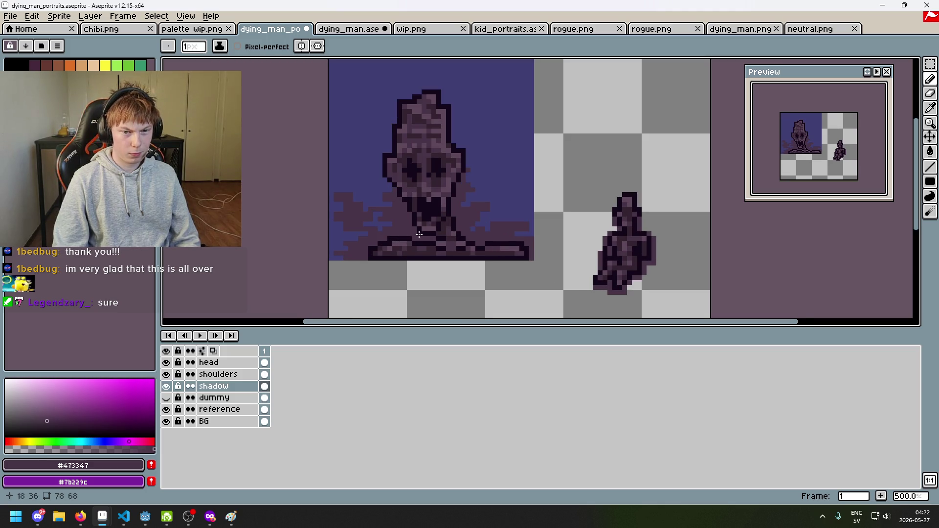
scroll(368, 244, up, 1)
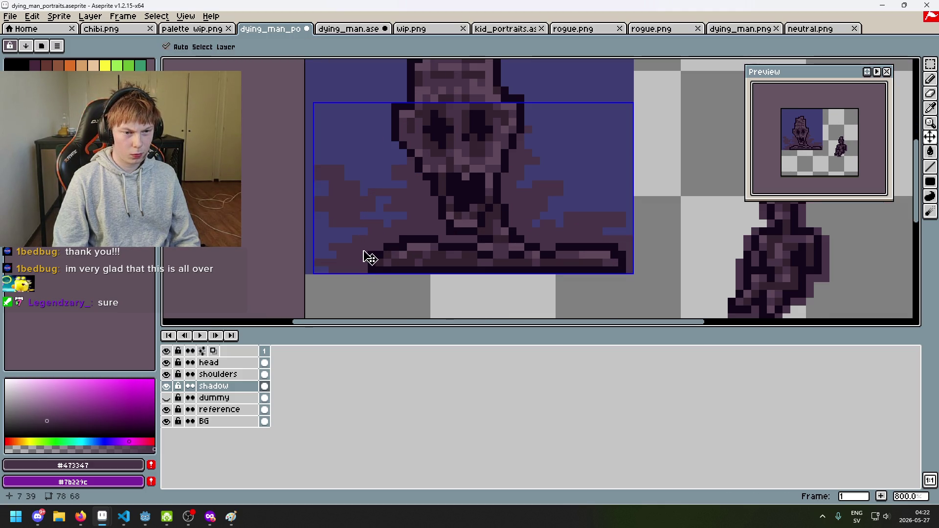
scroll(321, 257, up, 1)
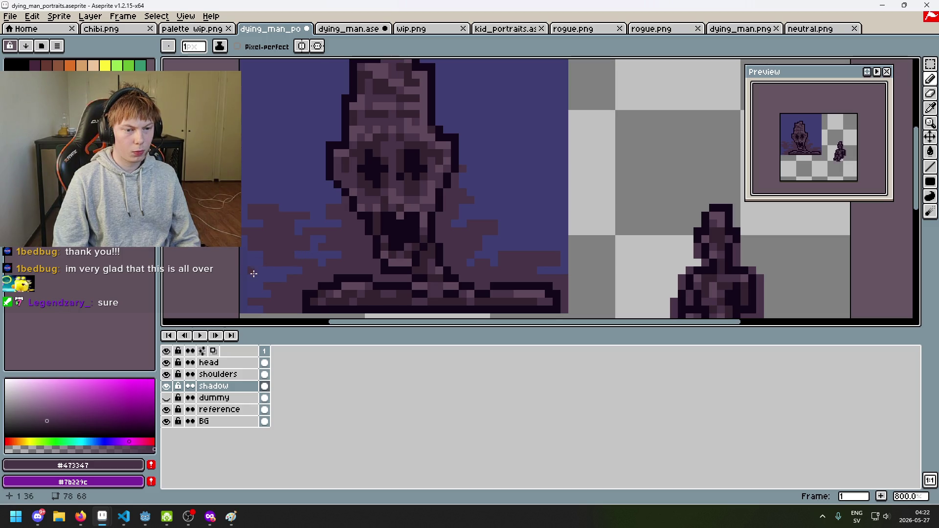
scroll(314, 278, down, 3)
scroll(392, 256, up, 1)
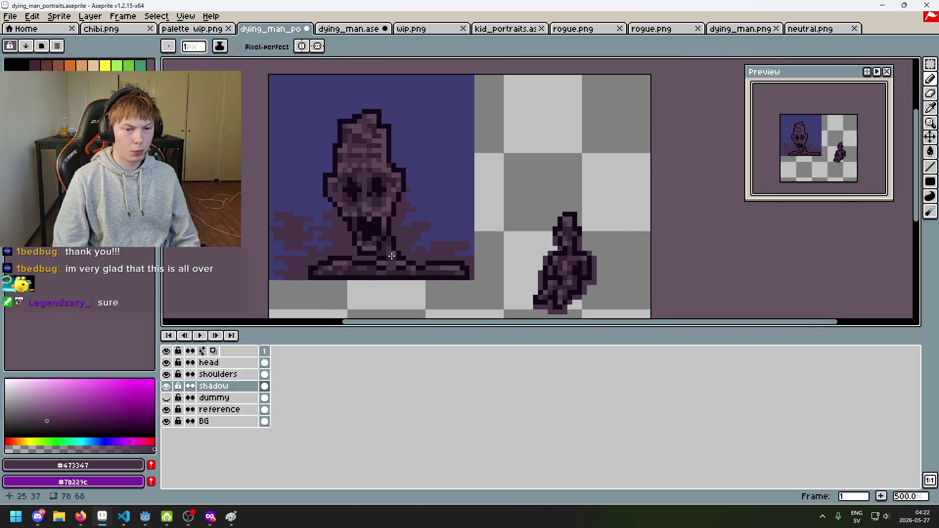
scroll(392, 256, up, 2)
scroll(304, 253, down, 3)
scroll(459, 243, up, 2)
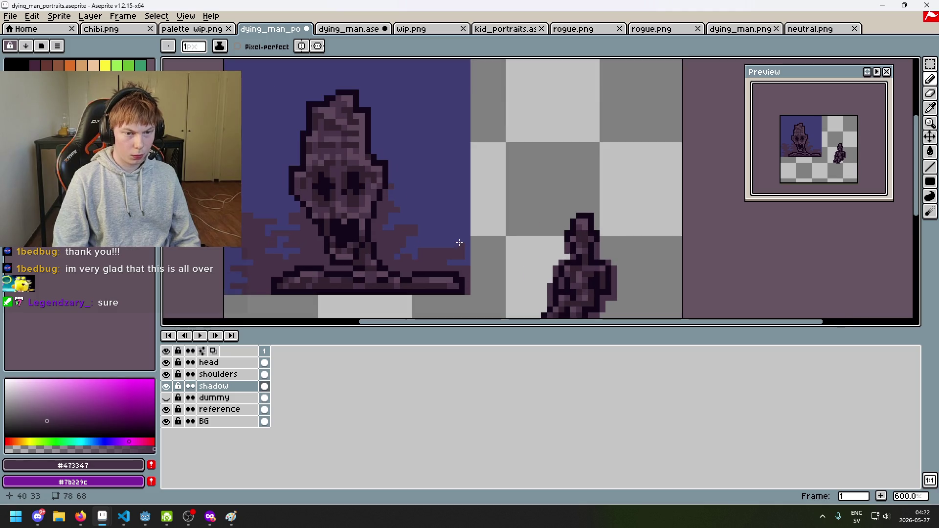
drag(388, 243, 437, 202)
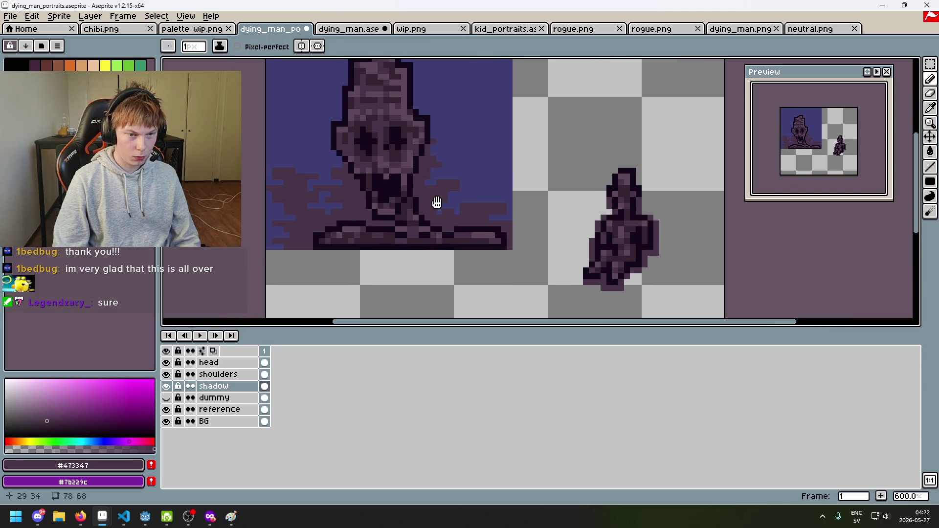
scroll(381, 205, down, 3)
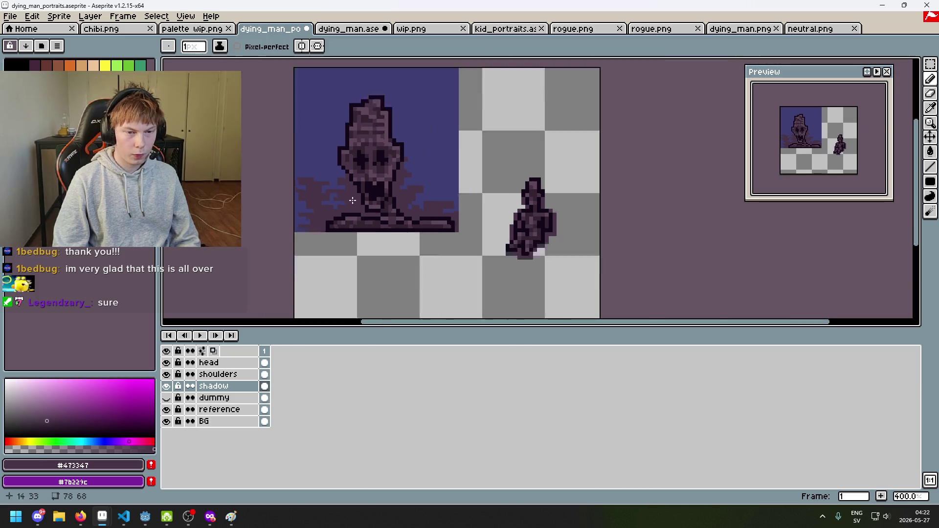
scroll(396, 208, up, 1)
drag(396, 208, 381, 242)
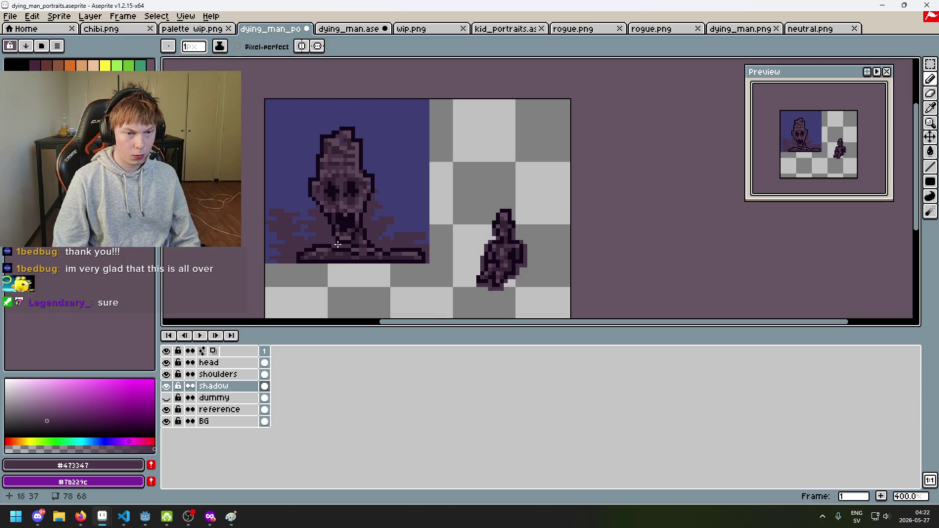
scroll(343, 244, up, 3)
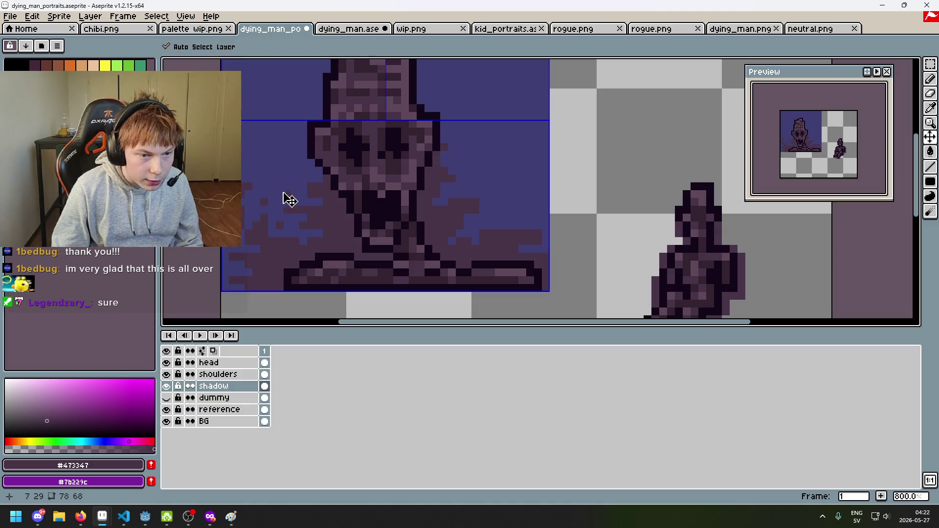
key(ctrl+z)
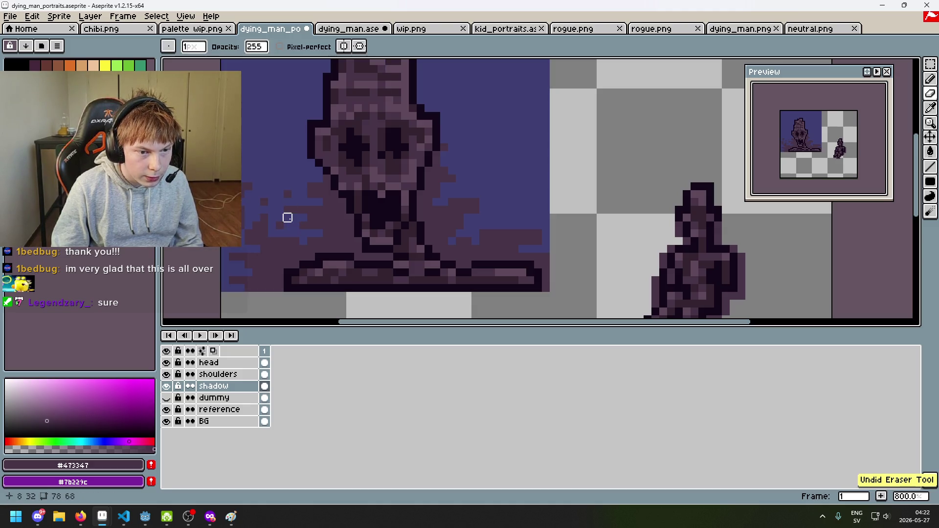
Undo a trial shadow stroke along the bottom-left edge and restore the erased left-edge shadow.
scroll(295, 226, up, 3)
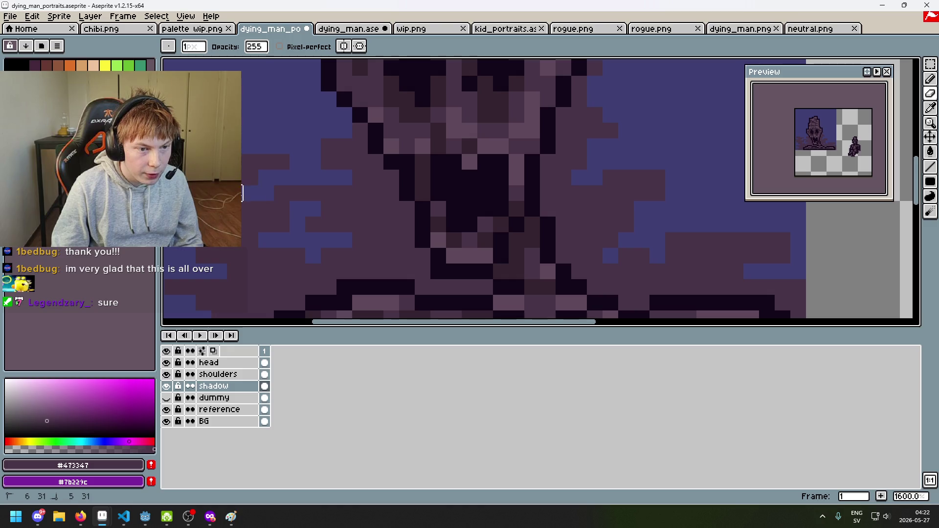
scroll(261, 230, left, 2)
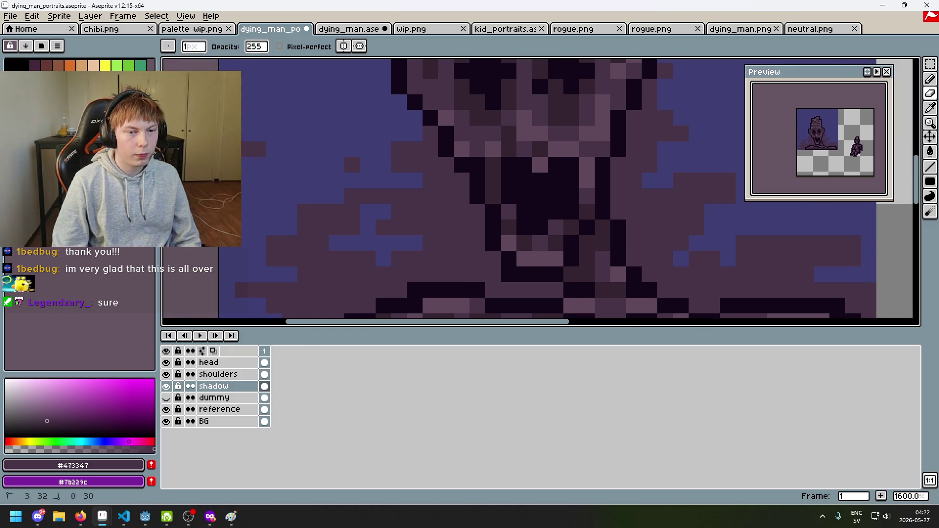
scroll(394, 119, down, 4)
scroll(487, 169, up, 4)
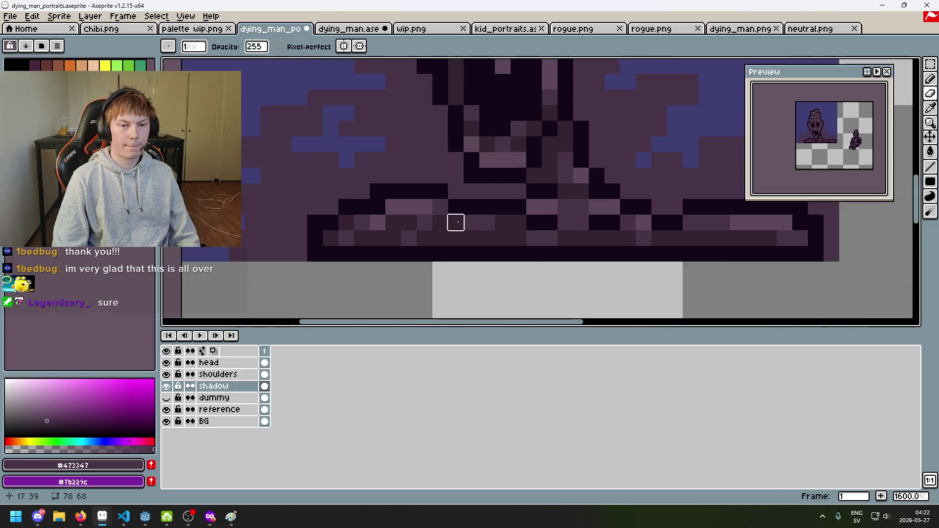
mouse_move(310, 176)
mouse_down()
mouse_move(262, 179)
mouse_move(286, 179)
mouse_up()
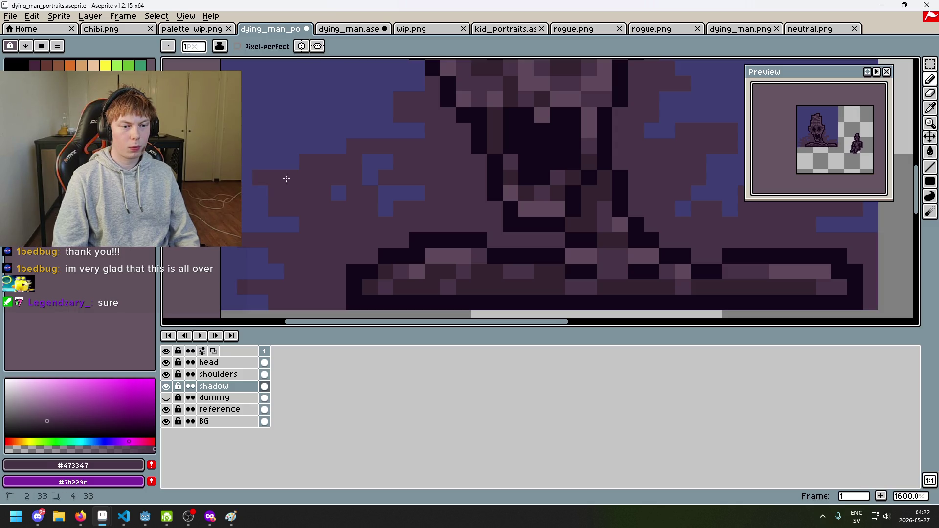
key(ctrl+z)
click(293, 174)
scroll(309, 169, down, 3)
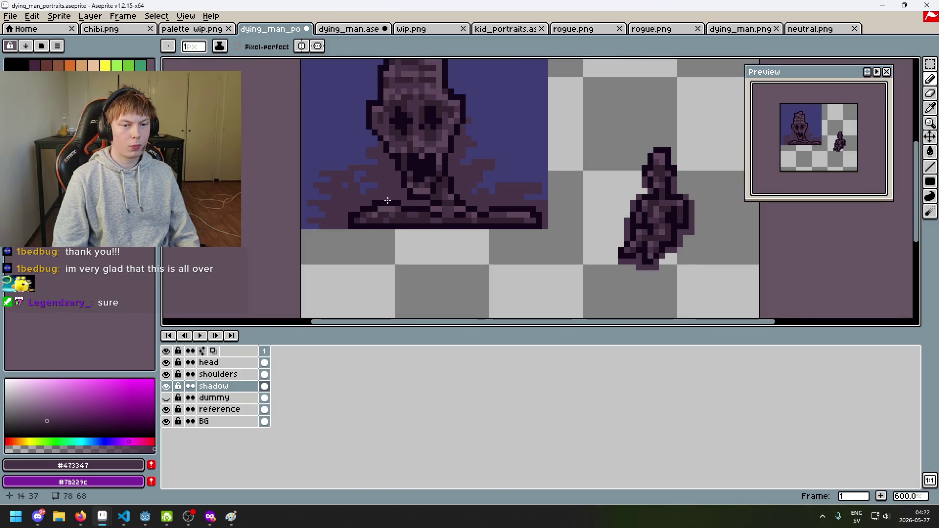
key(ctrl+z)
scroll(315, 193, up, 1)
scroll(368, 207, down, 2)
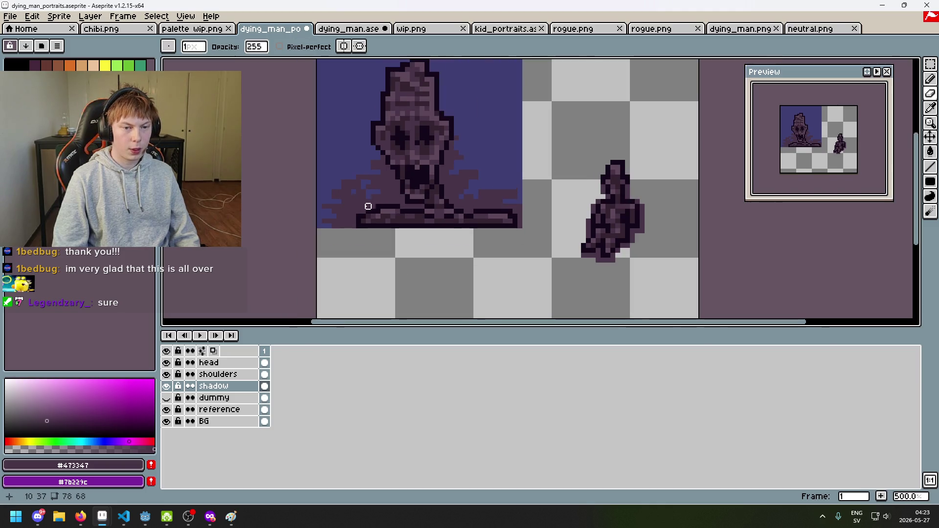
key(ctrl+z)
scroll(388, 206, up, 5)
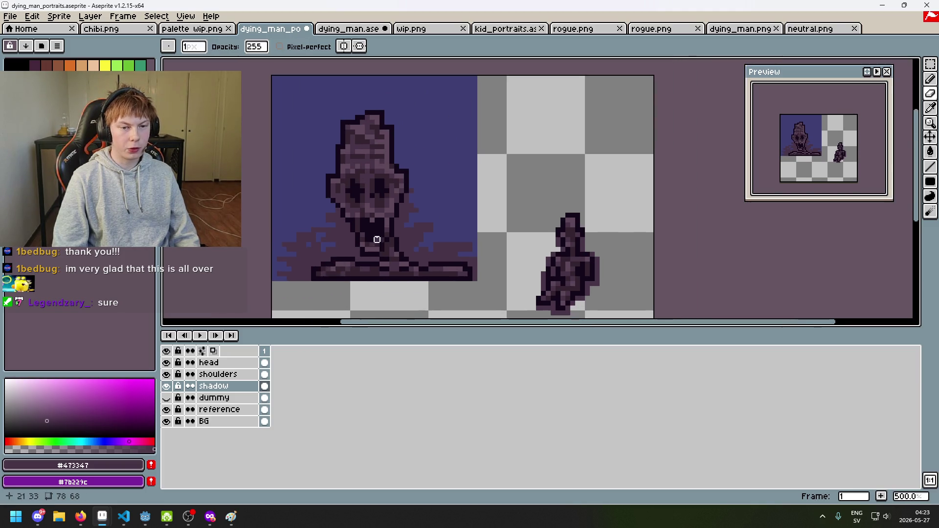
scroll(469, 214, down, 3)
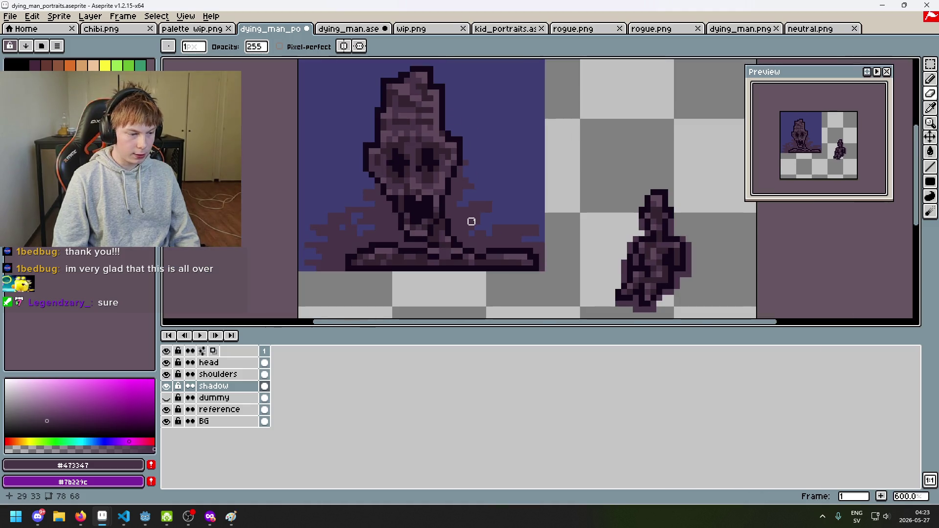
scroll(513, 210, up, 1)
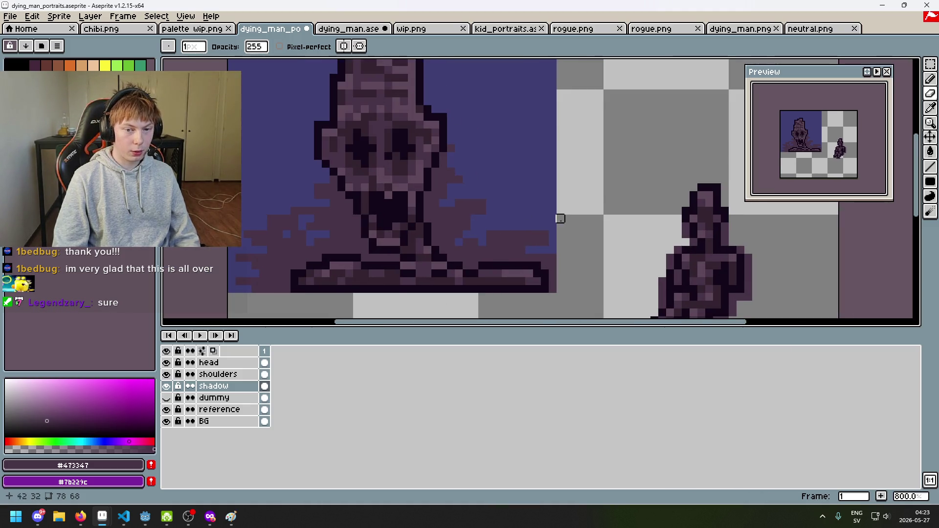
scroll(559, 216, down, 1)
Undo the two eraser edits near the head and paste a copied block of shadow pixels.
mouse_move(538, 234)
mouse_down()
mouse_move(538, 243)
mouse_move(539, 217)
mouse_up()
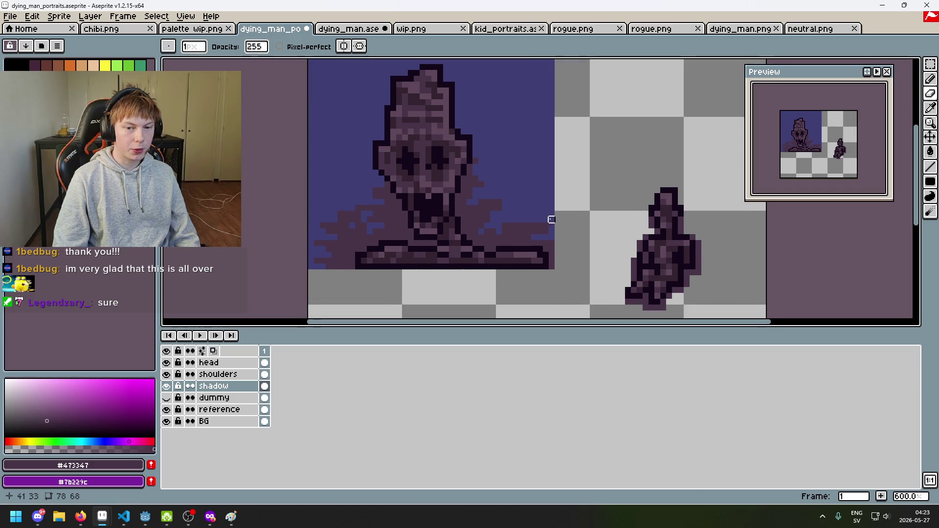
scroll(535, 213, up, 1)
scroll(489, 228, down, 3)
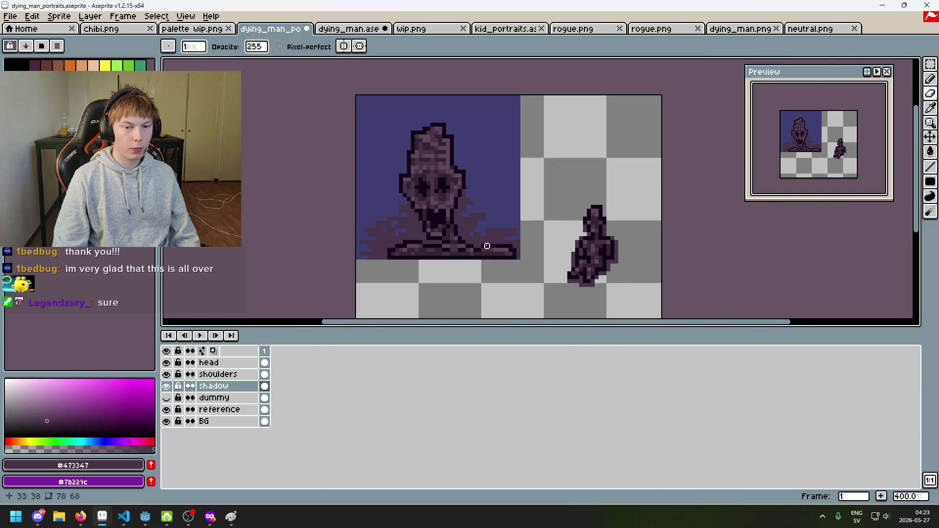
scroll(465, 237, up, 2)
scroll(372, 232, down, 1)
scroll(369, 235, up, 1)
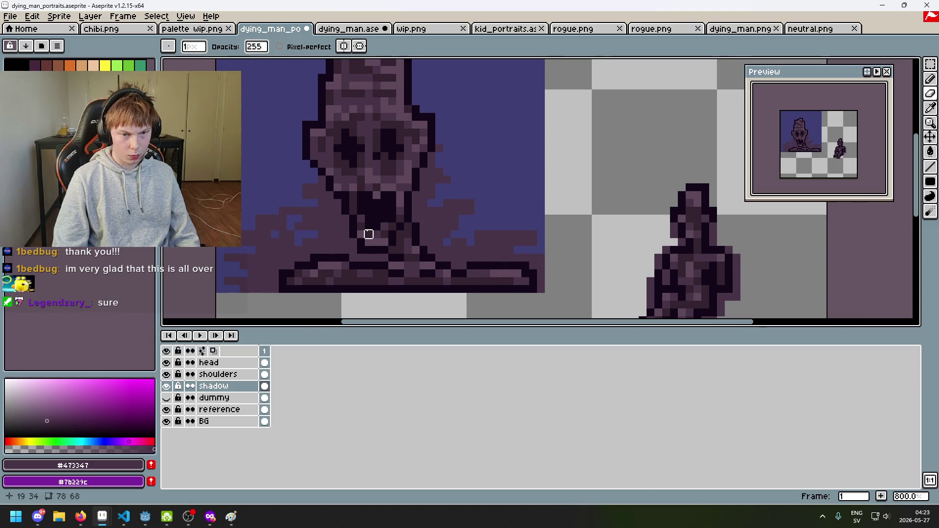
key(ctrl+z)
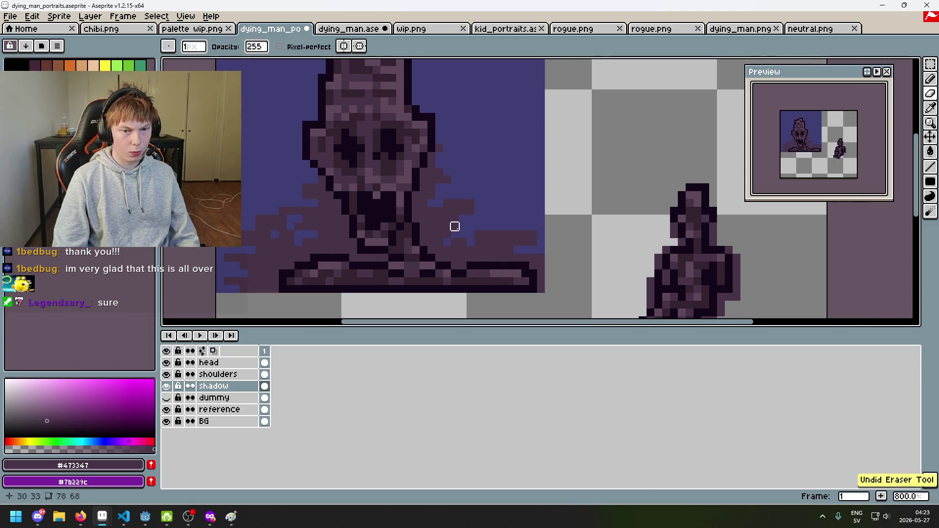
scroll(452, 225, up, 3)
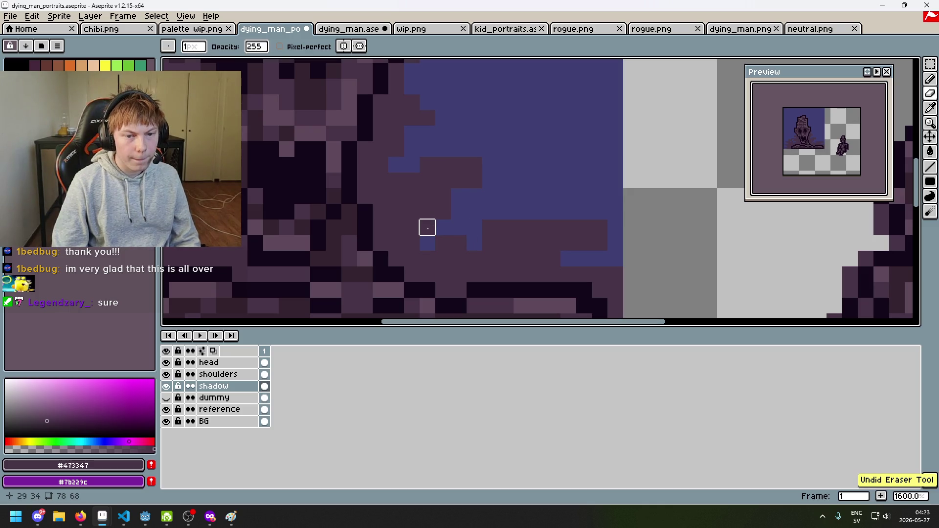
scroll(421, 227, down, 4)
key(ctrl+z)
scroll(431, 201, up, 3)
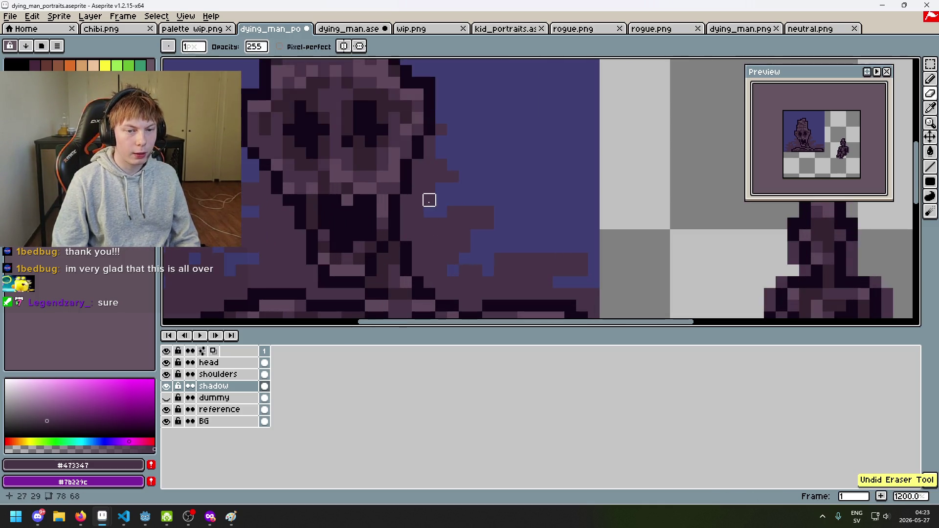
scroll(440, 202, down, 3)
scroll(494, 223, up, 2)
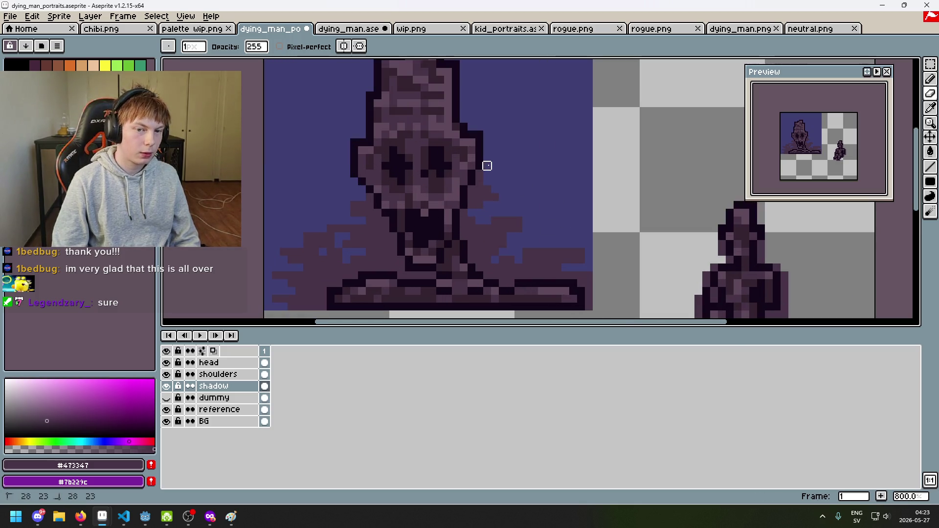
scroll(502, 186, down, 1)
scroll(497, 178, up, 1)
scroll(507, 213, down, 3)
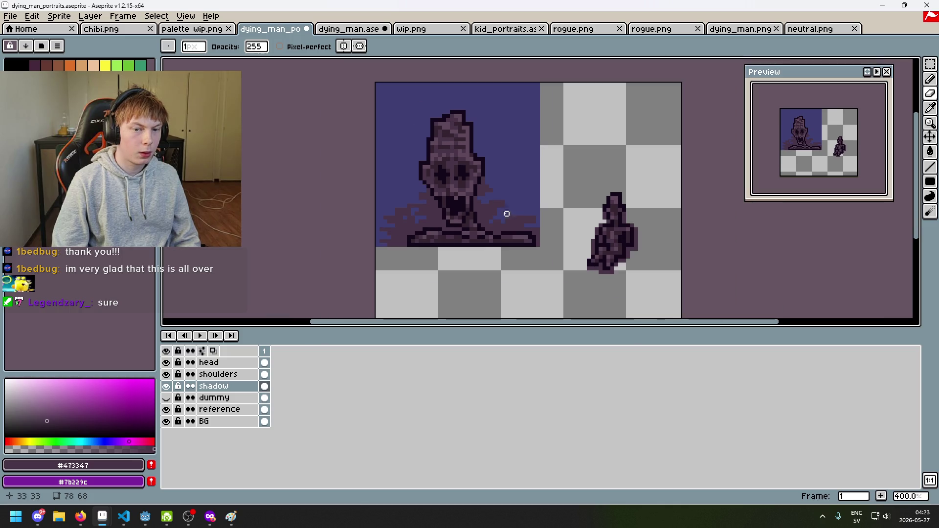
scroll(504, 196, up, 2)
scroll(504, 182, down, 1)
scroll(490, 176, down, 1)
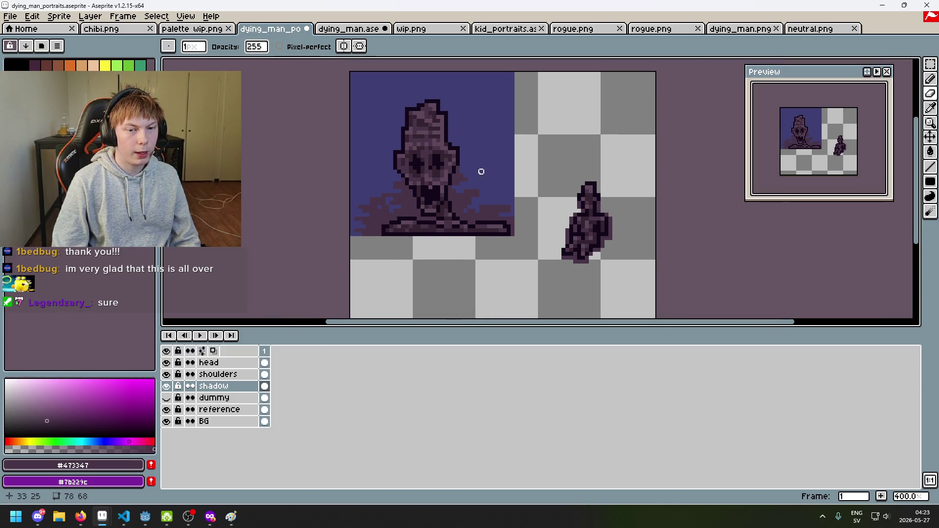
scroll(480, 171, up, 2)
key(ctrl+v)
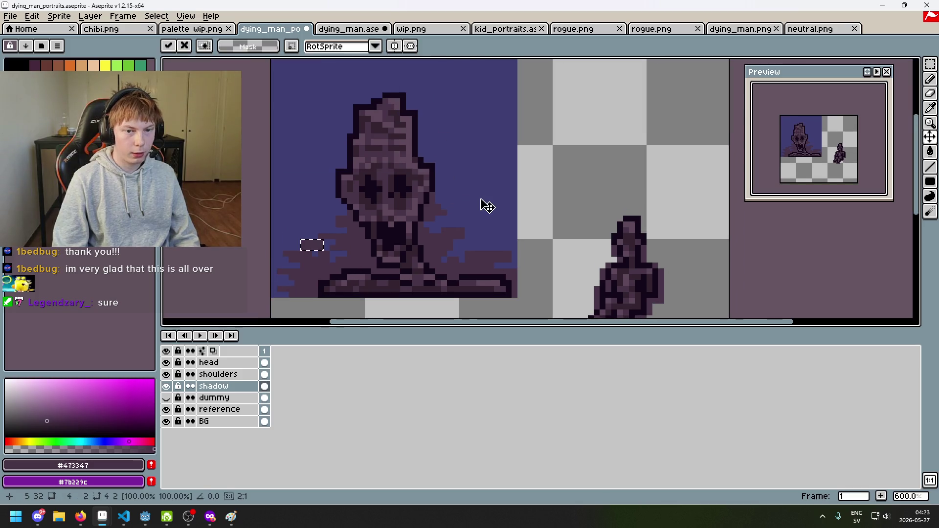
Place two pasted dark shadow blocks against the edge of the head and deselect.
mouse_move(315, 250)
mouse_down()
mouse_move(332, 211)
mouse_move(289, 210)
mouse_move(310, 212)
mouse_up()
scroll(369, 228, up, 3)
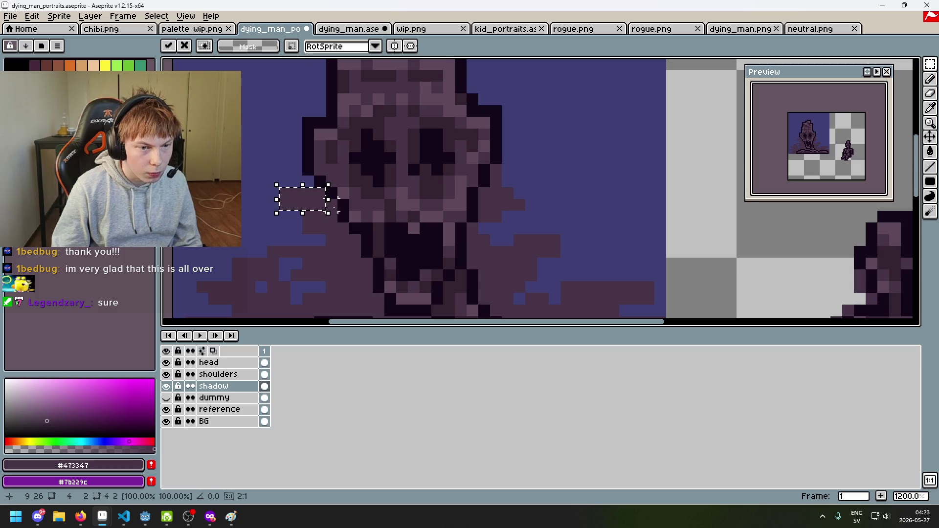
key(Return)
scroll(450, 216, down, 2)
scroll(462, 211, up, 2)
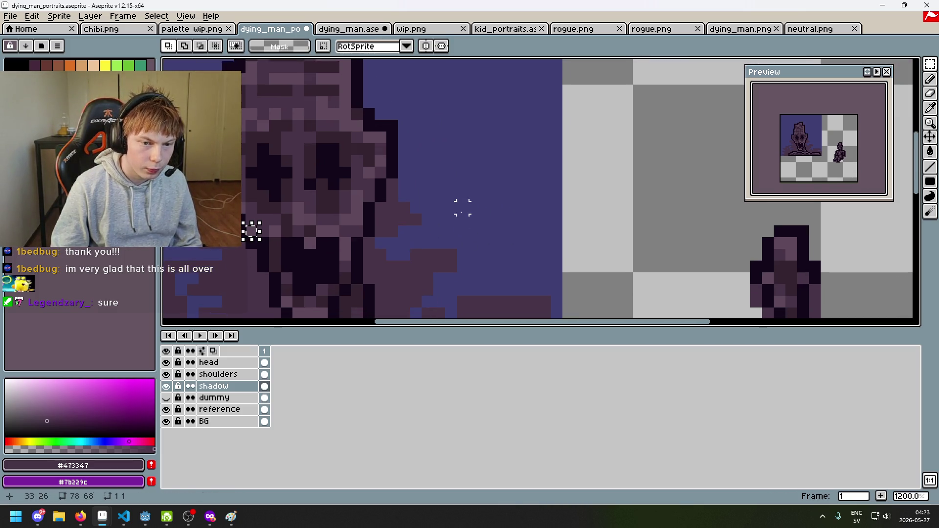
key(ctrl+v)
drag(545, 284, 446, 216)
key(Return)
scroll(518, 214, down, 3)
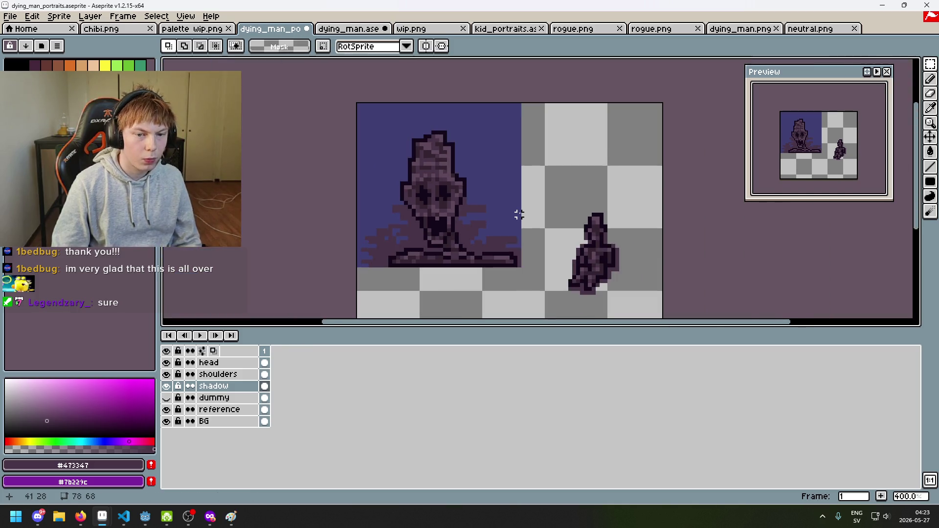
key(ctrl+d)
scroll(479, 200, up, 3)
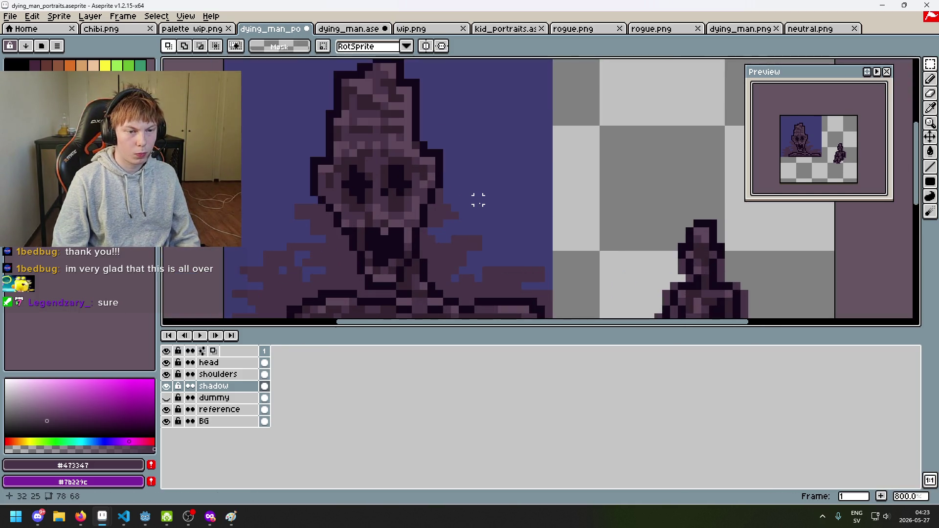
Discard the extra pasted copies and undo the last pencil edit.
key(ctrl+v)
drag(274, 264, 290, 204)
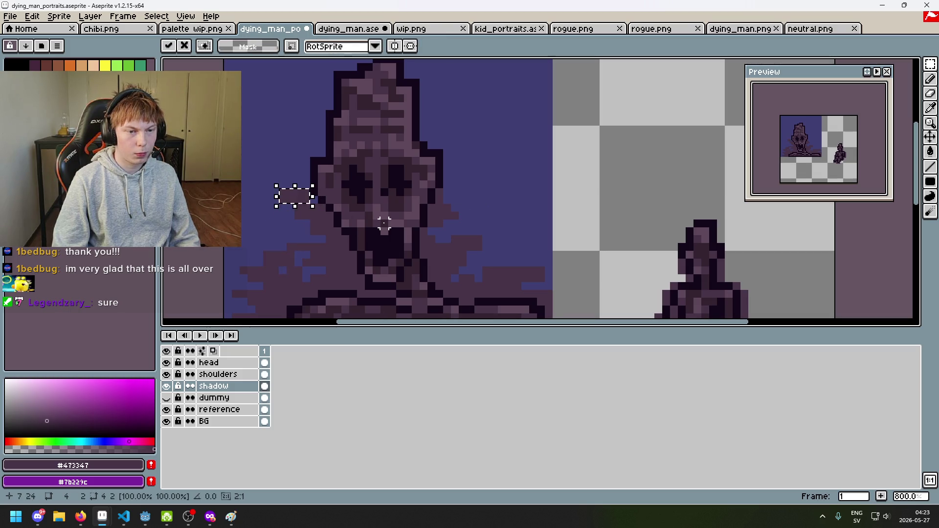
key(Escape)
scroll(384, 223, down, 3)
key(ctrl+z)
key(ctrl+z)
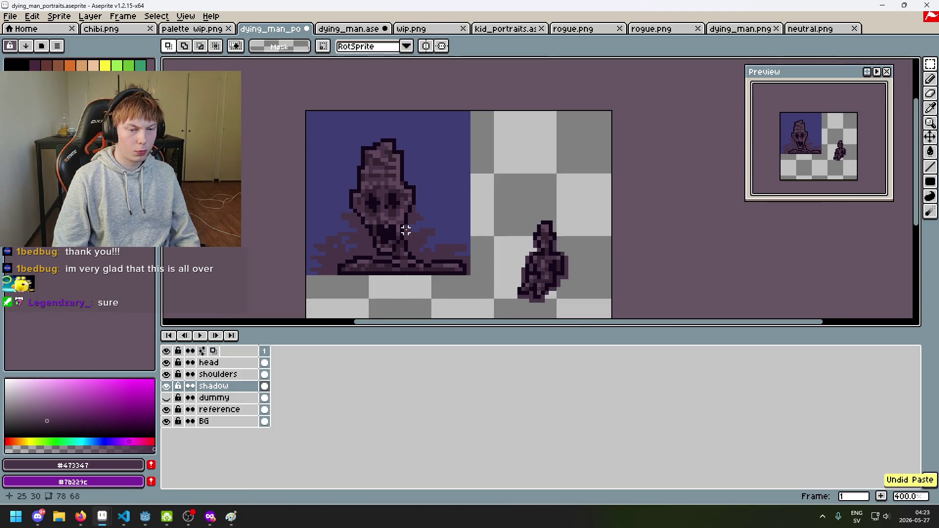
scroll(365, 220, up, 2)
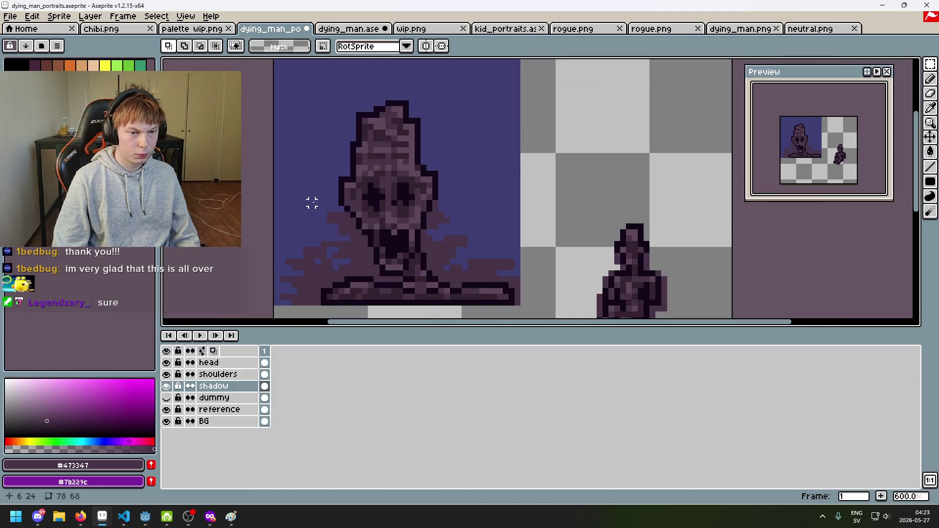
key(ctrl+v)
key(ctrl+z)
key(ctrl+z)
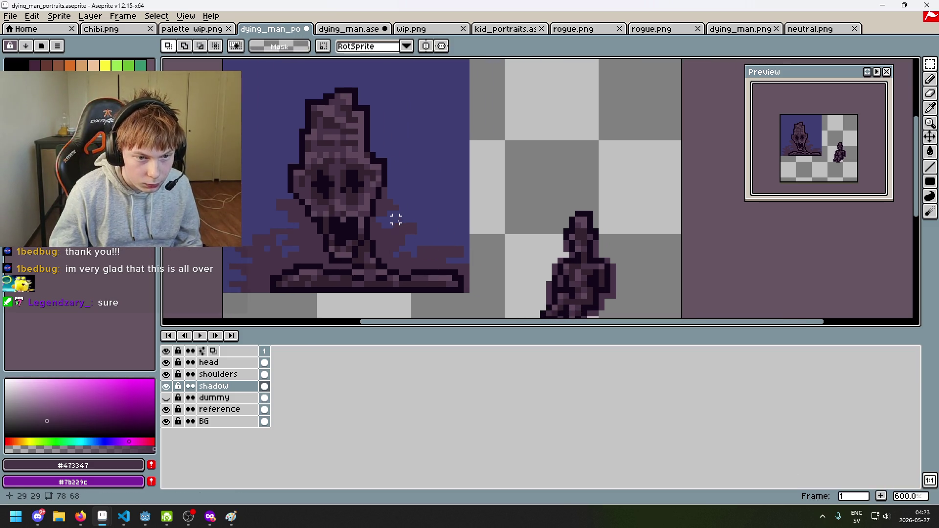
key(b)
key(ctrl+z)
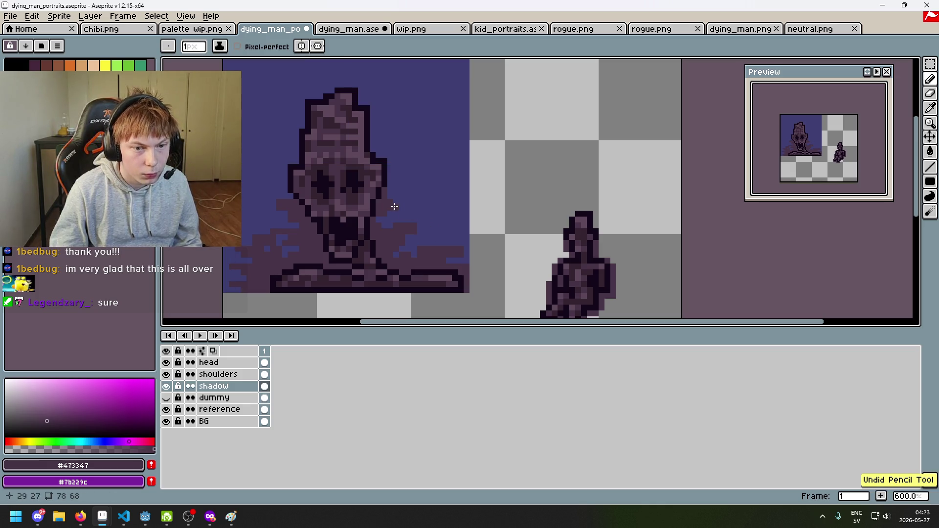
Undo the stray pencil strokes and selection right of the head.
key(ctrl+z)
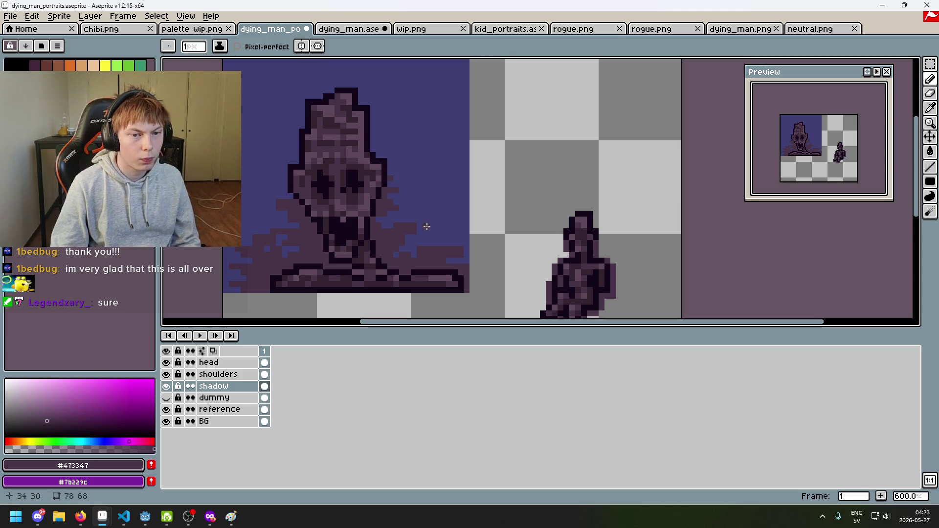
key(ctrl+z)
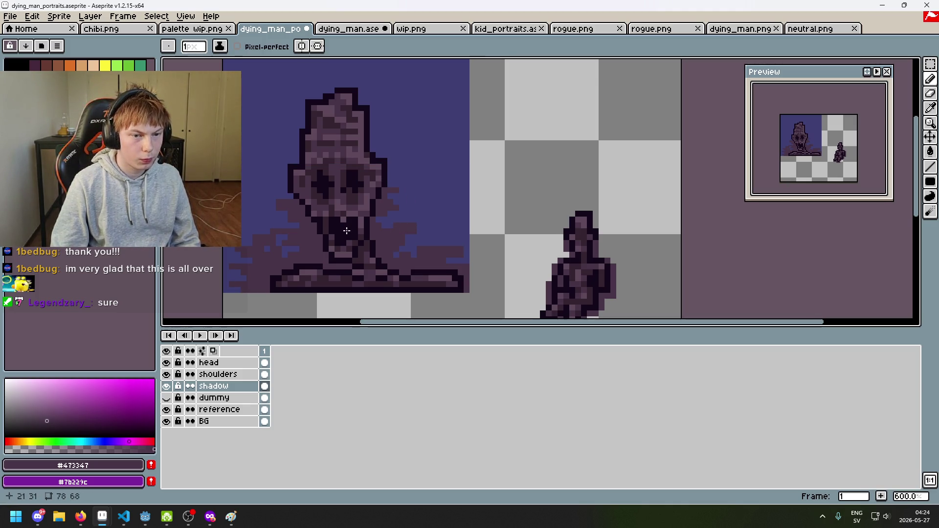
scroll(386, 235, up, 2)
key(ctrl+z)
key(ctrl+z)
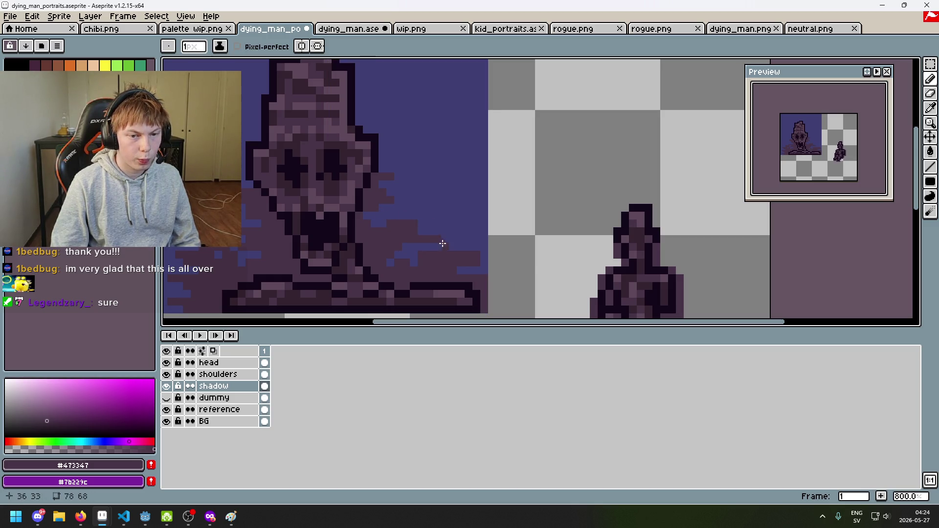
scroll(389, 214, down, 2)
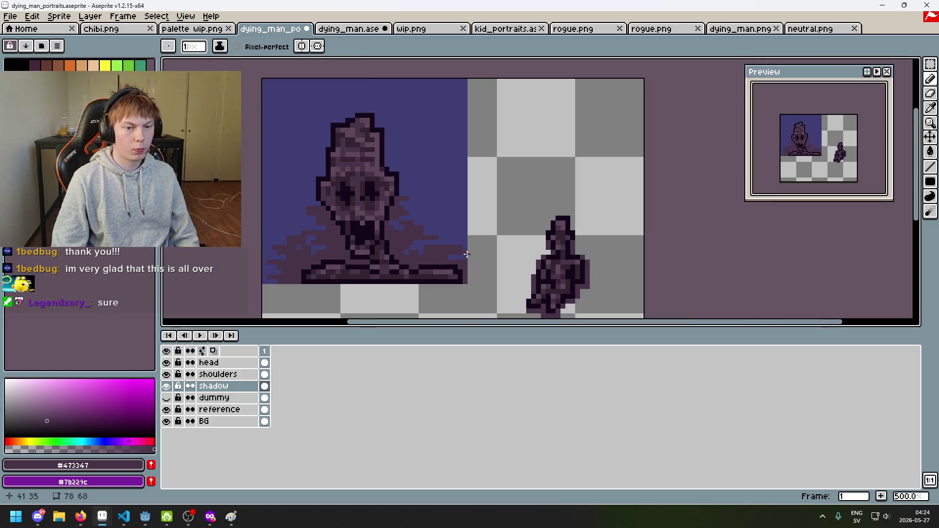
key(ctrl+z)
scroll(419, 242, up, 4)
key(ctrl+z)
key(ctrl+z)
key(ctrl+z)
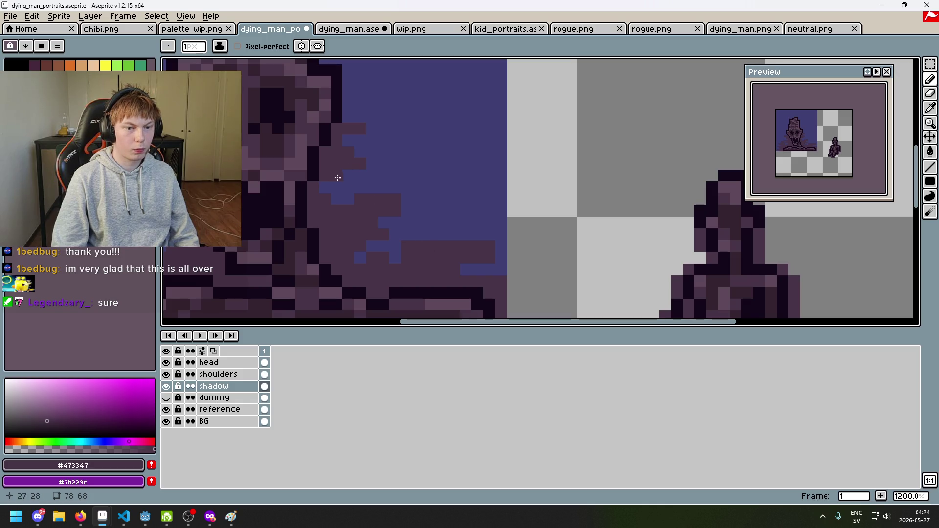
key(ctrl+z)
scroll(384, 216, down, 4)
scroll(363, 197, up, 2)
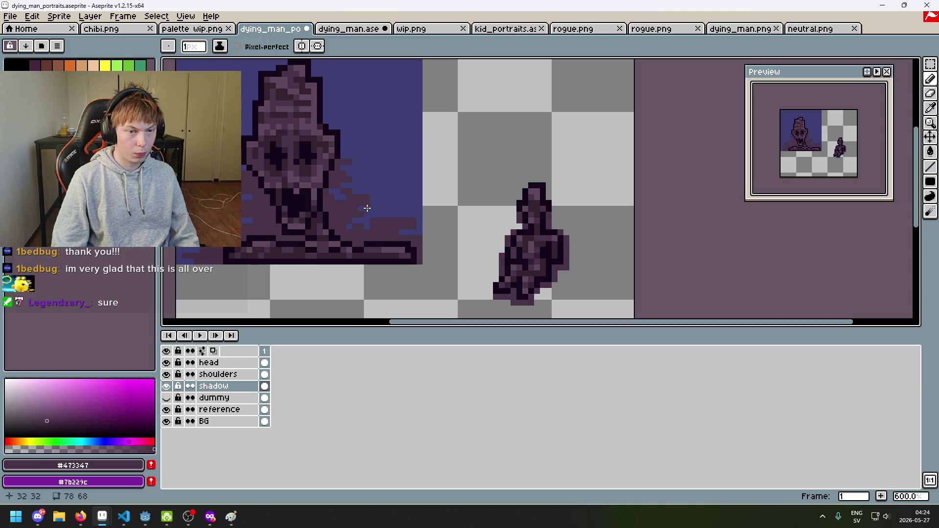
scroll(366, 208, up, 1)
scroll(264, 204, down, 3)
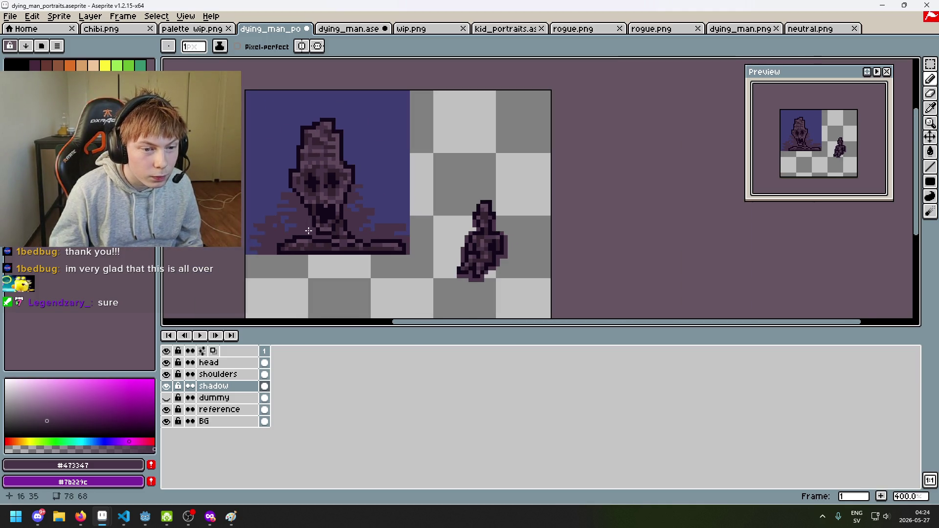
scroll(262, 219, up, 3)
scroll(313, 215, down, 3)
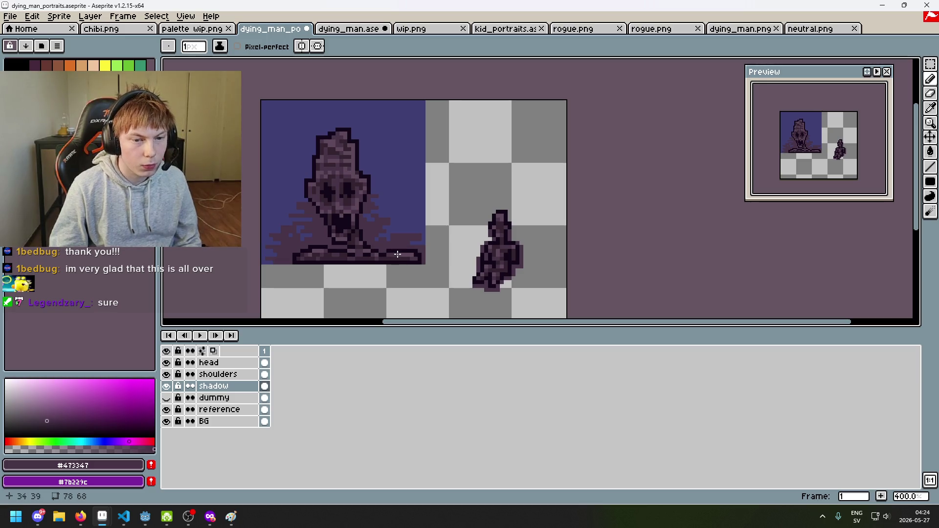
scroll(377, 224, up, 3)
scroll(372, 238, down, 3)
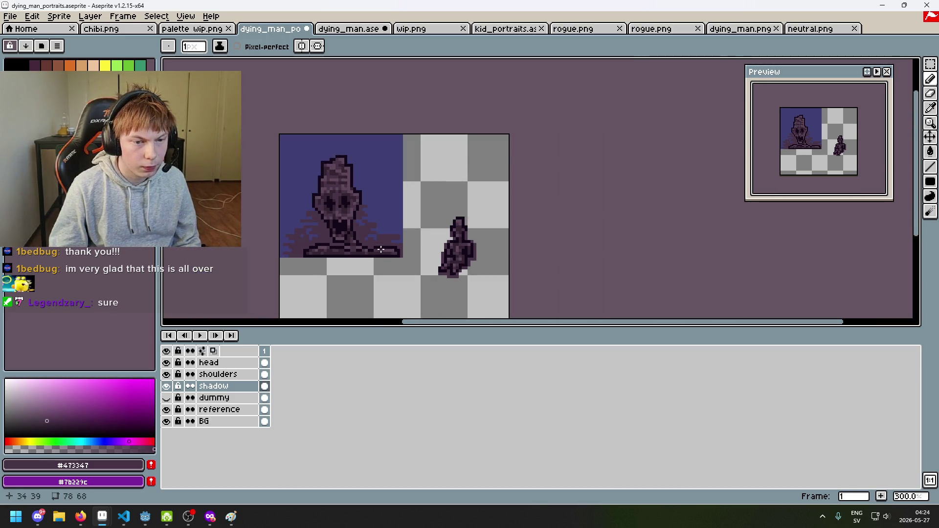
scroll(389, 266, up, 1)
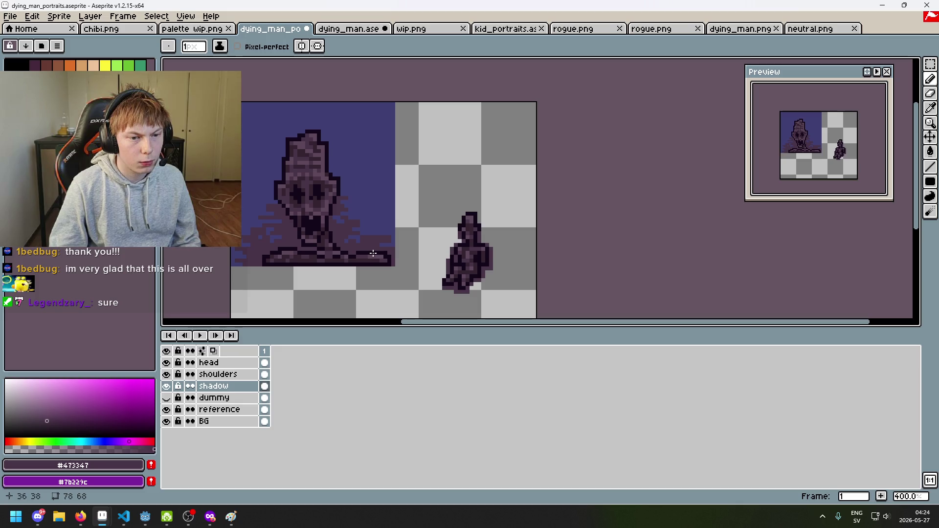
Save the portrait file with Ctrl+S.
key(ctrl+s)
scroll(384, 242, up, 3)
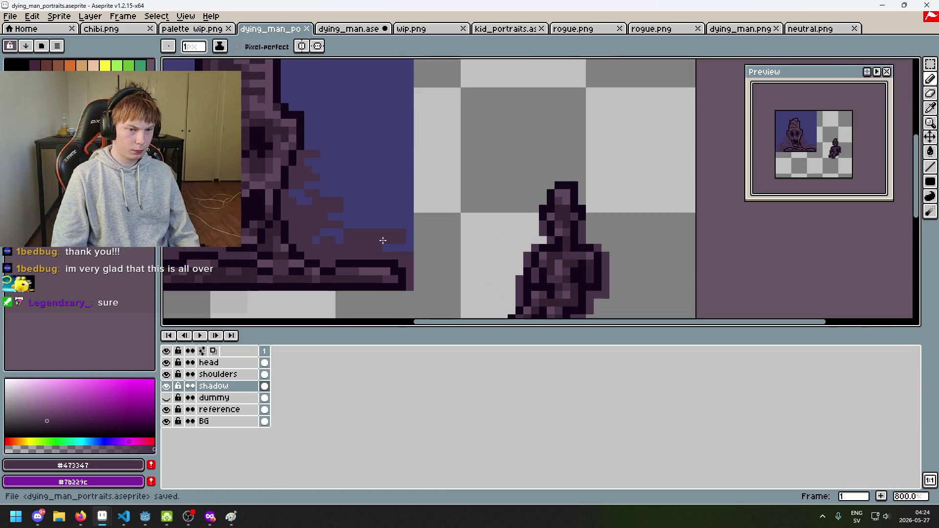
scroll(378, 246, down, 1)
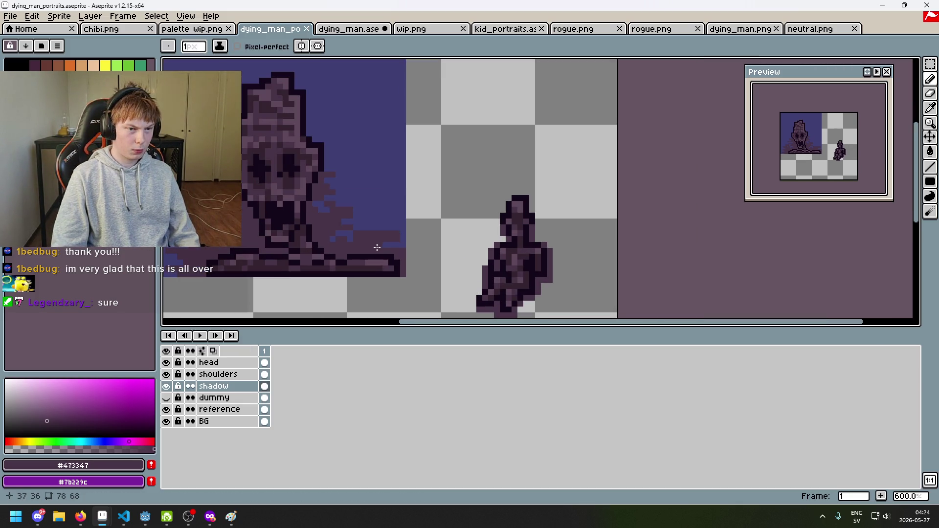
scroll(374, 250, up, 4)
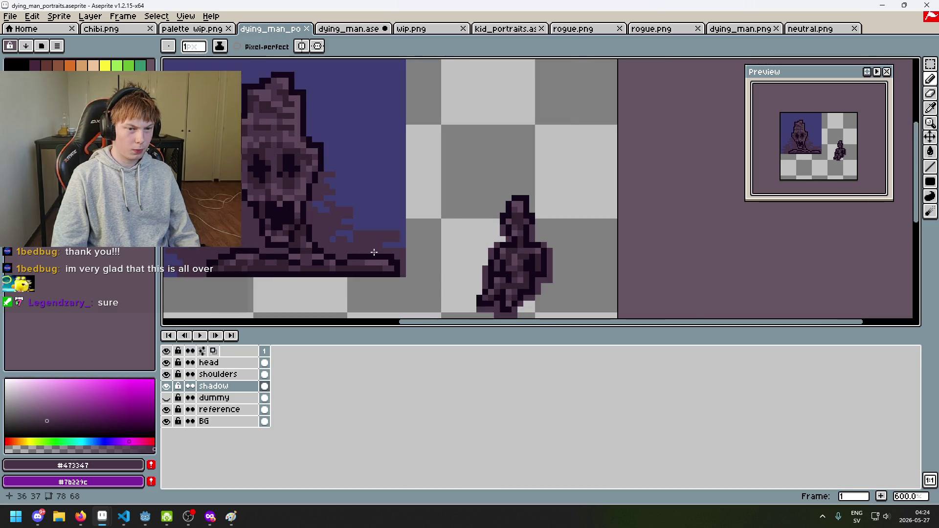
Try lighter #5f485a strokes over the shoulder shadow, then undo them all.
alt+click(342, 290)
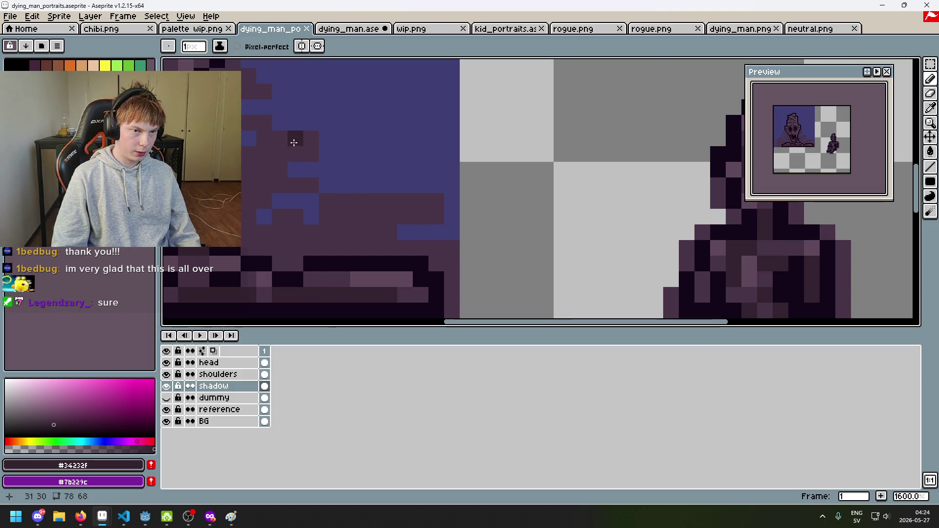
alt+click(337, 280)
alt+click(342, 289)
alt+click(416, 247)
drag(440, 201, 338, 201)
key(ctrl+z)
key(v)
key(b)
drag(434, 212, 403, 208)
key(ctrl+z)
click(420, 210)
scroll(430, 222, down, 4)
key(v)
key(ctrl+z)
key(b)
key(v)
key(b)
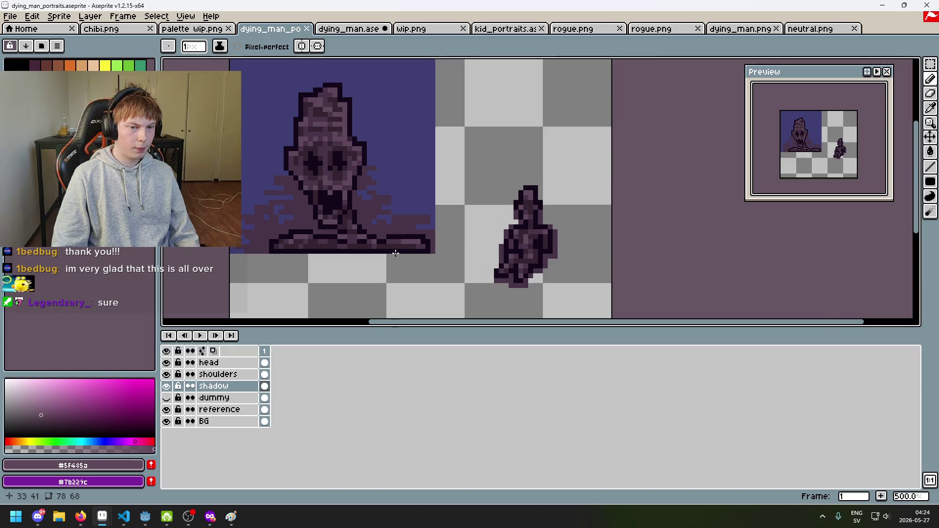
scroll(395, 253, down, 1)
Sample dark #34232f and fill the shoulder shadow with the Paint Bucket.
alt+click(389, 237)
key(g)
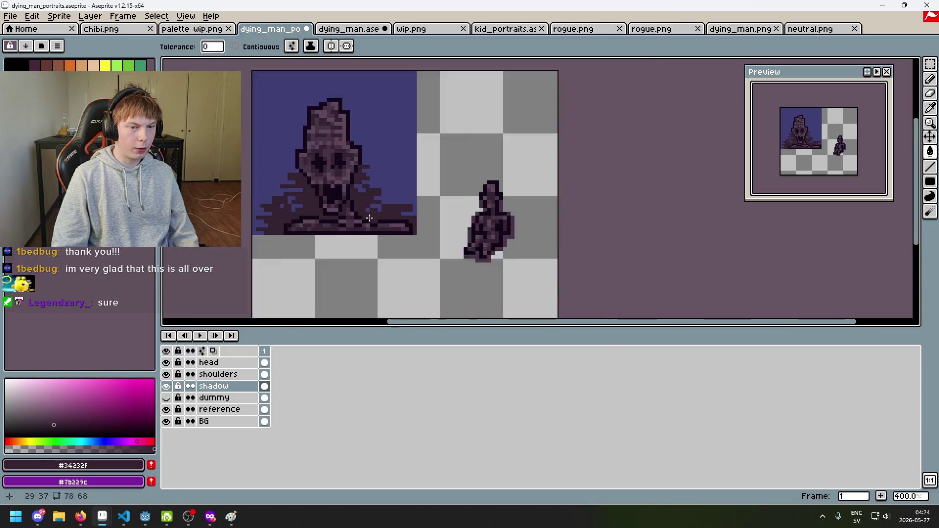
scroll(369, 218, down, 1)
scroll(379, 238, up, 2)
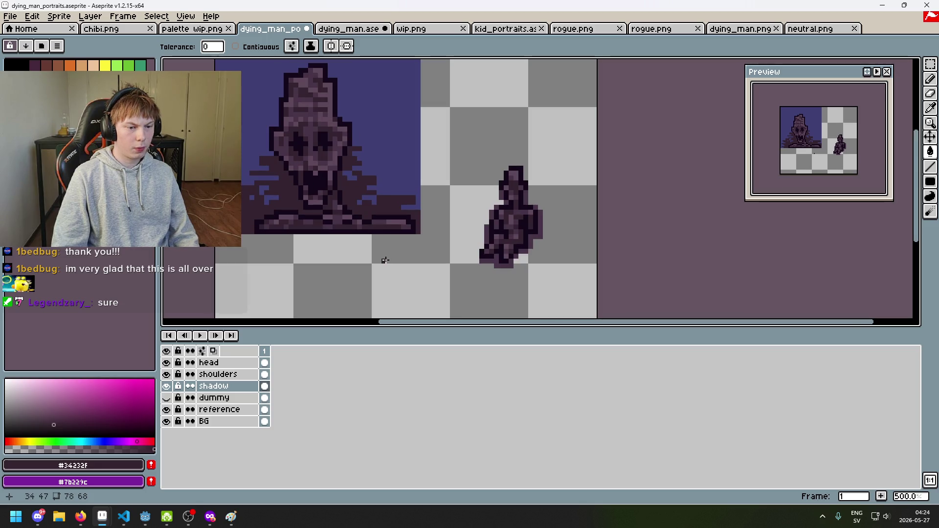
key(ctrl)
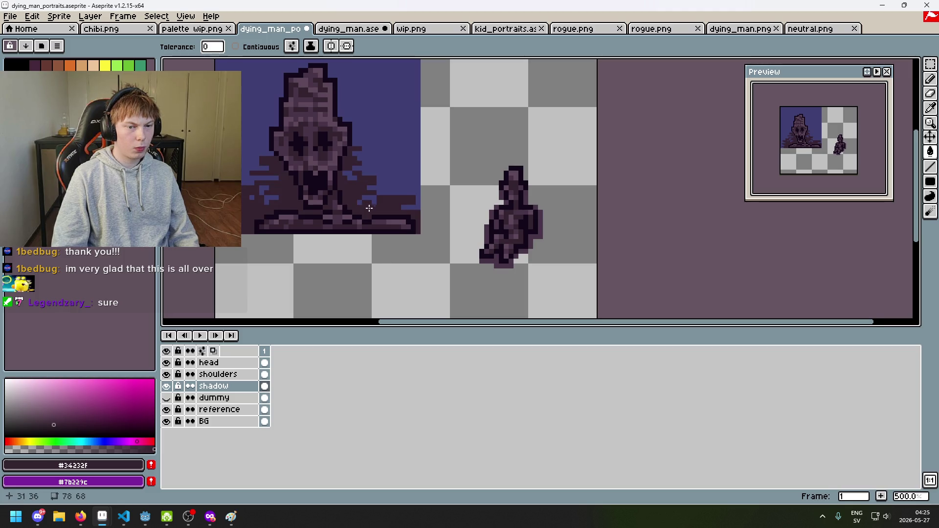
scroll(369, 209, down, 2)
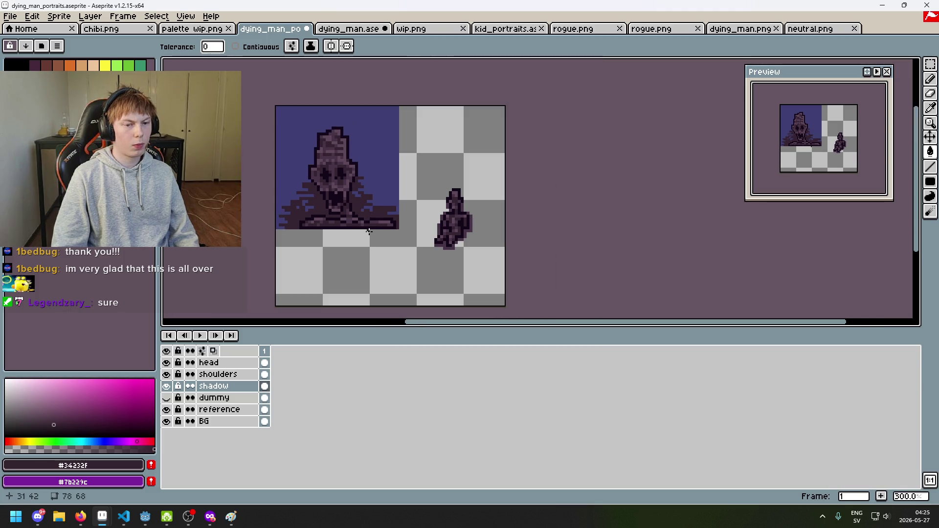
drag(369, 231, 426, 242)
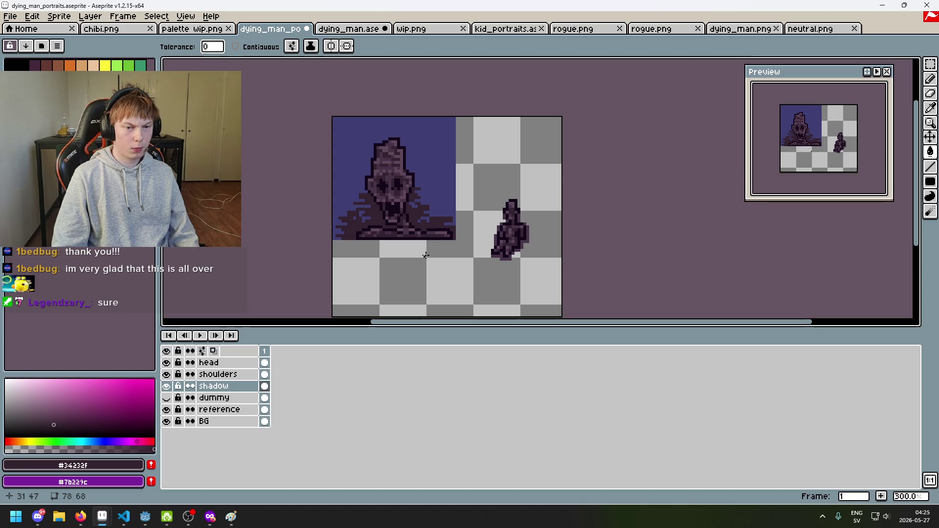
drag(421, 255, 393, 281)
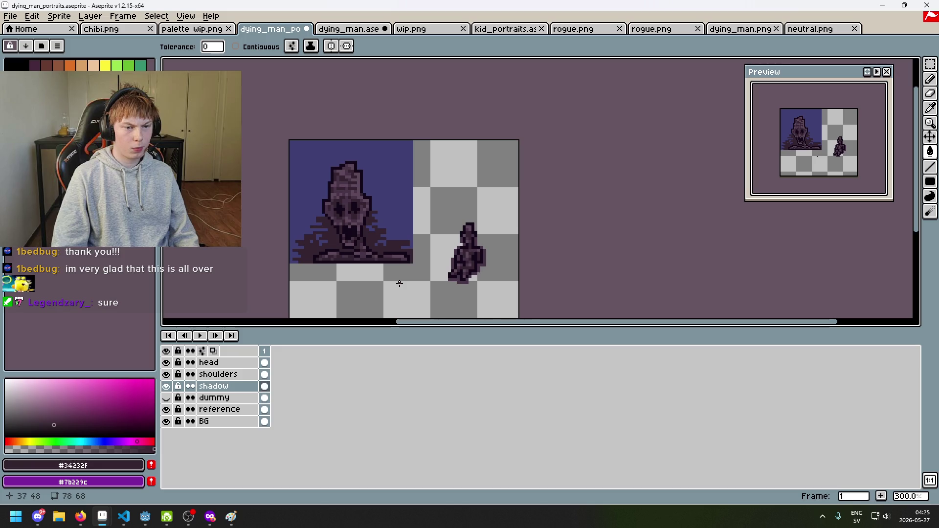
scroll(400, 284, up, 1)
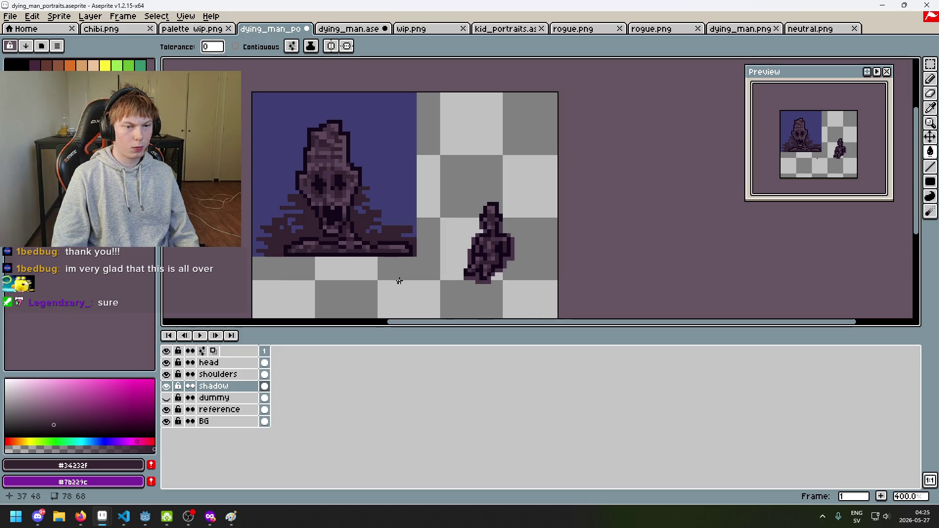
Check the shadow layer against the Godot project, then fill the shoulder shadow darker.
key(v)
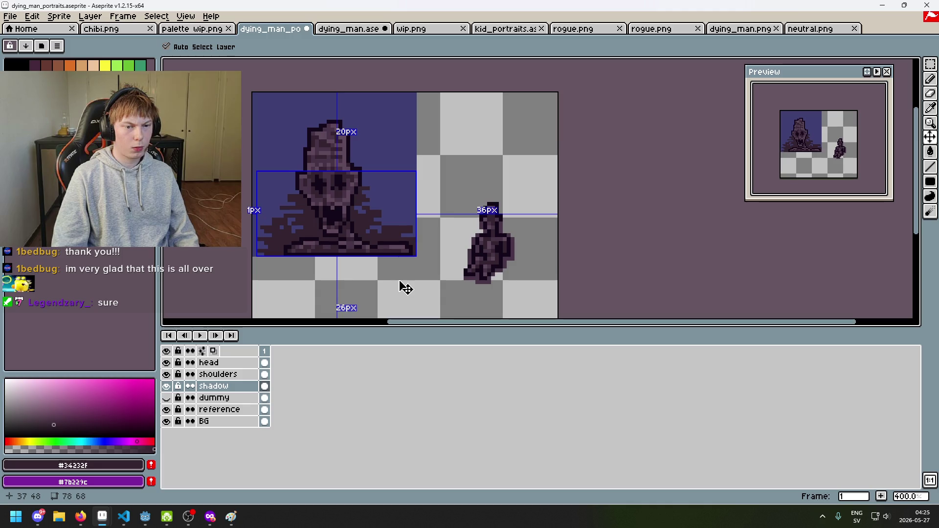
key(g)
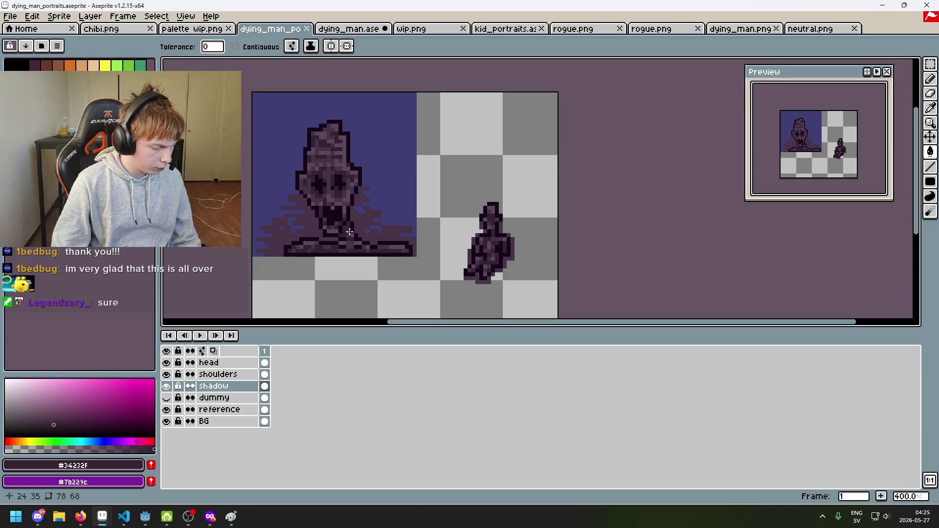
key(alt+Tab)
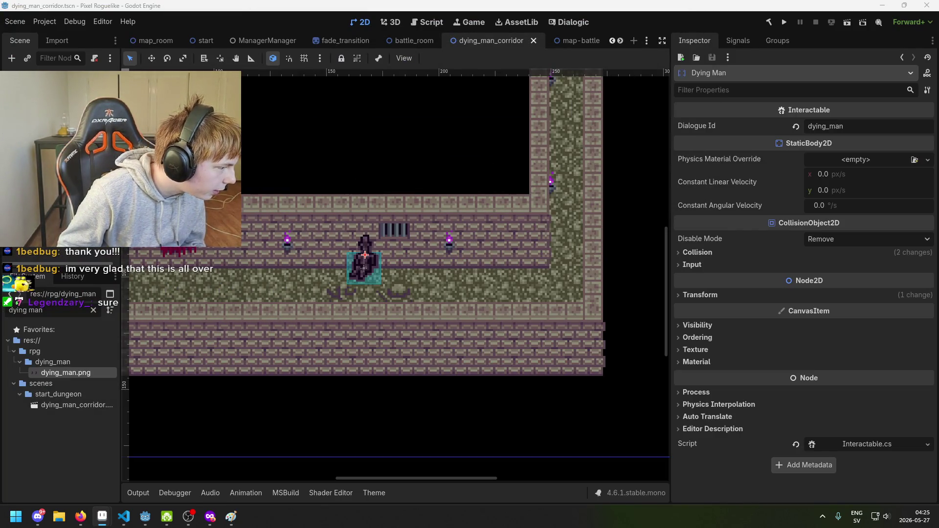
key(alt+Tab)
scroll(443, 233, up, 2)
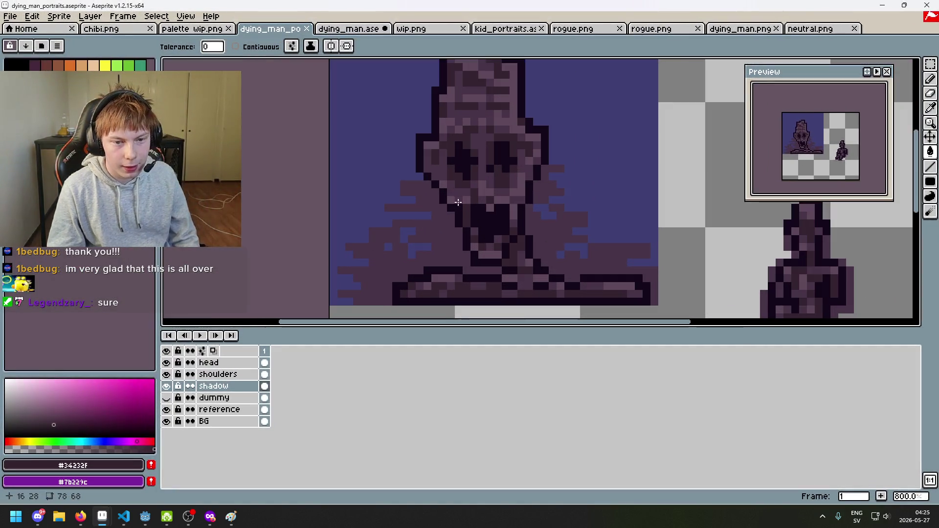
click(444, 233)
Bring the whole sprite back into view and save the portrait.
scroll(444, 233, down, 3)
scroll(364, 258, up, 2)
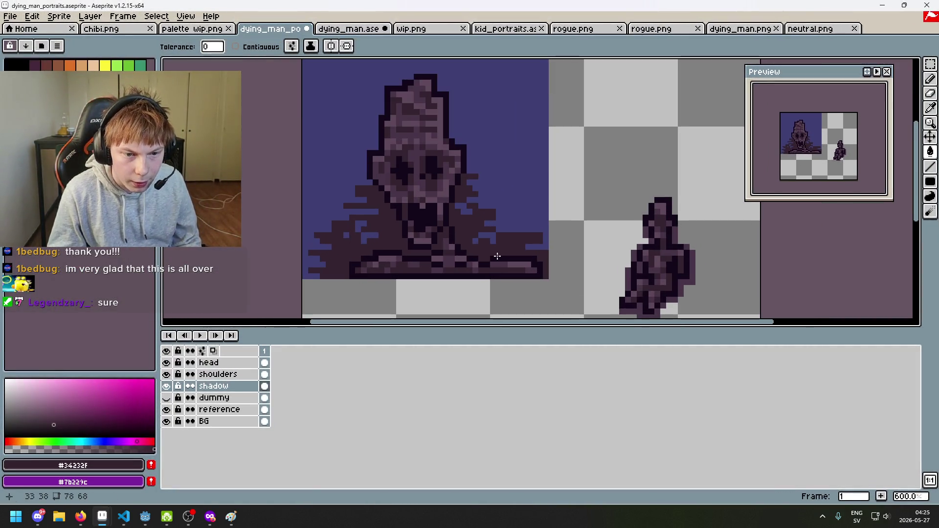
scroll(363, 259, down, 3)
mouse_move(380, 272)
mouse_down()
mouse_move(410, 248)
mouse_move(417, 217)
mouse_move(427, 245)
mouse_up()
mouse_move(427, 209)
mouse_down()
mouse_move(438, 280)
mouse_move(413, 311)
mouse_up()
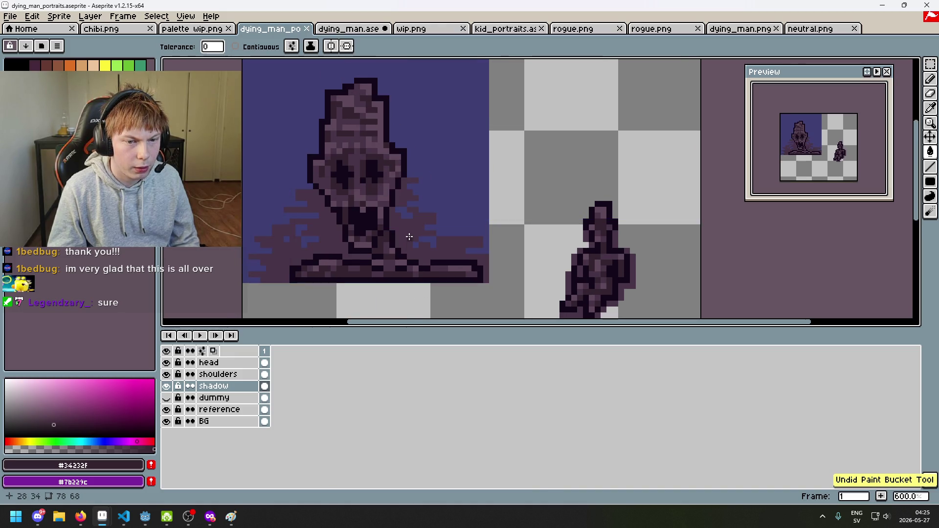
key(ctrl+s)
Compare the portrait with and without the darker shadow fill, keep it, and save.
scroll(421, 277, up, 4)
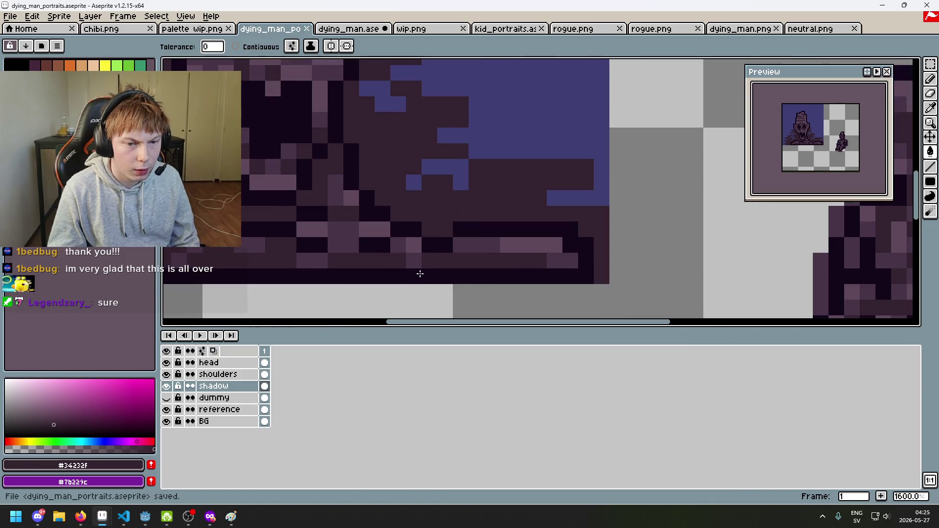
key(i)
key(g)
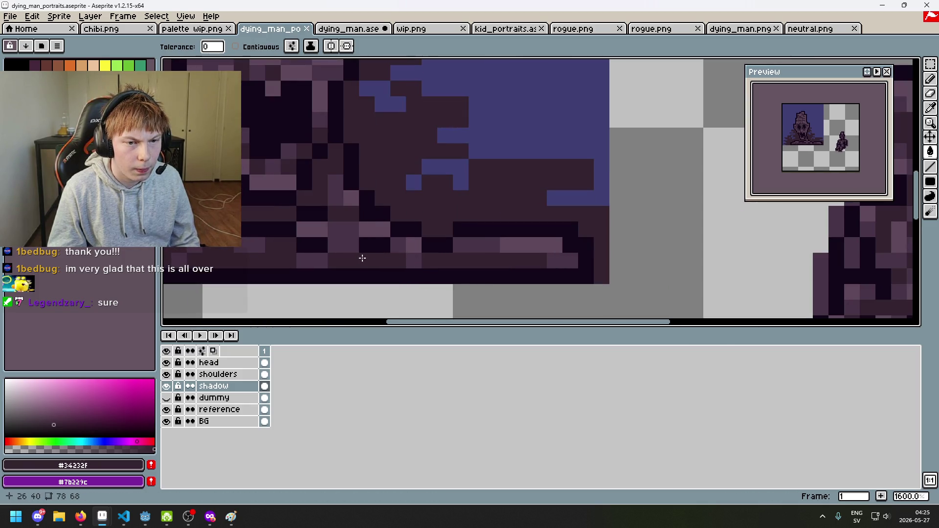
scroll(372, 257, down, 6)
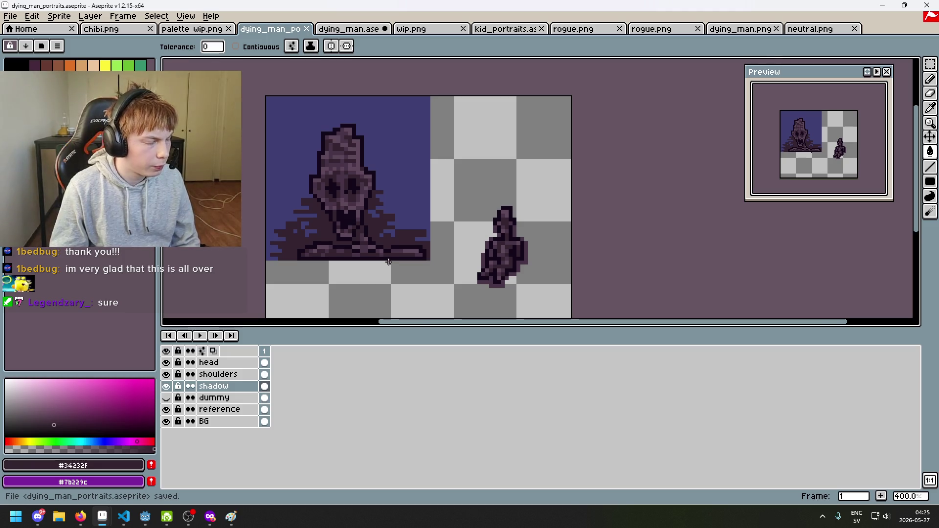
scroll(389, 264, down, 5)
scroll(447, 248, up, 5)
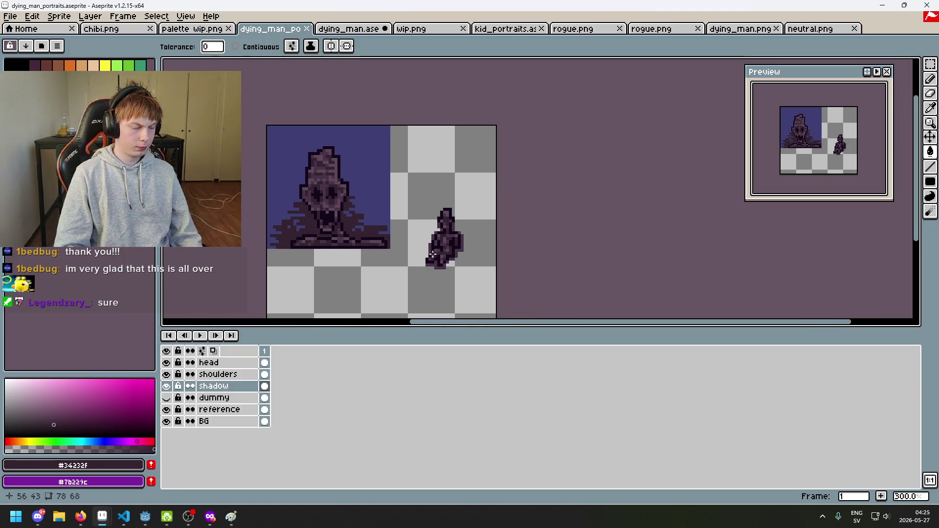
key(ctrl+z)
scroll(352, 235, up, 2)
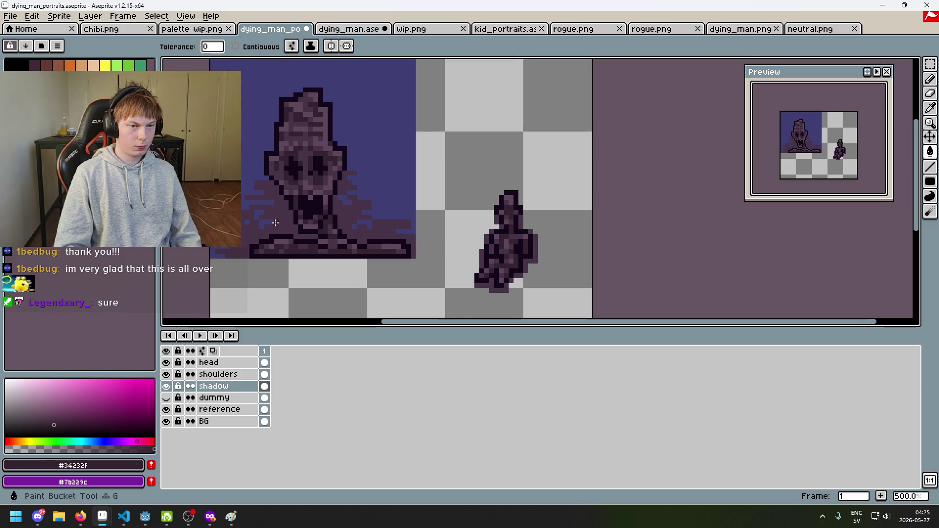
key(ctrl+y)
scroll(406, 264, down, 2)
key(ctrl+s)
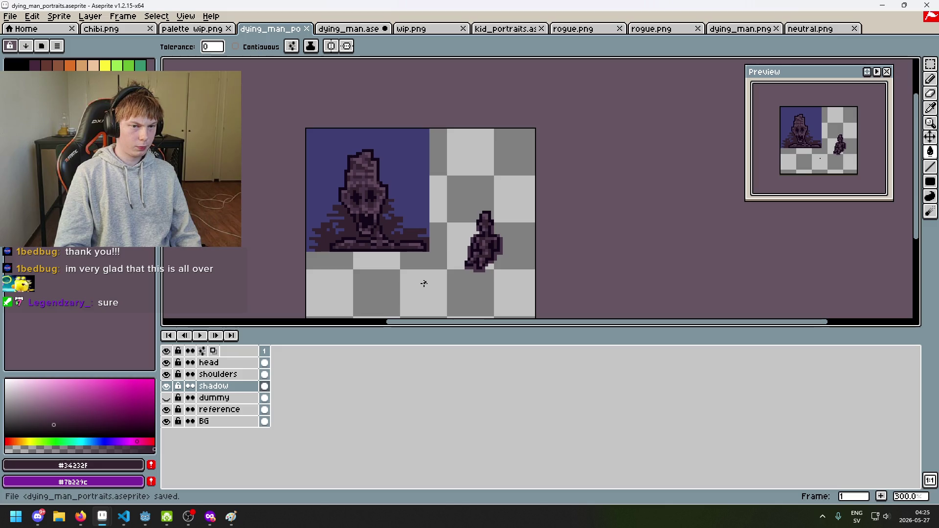
Inspect the portrait's lower area up close, zoom back out, and save again.
scroll(423, 283, up, 6)
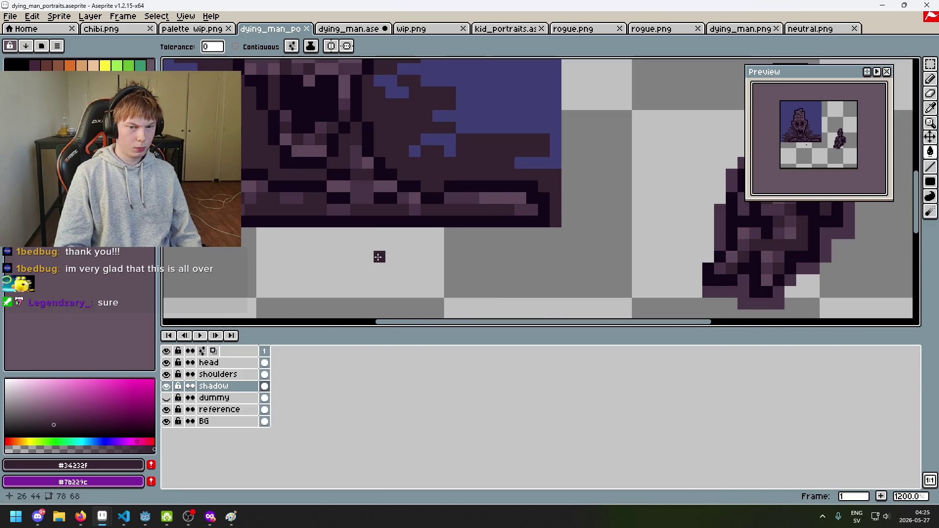
drag(379, 256, 369, 265)
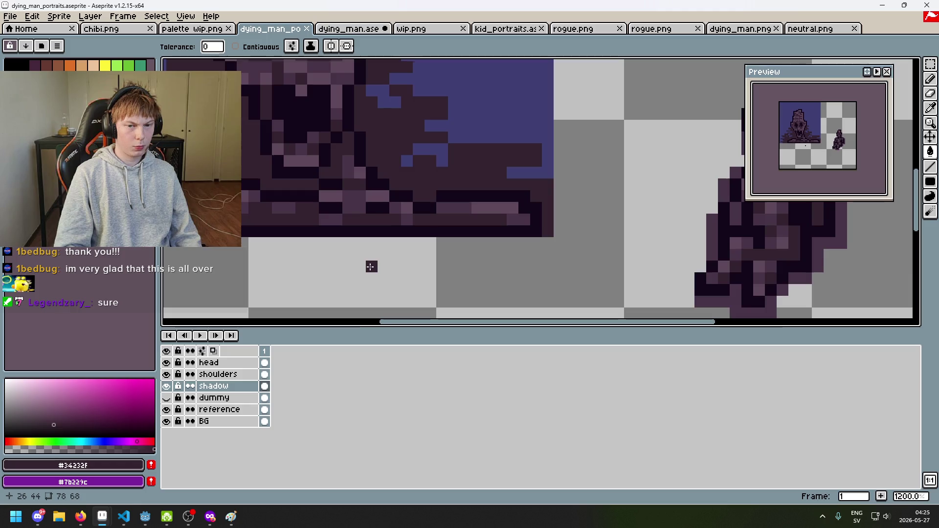
scroll(377, 271, down, 3)
scroll(363, 266, down, 1)
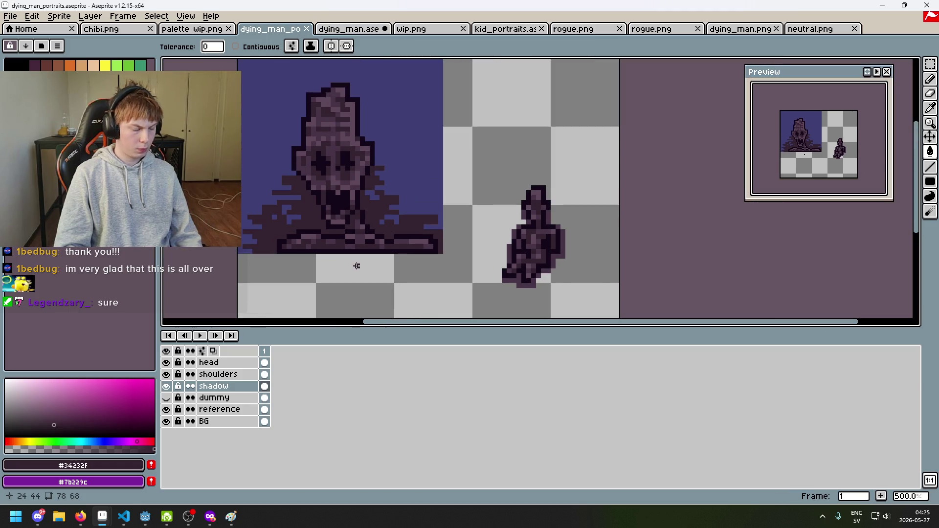
key(ctrl+s)
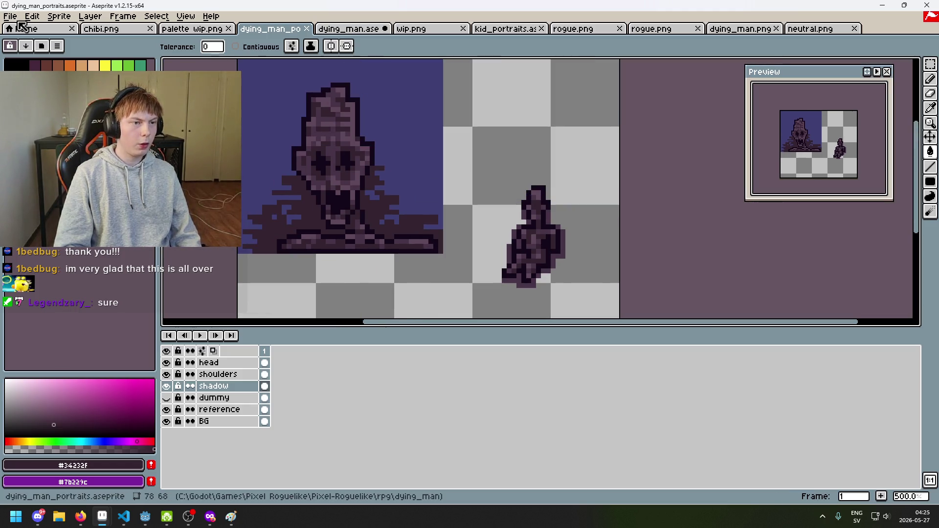
Trim the canvas to 42×42 pixels around the indigo portrait and save the file.
key(alt+f)
key(Right)
key(Right)
key(Right)
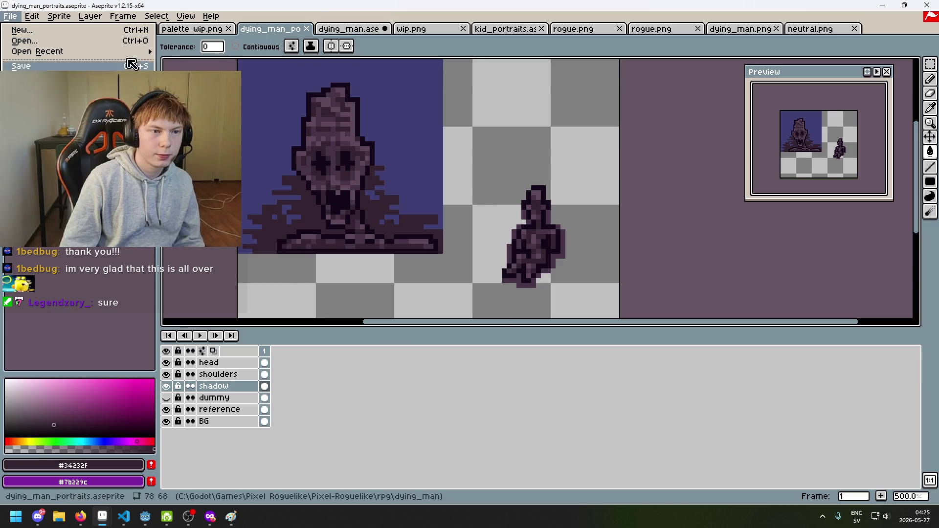
key(Left)
key(Left)
key(Down)
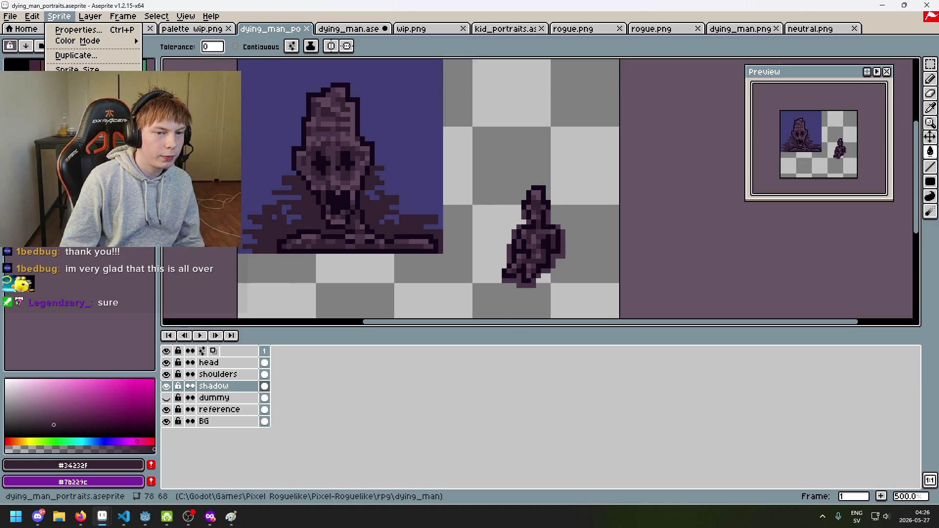
key(Return)
drag(511, 309, 408, 233)
scroll(431, 249, up, 1)
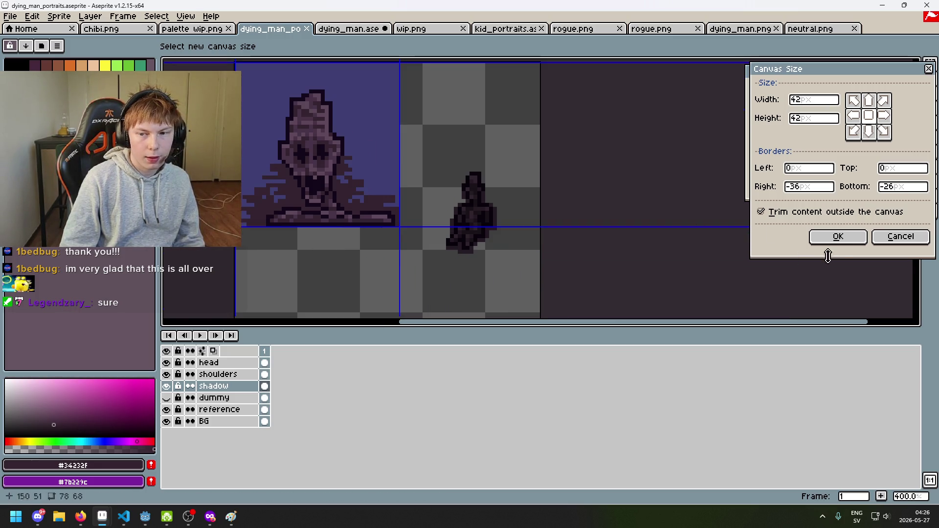
click(836, 238)
scroll(604, 226, down, 1)
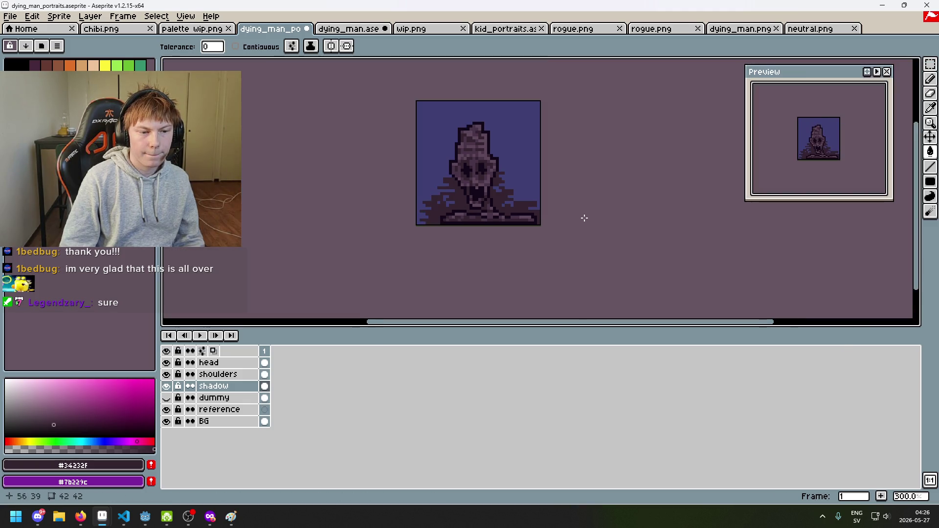
key(ctrl+s)
click(10, 16)
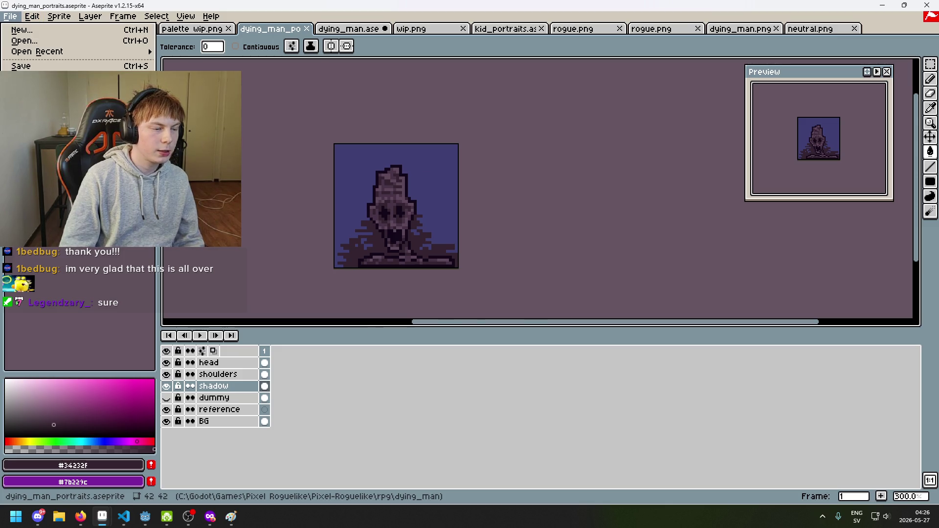
Start the export and browse to the Pixel-Roguelike project's rpg folder.
click(22, 87)
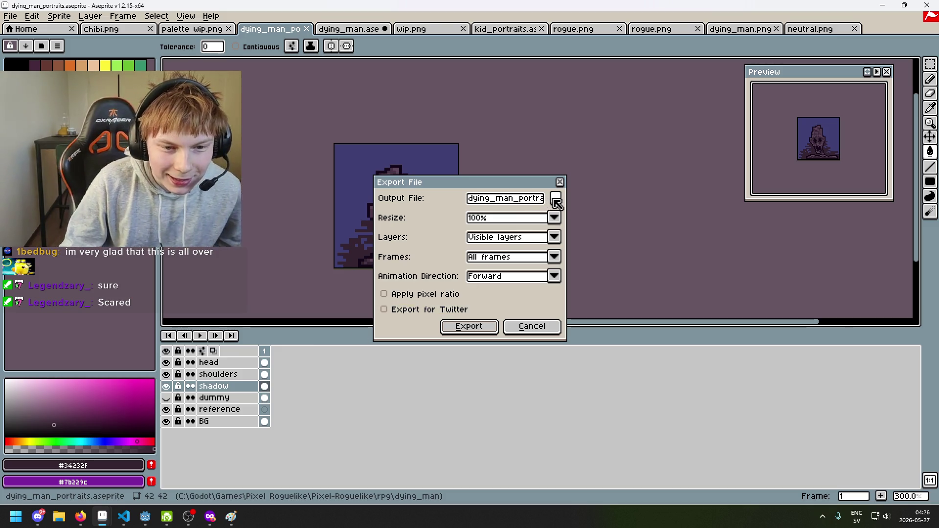
click(556, 206)
click(214, 62)
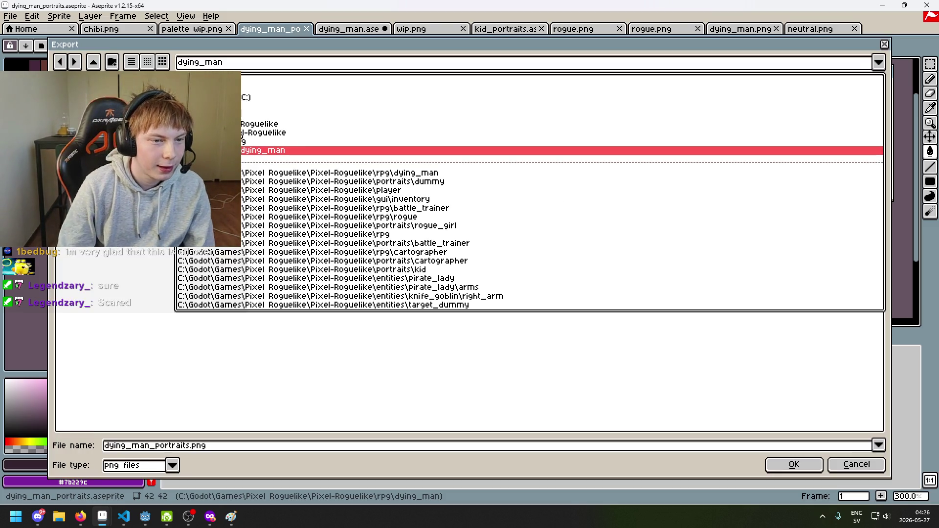
click(269, 137)
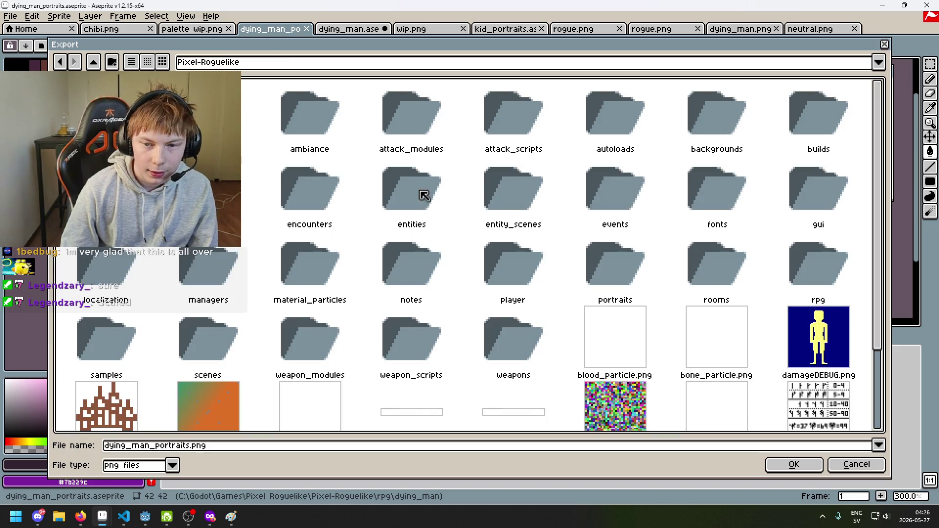
scroll(499, 262, down, 1)
scroll(504, 252, up, 1)
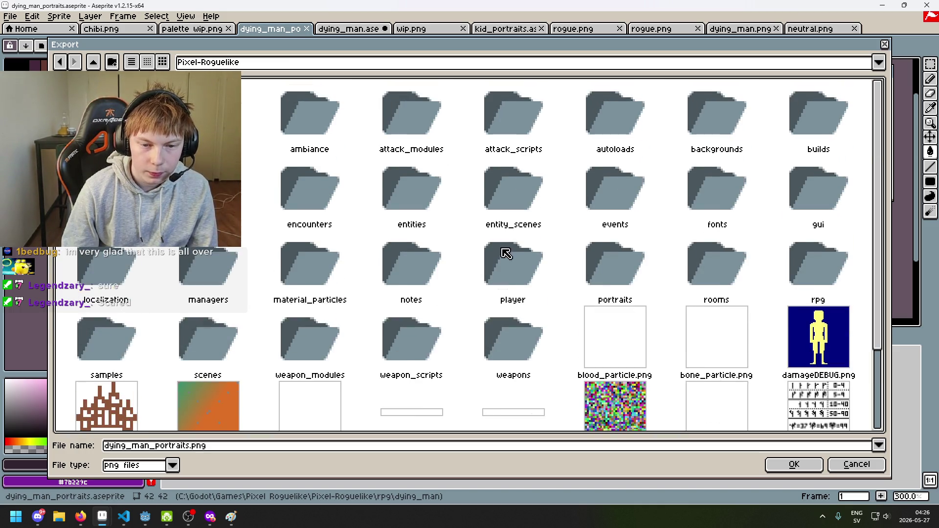
click(710, 179)
click(814, 140)
click(795, 191)
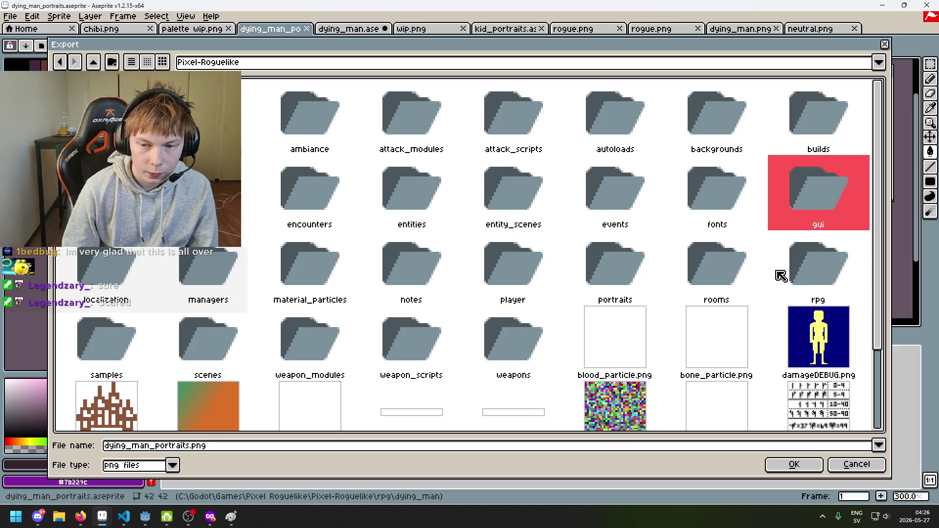
click(804, 267)
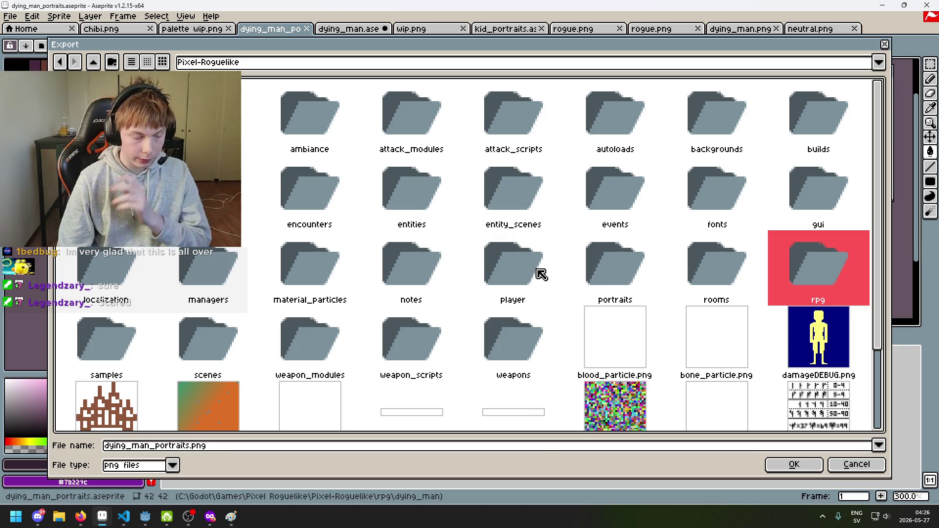
Go into the portraits folder and create a new dying_man folder there.
mouse_move(453, 240)
mouse_down()
mouse_move(360, 239)
mouse_move(234, 279)
mouse_up()
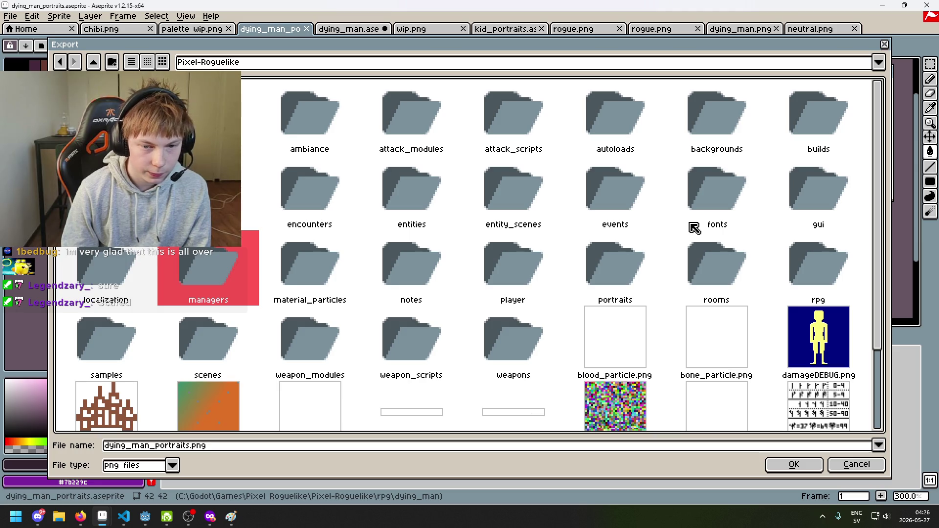
double_click(801, 277)
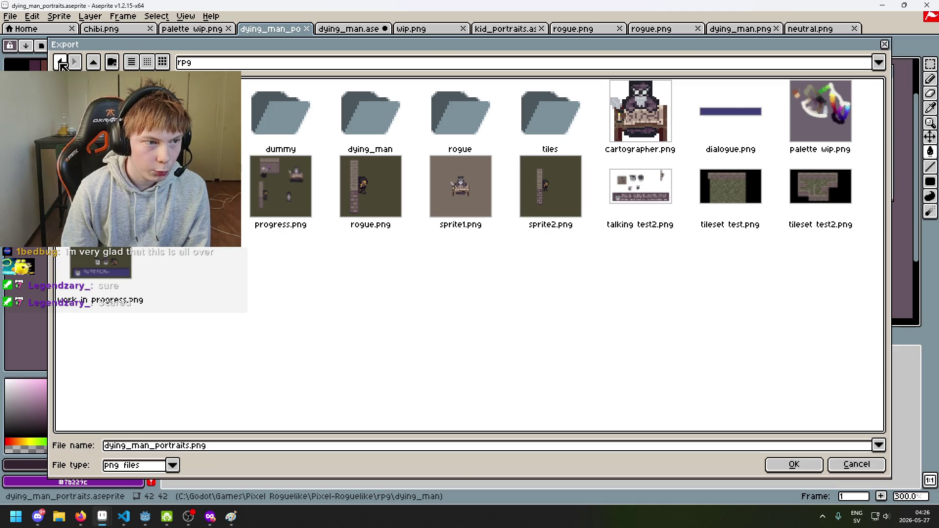
click(61, 65)
double_click(623, 270)
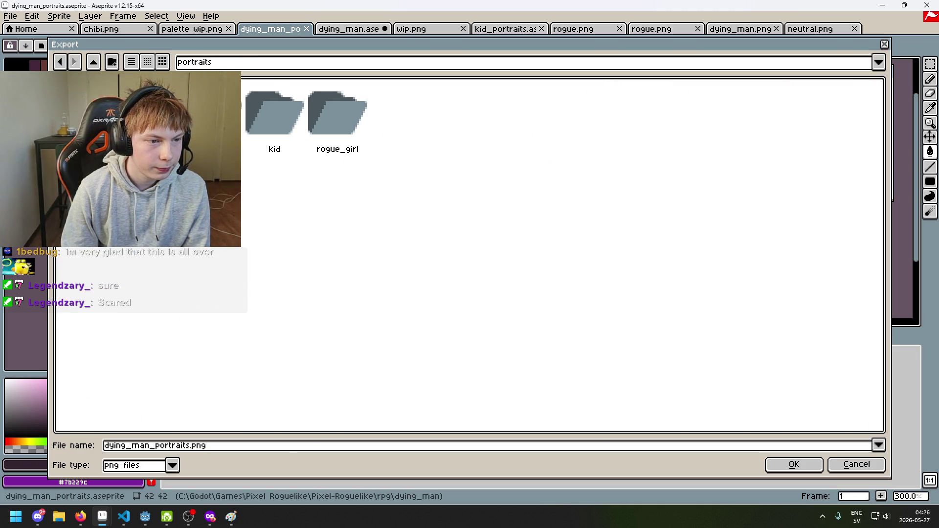
click(112, 63)
text(dyi)
key(BackSpace)
key(BackSpace)
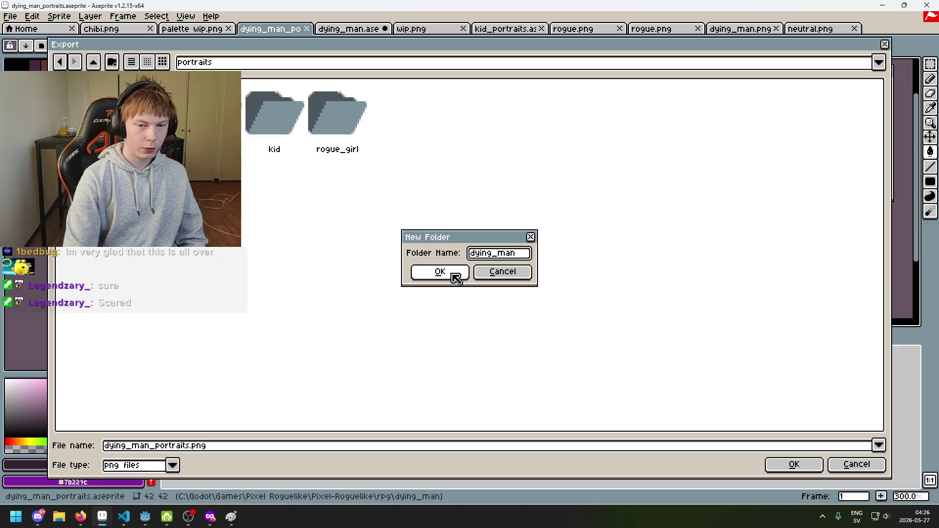
click(456, 277)
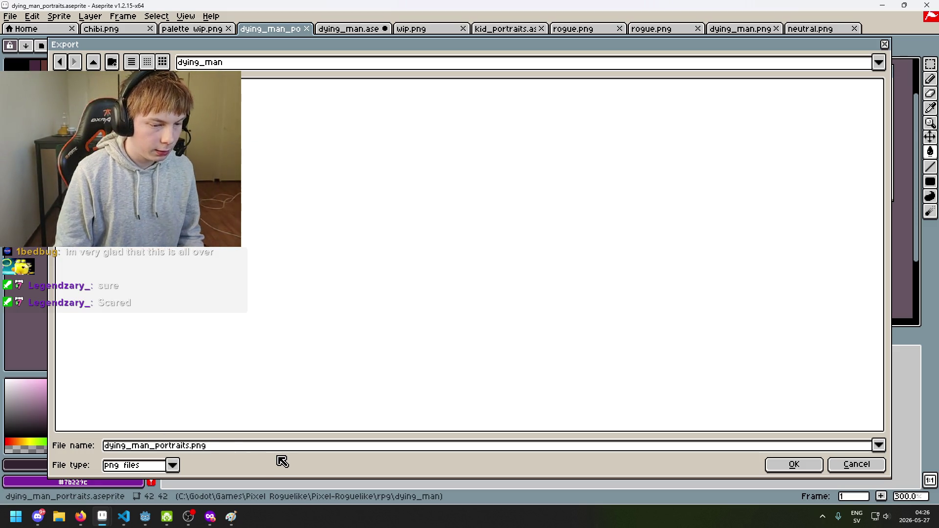
Export as dying_man_portrait.png and accept the layers warning.
click(198, 448)
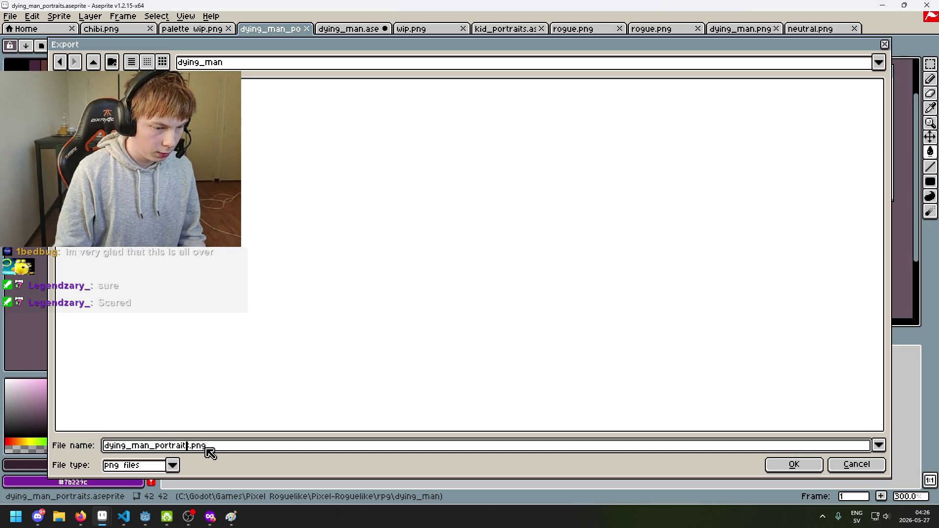
key(Return)
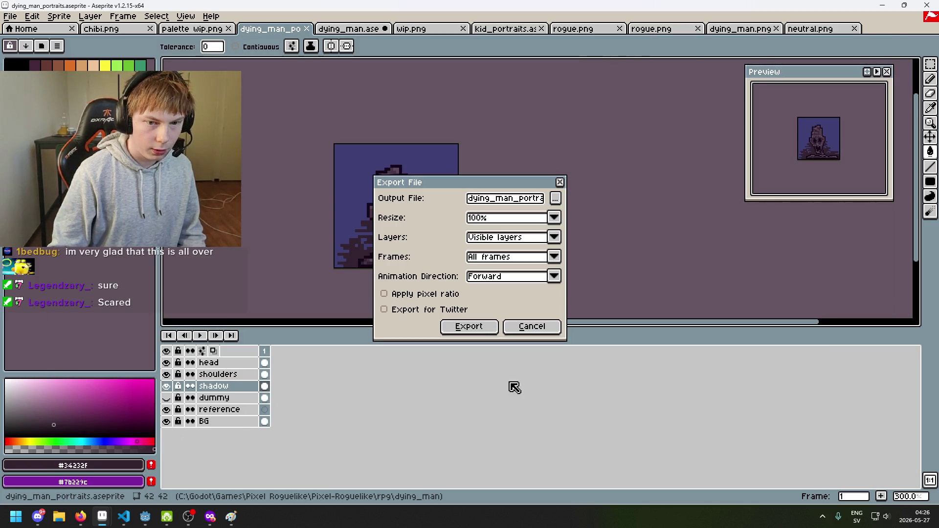
click(536, 201)
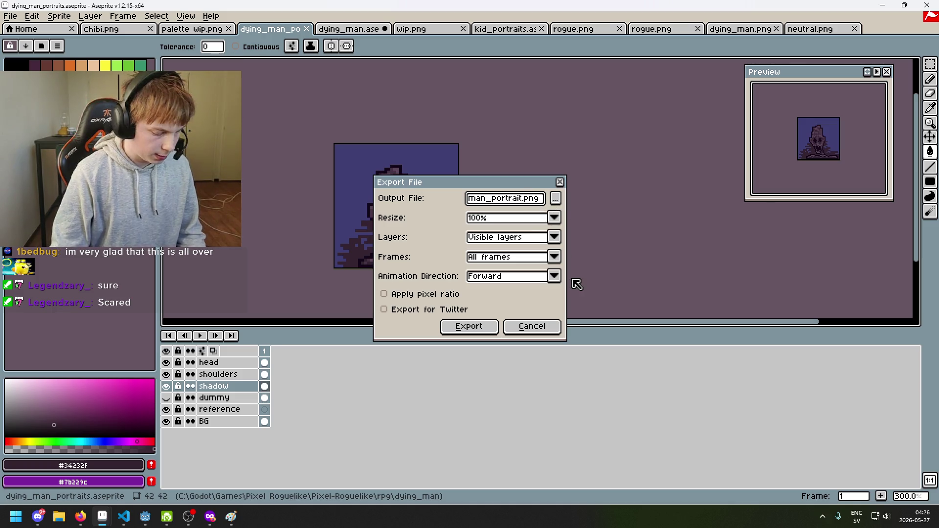
click(452, 328)
click(436, 299)
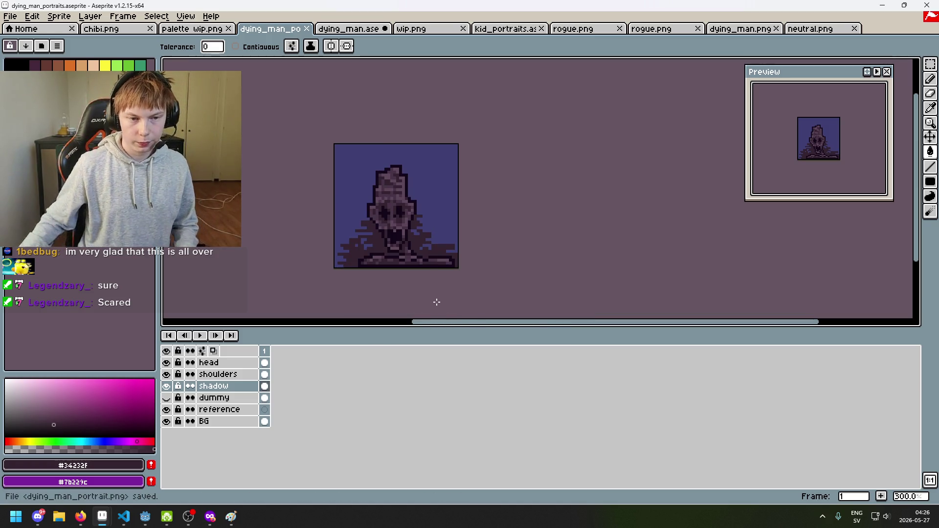
Switch to Godot, zoom around the dying_man_corridor scene, and clear the selection.
click(152, 522)
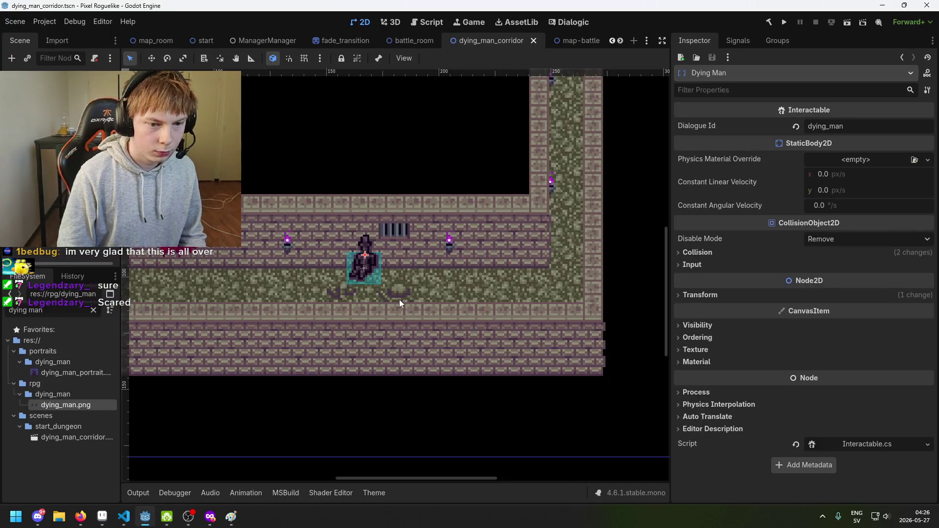
scroll(401, 303, down, 1)
scroll(471, 298, up, 2)
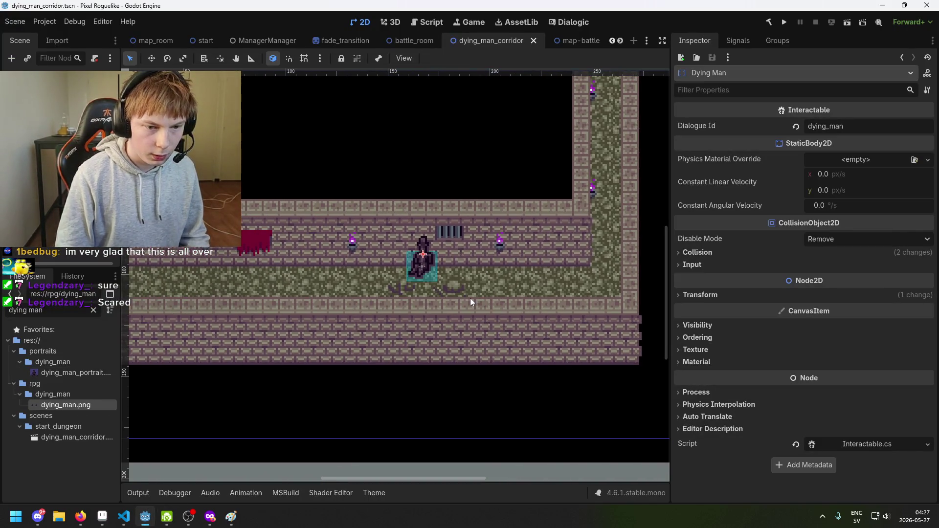
scroll(431, 273, up, 1)
scroll(431, 273, up, 1)
scroll(424, 263, down, 2)
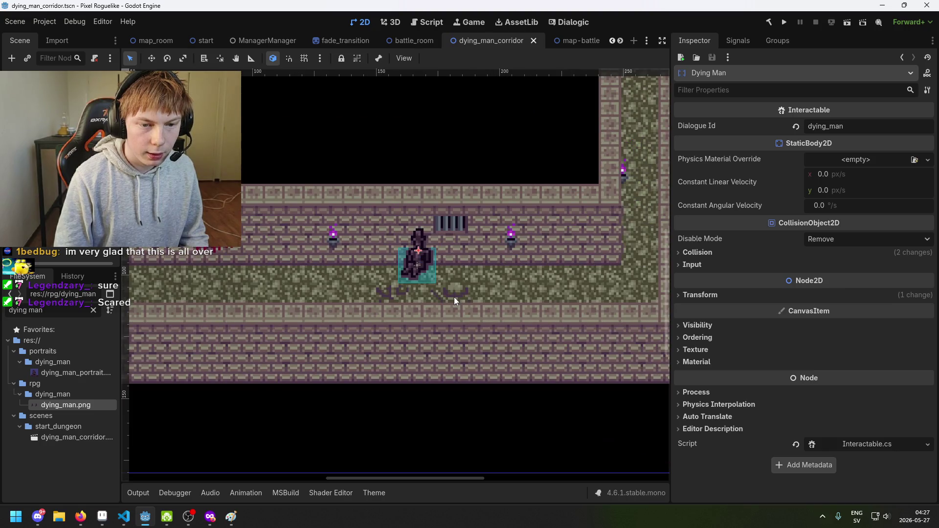
click(454, 297)
click(377, 289)
Check the Dying Man sprite with a larger scene view, then deselect and save the corridor scene.
scroll(378, 289, up, 2)
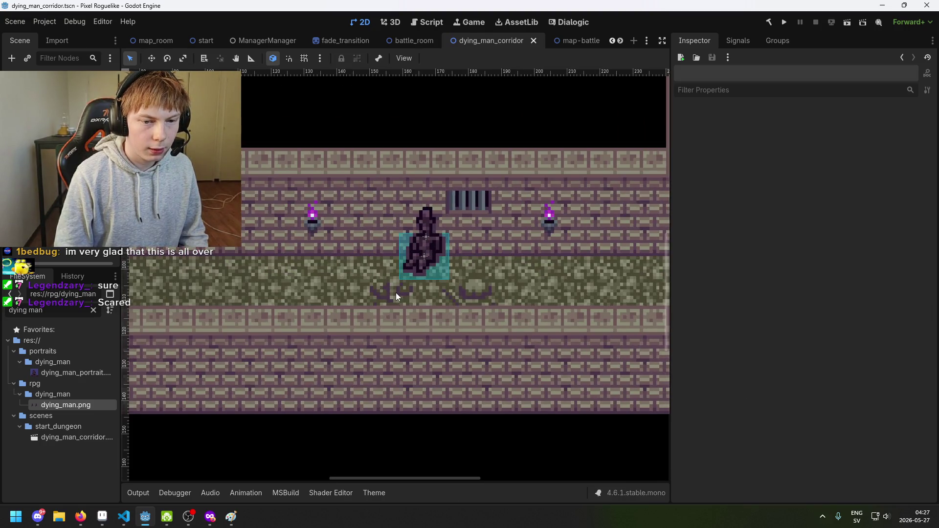
scroll(447, 284, up, 2)
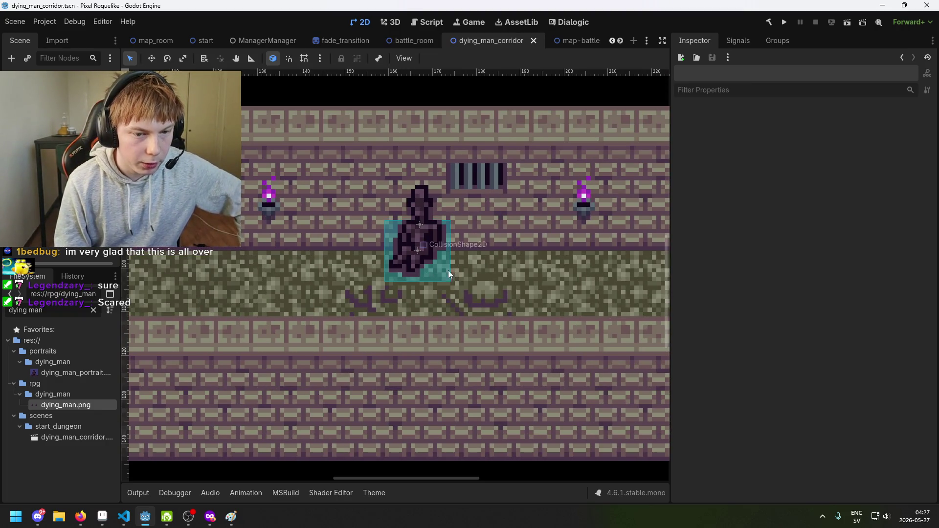
scroll(448, 270, down, 1)
scroll(421, 289, down, 1)
scroll(412, 292, down, 1)
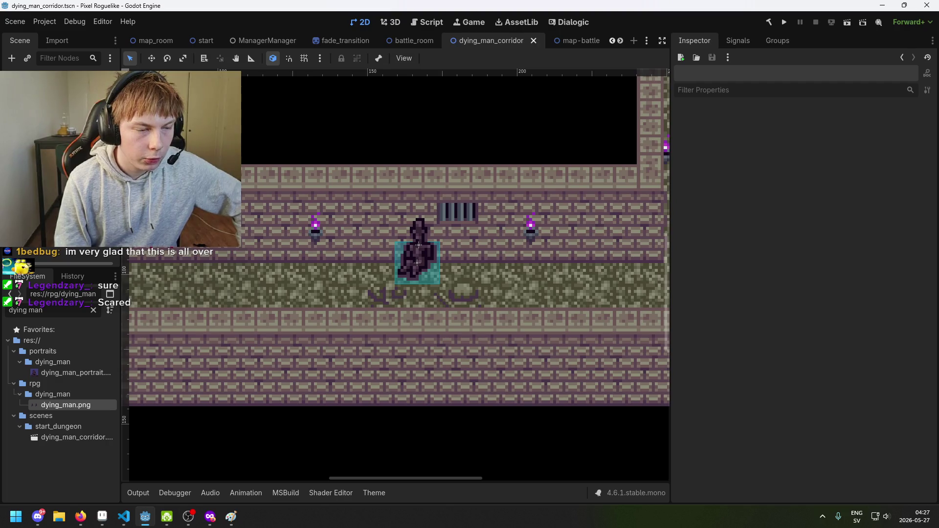
click(418, 245)
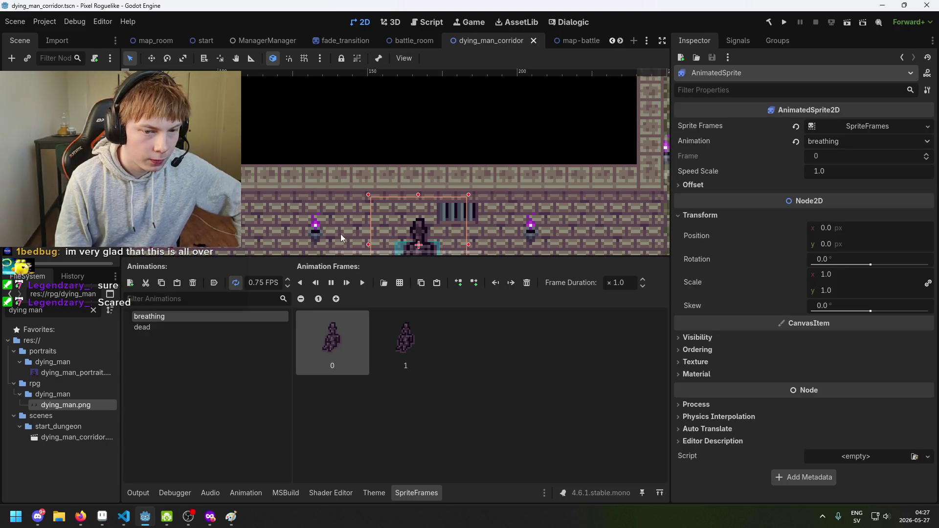
scroll(341, 238, down, 1)
drag(431, 263, 441, 338)
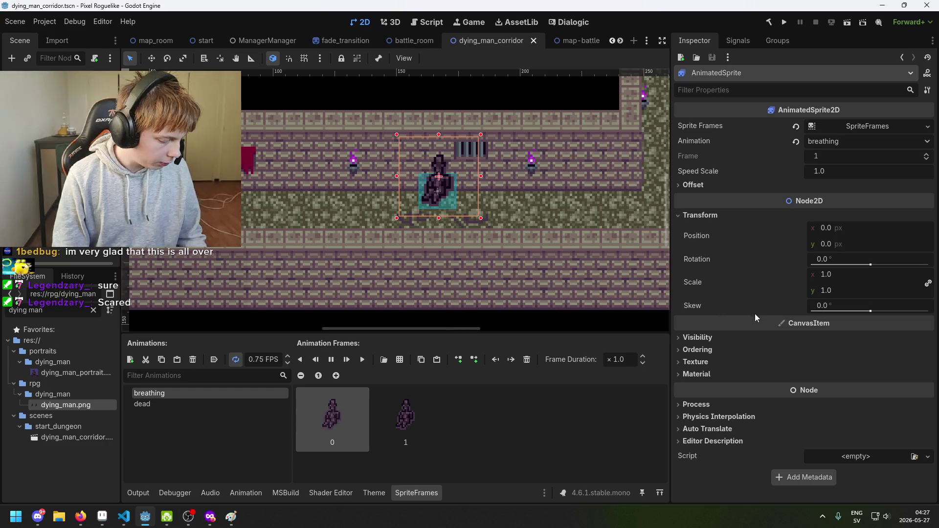
drag(567, 292, 492, 287)
click(492, 286)
key(ctrl+s)
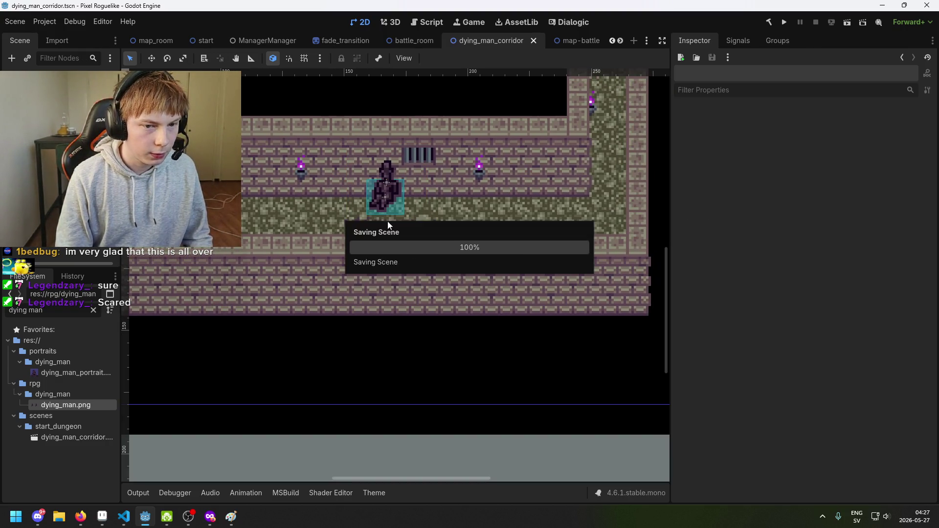
Select the dying man's AnimatedSprite, then switch to the battle_room scene.
drag(387, 221, 353, 277)
scroll(362, 260, up, 3)
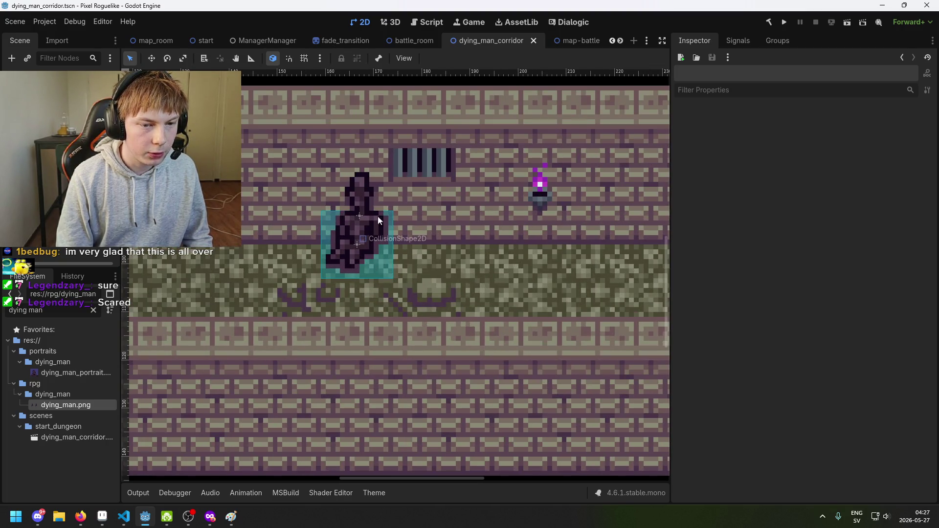
scroll(373, 240, down, 2)
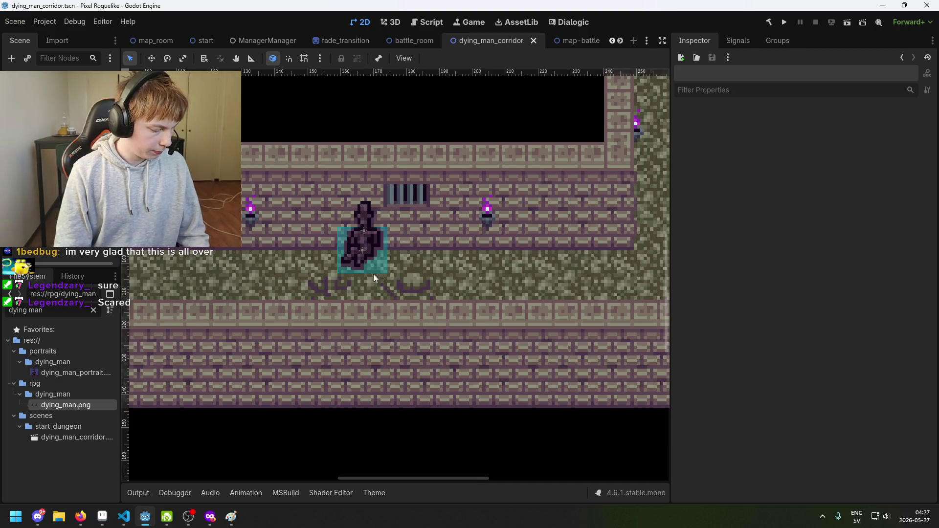
click(368, 235)
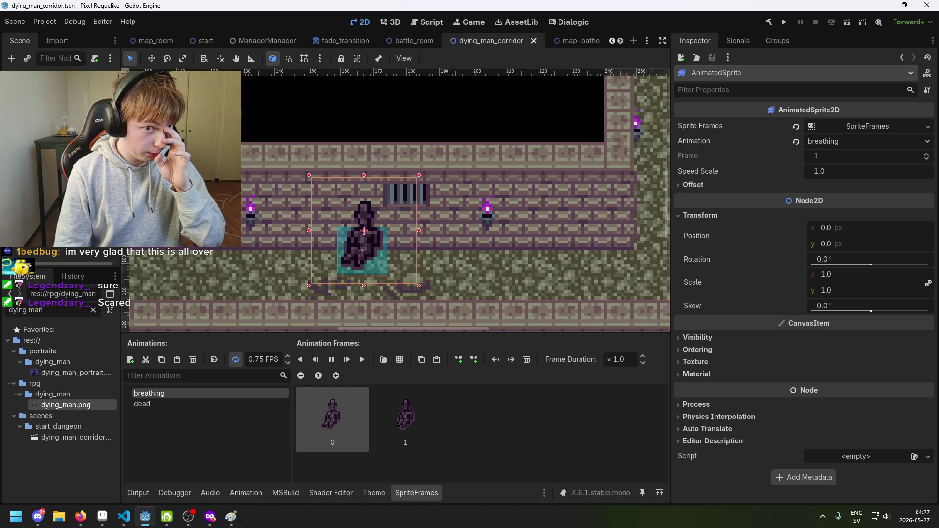
click(414, 41)
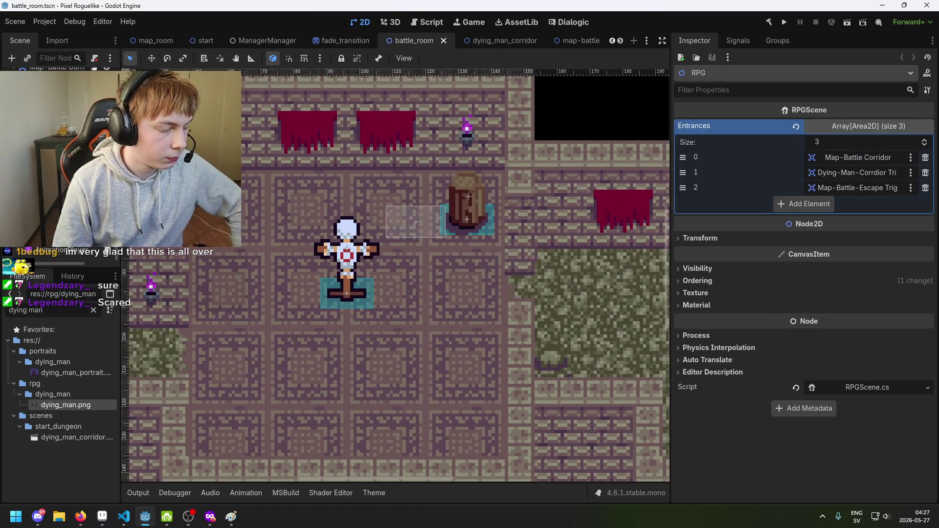
Review the barrel Trainer's dummy Dialogue Id and Interactable.cs script, then open Dialogic.
click(469, 196)
click(467, 219)
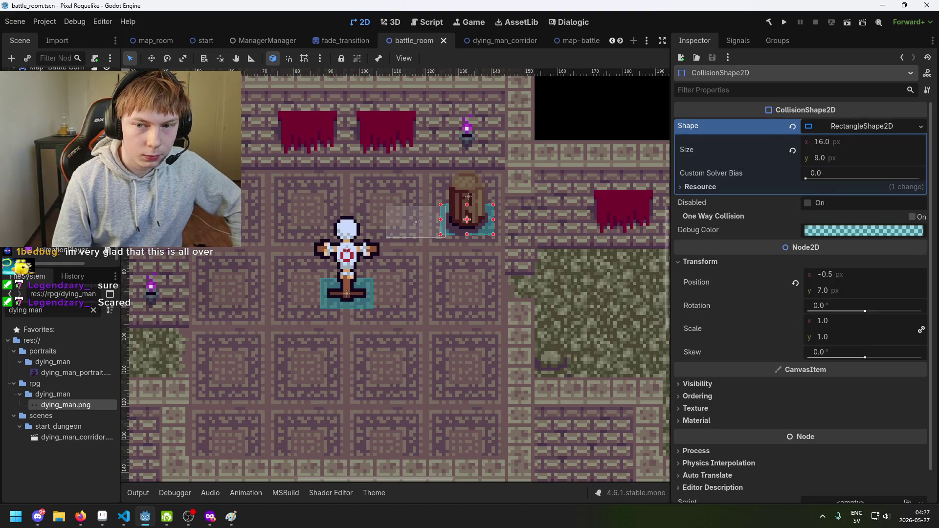
click(469, 196)
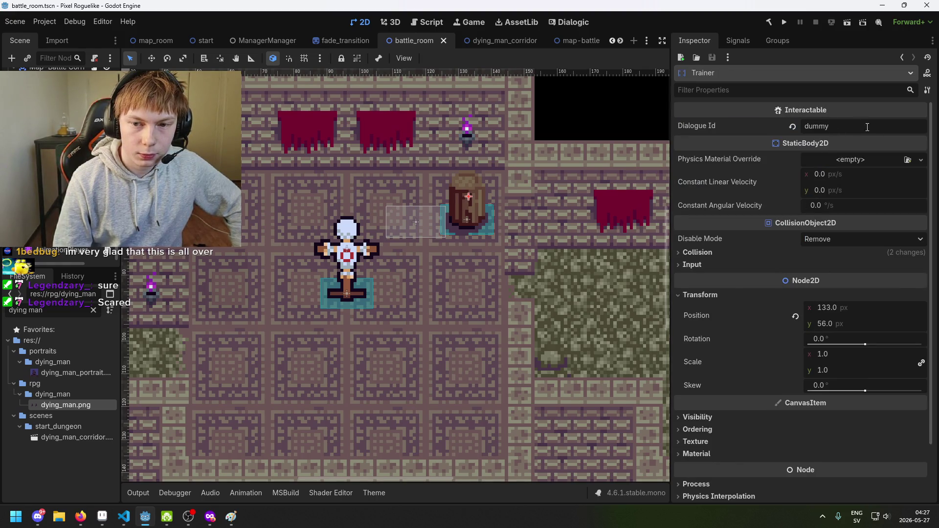
scroll(912, 149, down, 2)
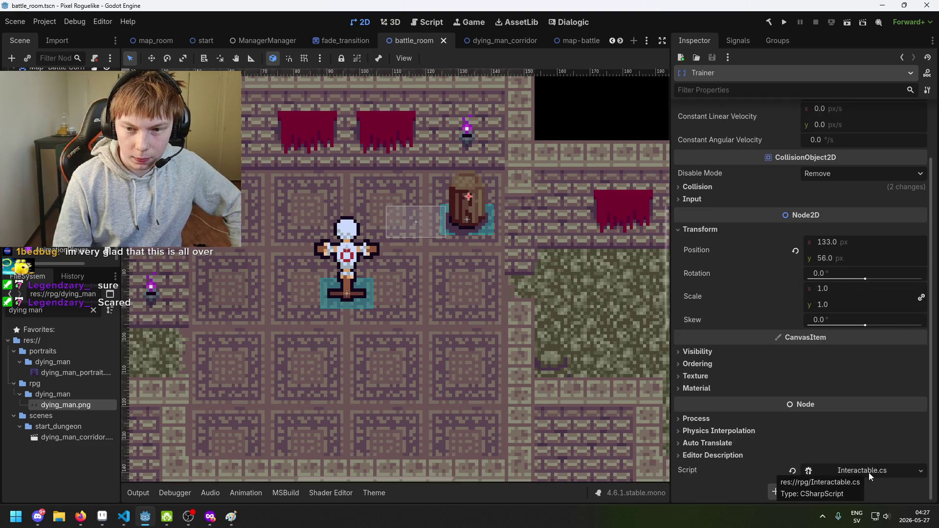
scroll(884, 228, up, 2)
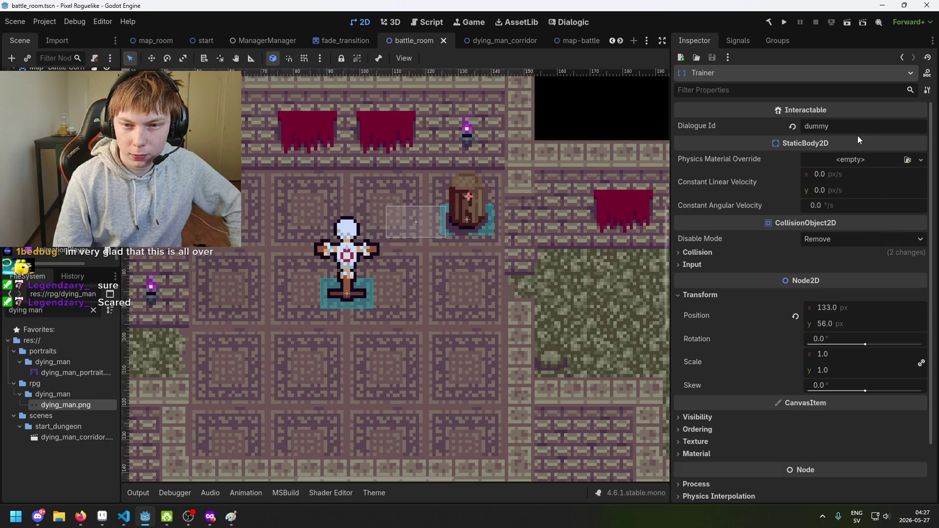
scroll(859, 162, down, 2)
scroll(868, 231, up, 2)
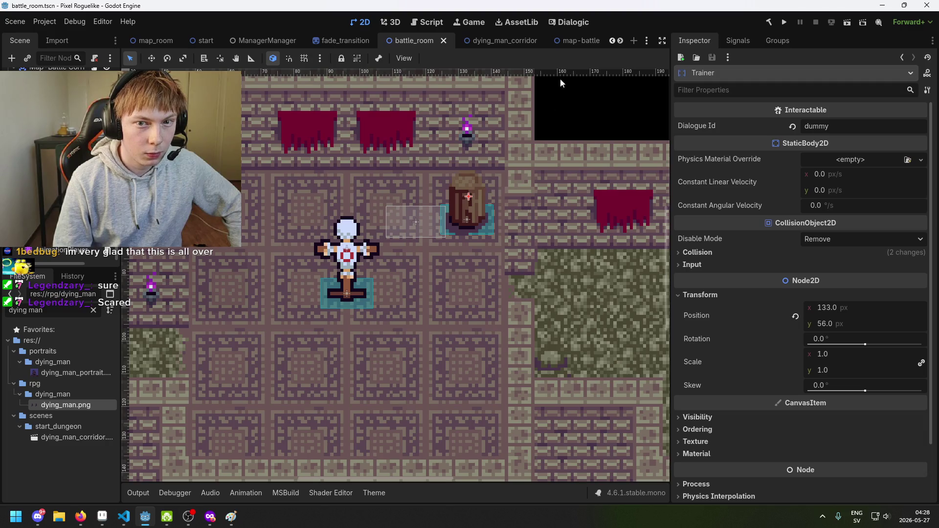
scroll(437, 204, down, 1)
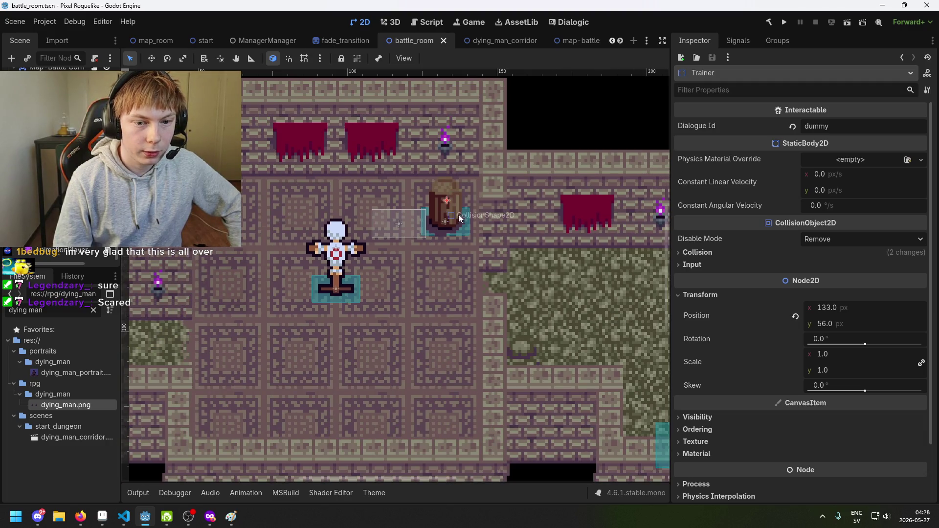
click(564, 25)
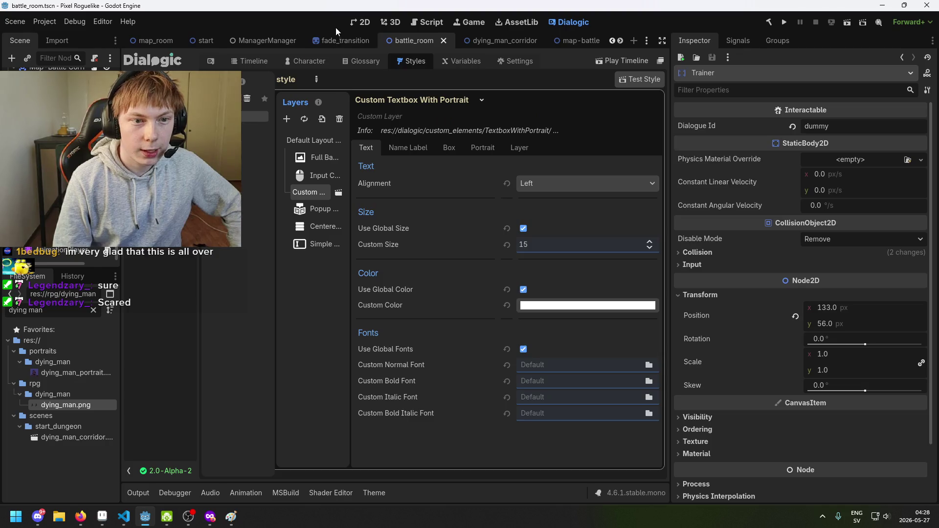
Find the Emit dialogic signal event in the timeline and select its AnimTrainerIntro argument.
click(242, 60)
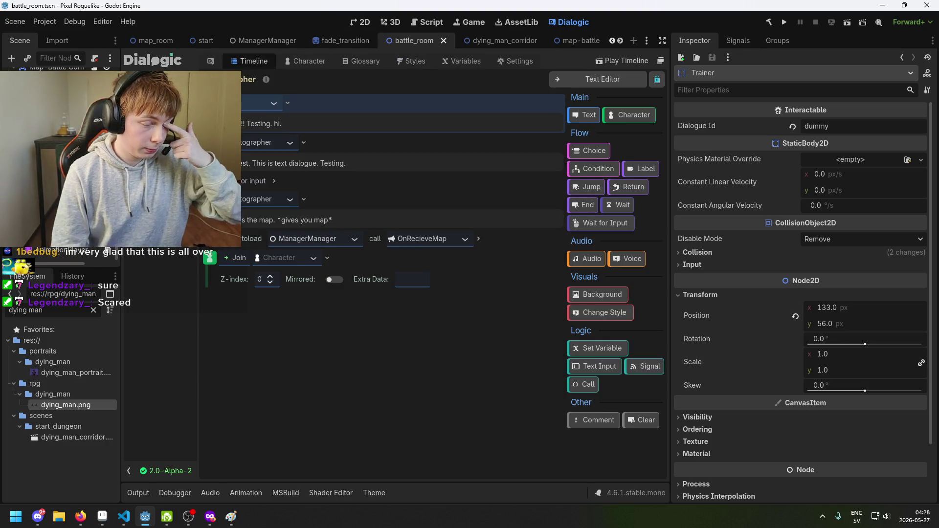
scroll(336, 220, down, 10)
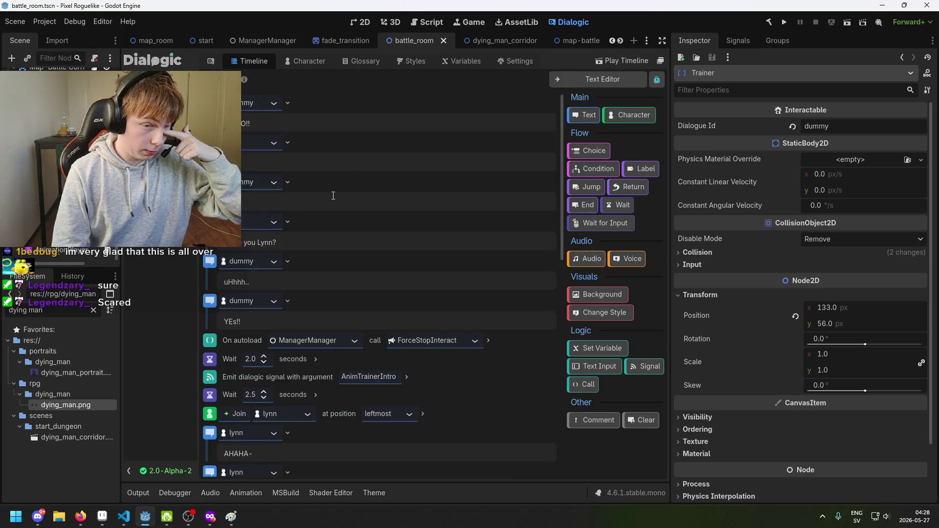
scroll(335, 225, up, 2)
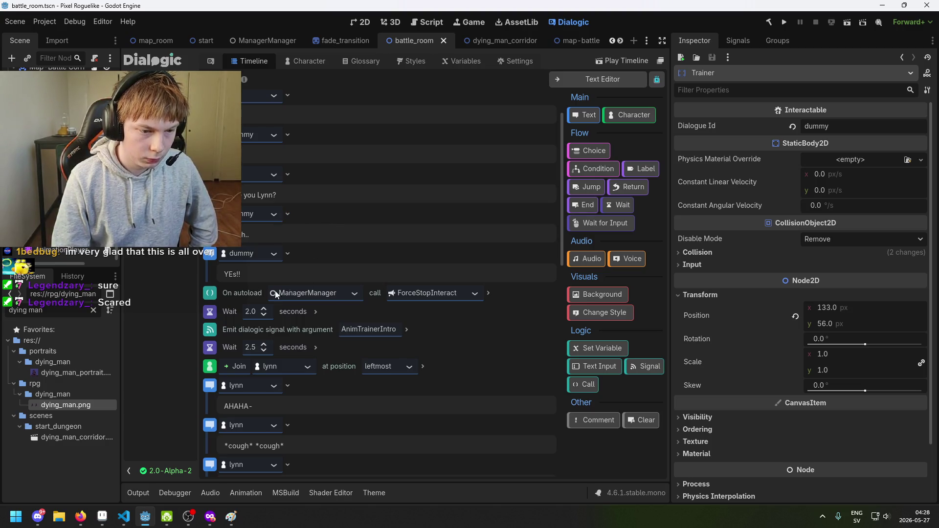
click(367, 337)
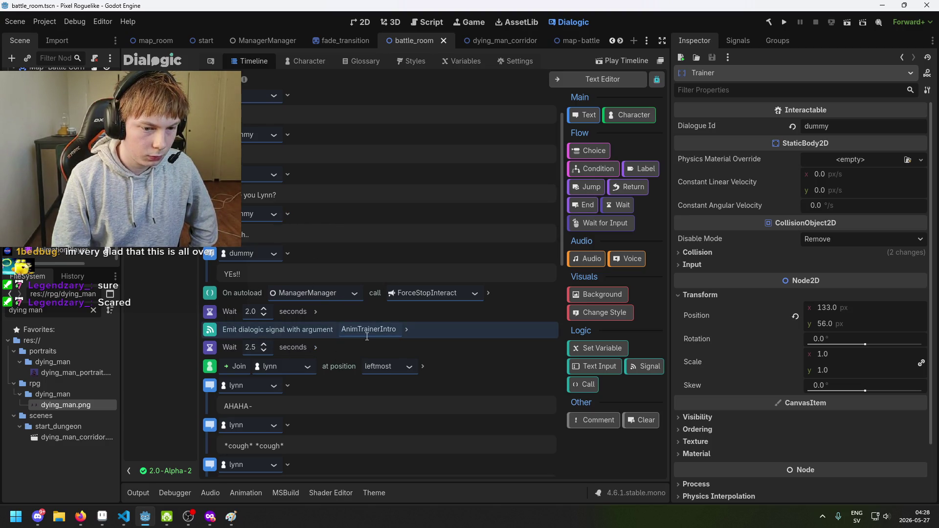
drag(401, 329, 313, 331)
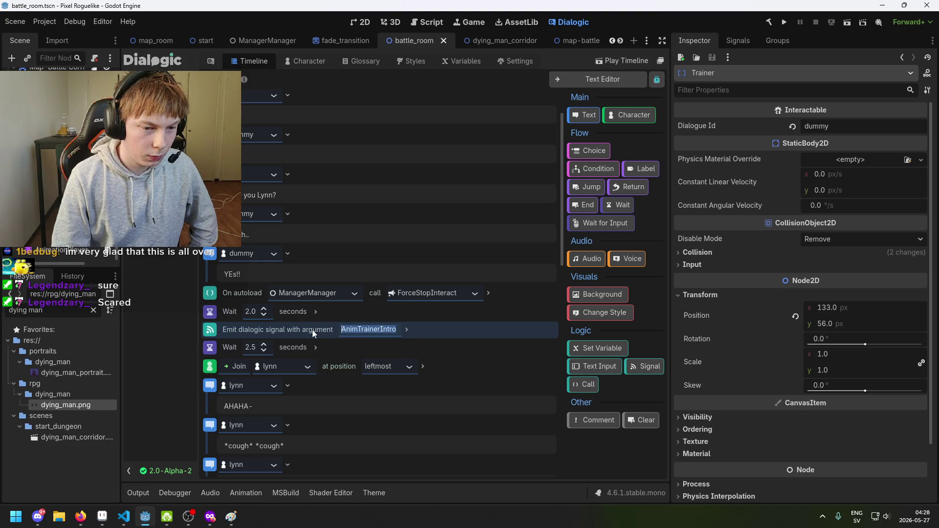
click(308, 330)
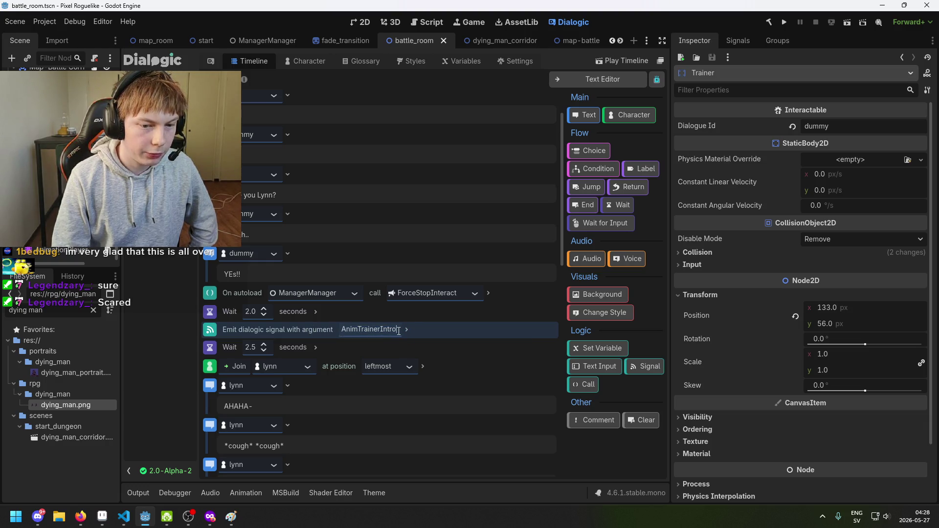
Return to the battle_room scene in the 2D workspace.
click(262, 41)
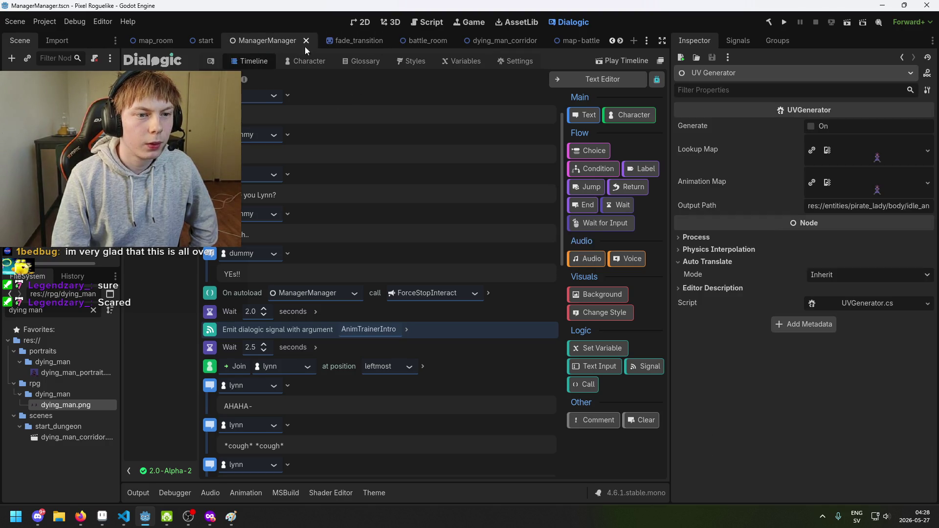
click(420, 41)
mouse_move(275, 44)
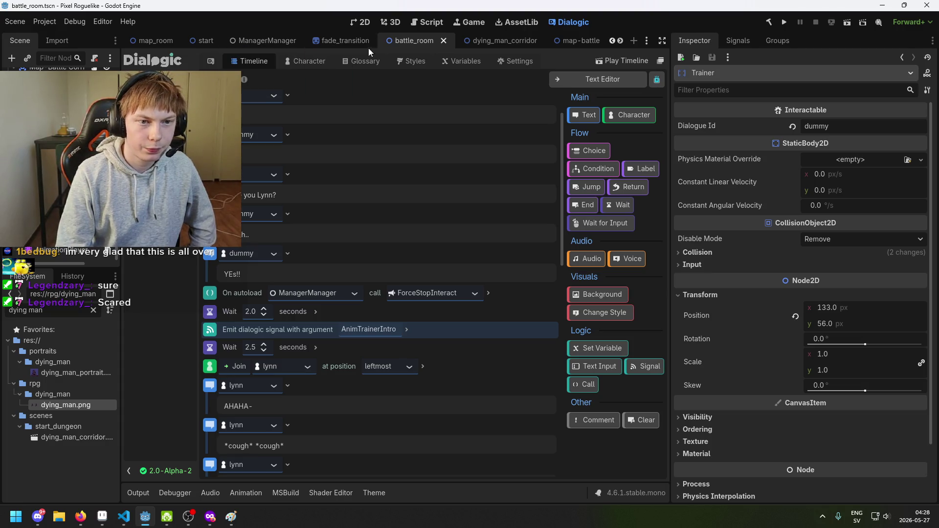
click(363, 22)
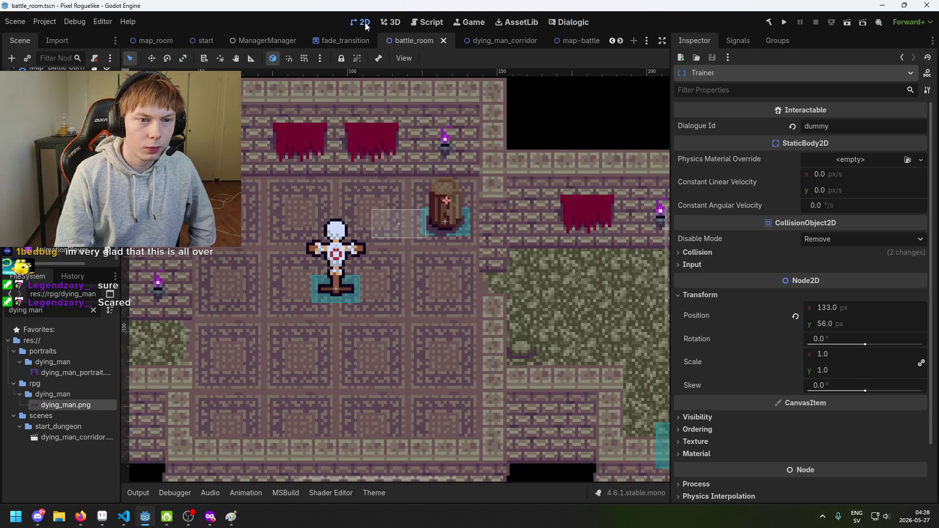
Select AnimatedSprite, then AnimationPlayer to view the AnimTrainerIntro frame track.
click(64, 146)
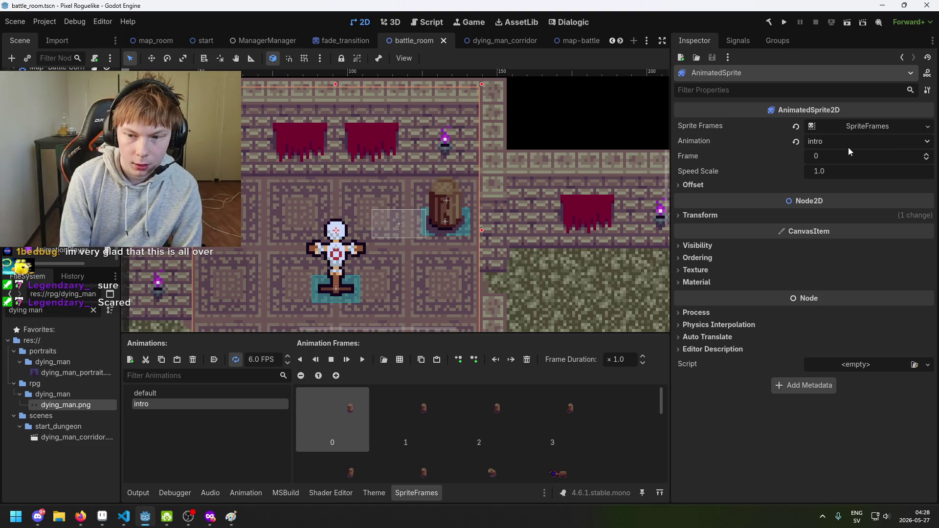
click(57, 249)
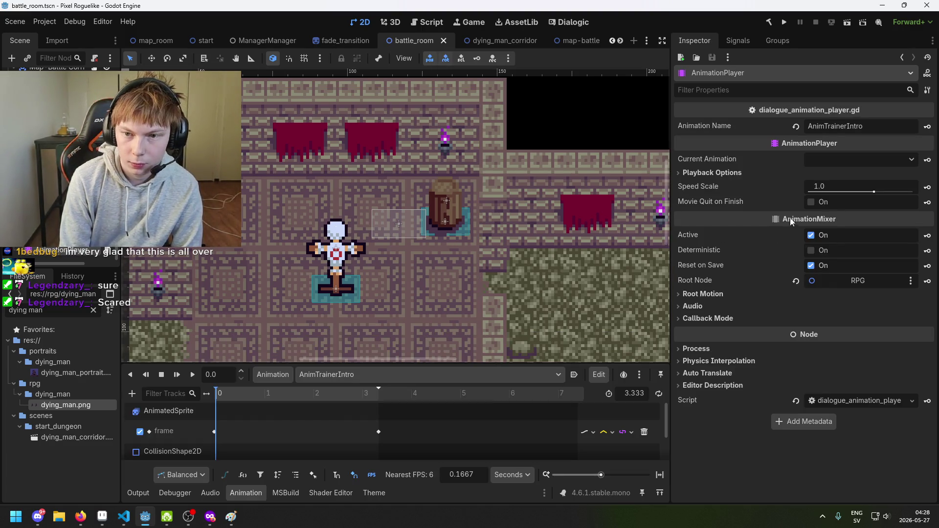
double_click(854, 127)
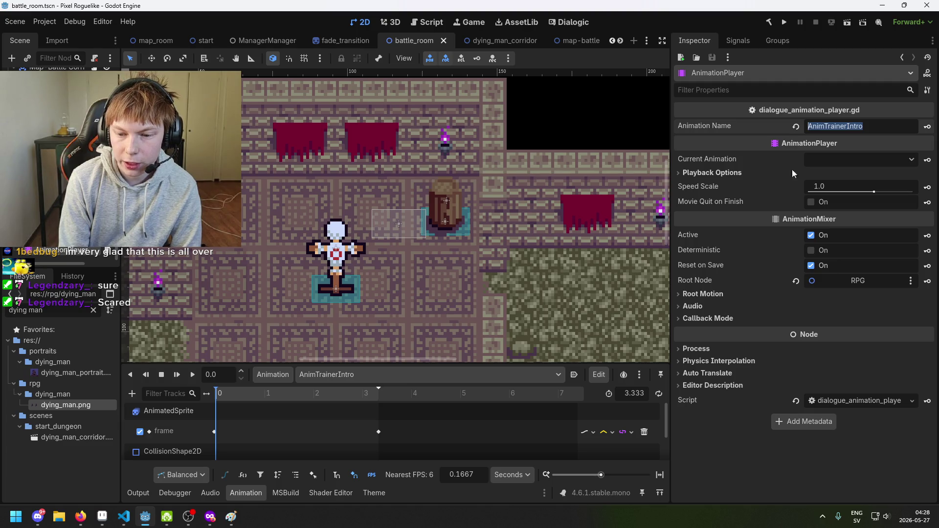
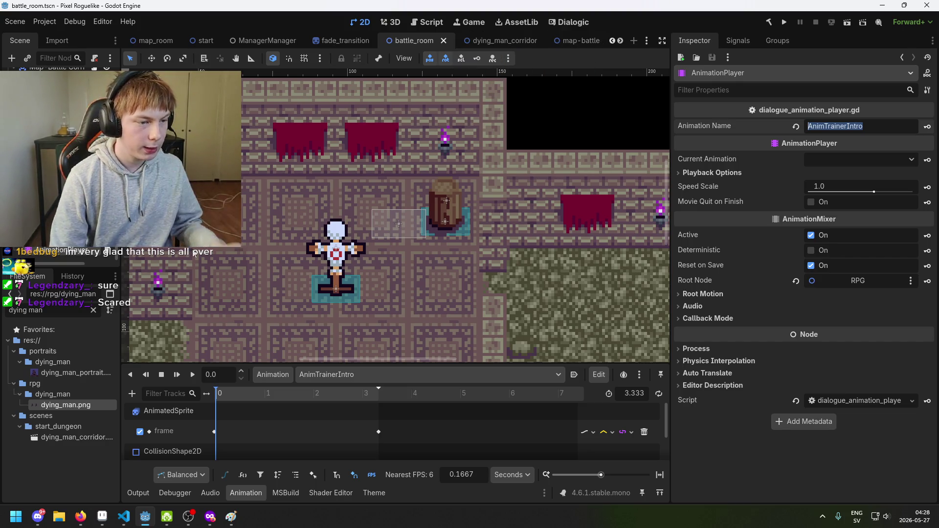
In the dying_man_corridor scene, add an AnimationPlayer child node under Dying Man.
click(499, 40)
click(53, 103)
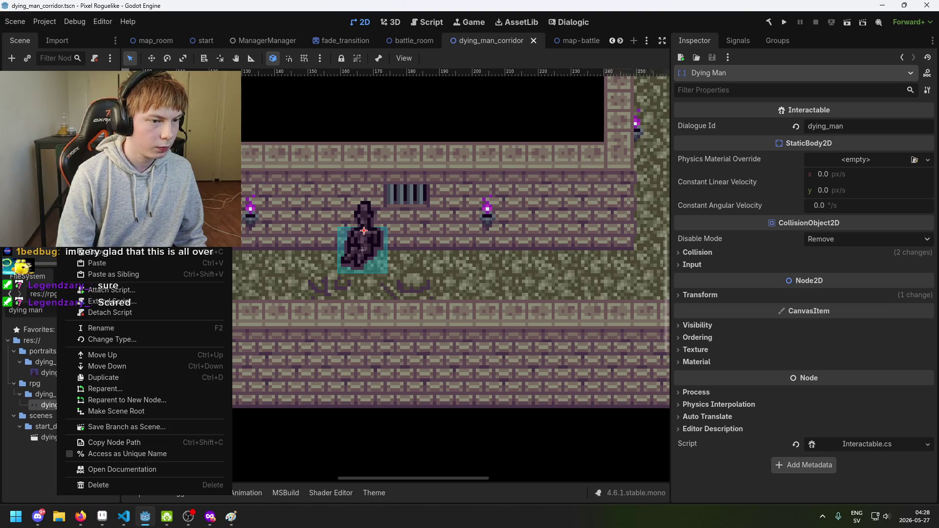
click(103, 214)
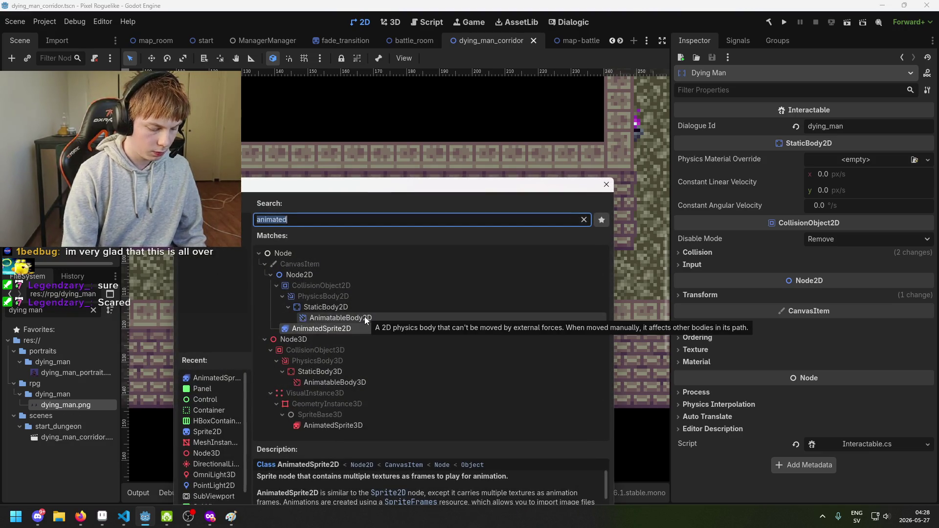
text(ANIMATION)
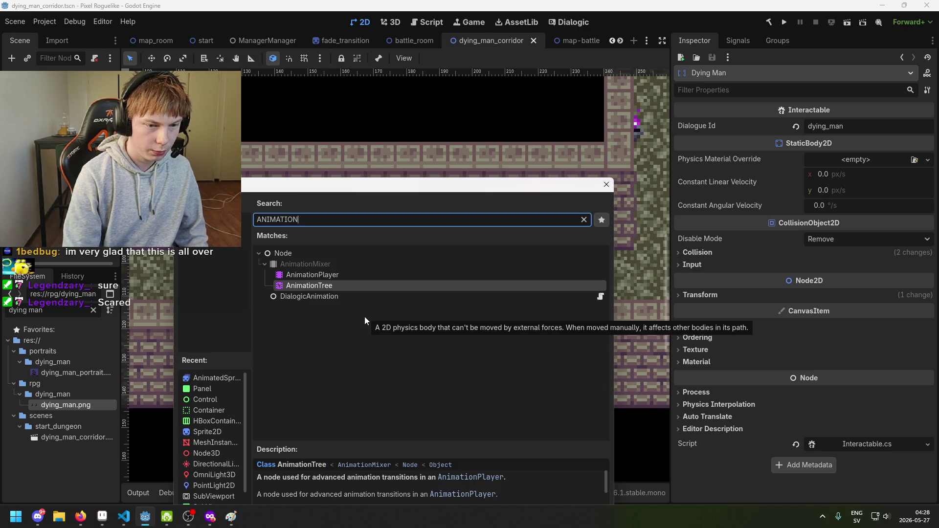
double_click(349, 274)
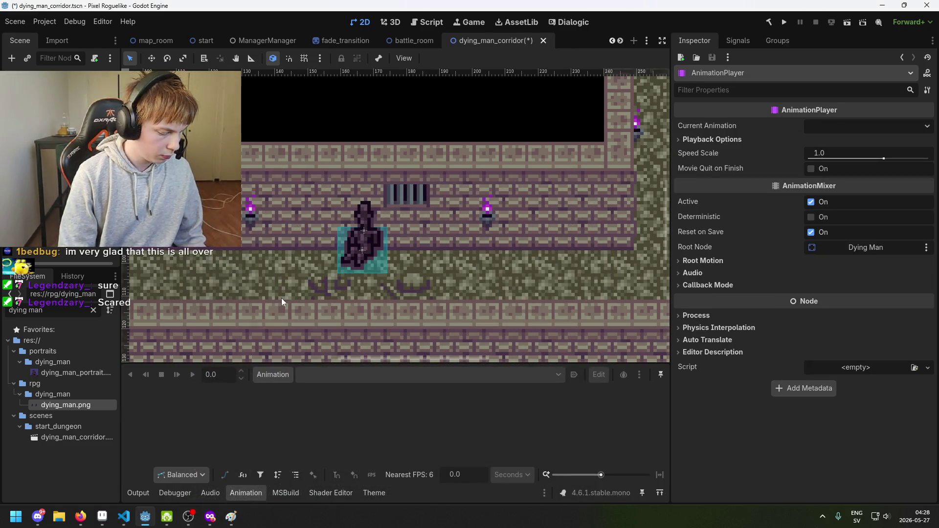
Quick-load dialogue_animation_player.gd as the AnimationPlayer's script.
click(892, 370)
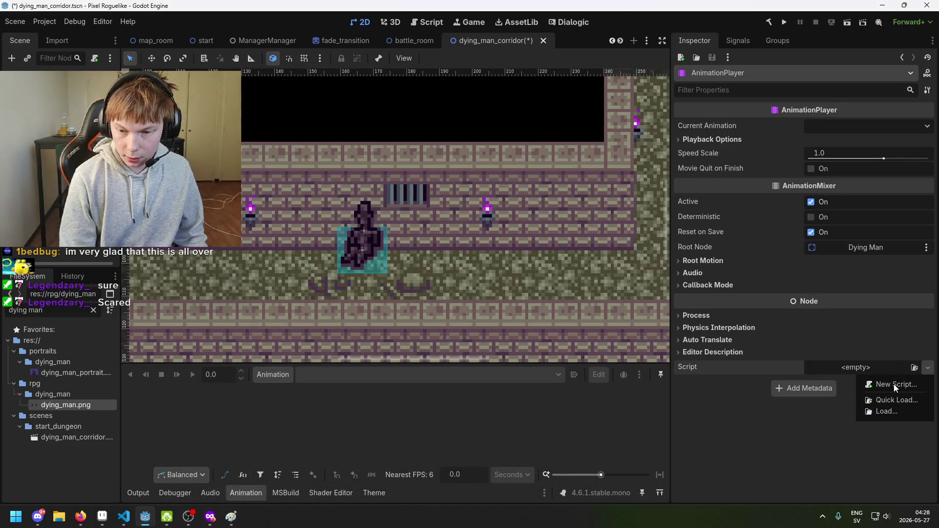
click(899, 400)
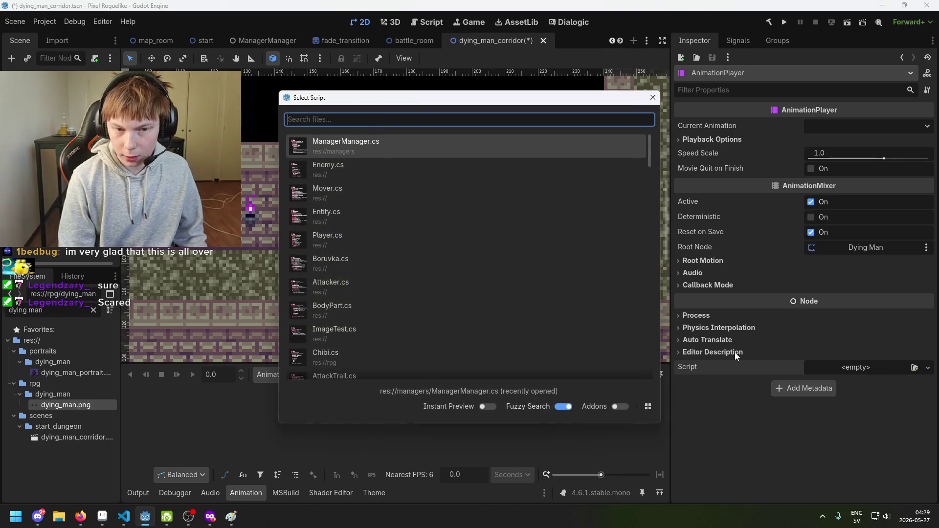
text(DIALO)
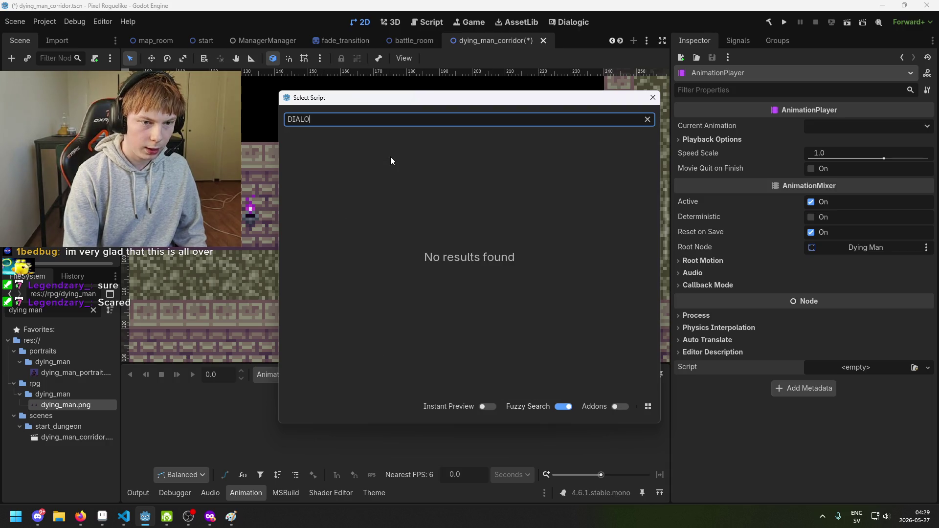
key(BackSpace)
text(dia)
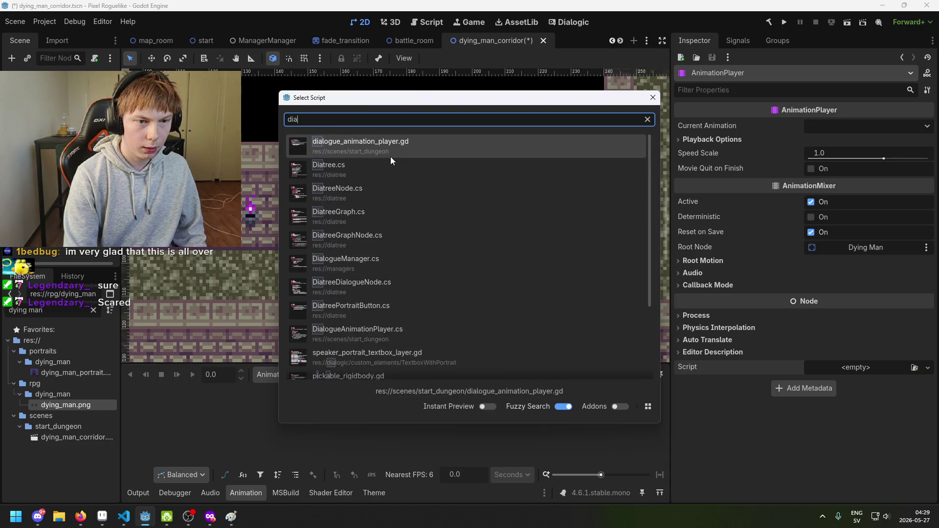
text(l)
double_click(407, 142)
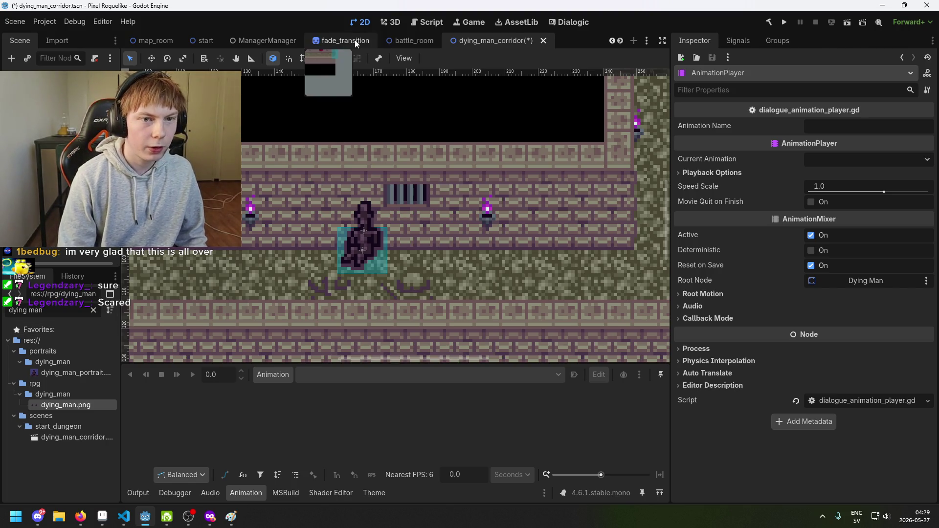
Check the battle_room scene's AnimationPlayer for reference, then return to dying_man_corridor.
click(395, 43)
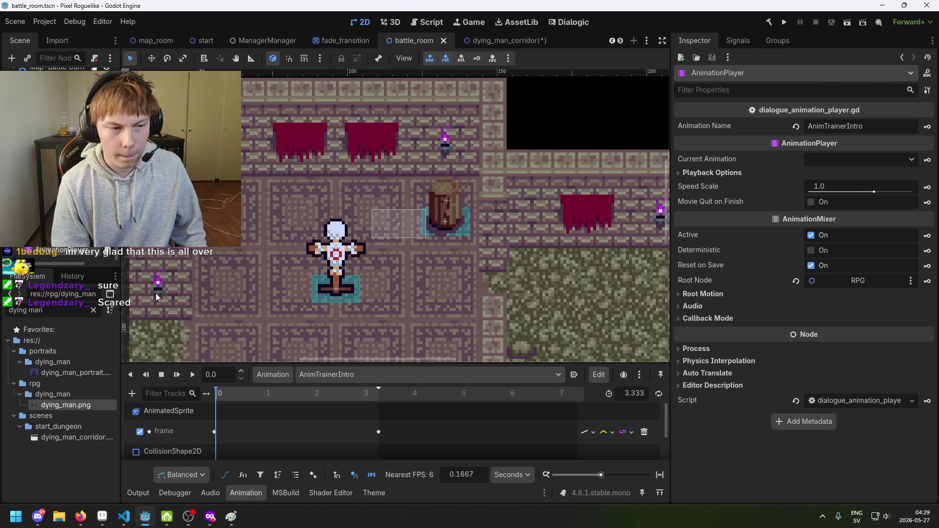
key(ctrl+a)
text(animatiop)
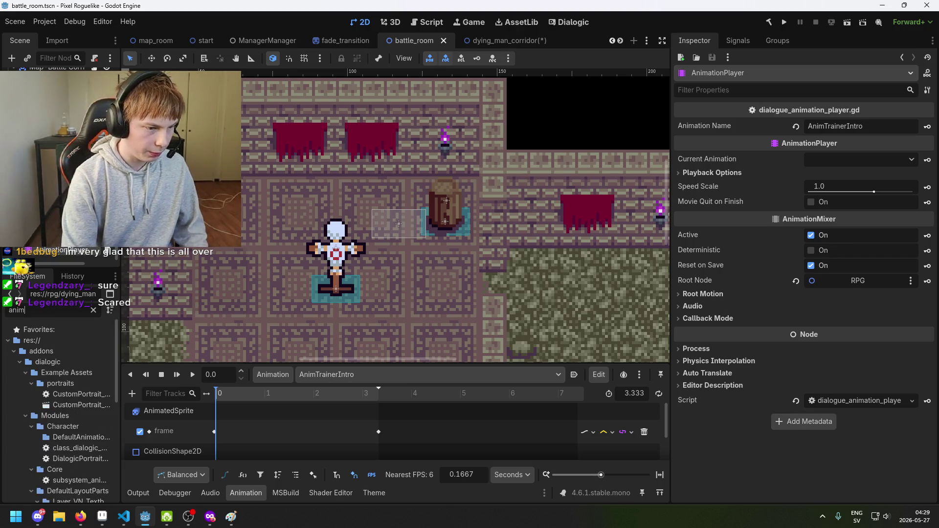
key(BackSpace)
key(BackSpace)
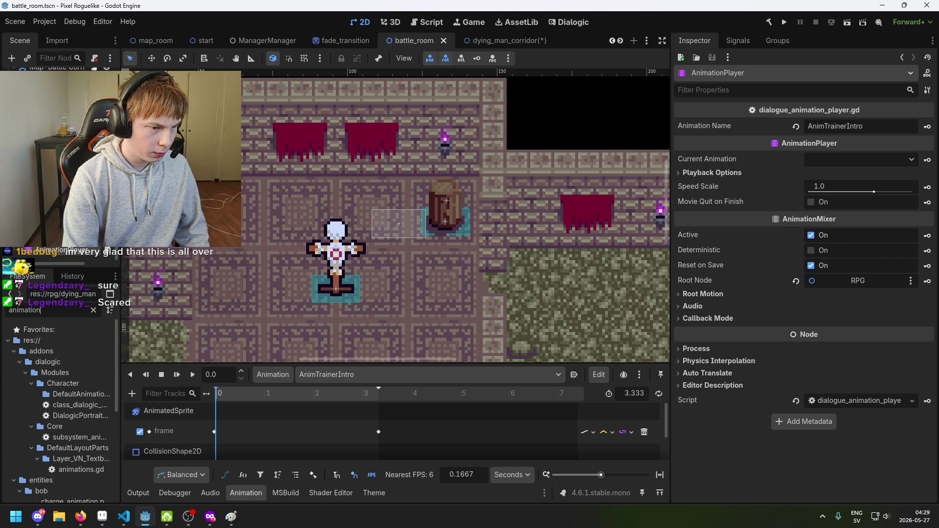
text(Playa)
key(ctrl+a)
key(BackSpace)
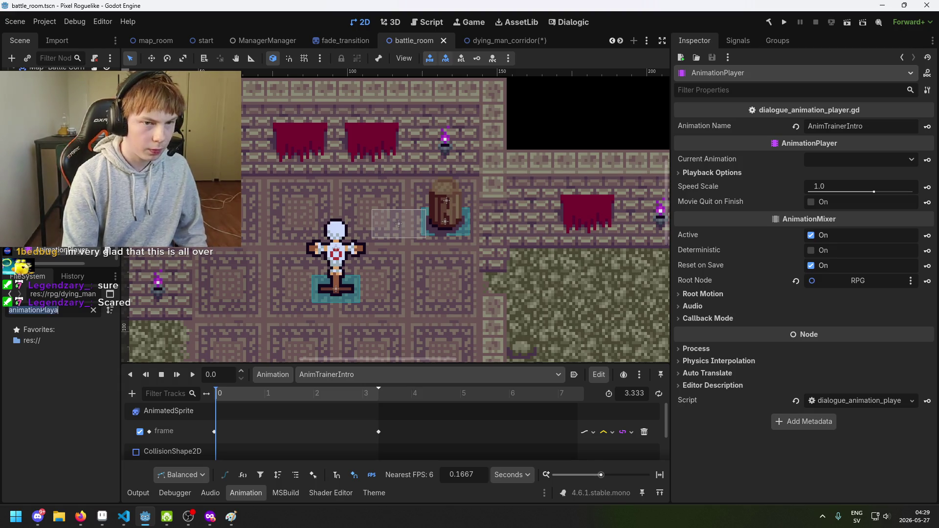
click(494, 41)
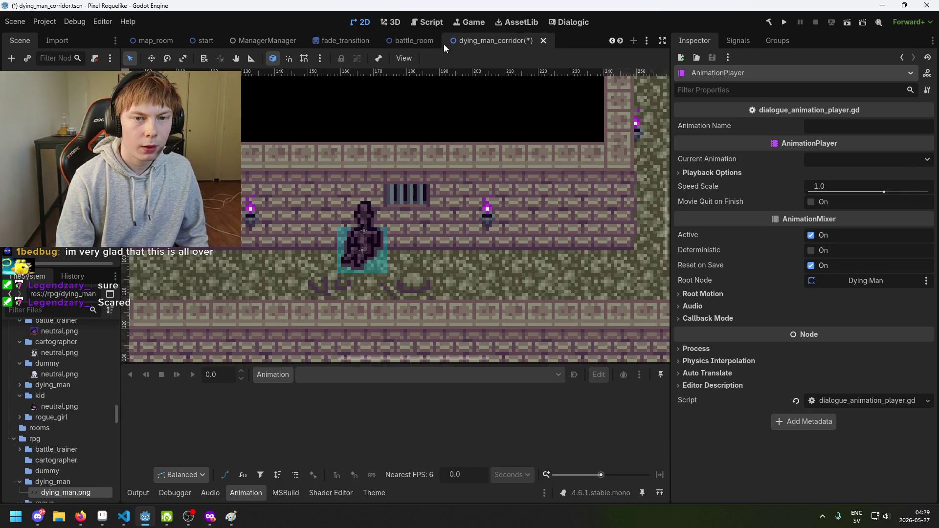
Leave the new AnimationPlayer's Animation Name field blank and save the scene.
key(ctrl+s)
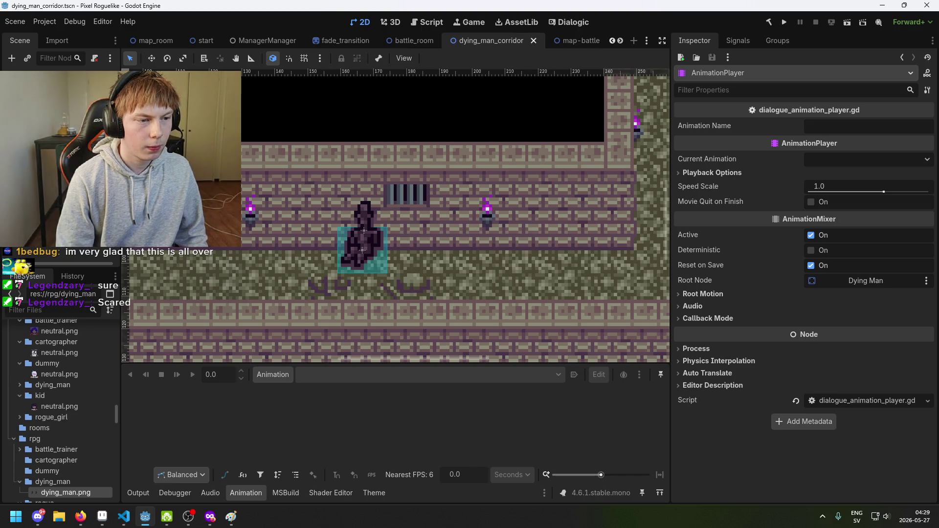
click(363, 240)
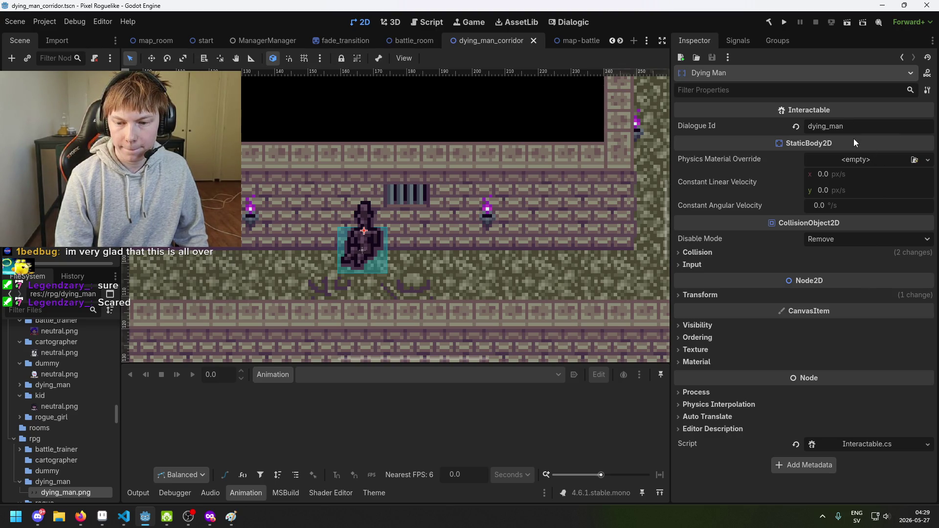
click(64, 161)
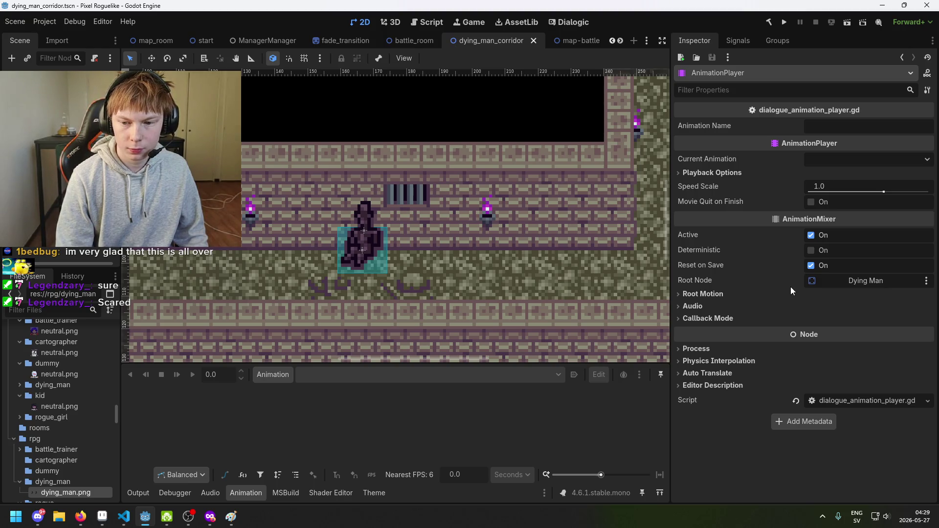
click(820, 125)
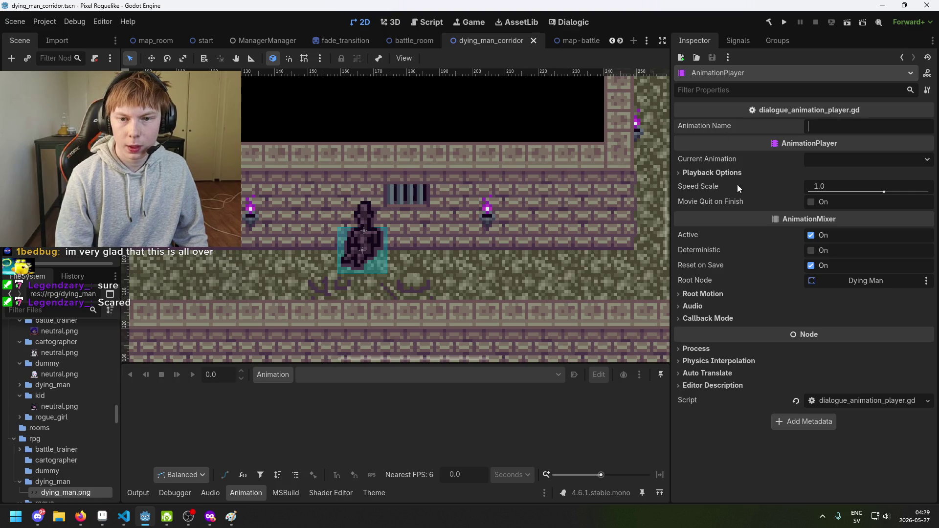
text(dy)
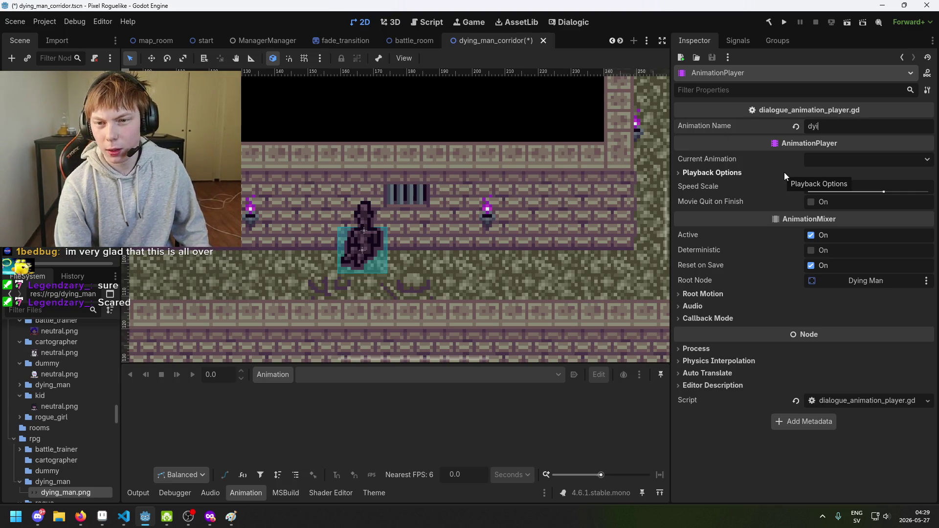
key(BackSpace)
key(BackSpace)
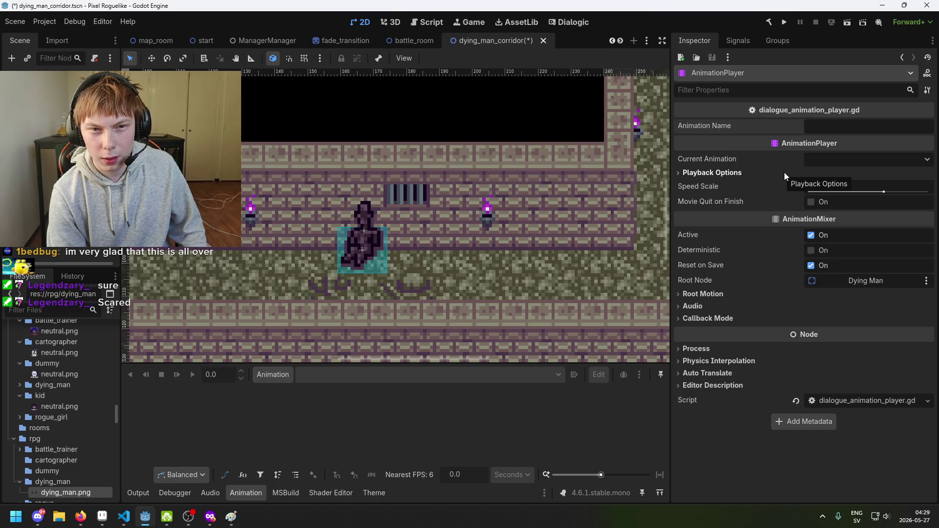
key(ctrl+s)
click(157, 42)
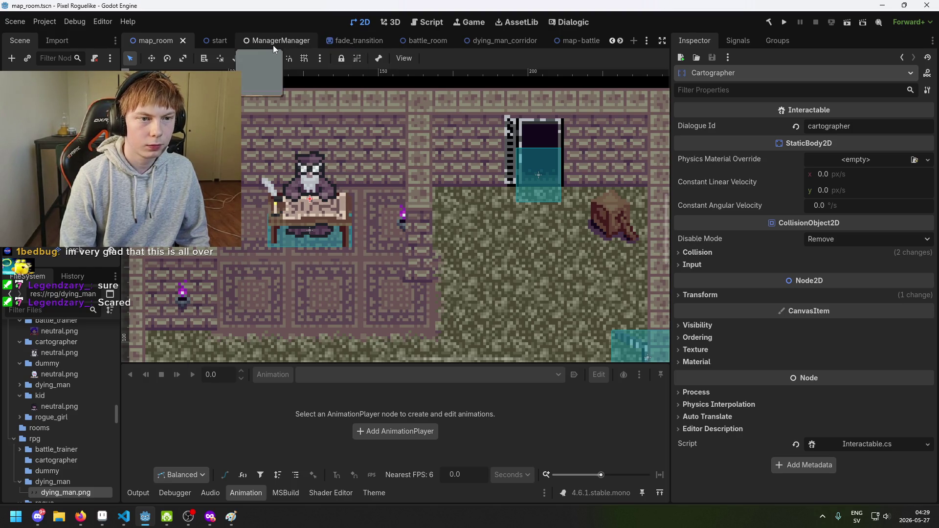
After checking battle_room's AnimTrainerIntro, enter AnimDyingDead as the AnimationPlayer's Animation Name.
click(421, 40)
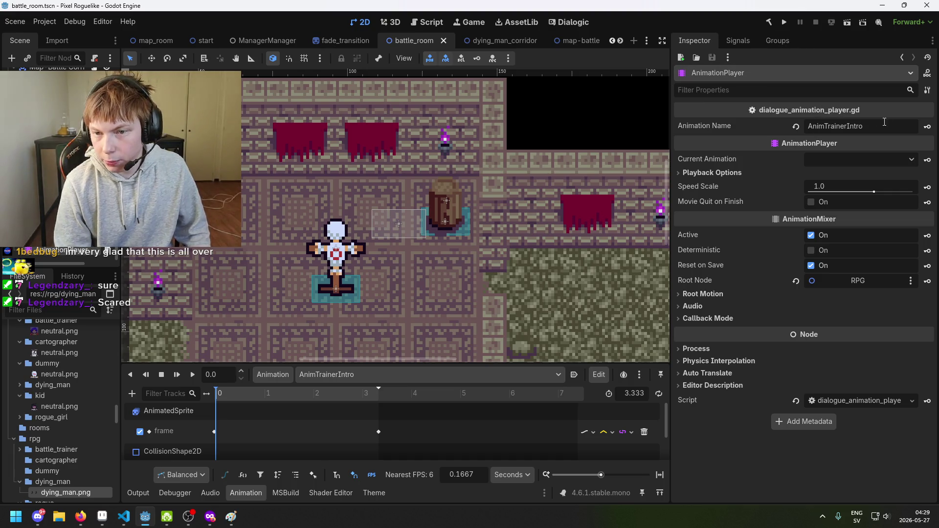
click(574, 36)
click(491, 39)
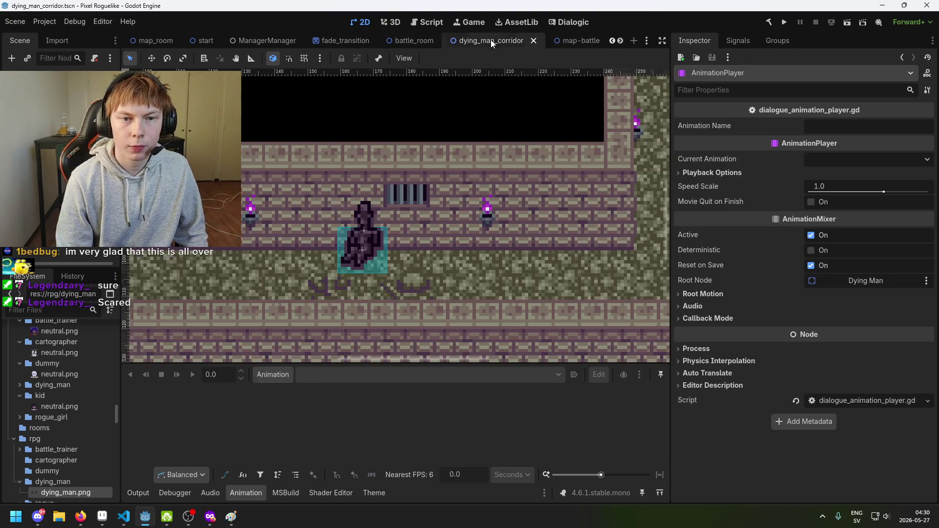
click(840, 126)
text(Anim)
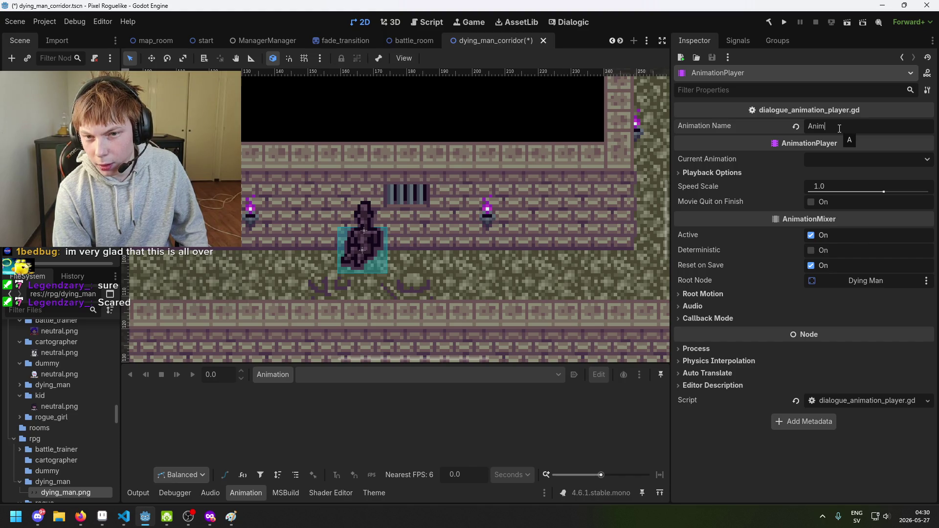
text(DyingDead)
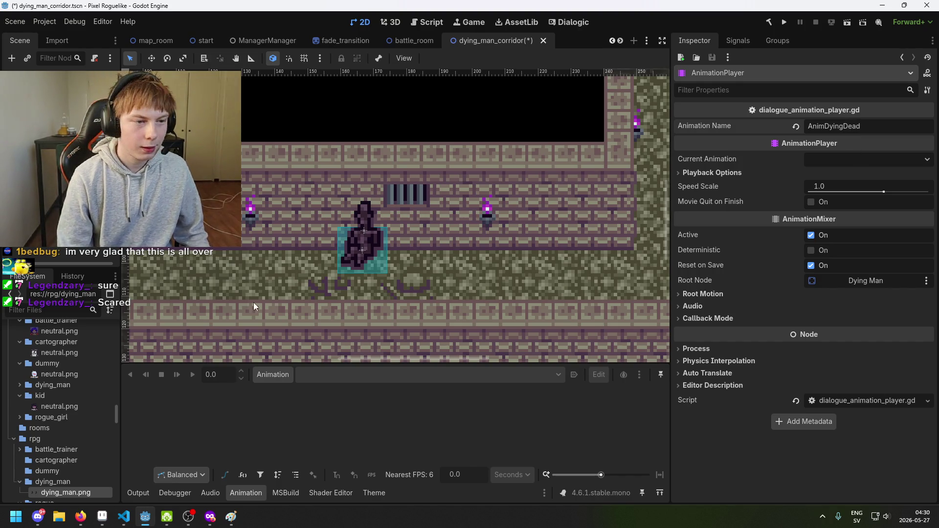
click(254, 303)
key(ctrl+z)
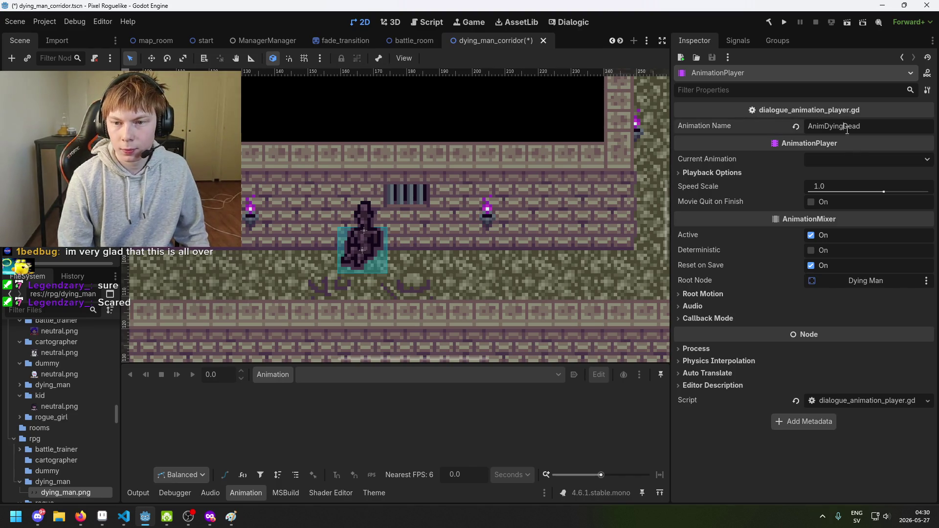
Inspect the Dying Man's nodes and look over the dead and breathing sprite animations.
click(59, 113)
click(69, 134)
click(59, 112)
click(49, 102)
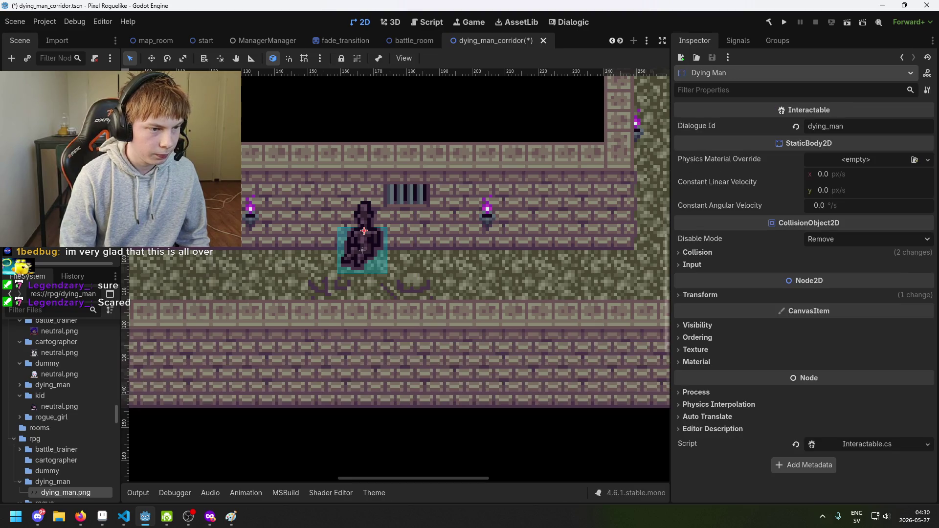
click(69, 134)
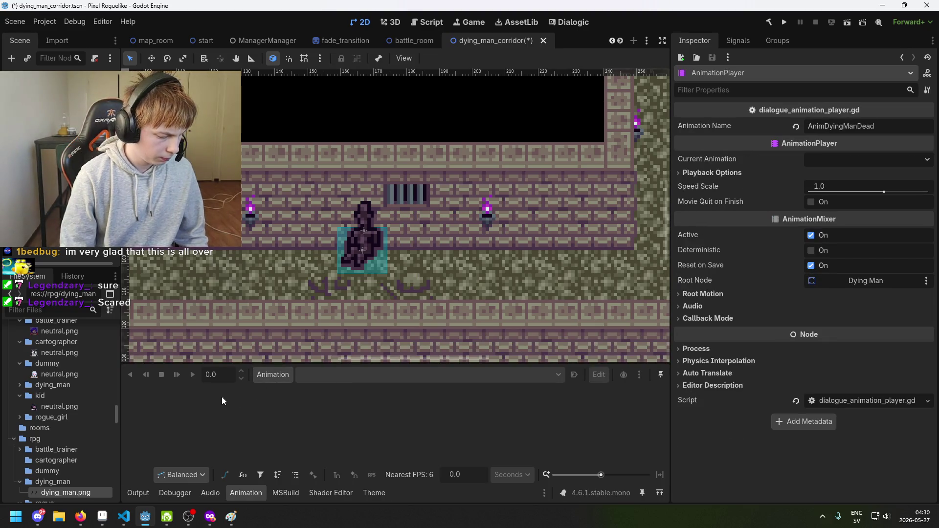
click(363, 250)
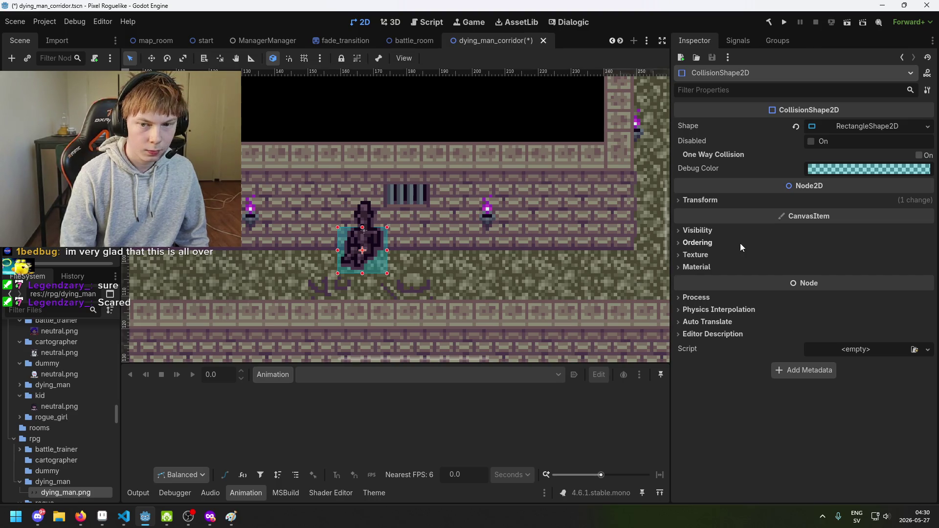
click(69, 134)
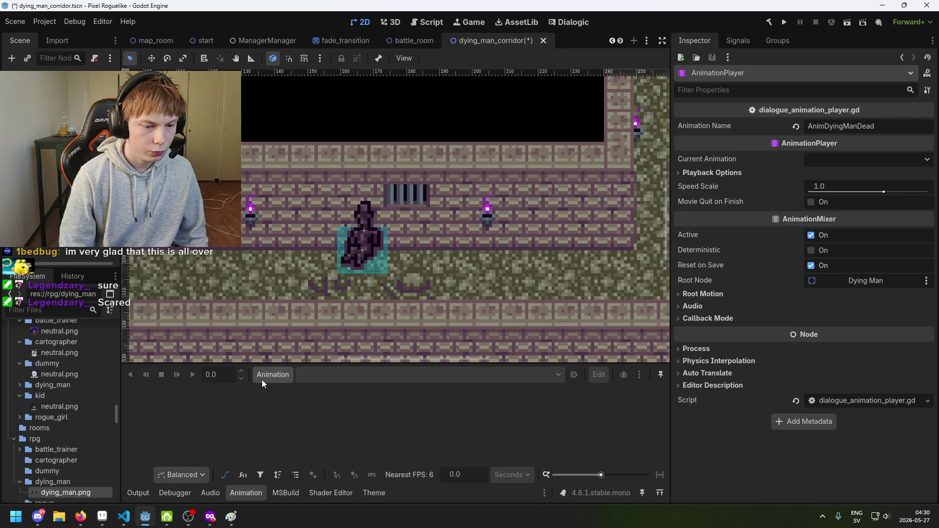
key(Up)
key(Up)
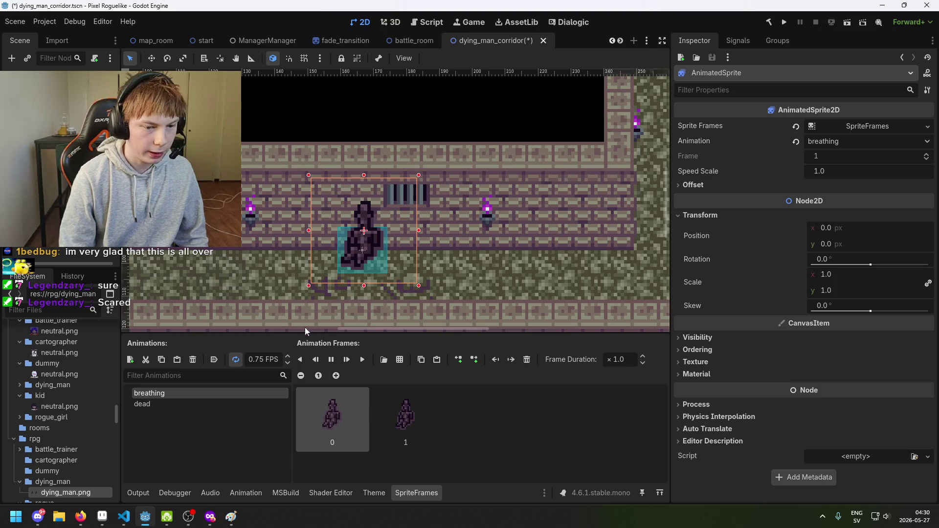
click(195, 404)
click(193, 394)
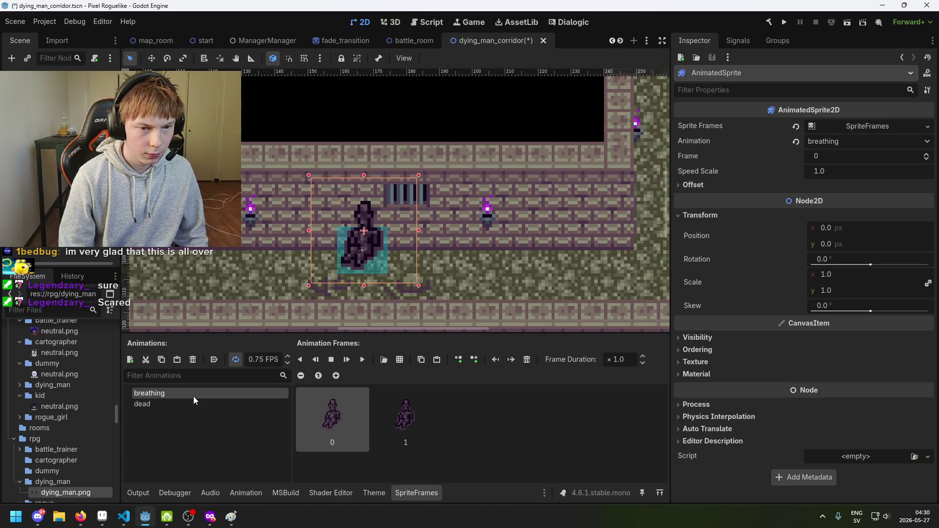
click(68, 134)
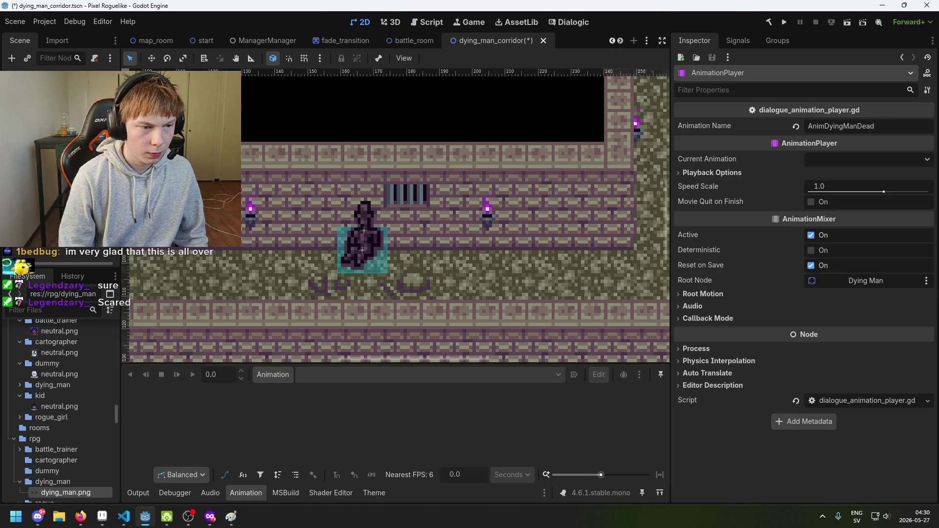
Create a new animation named AnimDyingDead on the AnimationPlayer, after one cancelled attempt.
click(277, 377)
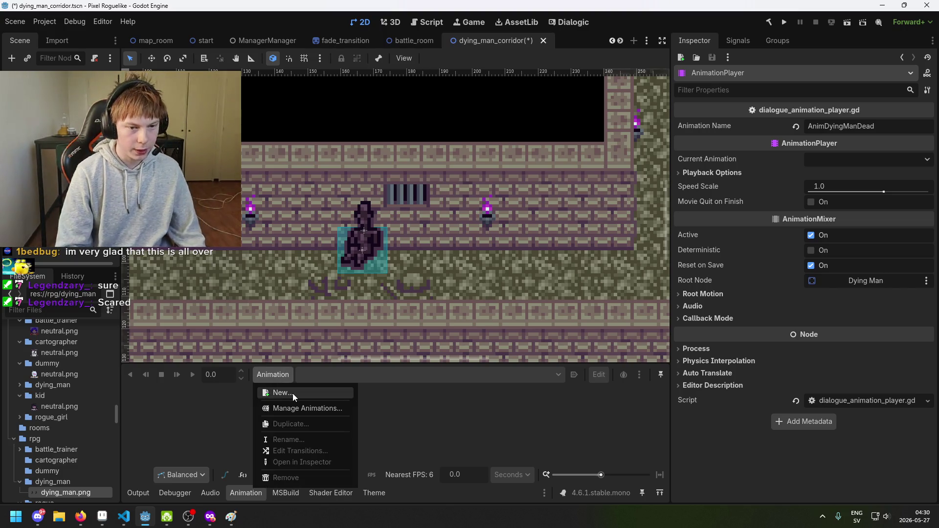
click(293, 393)
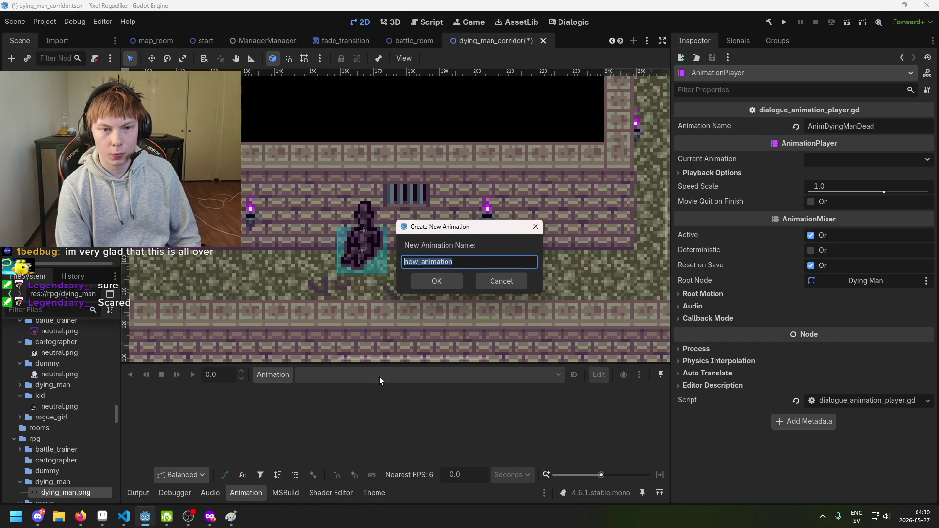
click(502, 279)
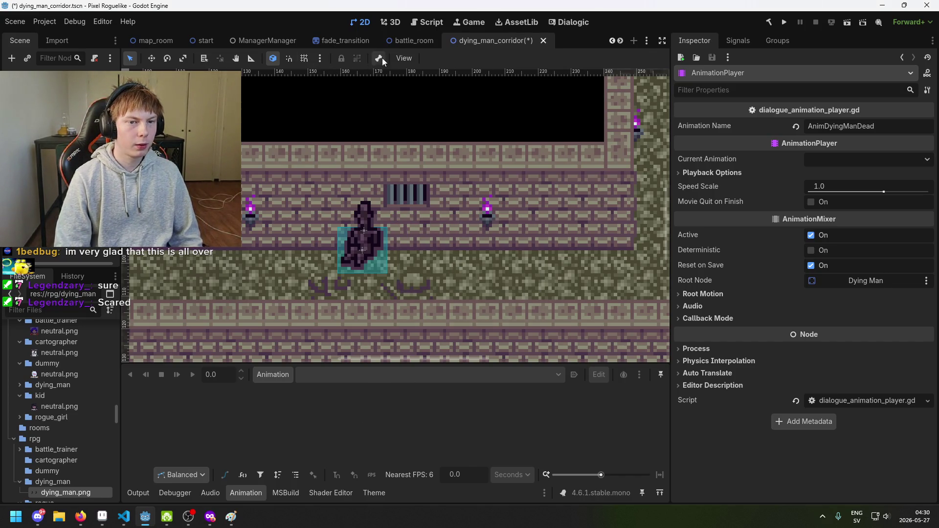
key(ctrl+shift+Tab)
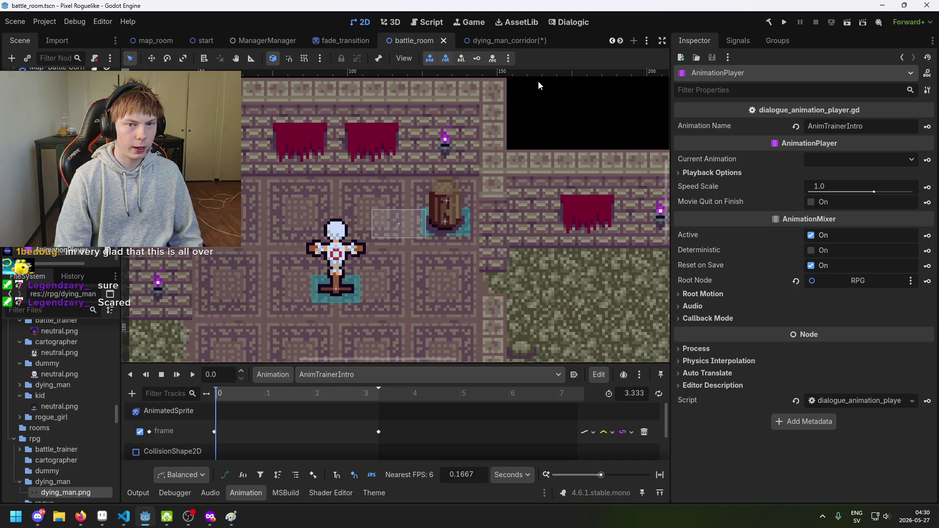
click(533, 42)
click(285, 381)
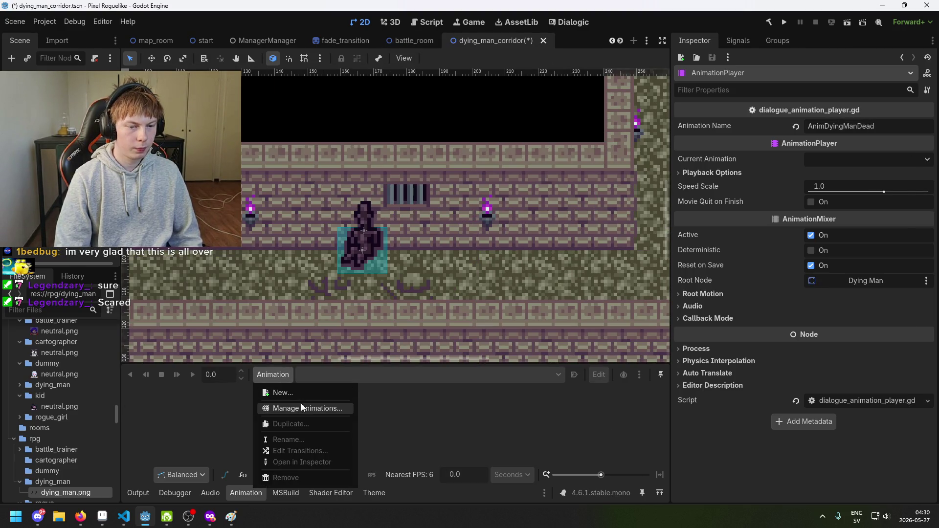
click(304, 392)
text(AnimDyingDead)
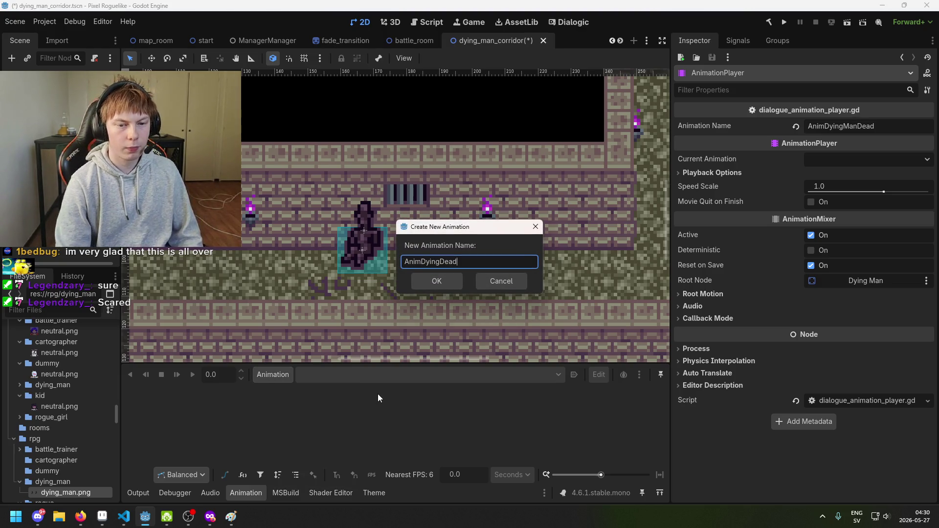
click(432, 285)
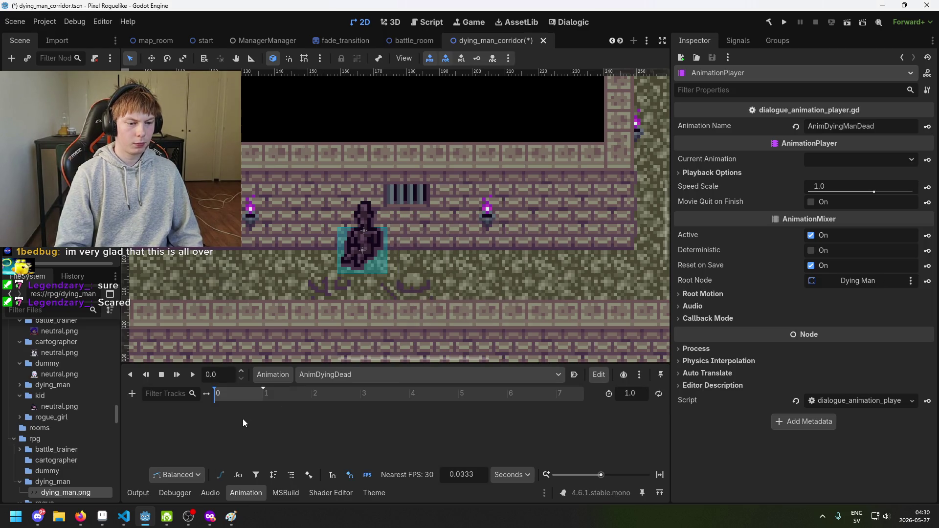
Add a property track for the AnimatedSprite's animation property.
scroll(341, 298, up, 1)
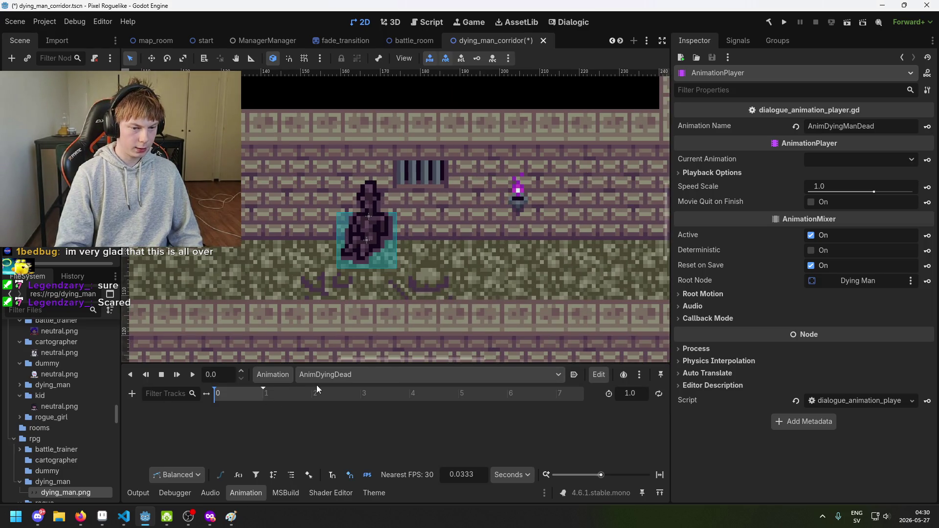
click(132, 394)
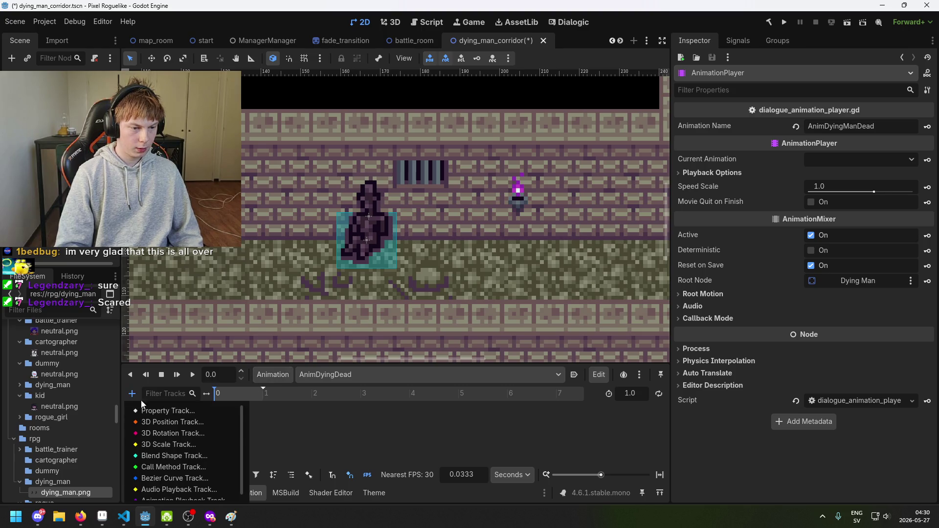
click(186, 411)
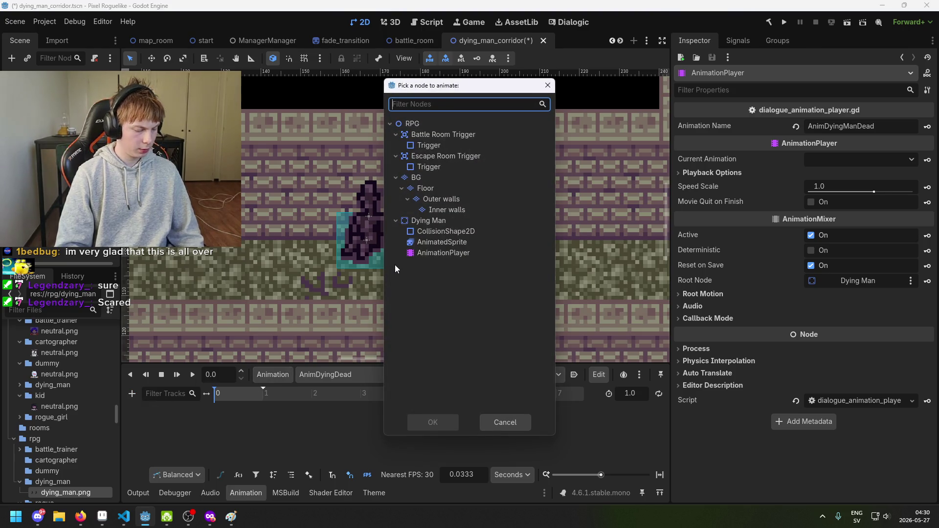
double_click(474, 240)
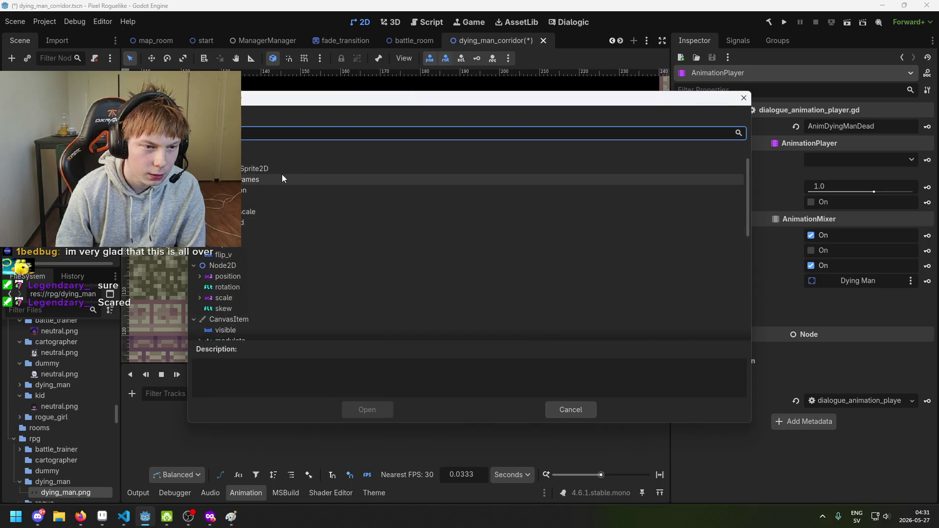
double_click(248, 189)
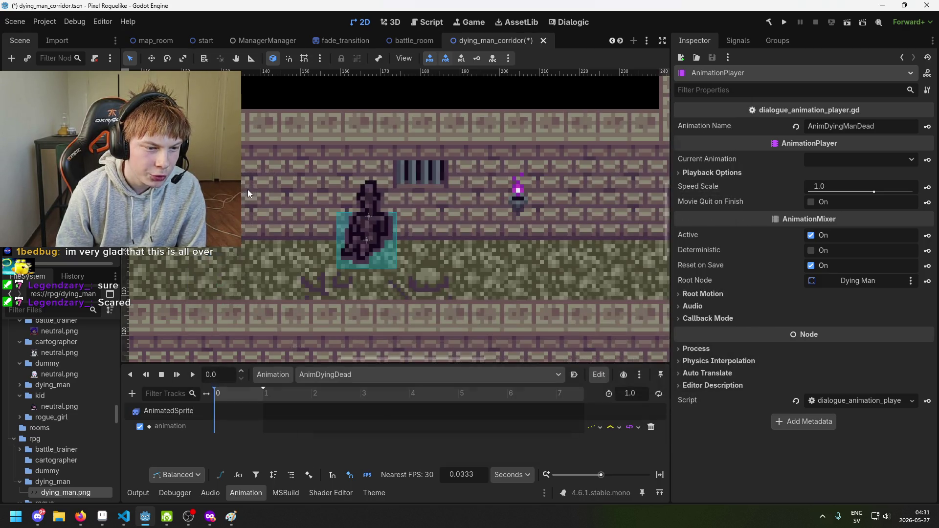
Insert a key at time 0 with value dead, then save the scene.
right_click(215, 427)
click(231, 433)
click(214, 427)
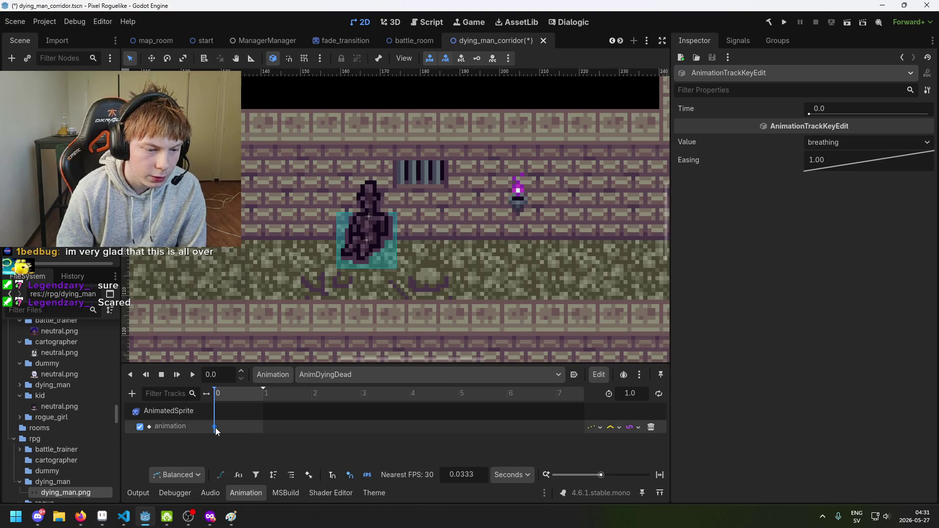
click(847, 142)
click(851, 170)
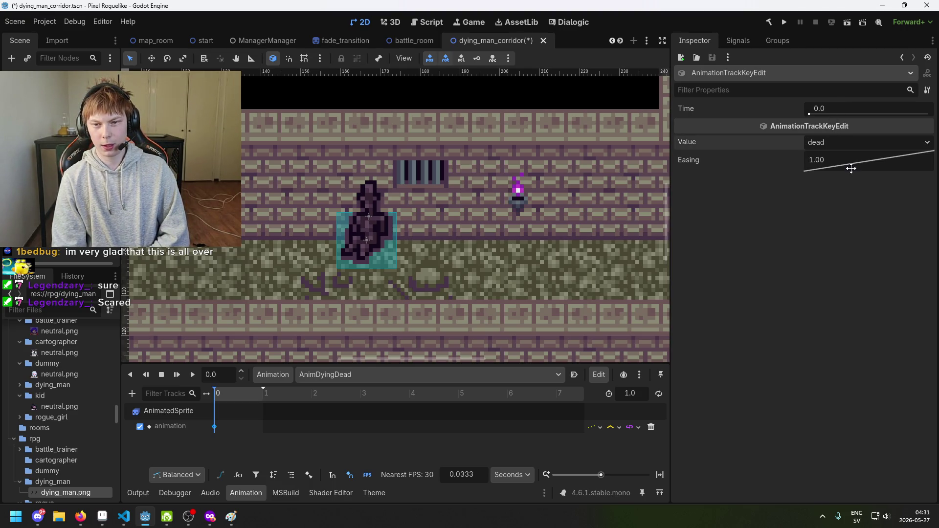
click(301, 452)
click(213, 428)
click(213, 428)
key(ctrl+s)
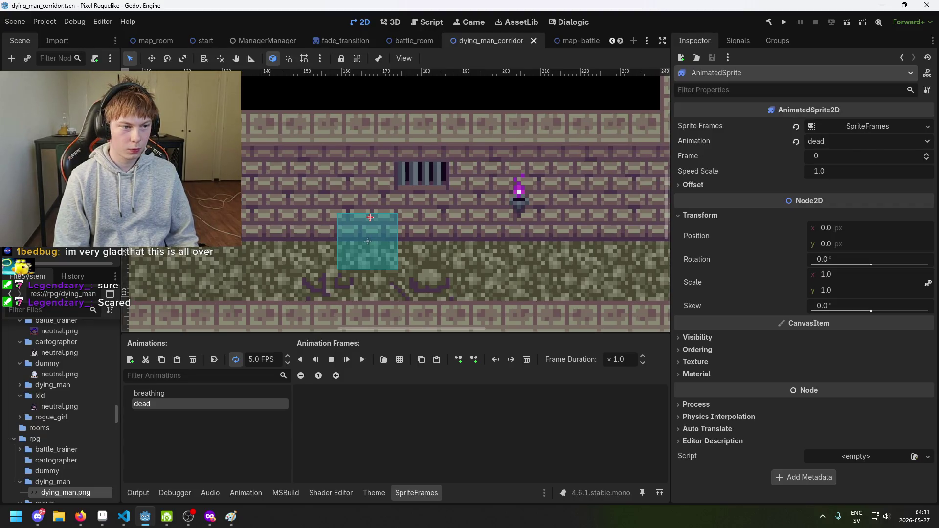
Review the key, then open the empty dead animation in the AnimatedSprite's SpriteFrames.
key(Escape)
click(59, 127)
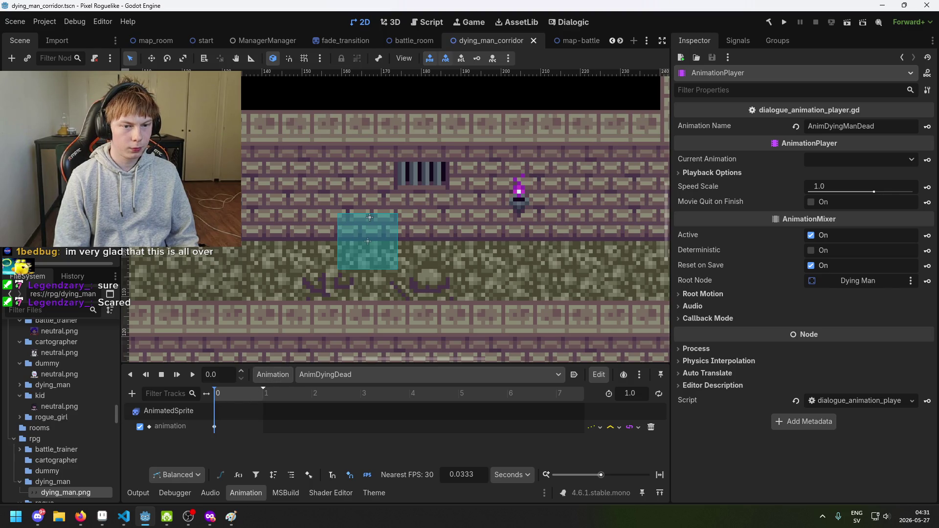
click(252, 411)
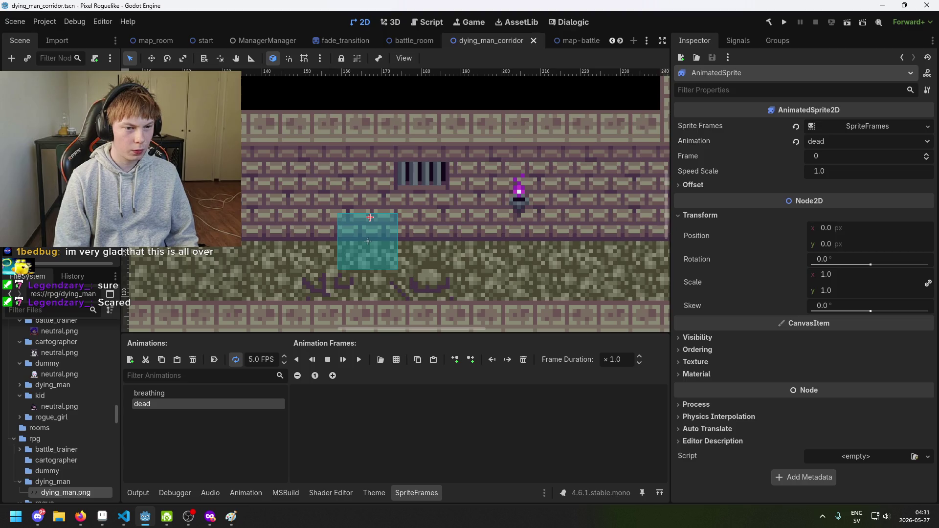
click(244, 403)
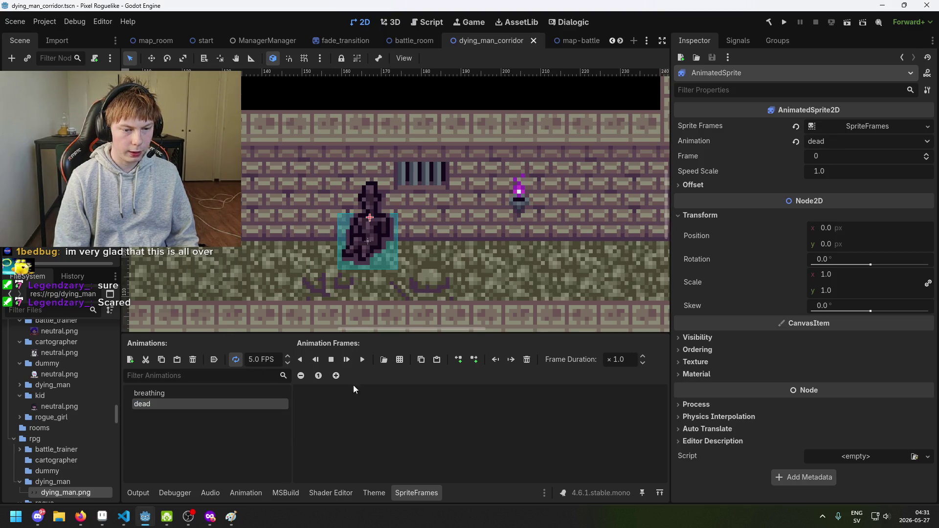
click(234, 394)
click(259, 405)
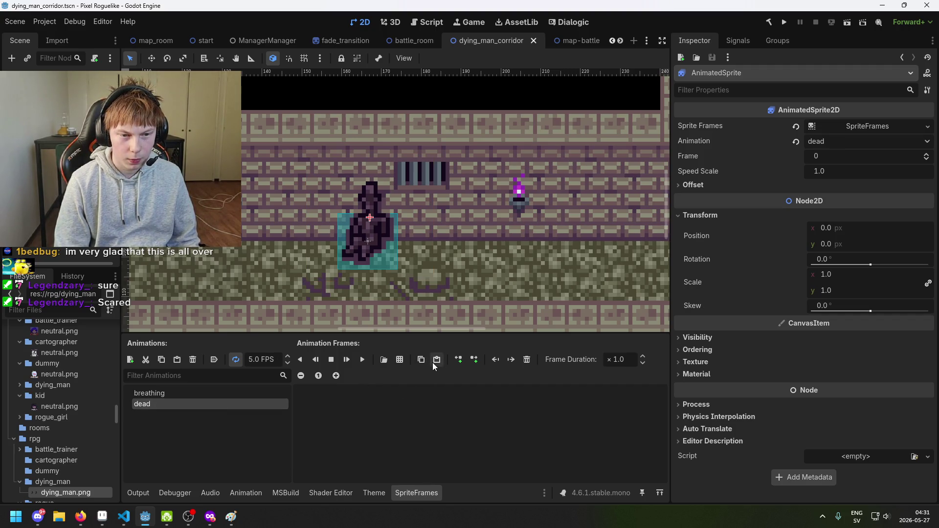
Add the left frame of the dying_man.png sheet to the dead animation and save.
click(403, 360)
double_click(316, 171)
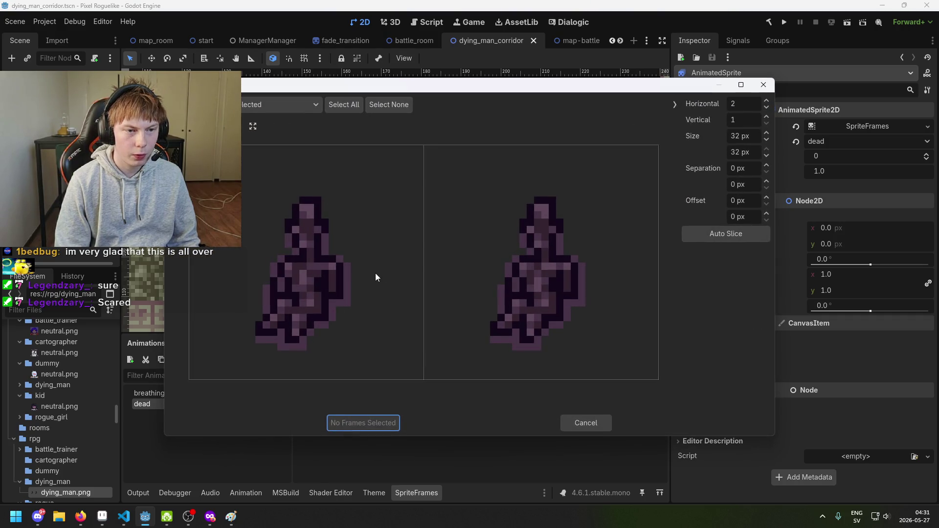
click(336, 250)
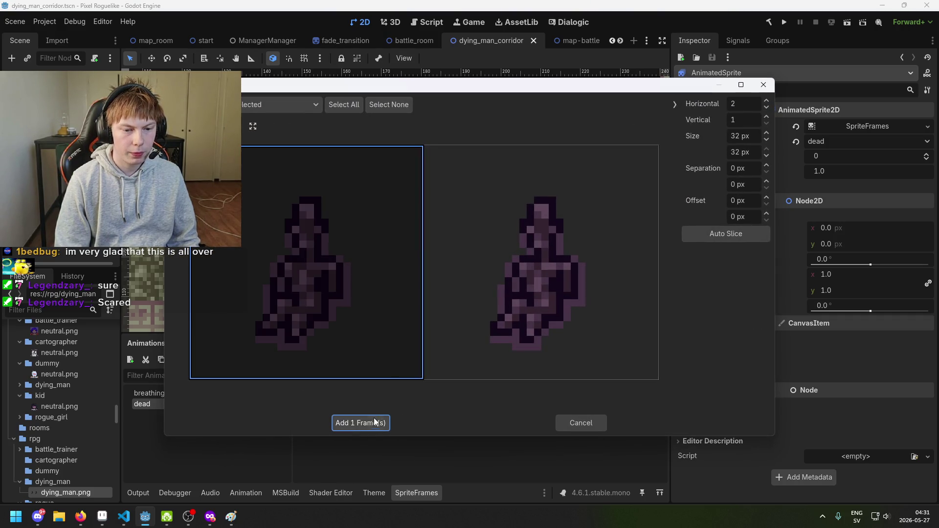
click(375, 421)
key(ctrl+s)
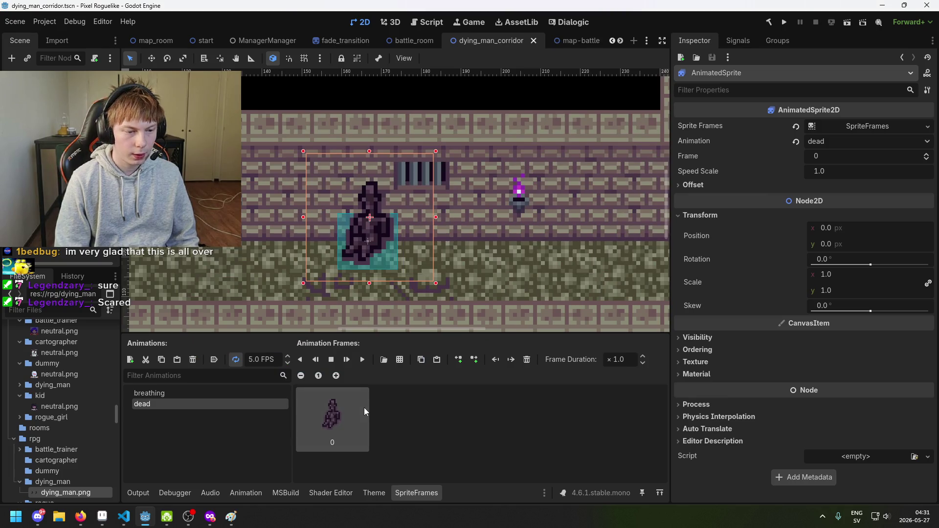
Reselect the AnimatedSprite and switch its SpriteFrames view back to breathing.
click(59, 122)
click(59, 111)
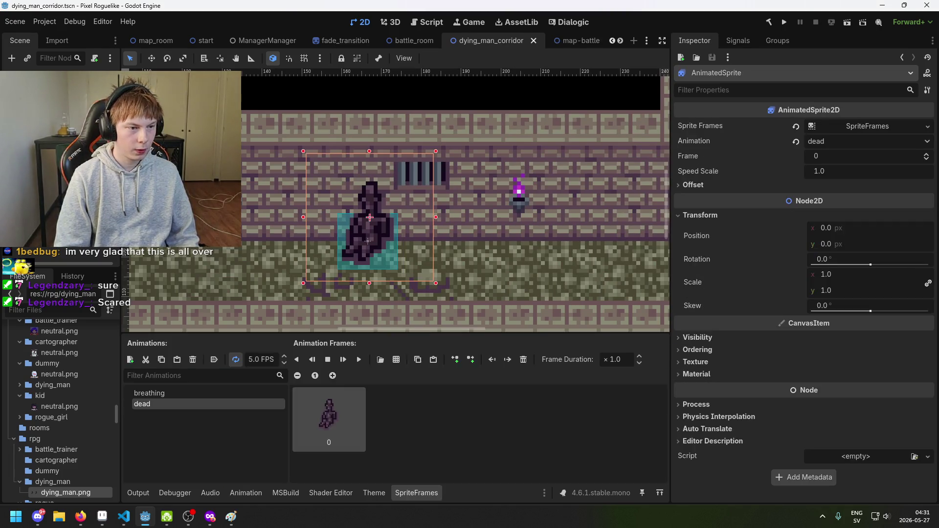
click(49, 80)
click(58, 111)
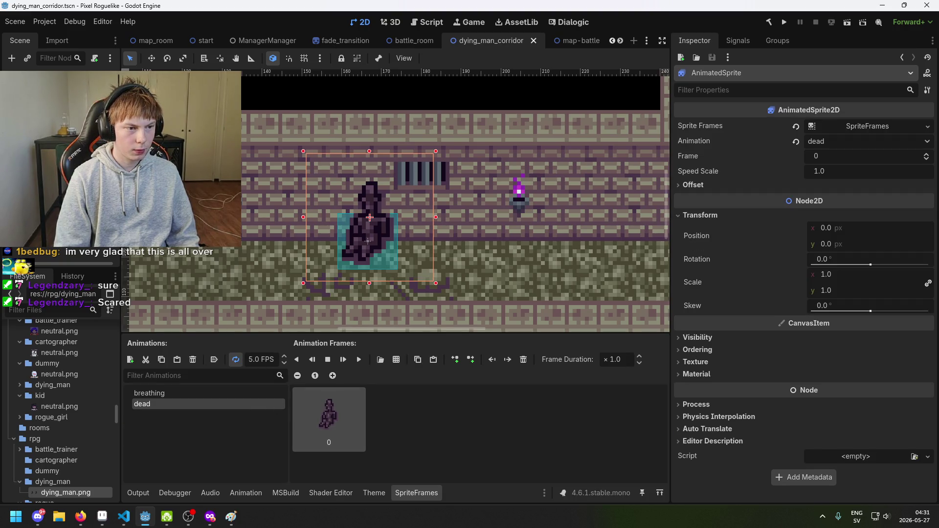
click(182, 392)
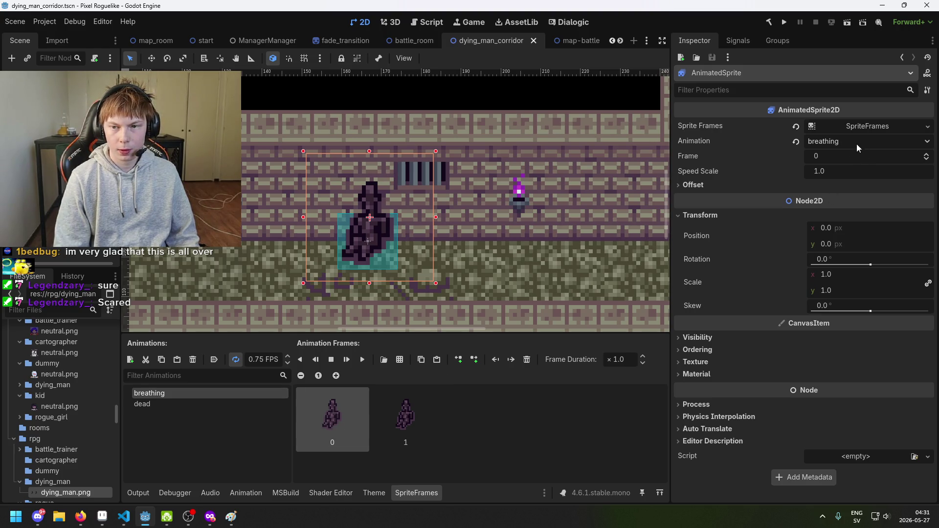
Keep breathing as the sprite's animation, save, and play the breathing preview.
click(877, 143)
click(862, 160)
key(ctrl+s)
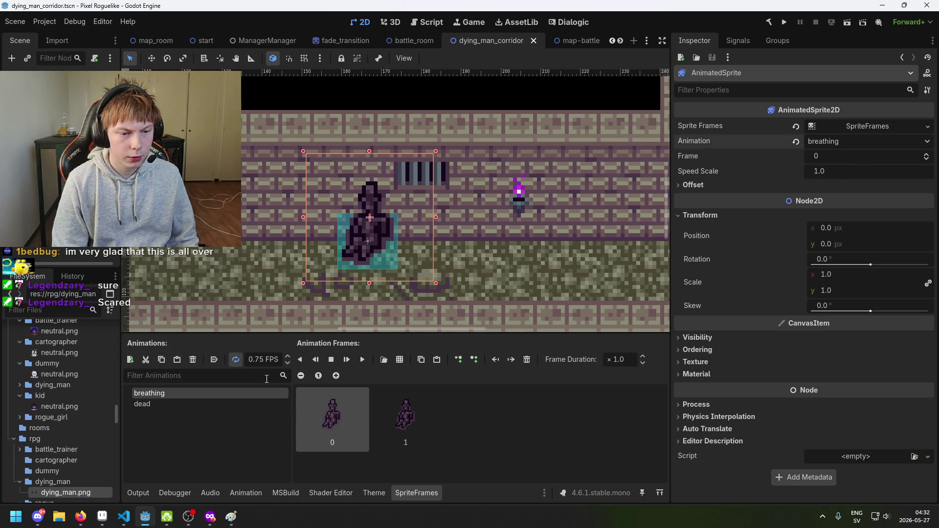
click(365, 361)
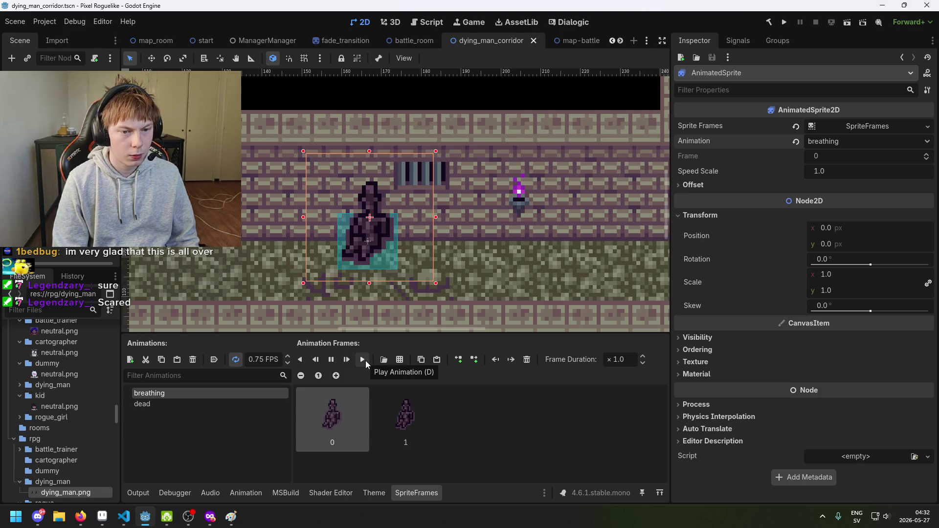
Compare the dead frames, replay the breathing preview, then select the AnimationPlayer.
click(74, 196)
click(59, 98)
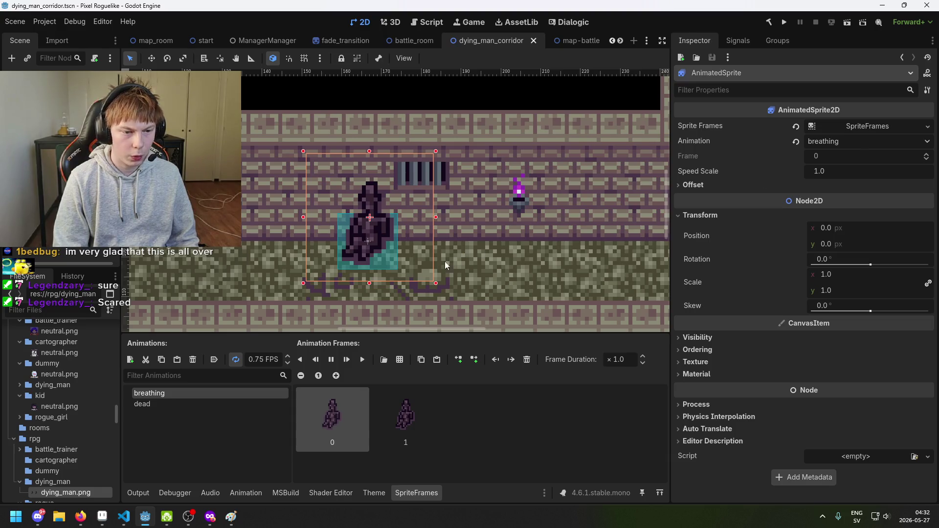
click(204, 404)
click(215, 395)
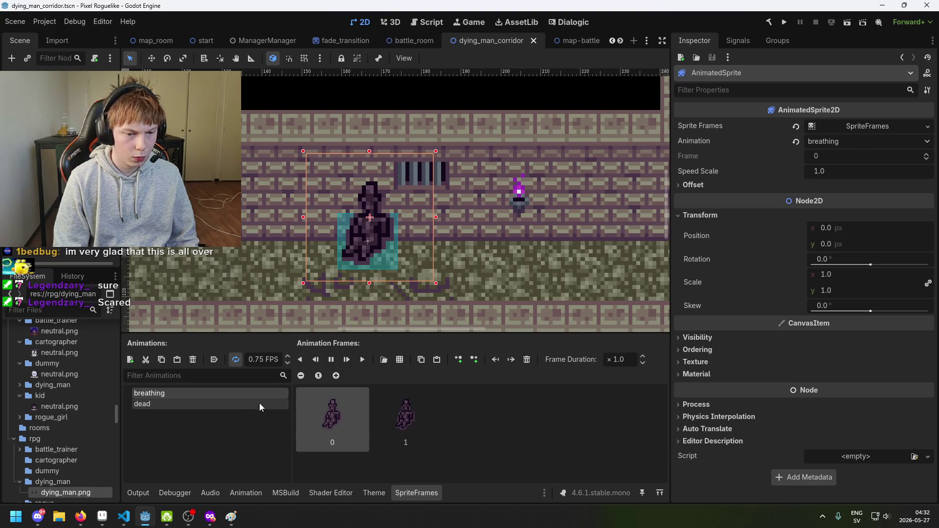
click(332, 361)
click(362, 363)
scroll(404, 248, up, 3)
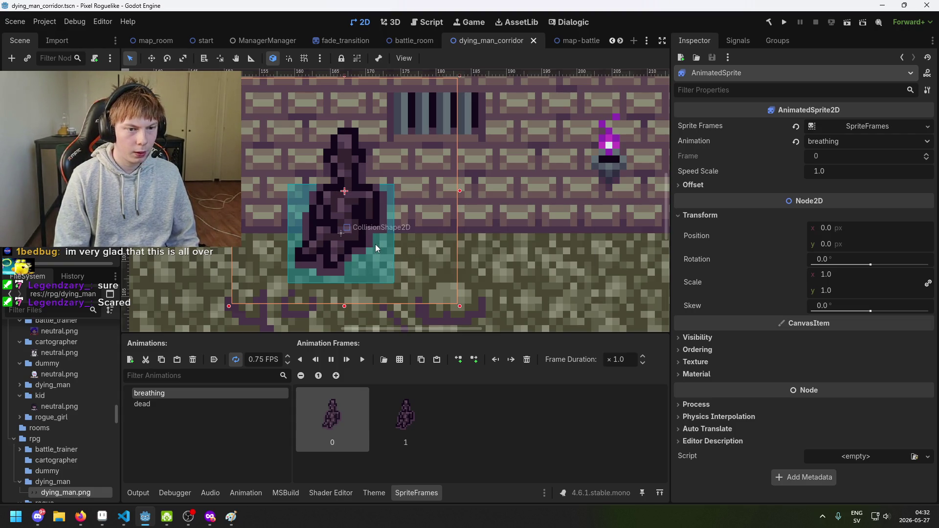
click(63, 196)
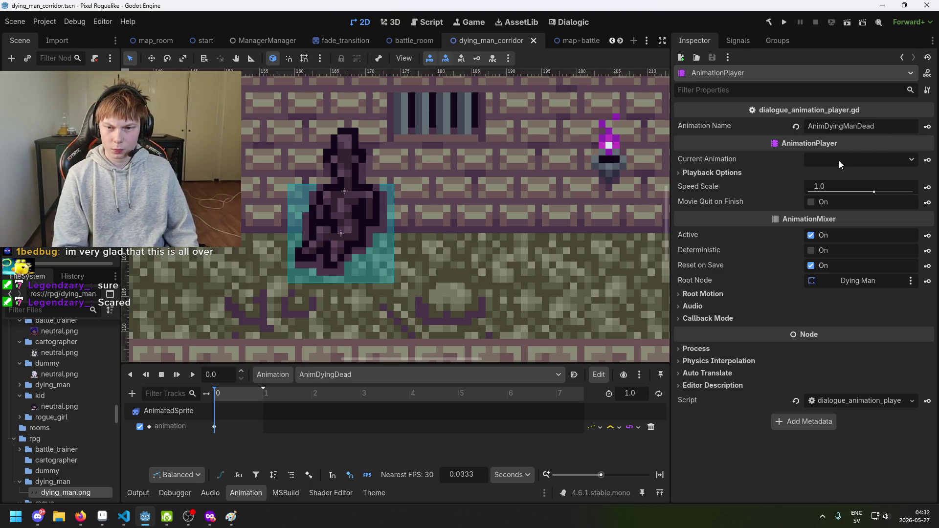
Preview AnimDyingDead, set Current Animation back to RESET, save, and select Dying Man.
click(895, 125)
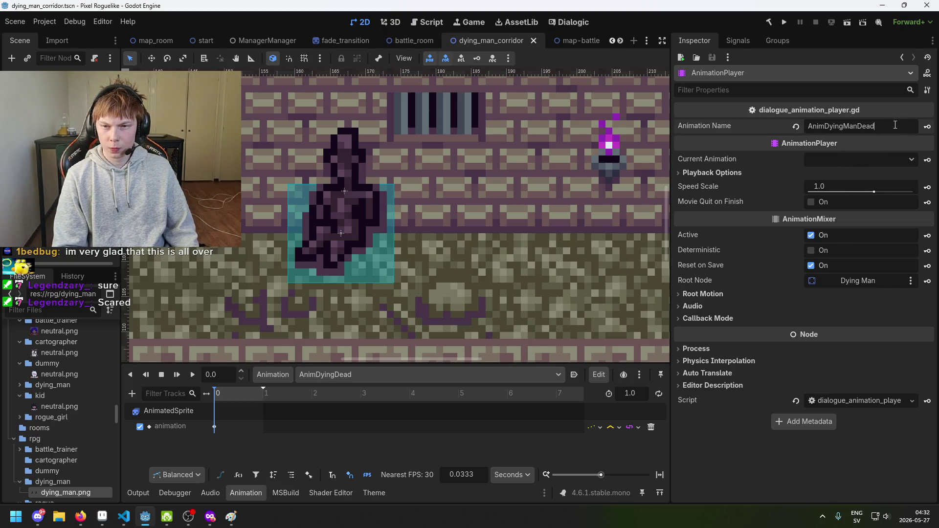
click(841, 159)
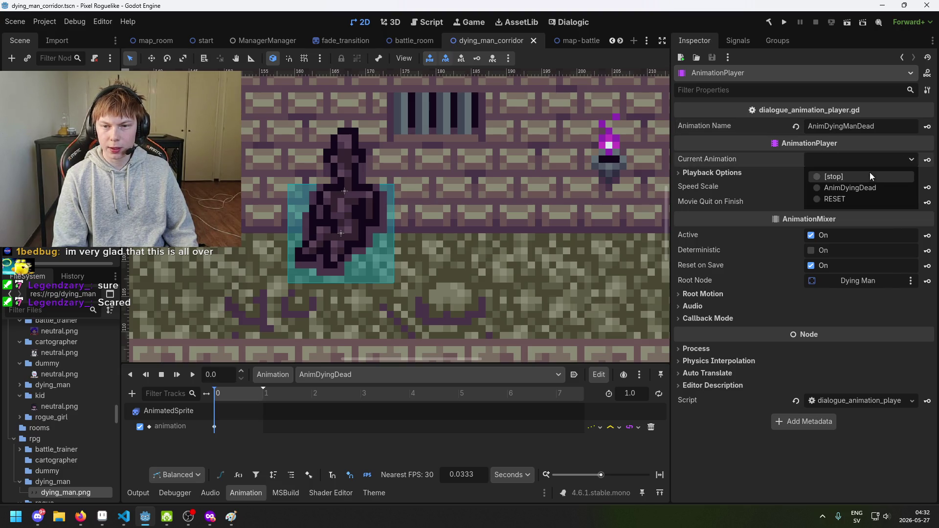
click(852, 197)
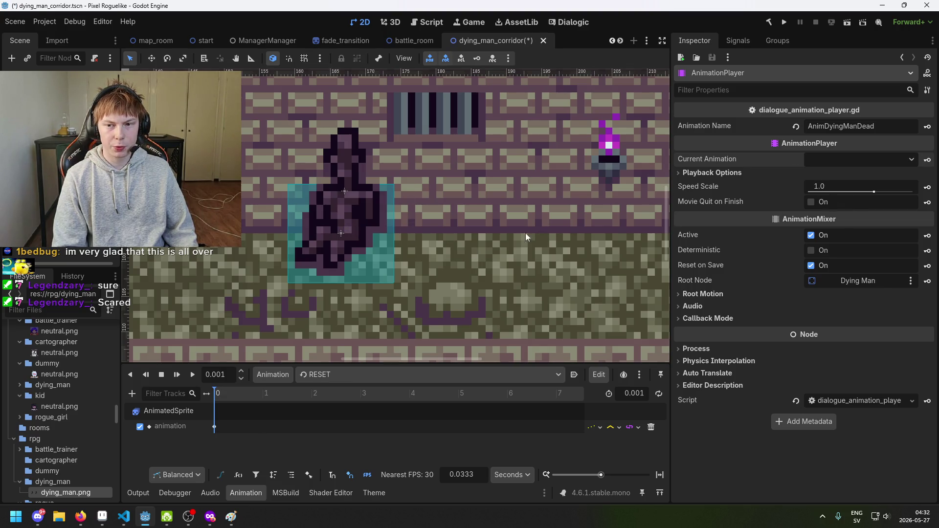
click(834, 163)
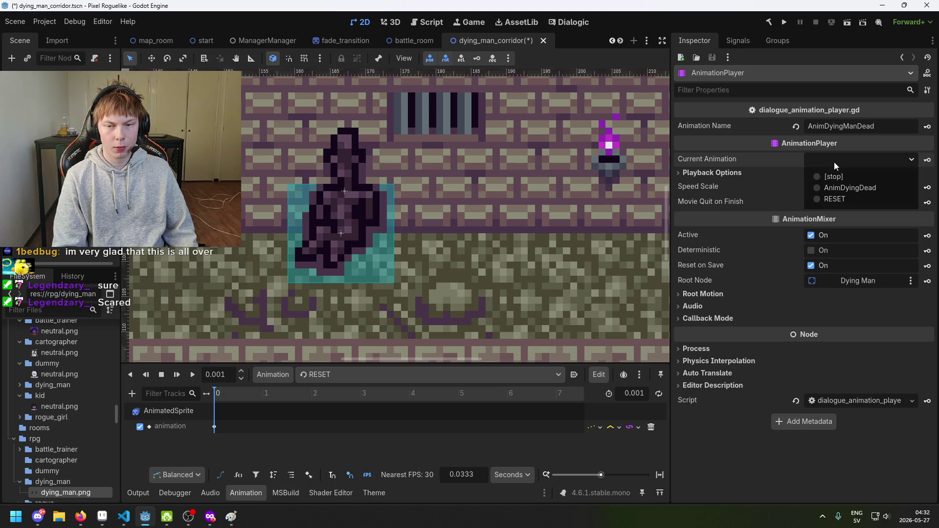
click(839, 189)
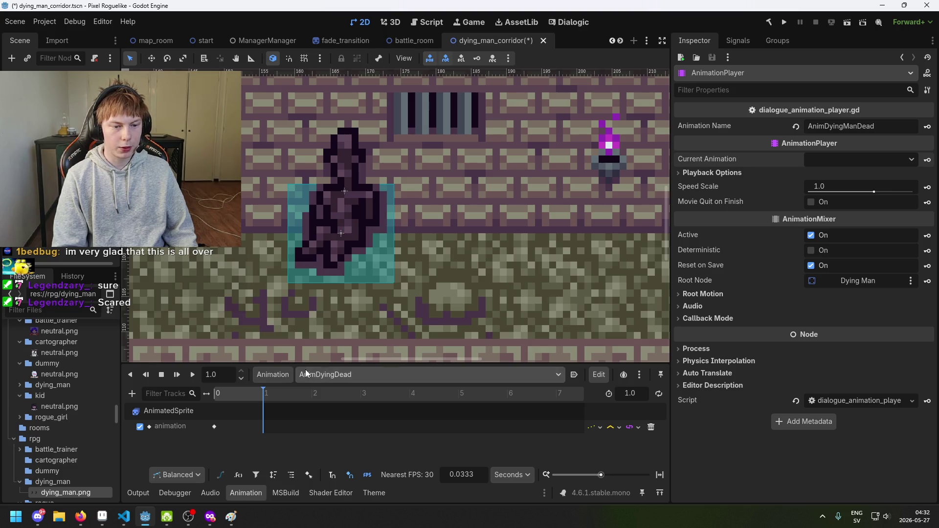
click(865, 158)
click(858, 201)
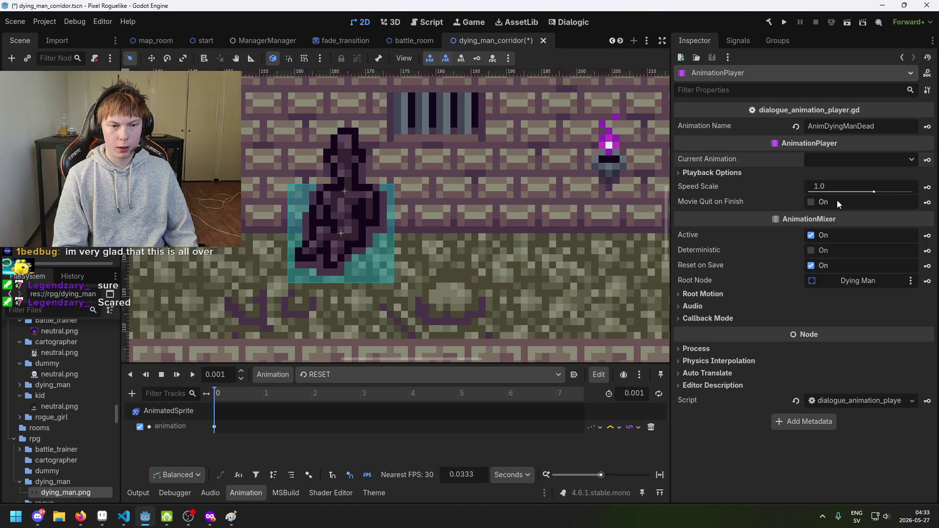
key(ctrl+s)
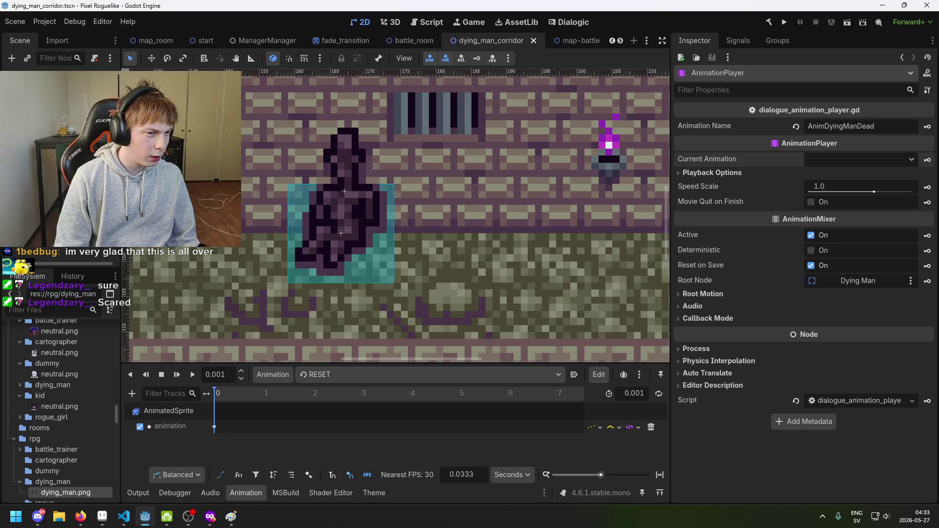
click(344, 191)
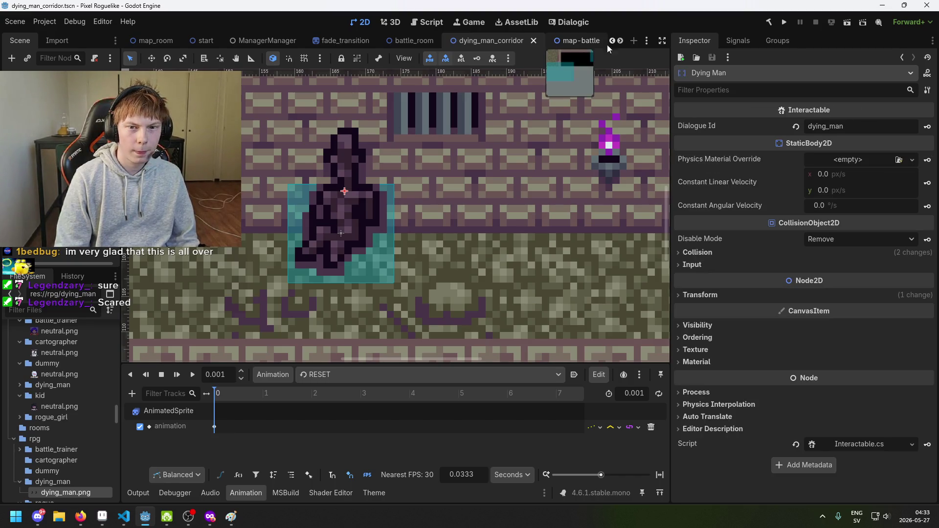
In Dialogic's Character editor, save a new character as dying_man in res://dialogic/characters.
click(576, 26)
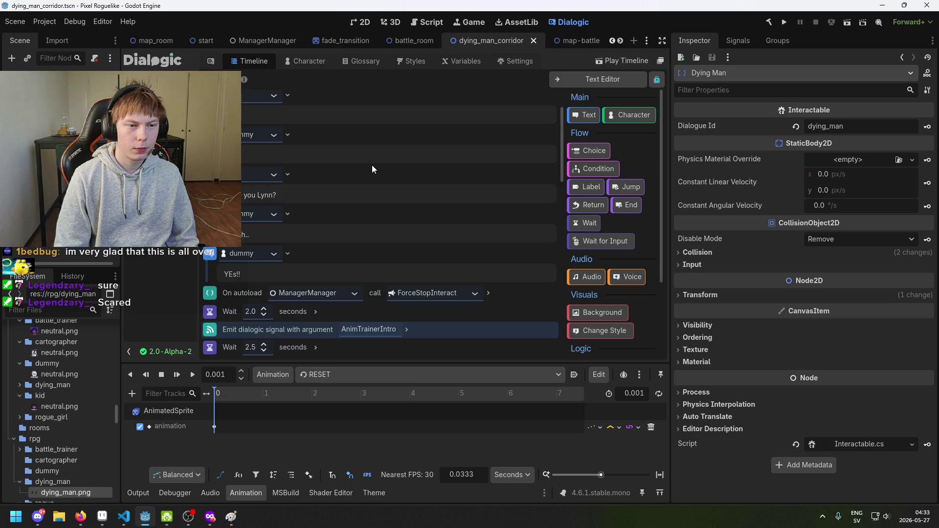
click(306, 61)
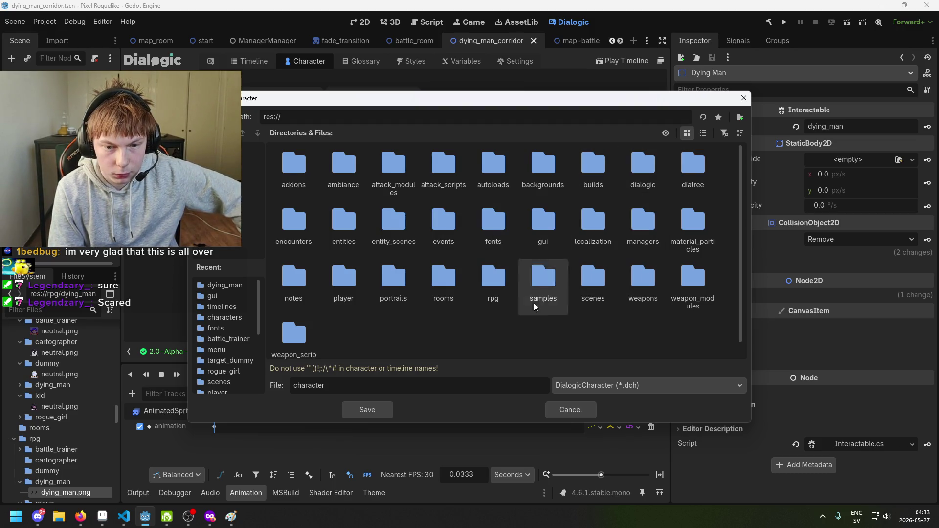
scroll(236, 370, down, 2)
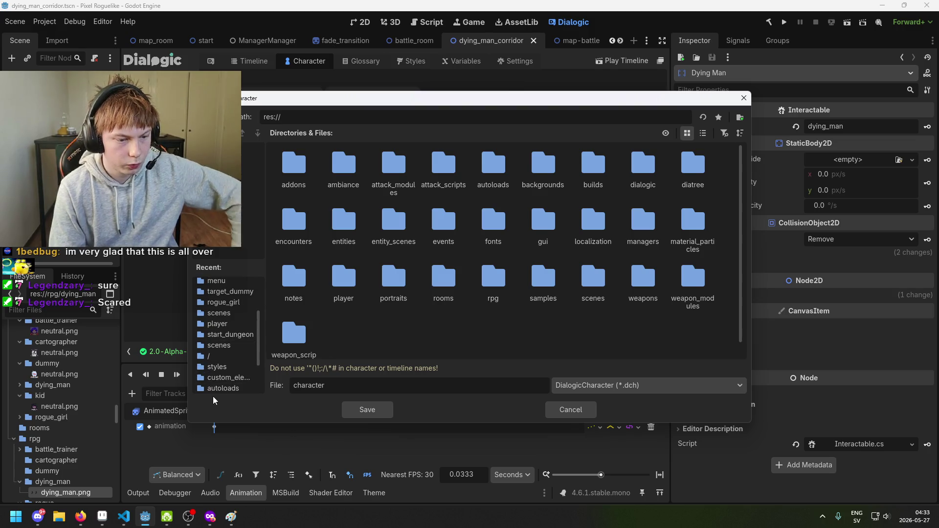
scroll(242, 350, up, 2)
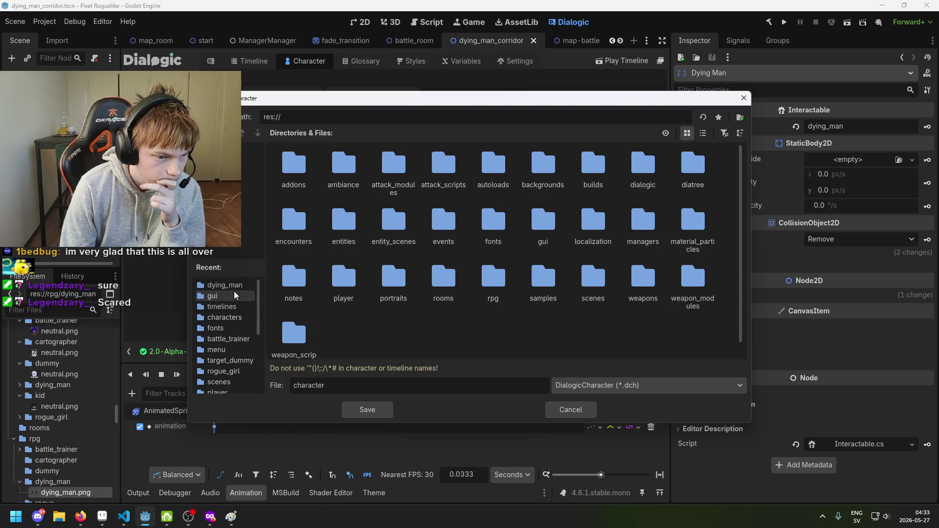
click(230, 317)
key(ctrl+a)
text(dying_ma)
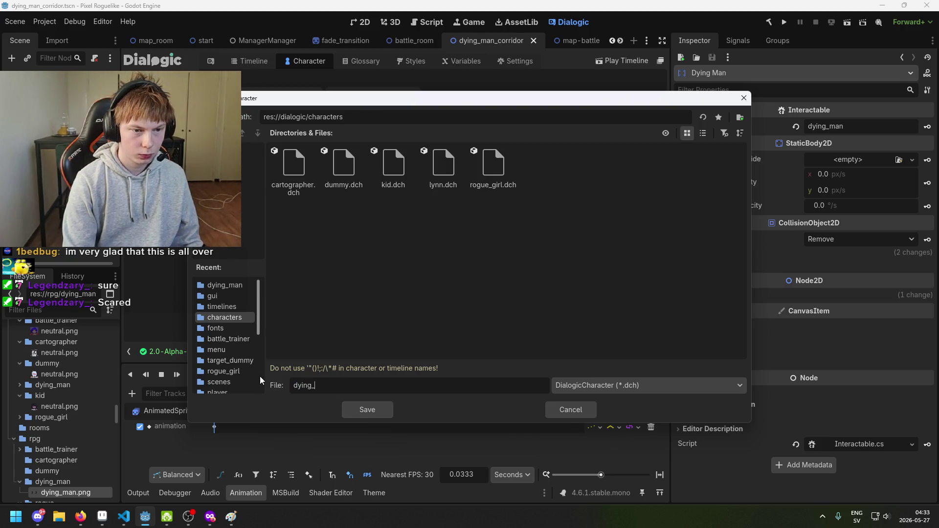
text(n)
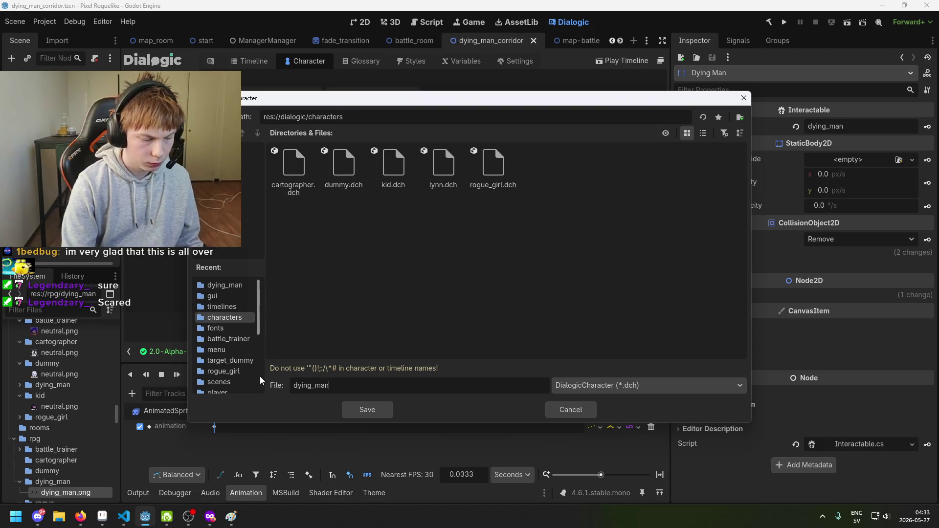
click(371, 410)
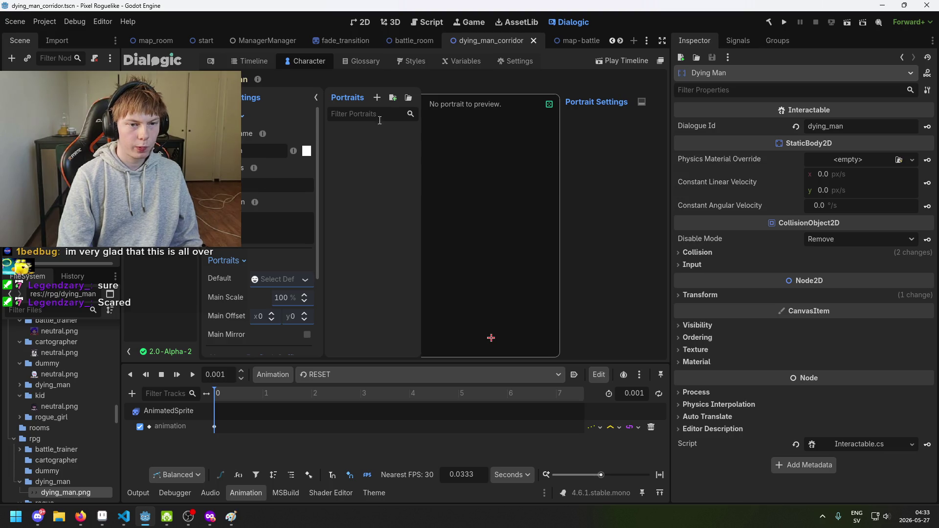
Add a portrait named Neutral to dying_man and filter project files with 'dying'.
click(378, 98)
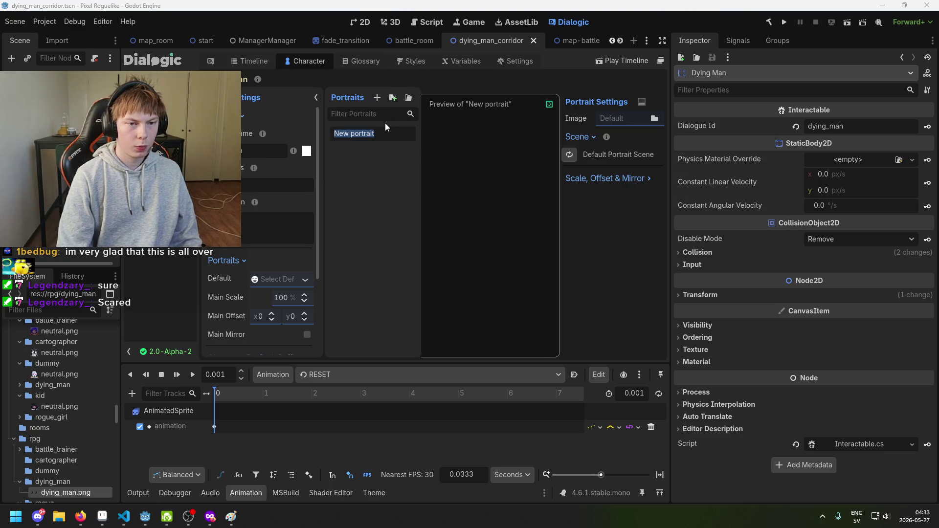
key(BackSpace)
text(Neutral)
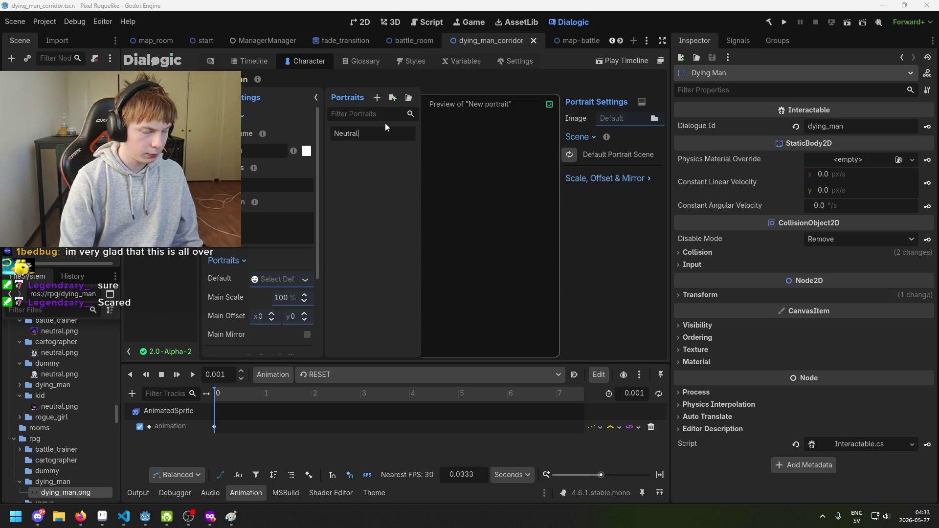
key(Return)
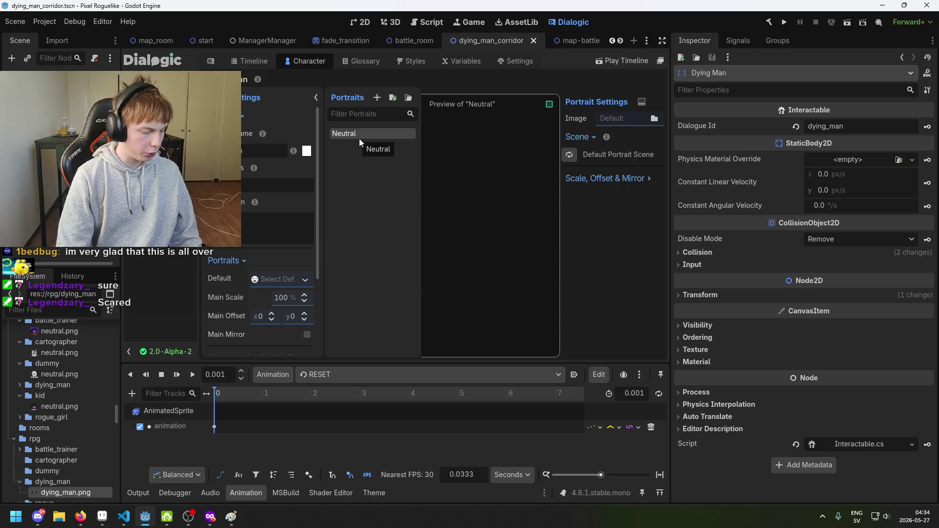
click(69, 310)
text(dyi)
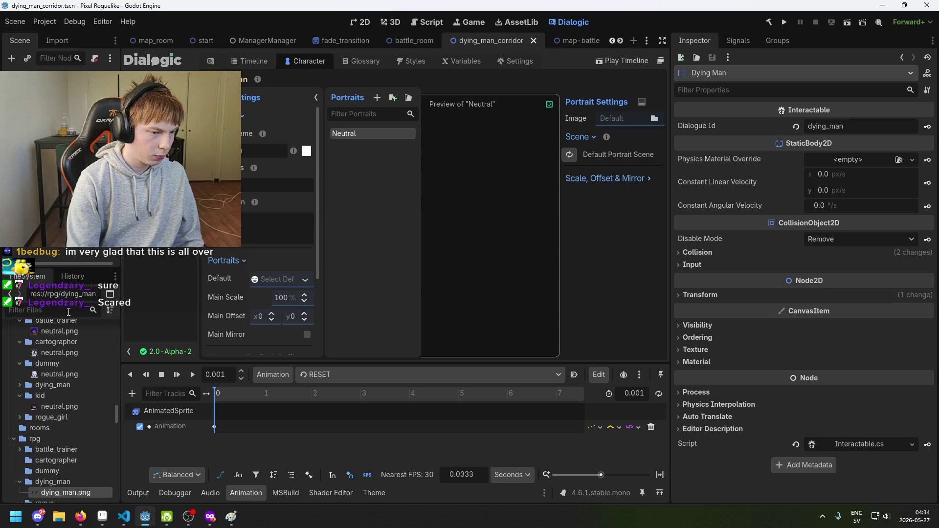
text(ng)
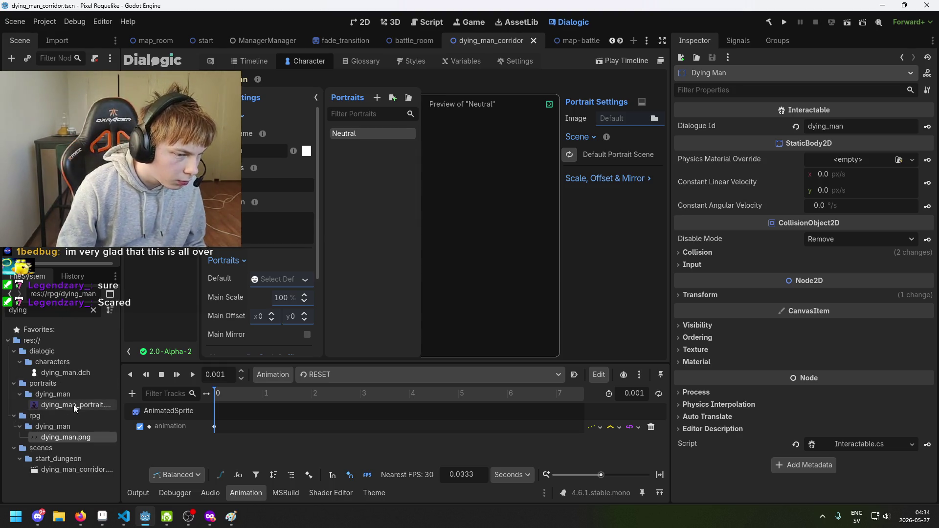
In Aseprite, bring up the dying_man portraits artwork and hide its BG layer.
mouse_move(74, 404)
mouse_move(105, 522)
click(166, 472)
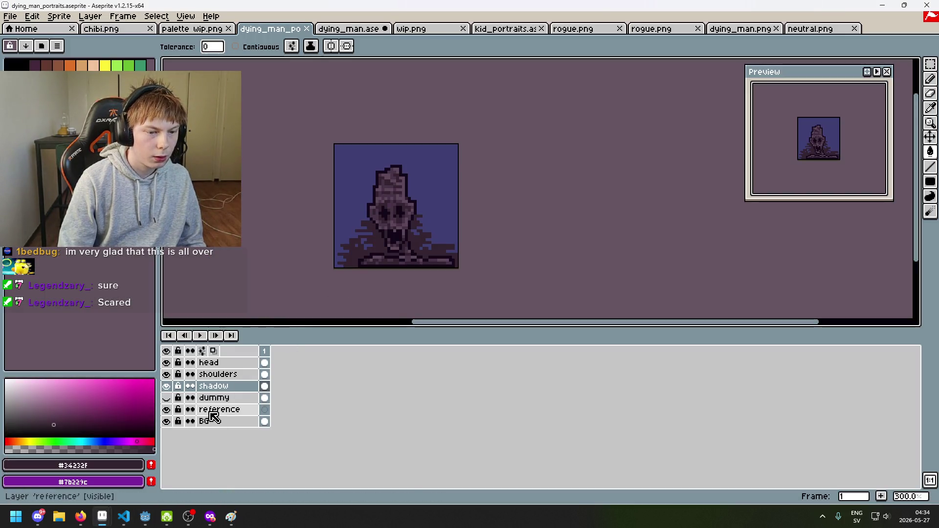
click(167, 421)
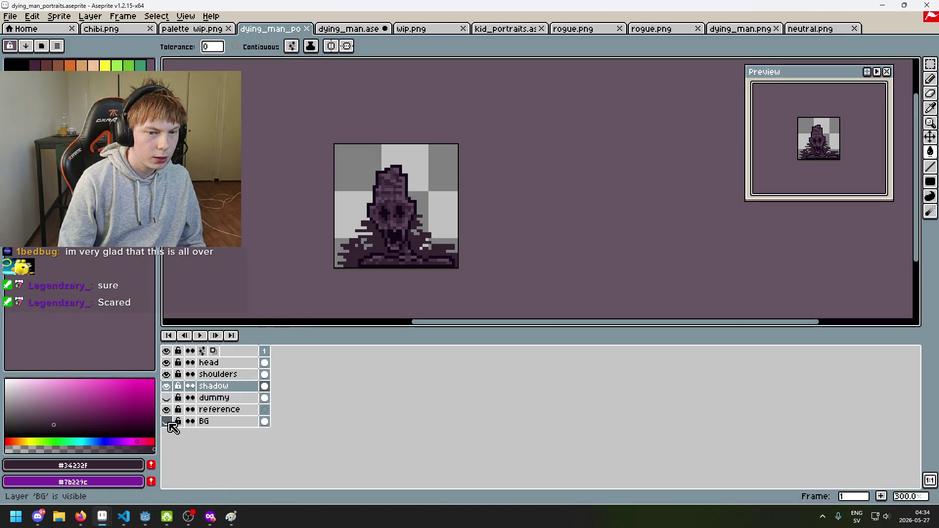
Export it as dying_man_portrait.png over the existing file, then return to Godot.
click(10, 16)
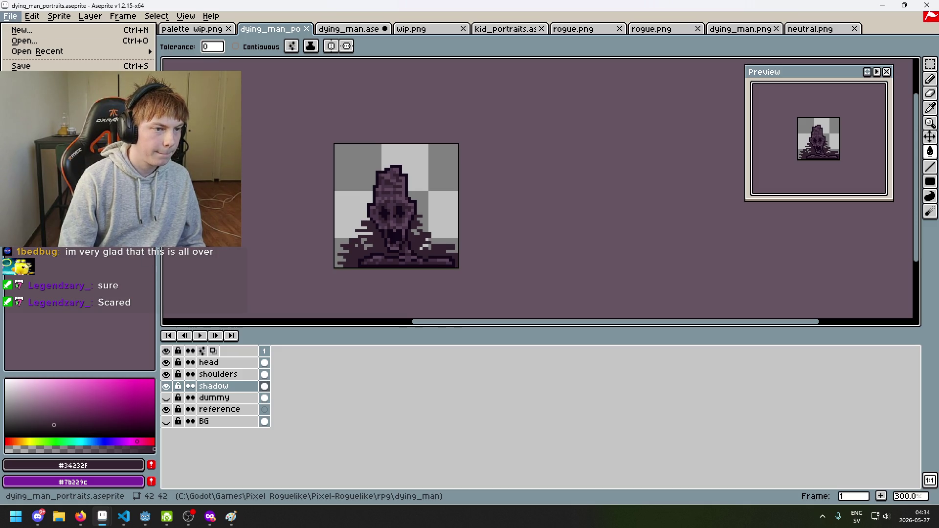
click(29, 87)
click(555, 196)
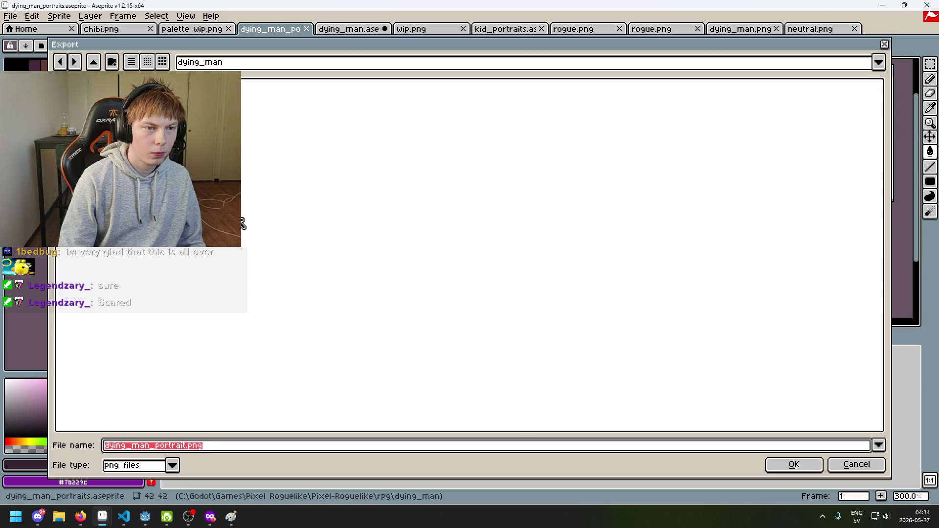
click(426, 322)
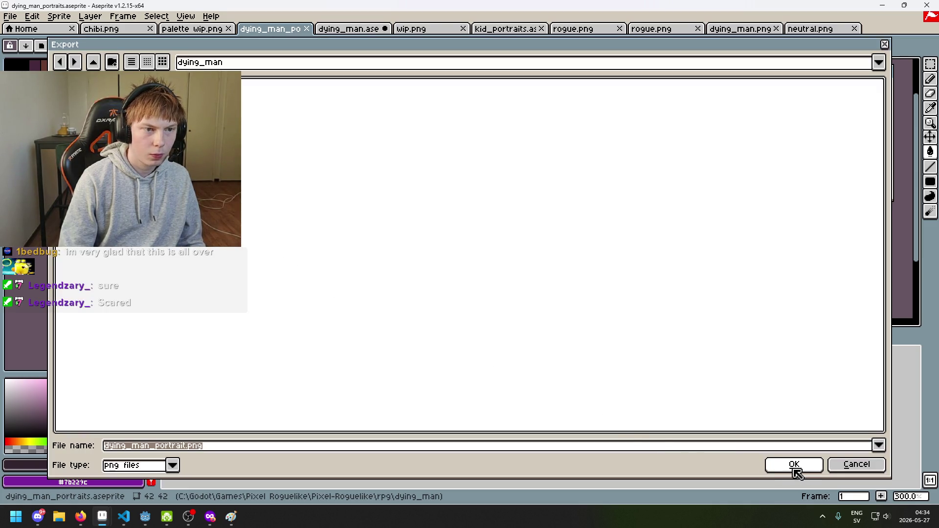
click(289, 67)
click(291, 69)
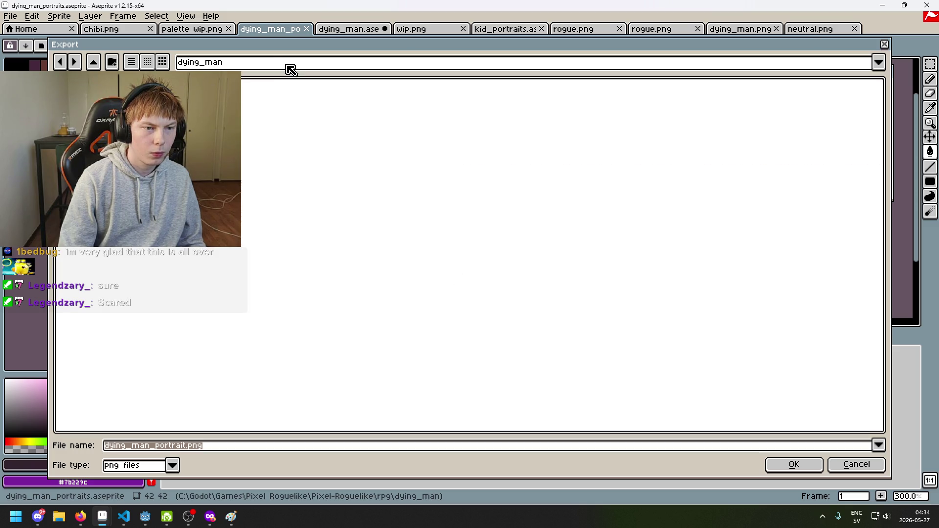
click(793, 470)
click(449, 327)
key(Return)
click(449, 327)
click(432, 299)
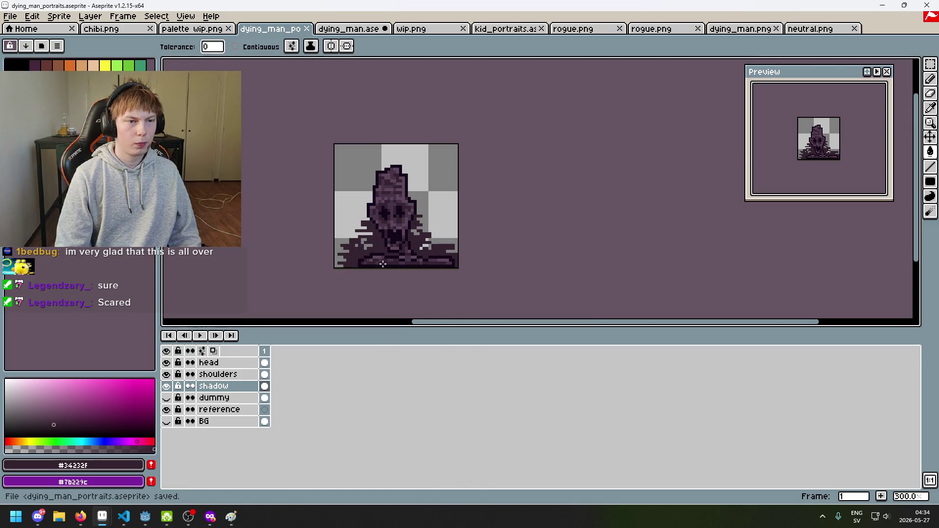
click(150, 520)
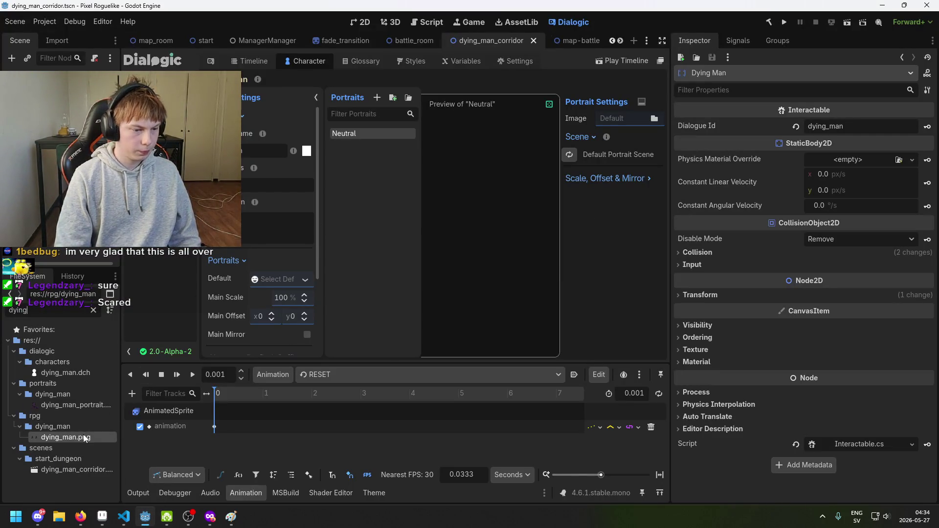
Assign dying_man_portrait.png to the Neutral portrait, save, and go to the Dialogic Timeline page.
mouse_move(83, 436)
mouse_down()
mouse_move(508, 290)
mouse_move(501, 152)
mouse_move(74, 436)
mouse_move(85, 404)
mouse_move(592, 173)
mouse_move(629, 117)
mouse_up()
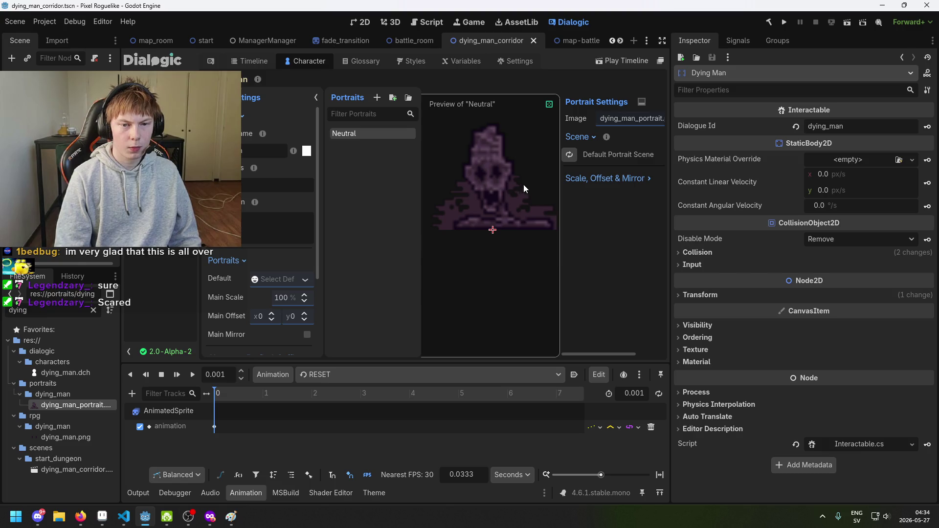
key(ctrl+s)
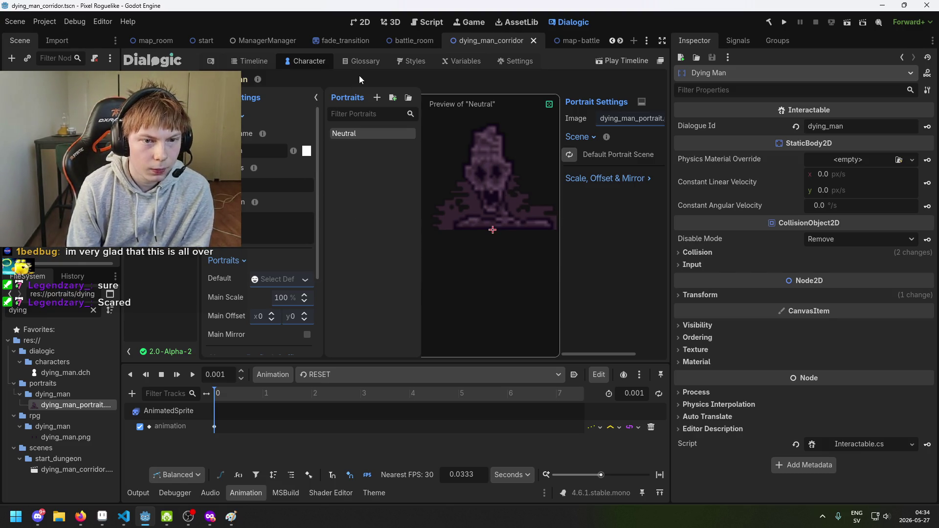
click(242, 58)
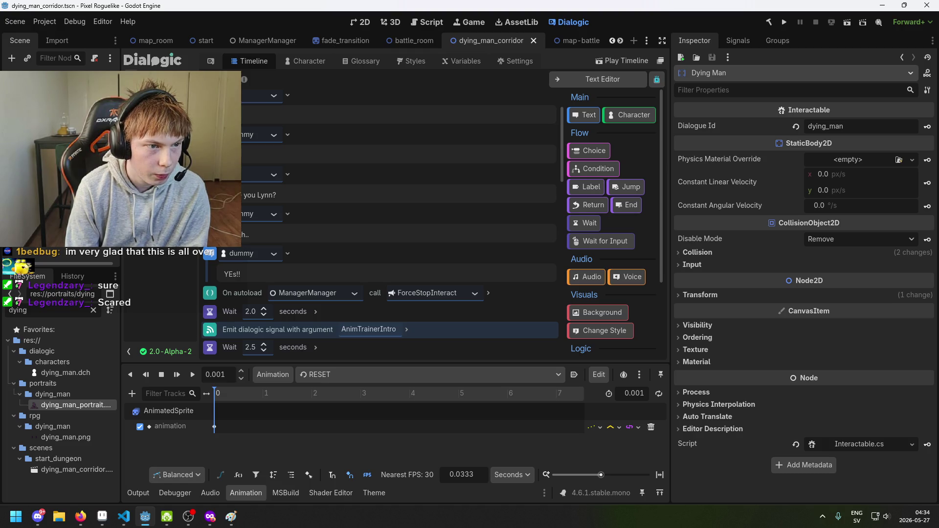
Create a new timeline saved as dying_man.dtl in res://dialogic/timelines.
click(132, 79)
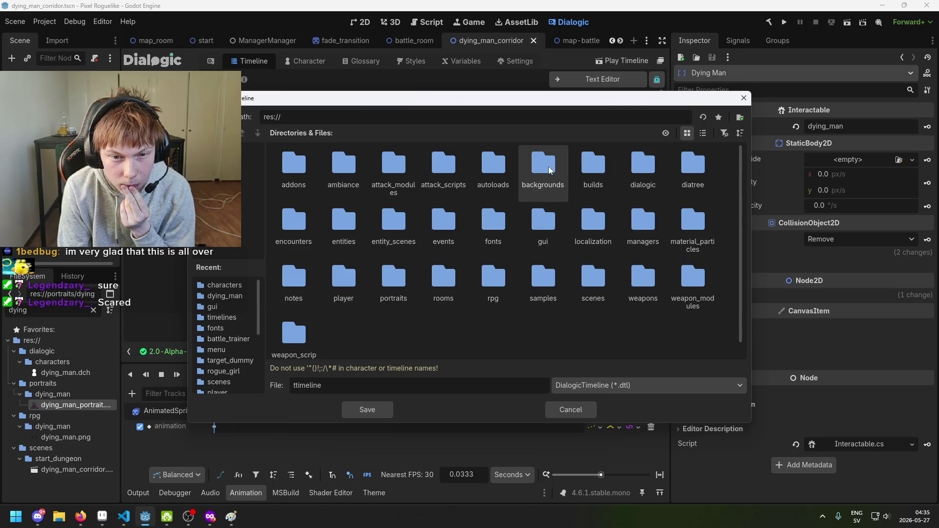
scroll(308, 286, down, 1)
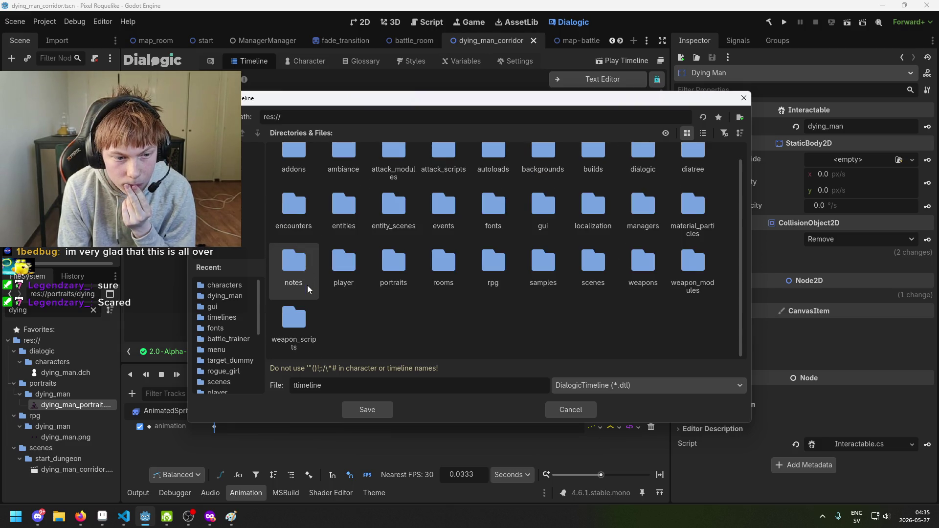
scroll(322, 300, up, 1)
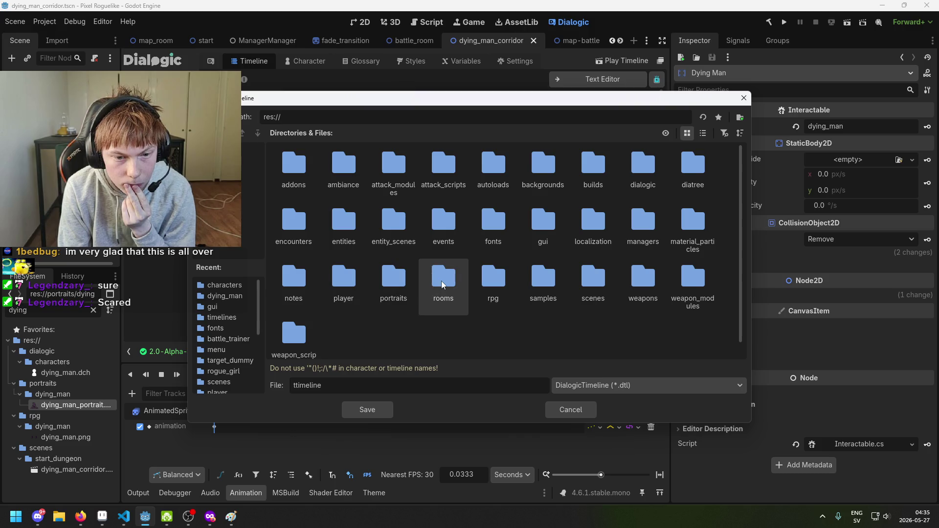
double_click(654, 157)
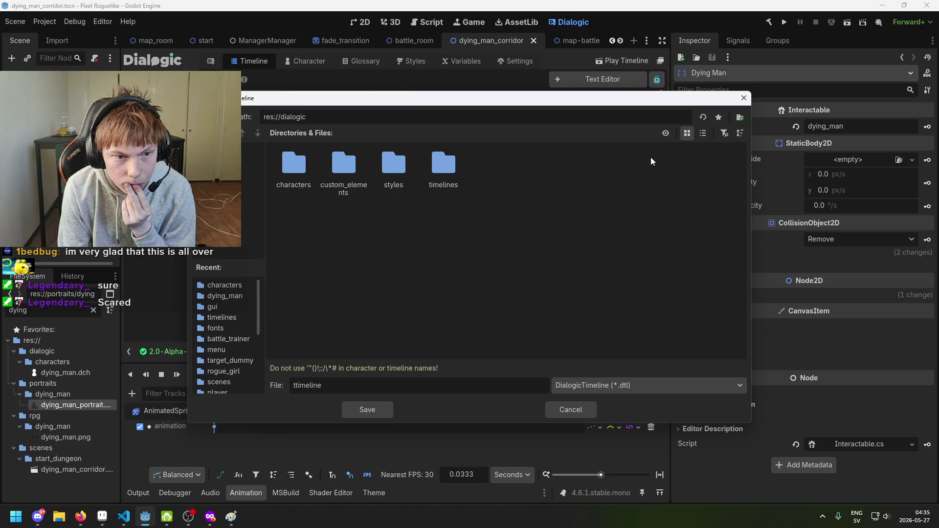
double_click(433, 165)
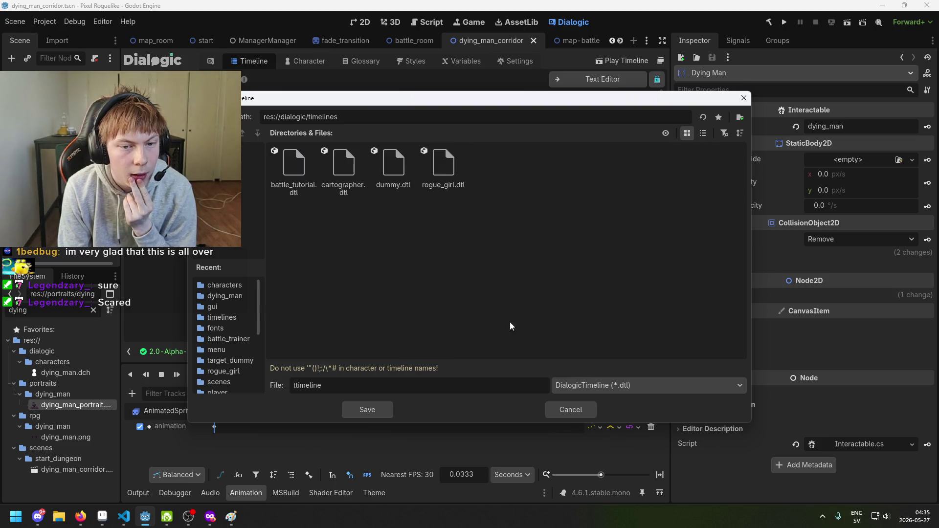
drag(428, 382, 288, 382)
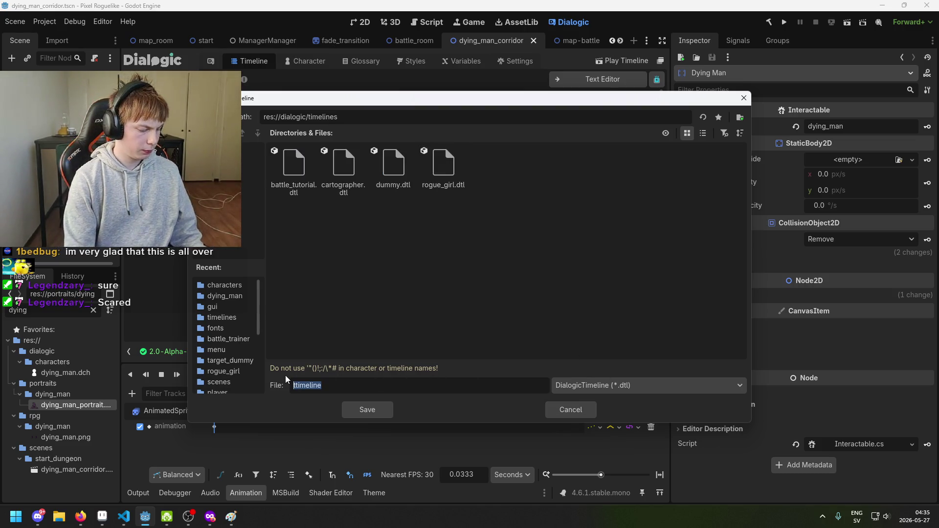
text(d)
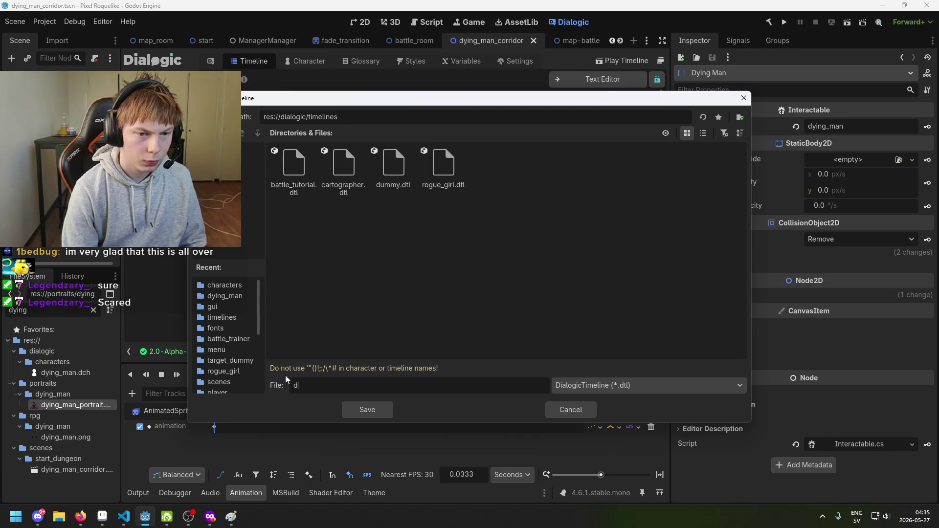
text(ying_man)
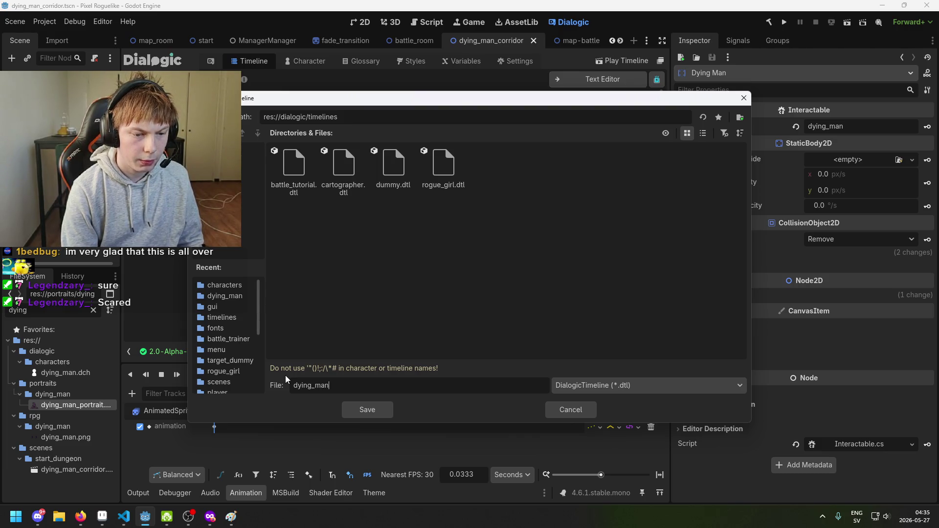
click(353, 407)
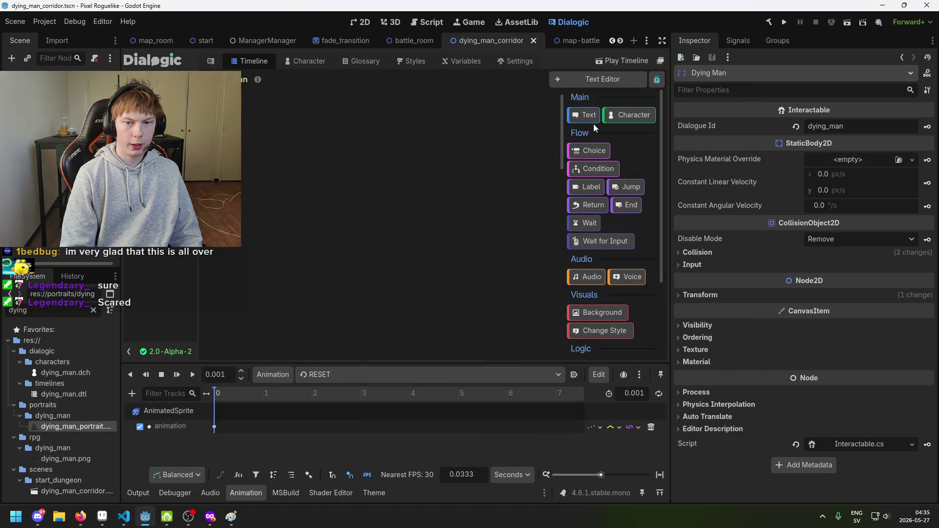
Replace a mistaken character event with a text event spoken by dying_man.
click(617, 113)
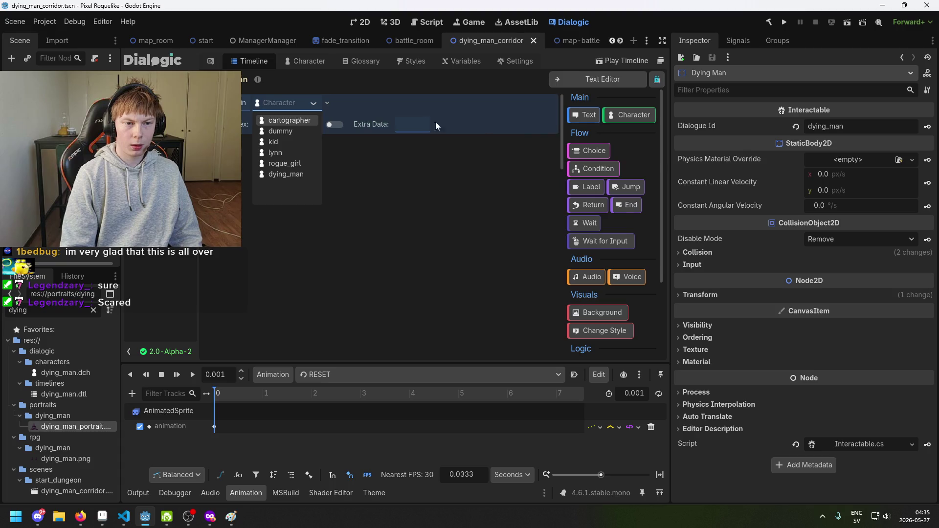
click(380, 98)
key(Delete)
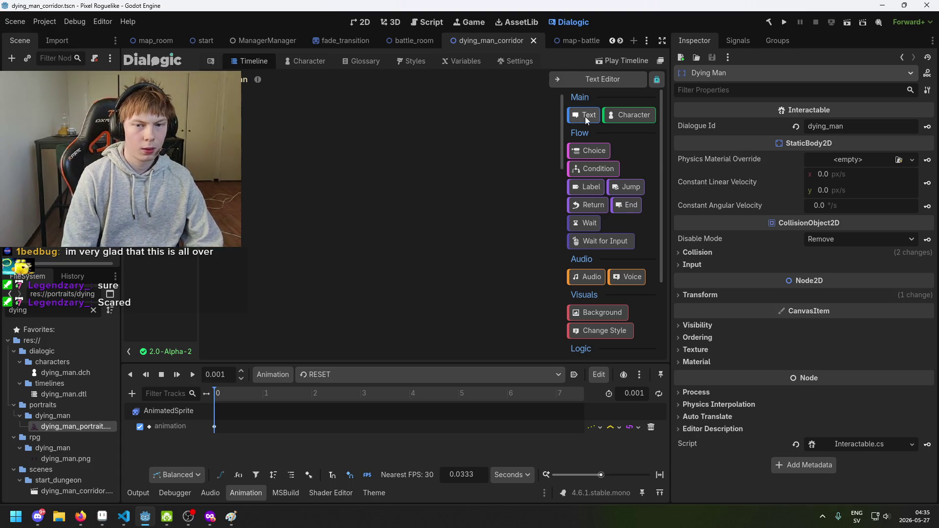
click(585, 116)
click(278, 104)
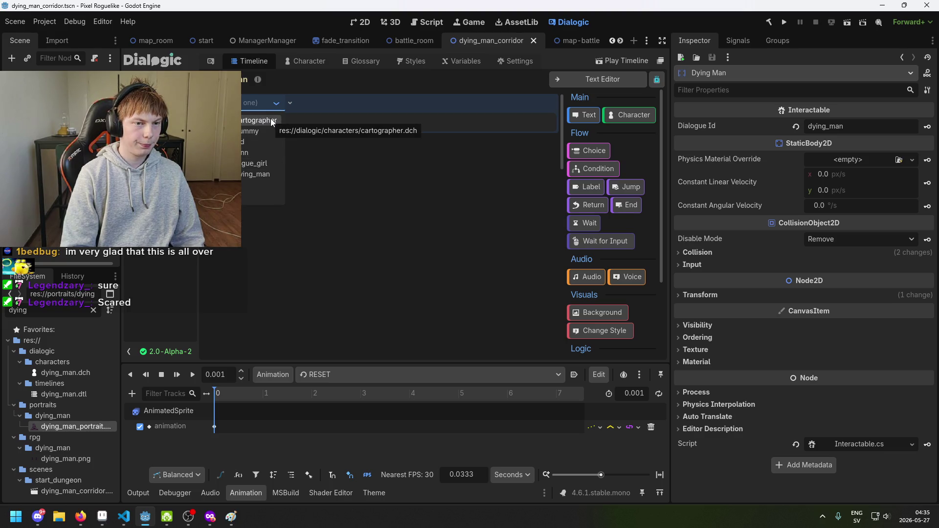
click(276, 163)
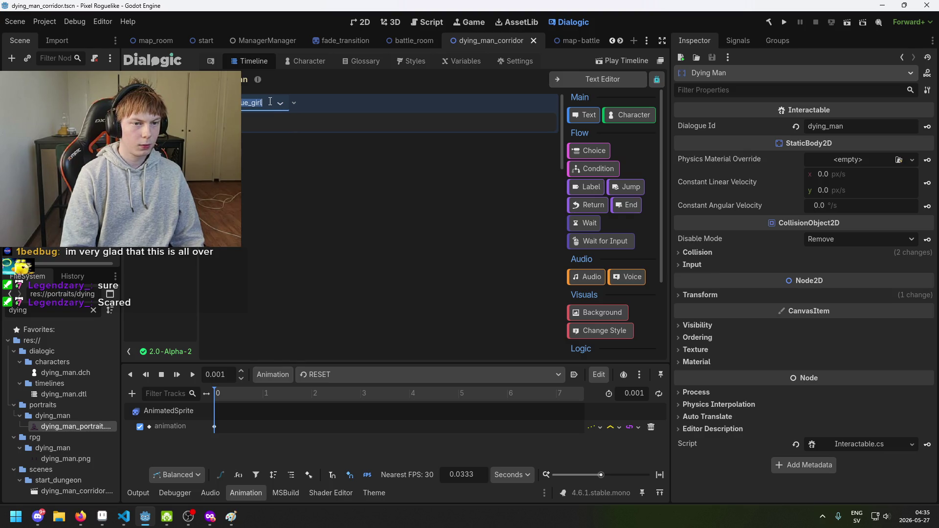
click(270, 102)
click(278, 184)
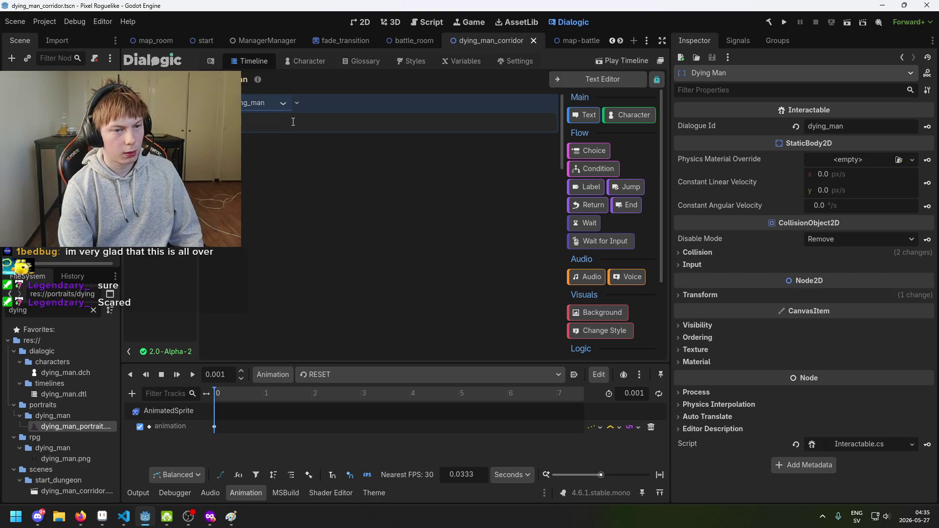
Type placeholder 'hhhh' text into the line, then delete it to leave it empty.
key(BackSpace)
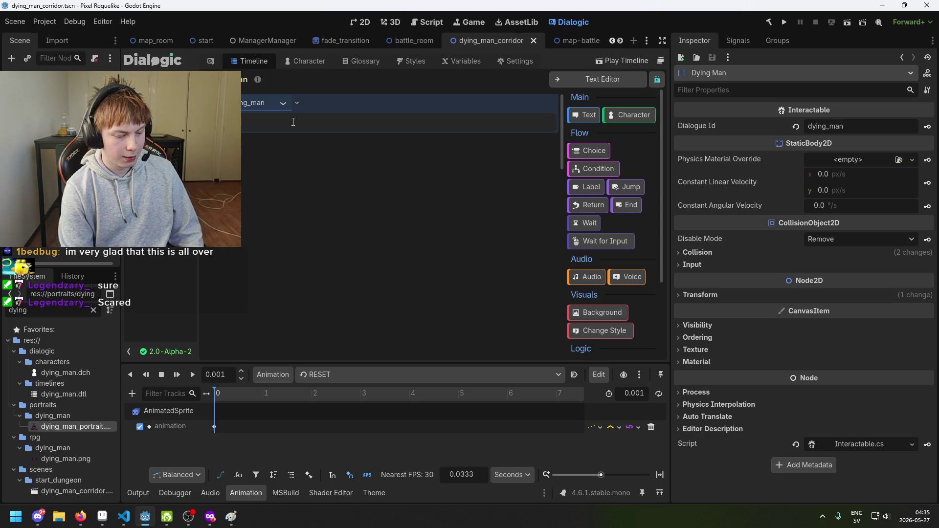
text(hhh)
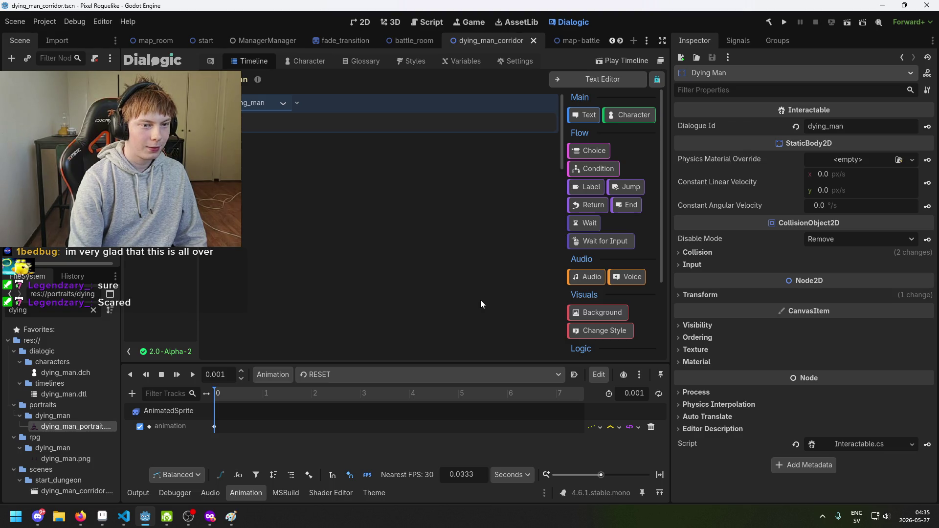
text(hhhh)
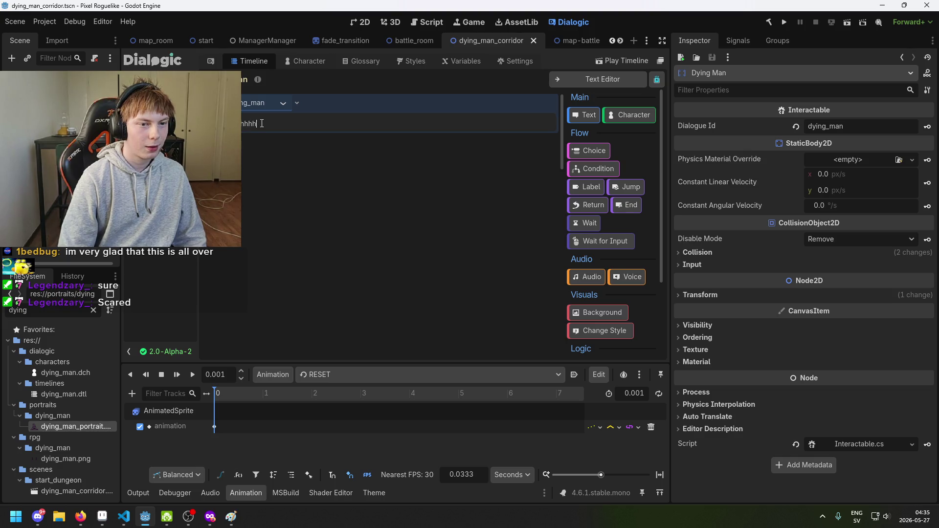
drag(262, 123, 237, 123)
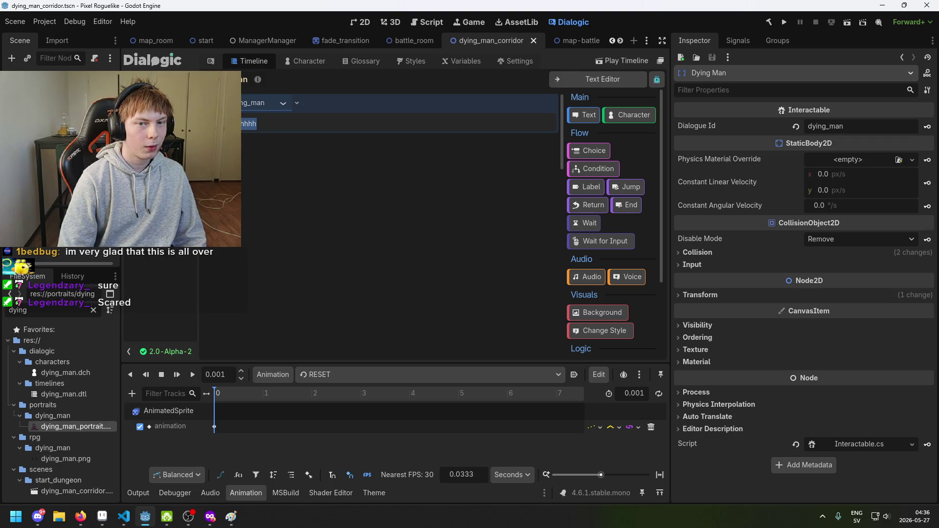
key(BackSpace)
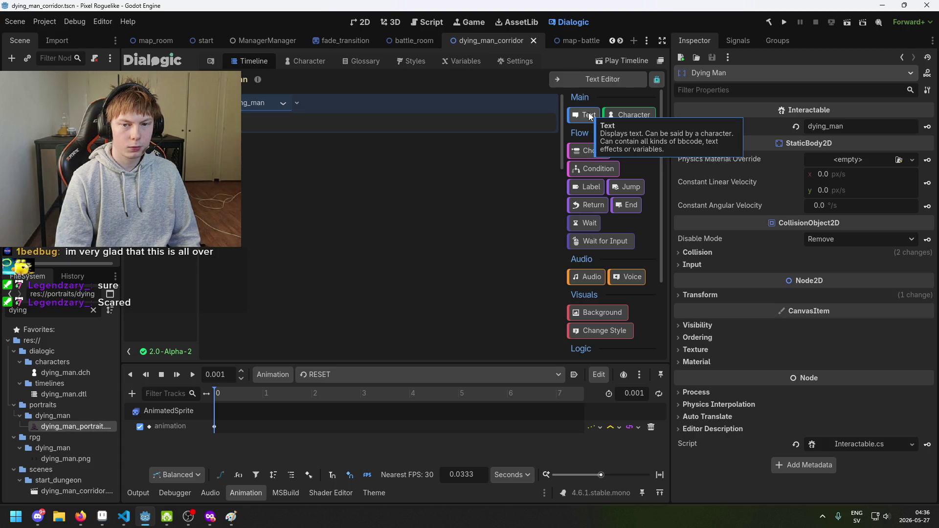
Insert a second text event below the first, choose its speaker, and begin its dialogue.
drag(586, 114, 423, 93)
click(275, 104)
click(267, 146)
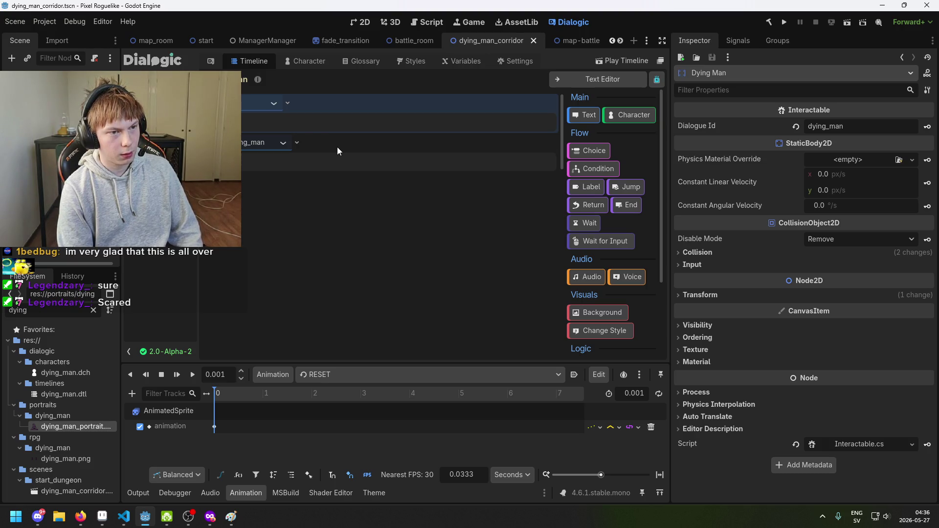
text(re yo-)
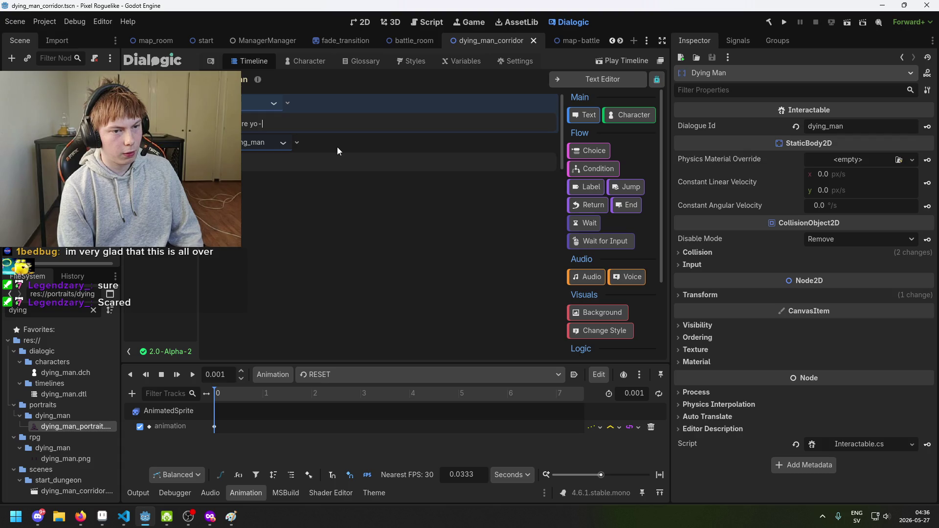
key(BackSpace)
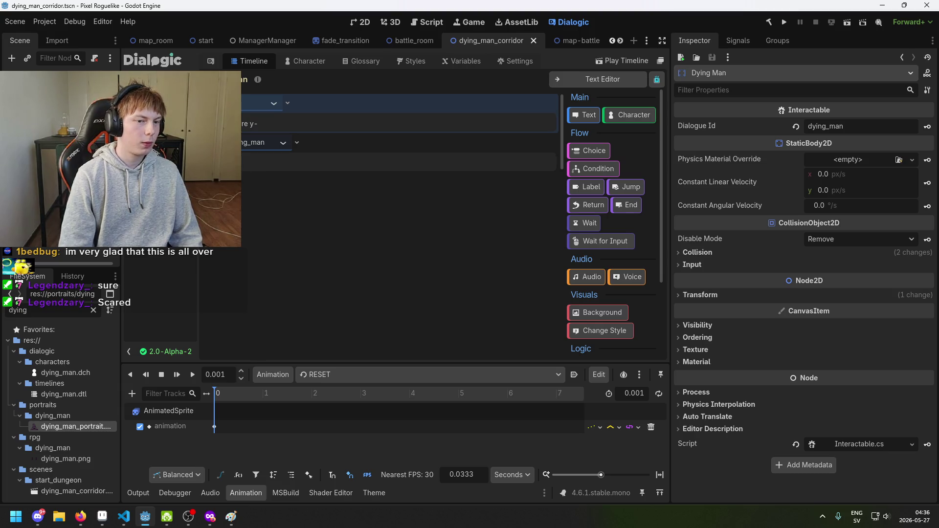
Finish the dying man's line with an extra '. hhh...' breath at the end.
text(....)
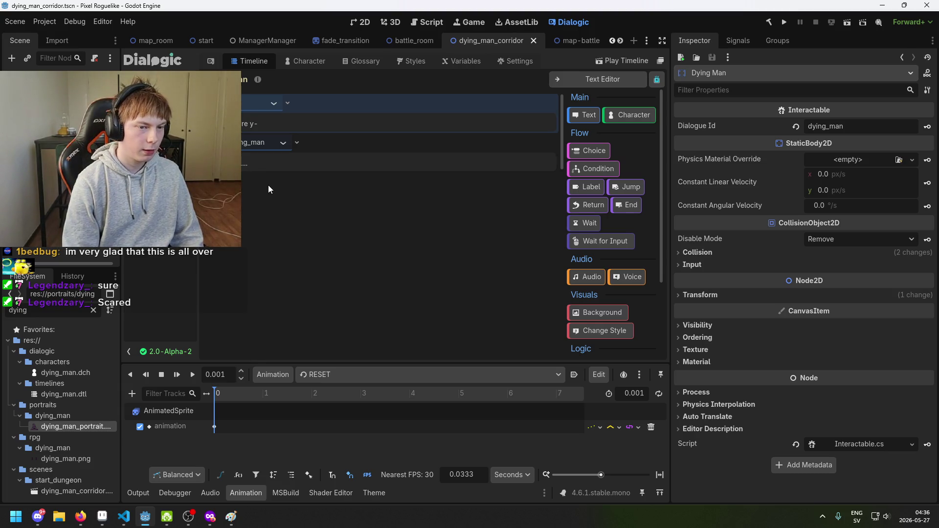
key(BackSpace)
key(BackSpace)
key(BackSpace)
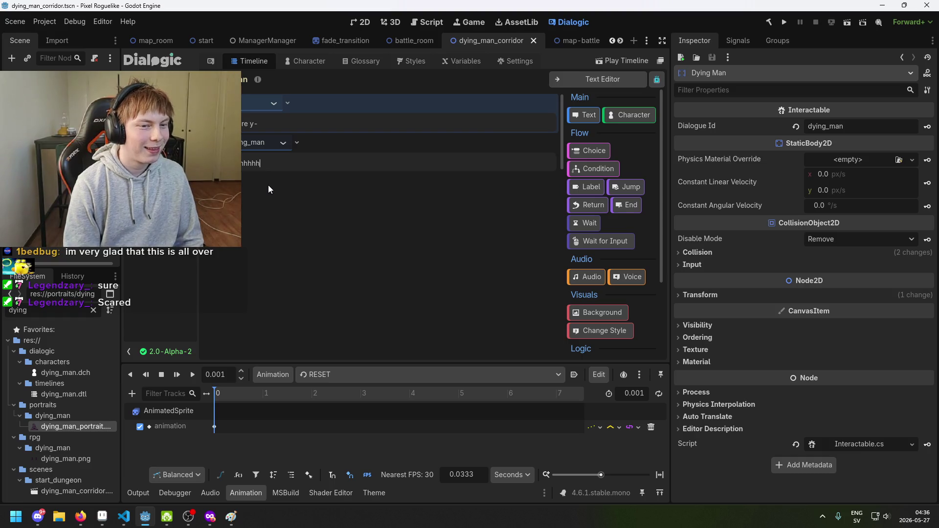
text(e)
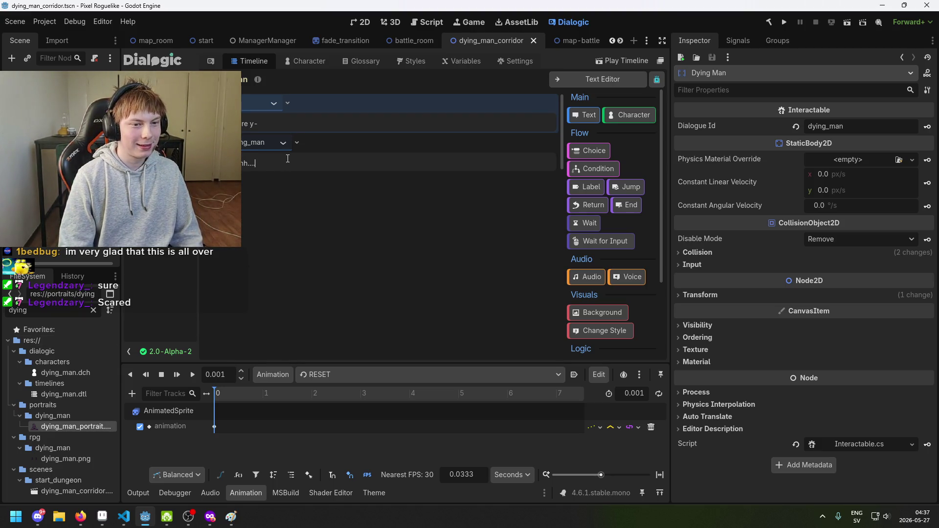
text(. hhhh.h)
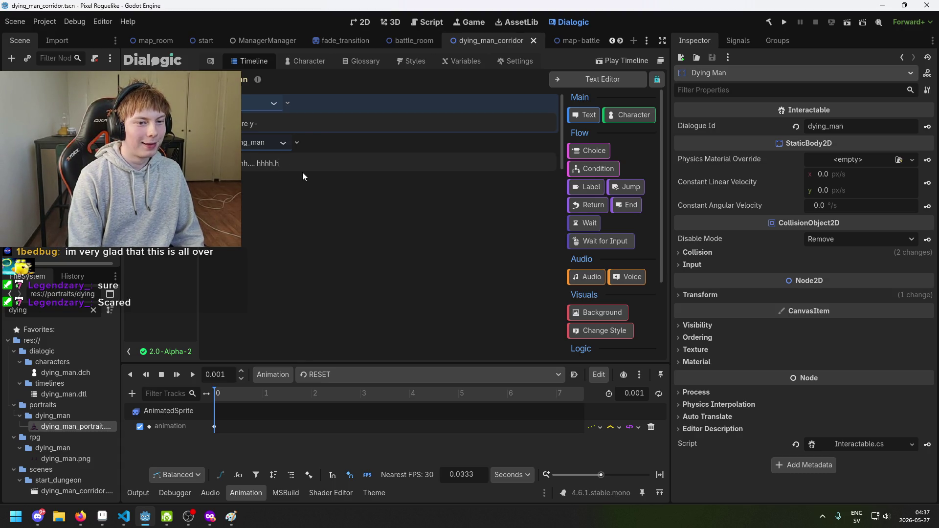
key(BackSpace)
text(...)
key(Left)
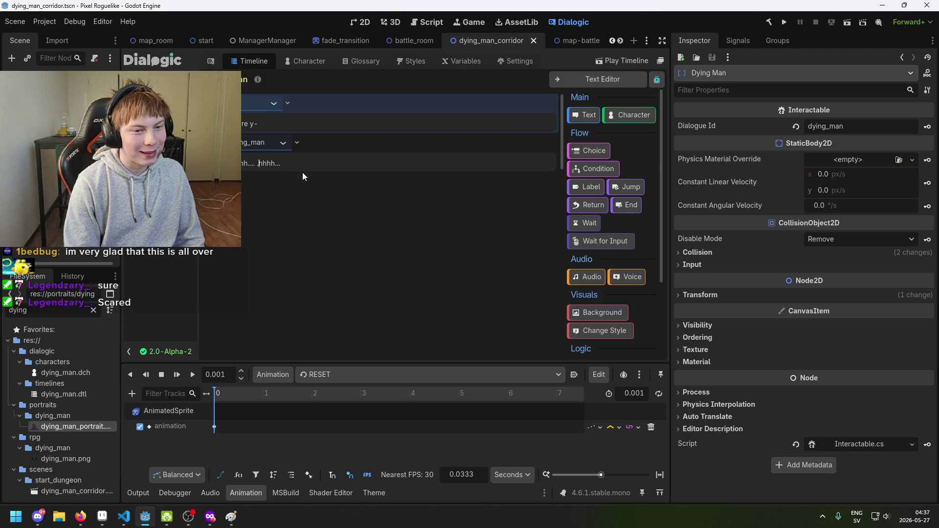
key(End)
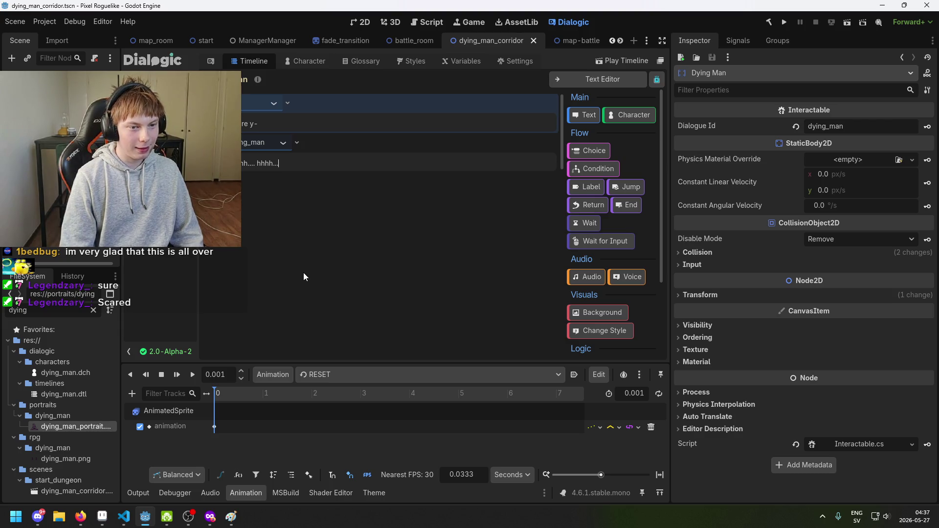
key(Left)
key(Left)
key(Left)
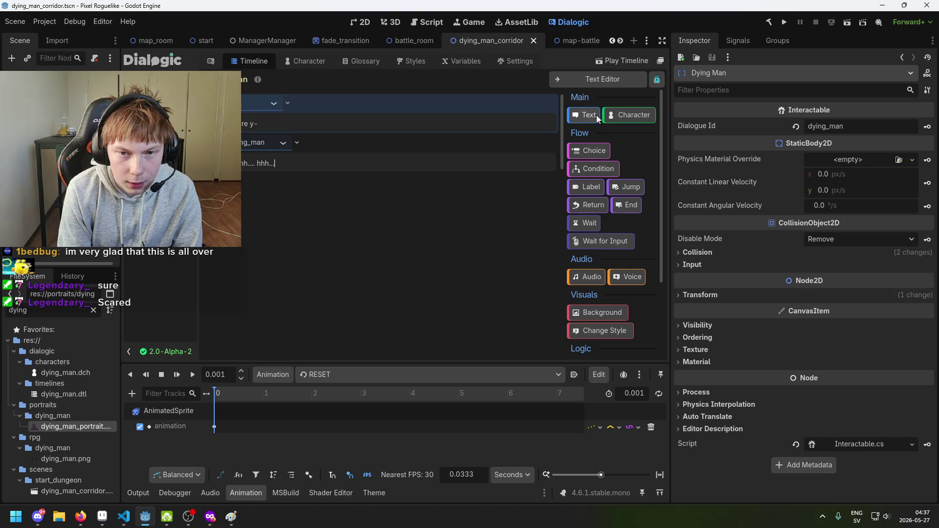
scroll(596, 245, down, 3)
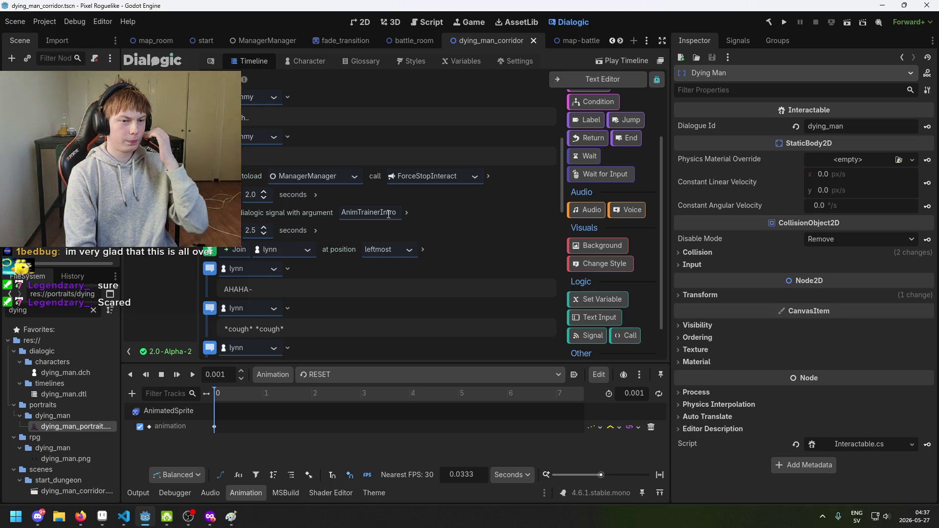
Select the ForceStopInteract call event and undo the last three edits.
click(509, 178)
key(ctrl+z)
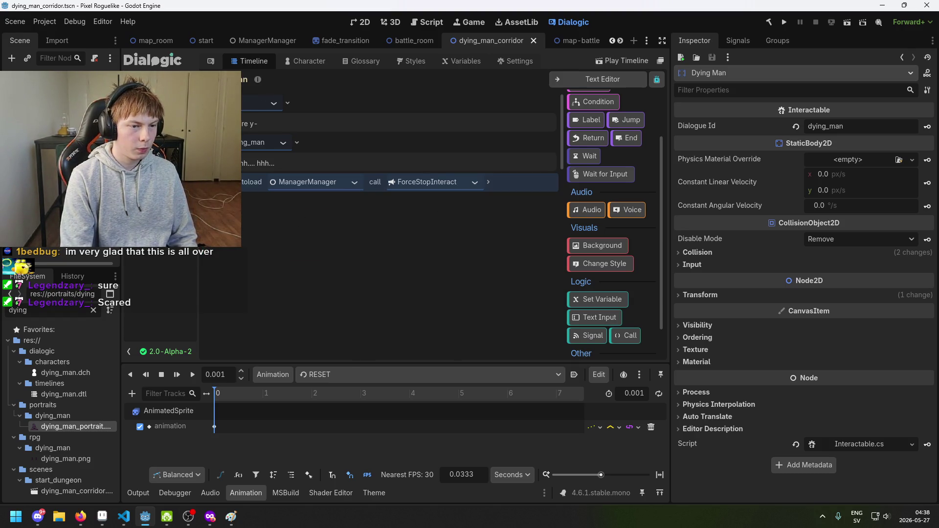
key(ctrl+z)
key(ctrl+z)
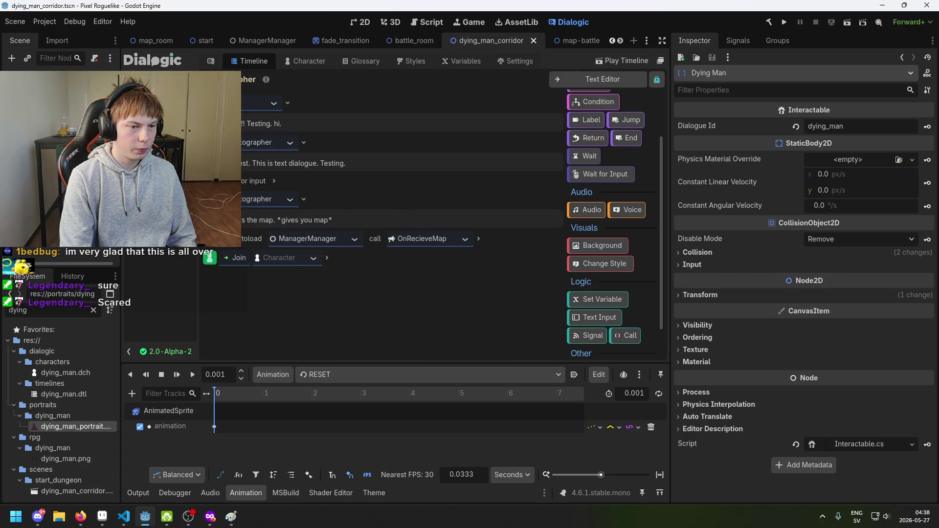
key(ctrl+z)
key(ctrl+z)
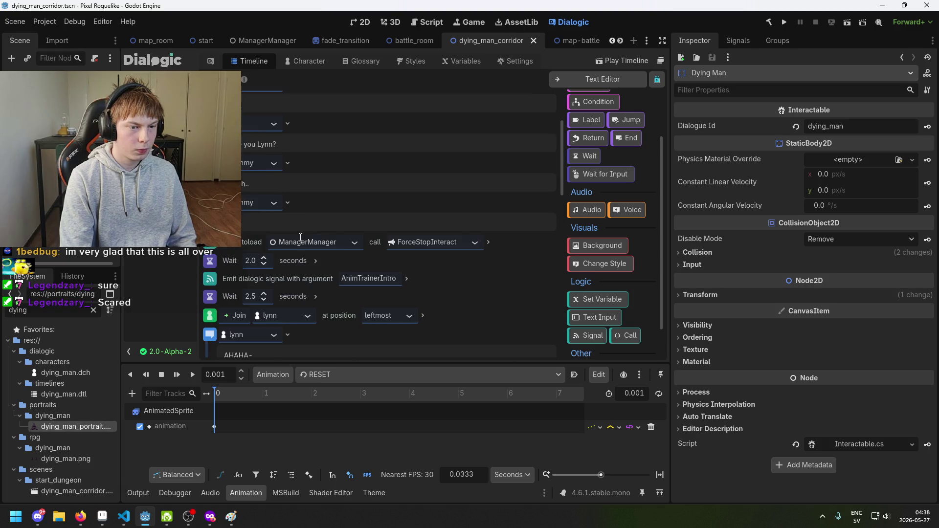
scroll(325, 231, down, 3)
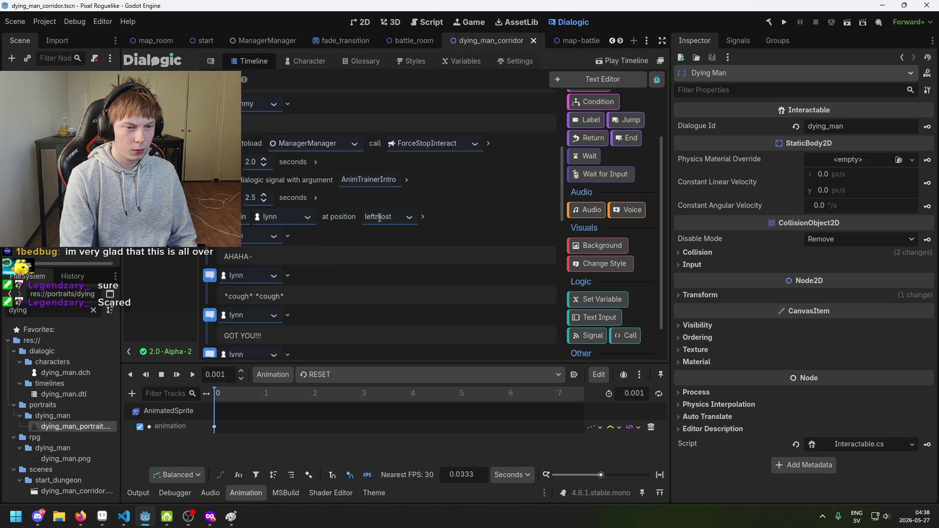
scroll(284, 197, up, 1)
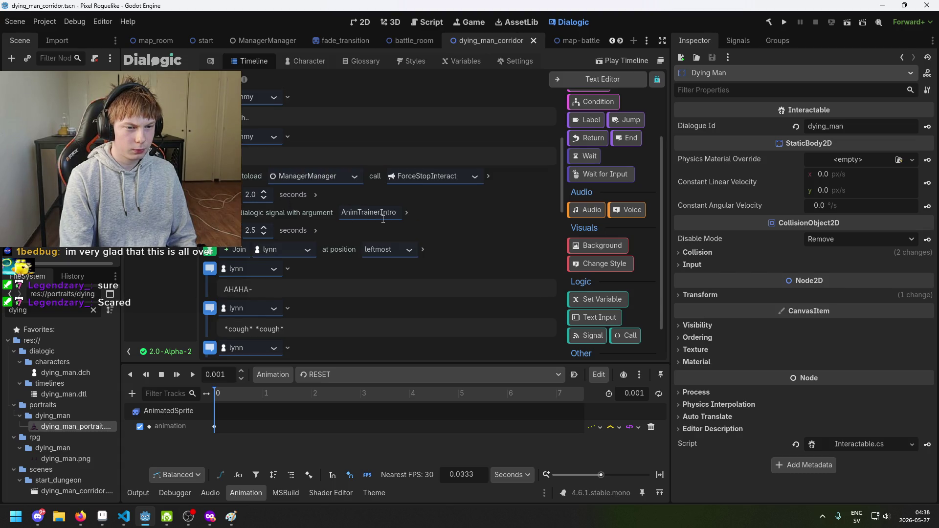
Change the signal argument from AnimTrainerIntro to AnimDyingManDead and return to the 2D view.
click(427, 212)
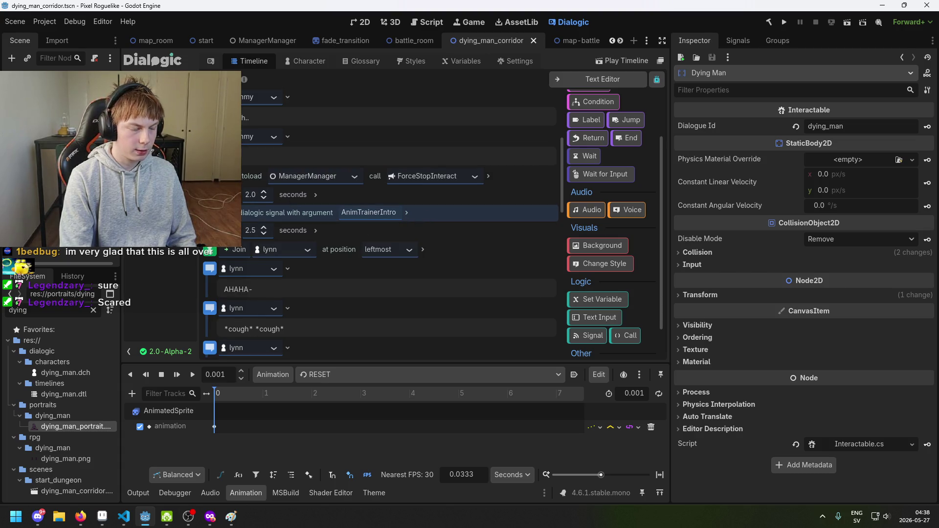
scroll(555, 158, up, 5)
scroll(489, 196, down, 5)
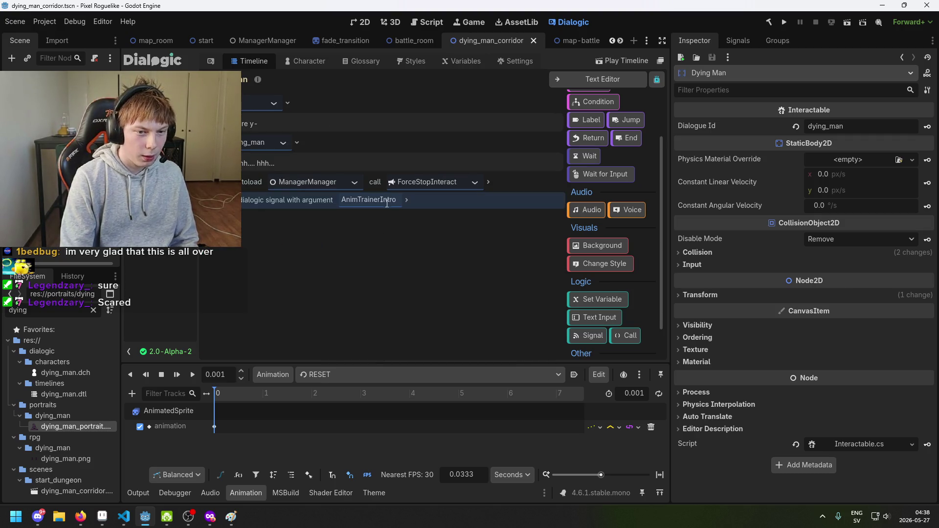
drag(402, 200, 358, 201)
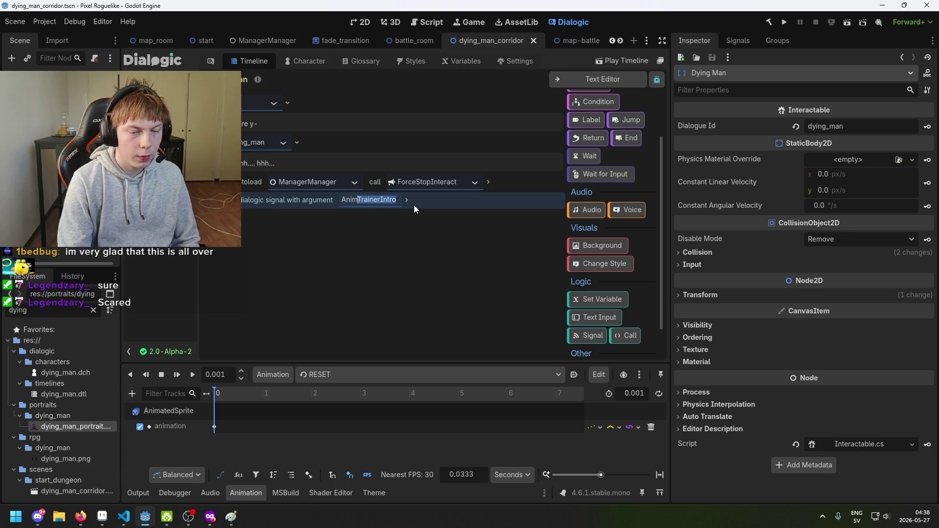
text(DyingManDead)
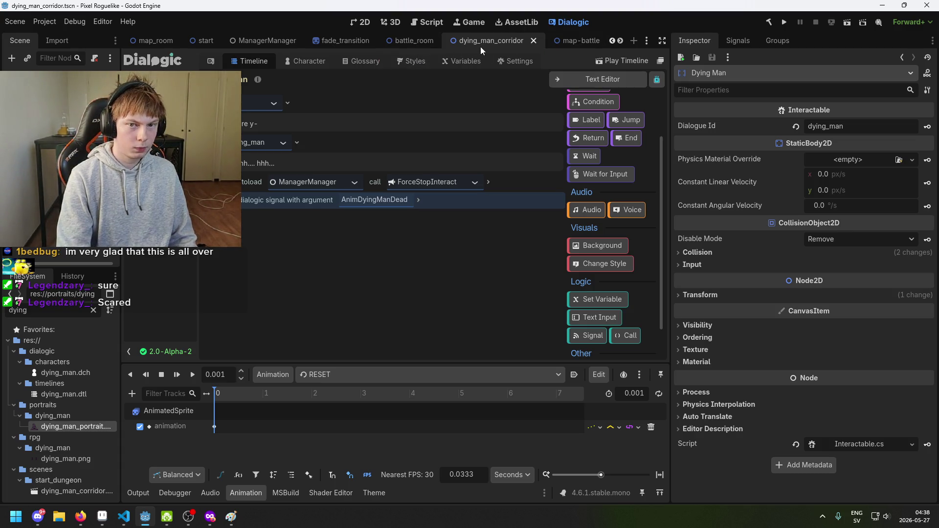
click(367, 23)
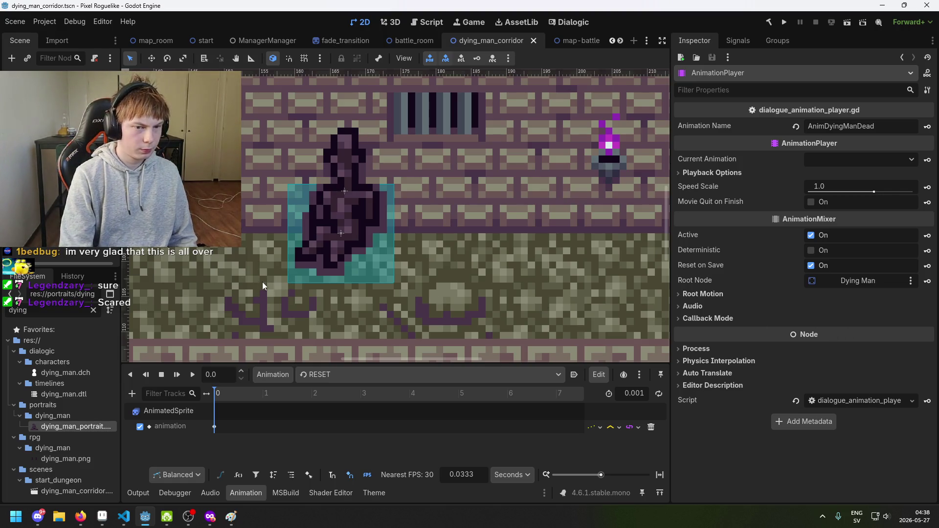
Save the corridor scene, move the AnimDyingManDead signal above the ForceStopInteract call, and save.
key(ctrl+s)
click(563, 42)
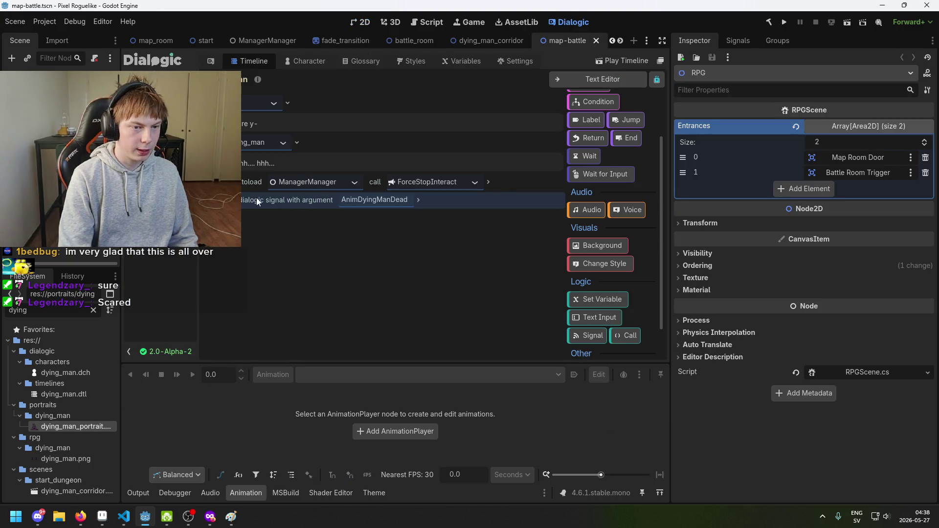
key(ctrl+s)
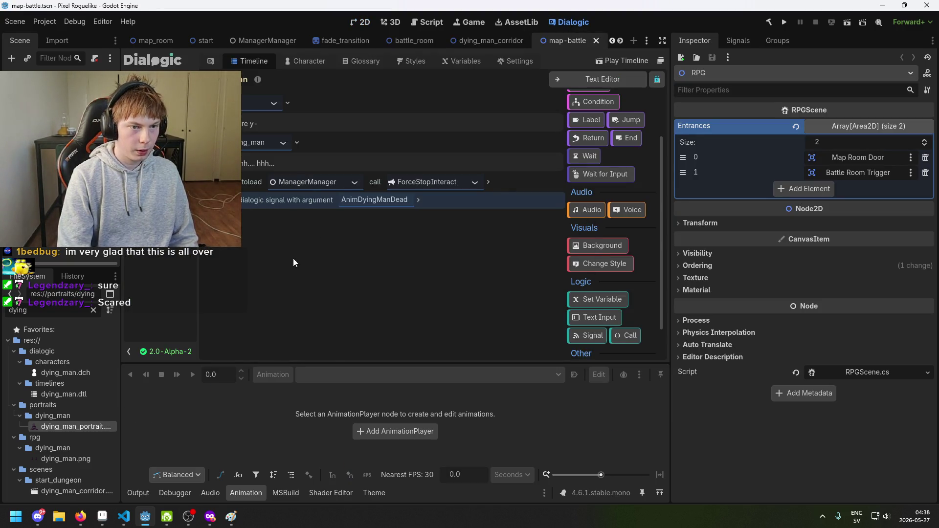
mouse_move(481, 201)
mouse_down()
mouse_move(471, 165)
mouse_move(462, 206)
mouse_up()
drag(454, 178, 453, 179)
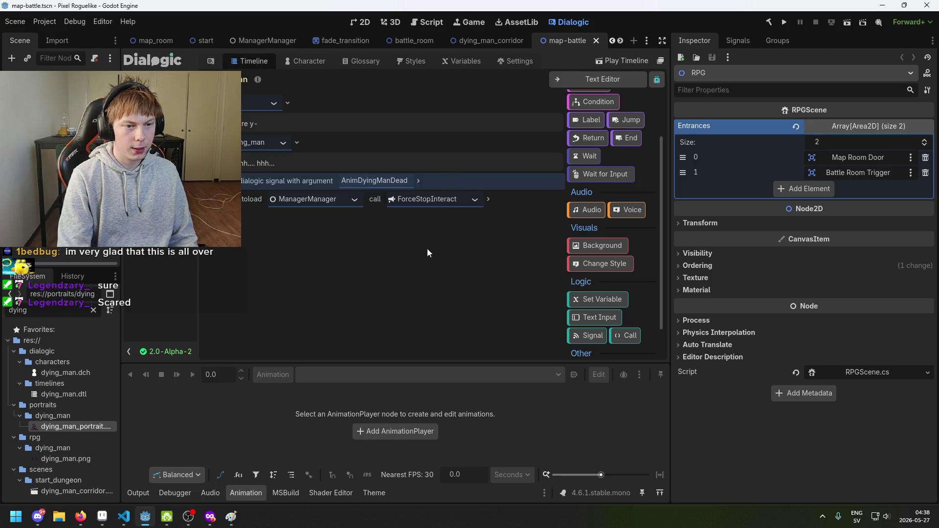
key(ctrl+s)
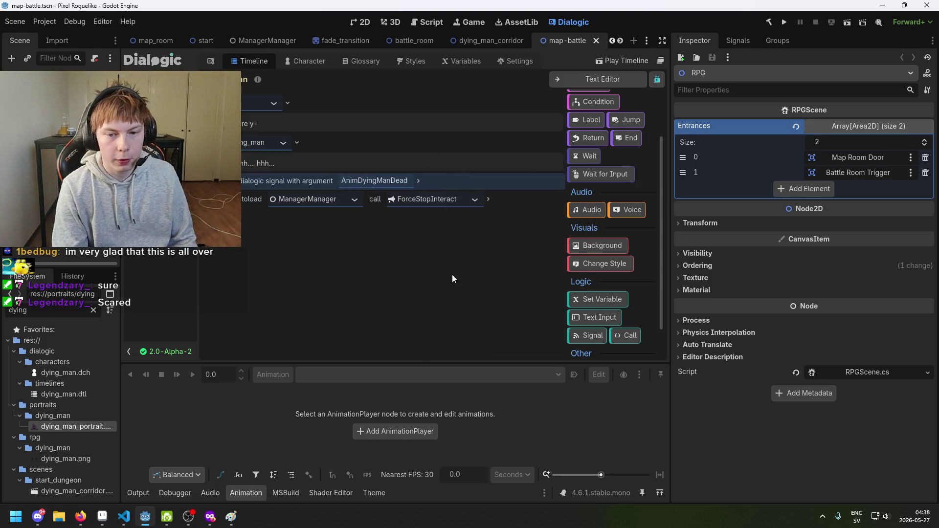
Run the project, start a new game, and walk right through the corridors.
click(780, 23)
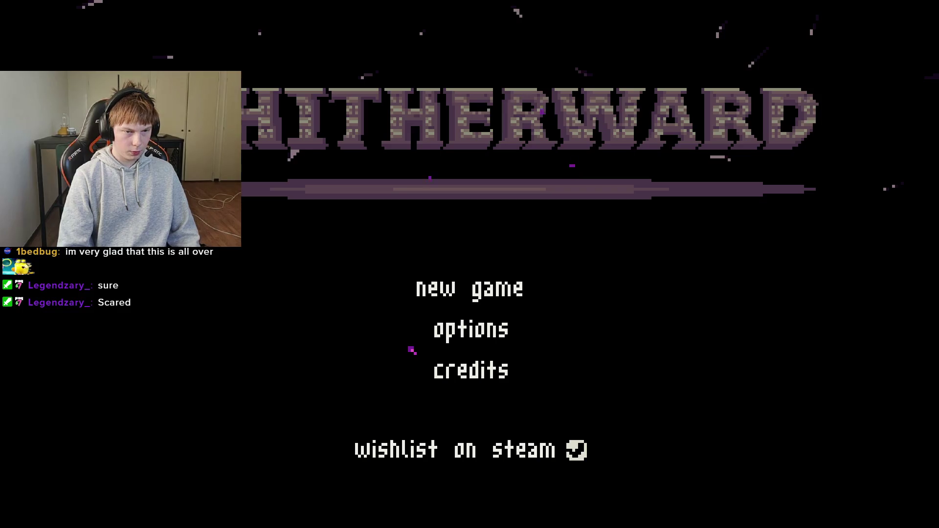
key(Return)
key(Right)
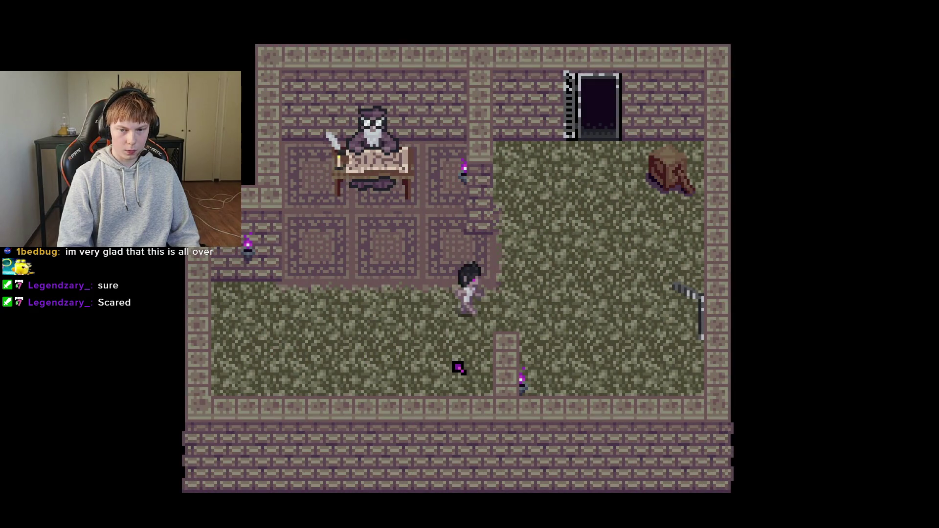
key(Right)
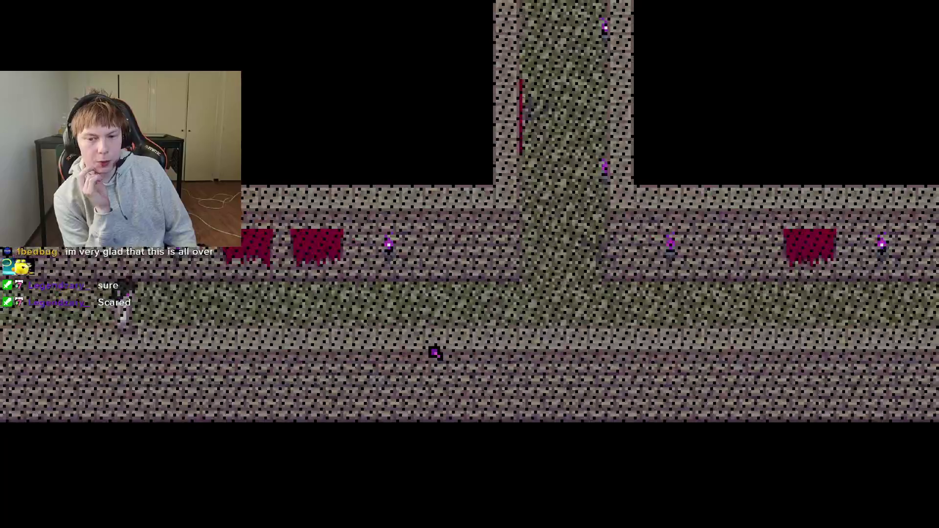
key(Right)
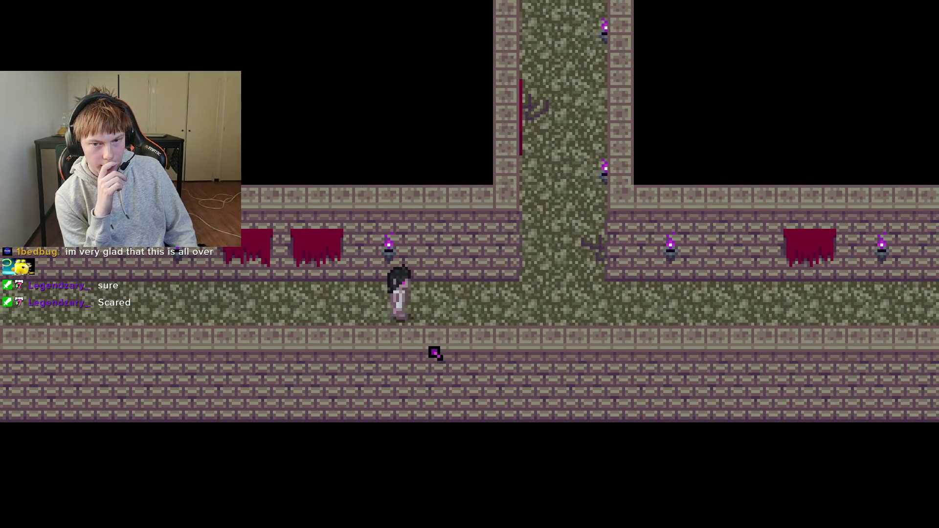
key(Right)
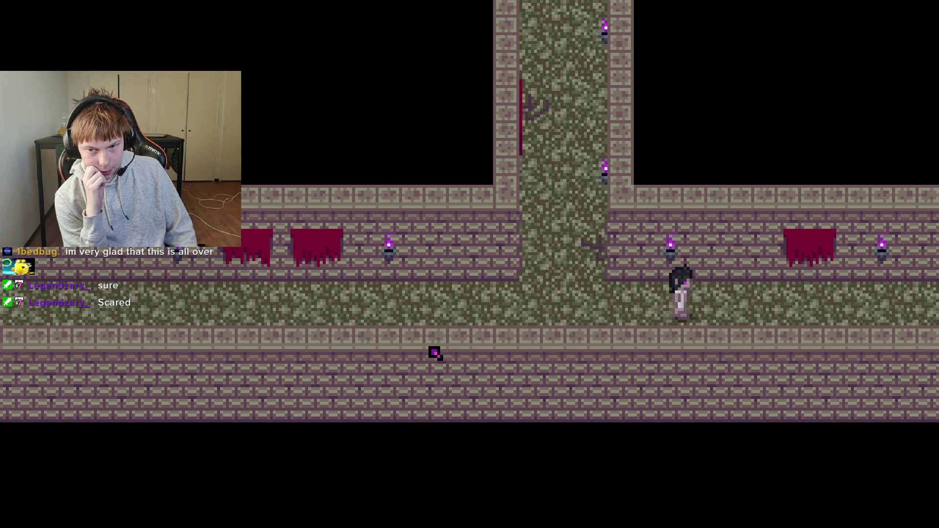
key(Right)
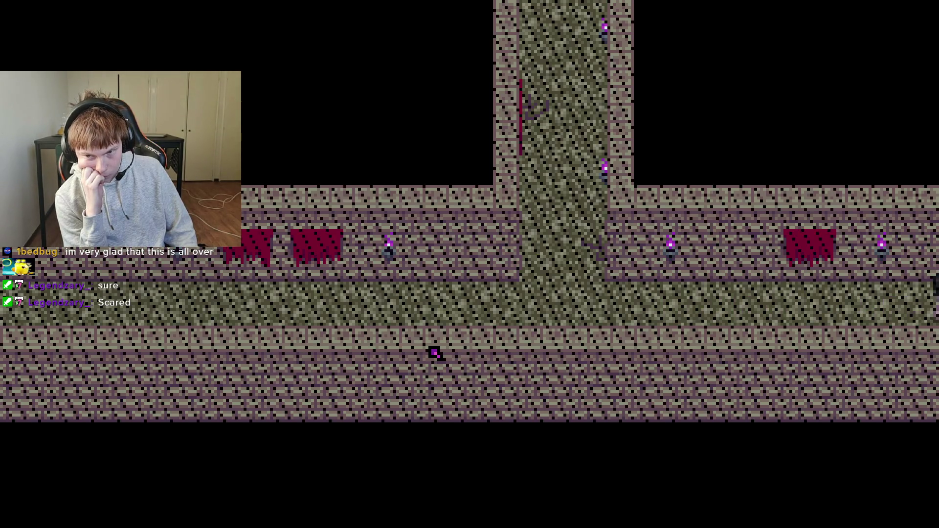
key(Left)
key(Left)
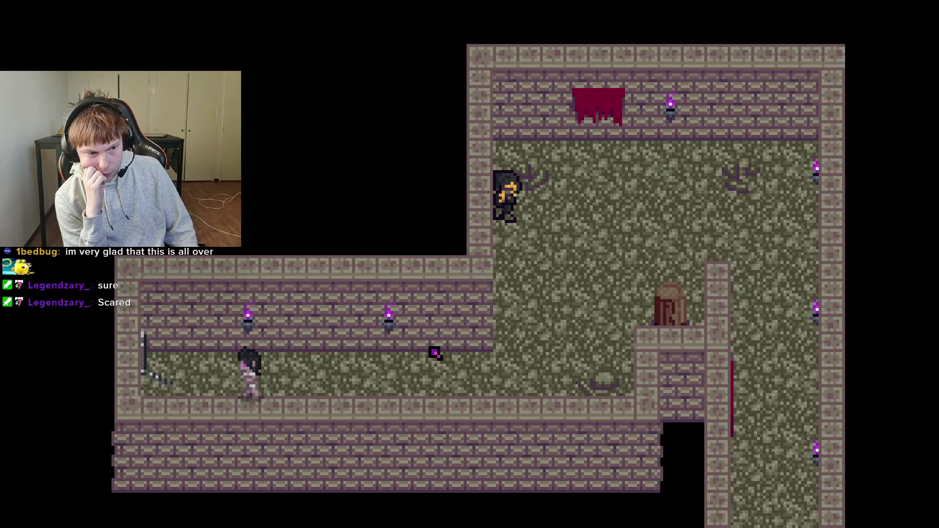
key(Left)
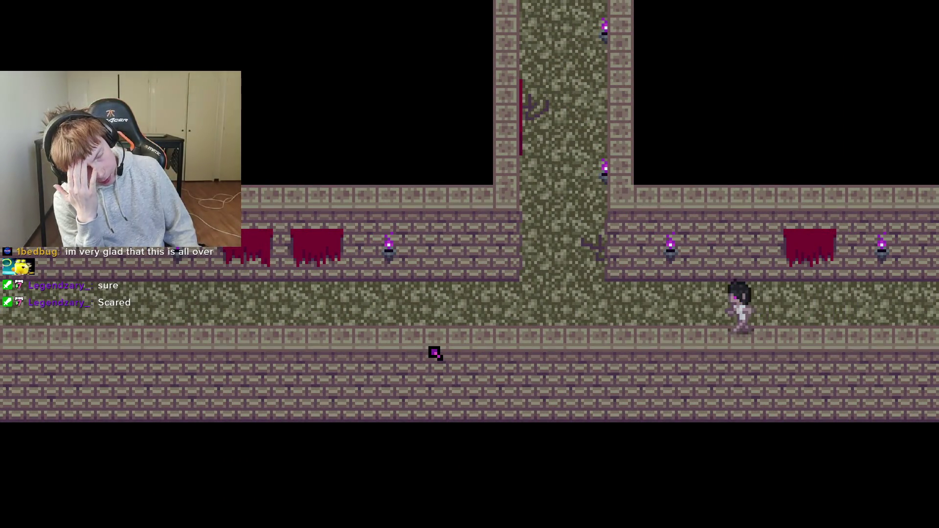
Walk up the passage and across the courtyard to stand beside the Dying Man.
key(Up)
key(Up)
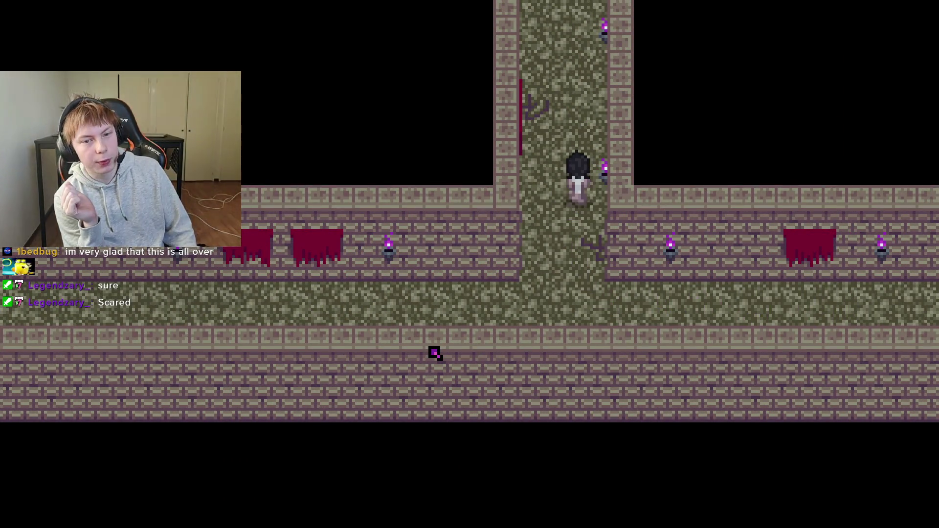
key(Up)
key(Right)
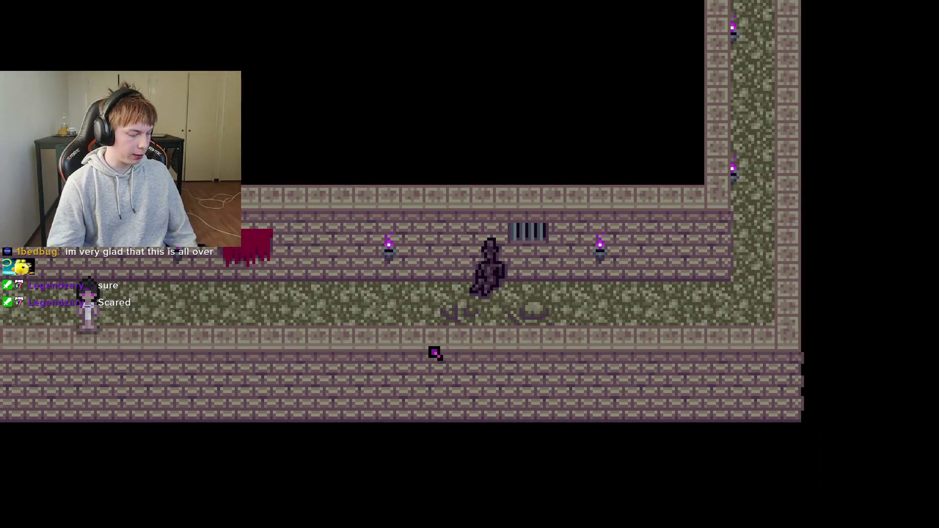
key(Right)
key(Right)
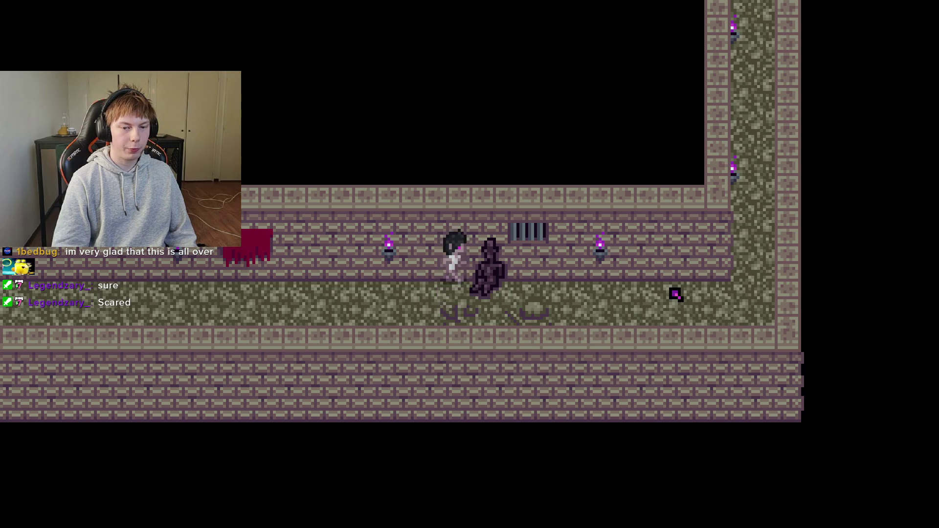
key(Right)
key(Up)
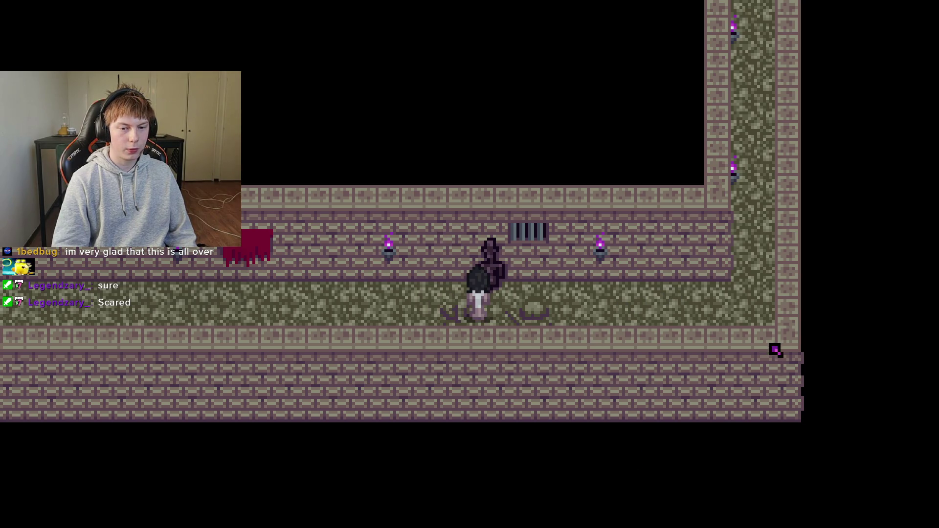
Talk to the Dying Man, dismiss his dialogue, quit, and relaunch the project.
key(z)
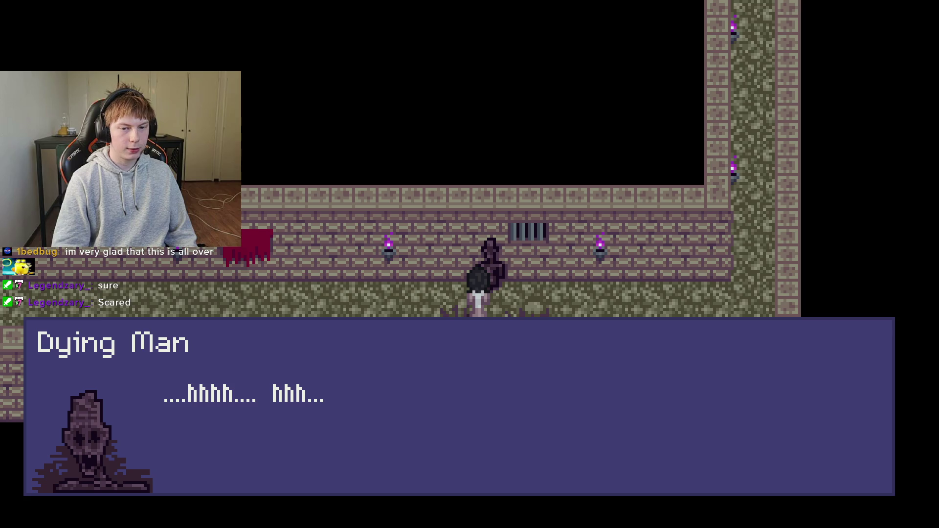
key(z)
key(Right)
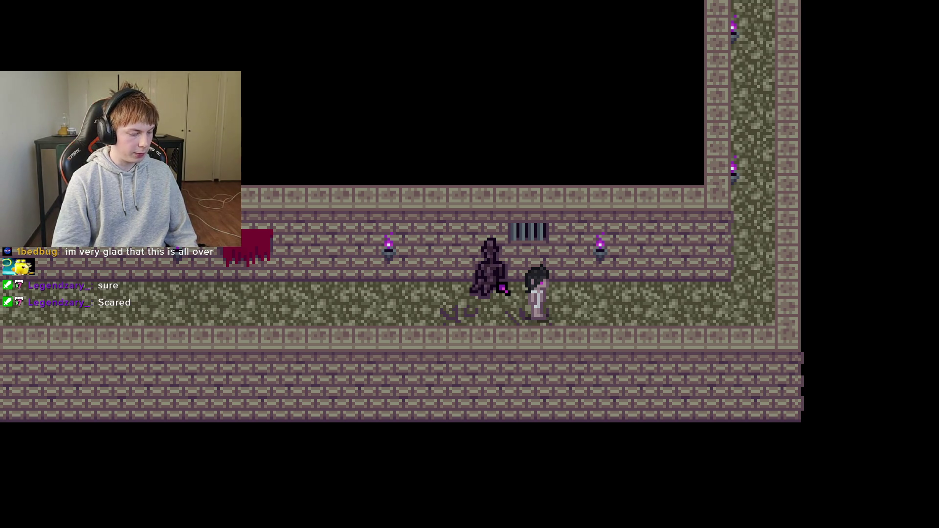
key(alt+F4)
click(784, 22)
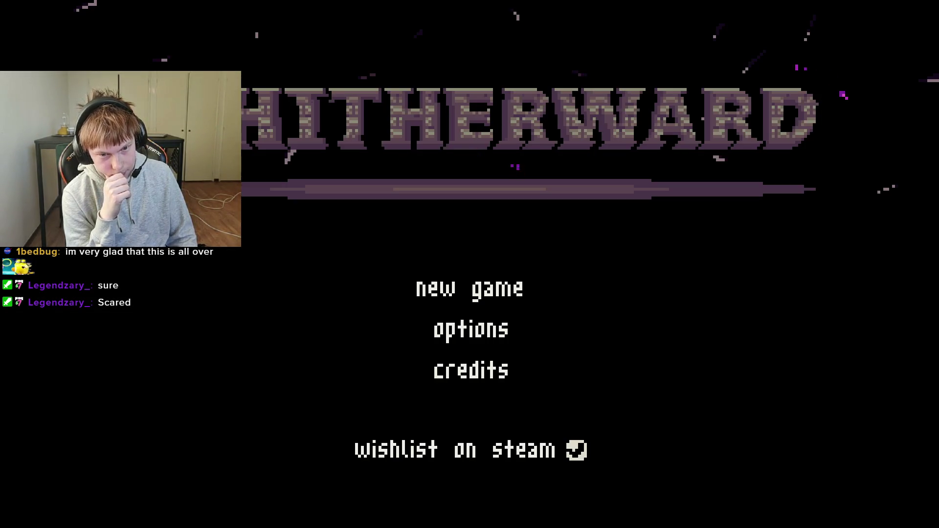
Start a new game and walk up-right through the doorway and hall into the next room.
key(Return)
key(Right)
key(Up)
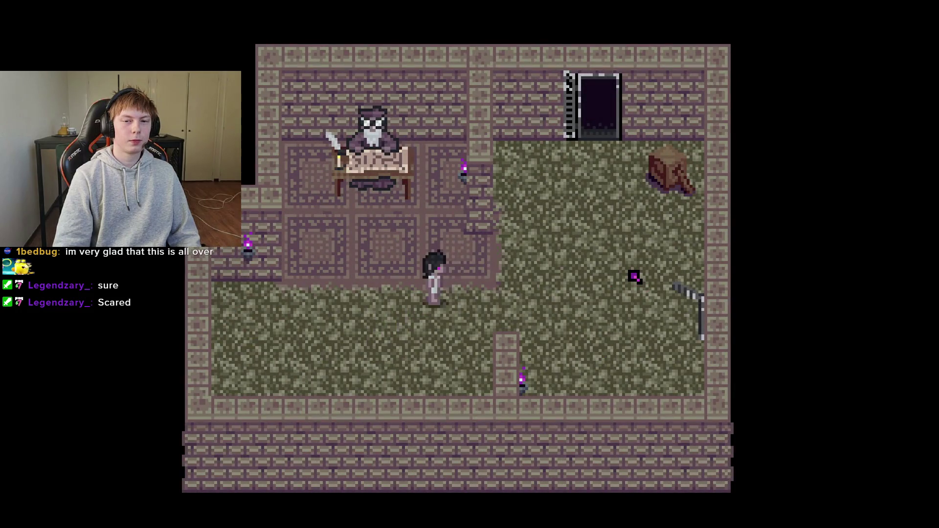
key(Up)
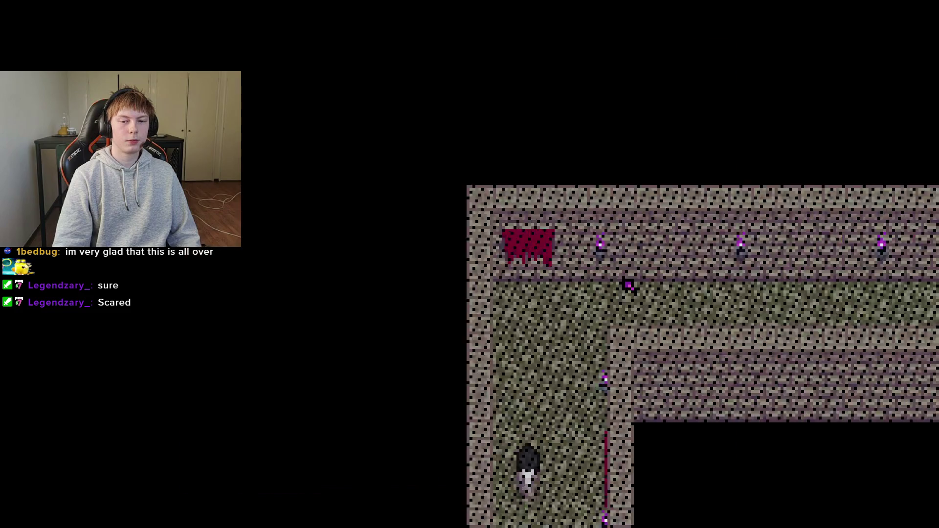
key(Right)
key(Up)
key(Right)
key(Right)
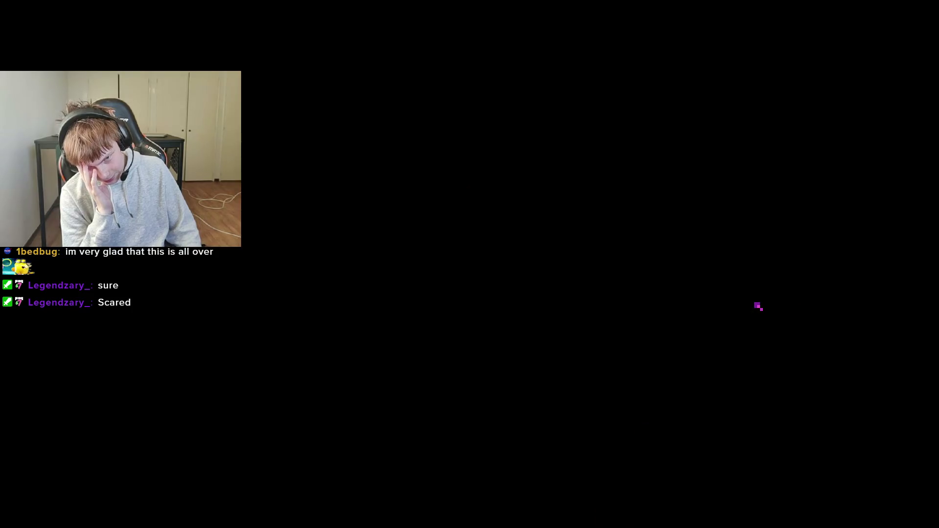
Cross the mossy room into the Dying Man's corridor, face him, and quit the game.
key(Right)
key(Up)
key(Right)
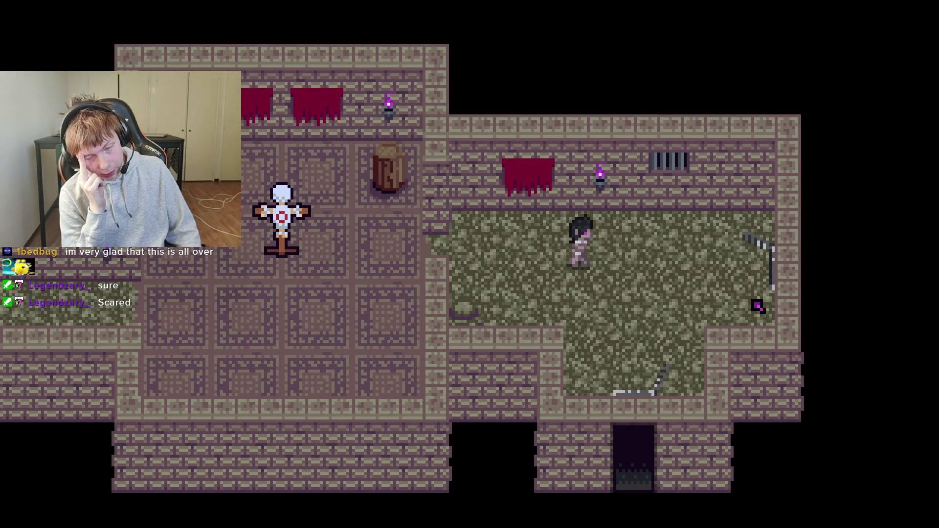
key(Down)
key(Right)
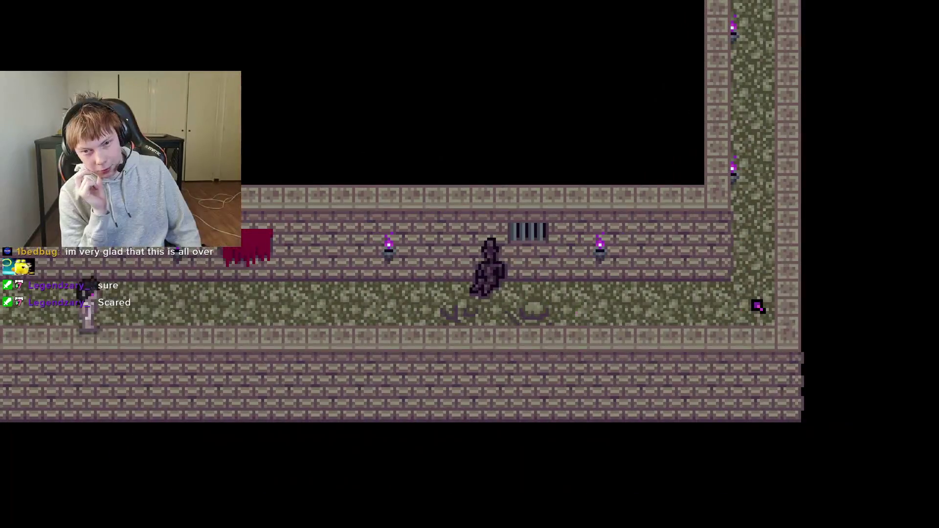
key(Right)
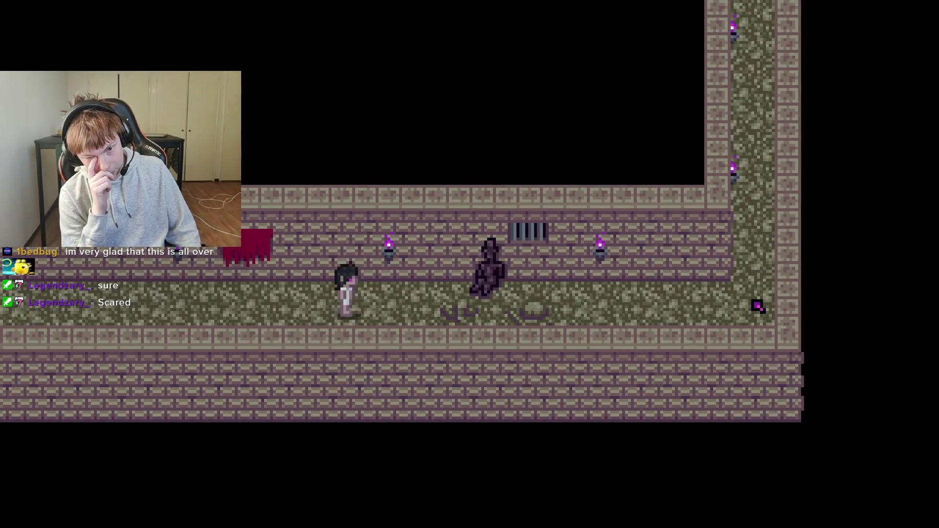
key(Up)
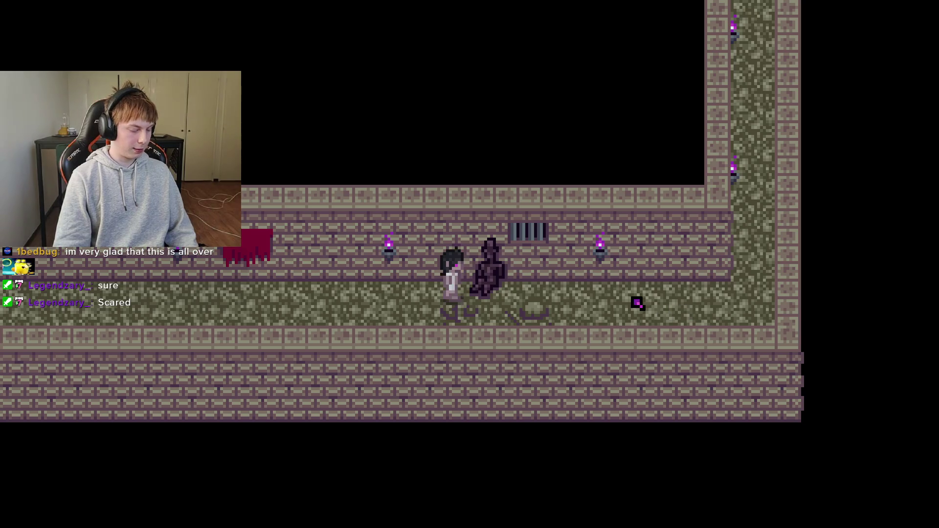
key(Down)
key(Left)
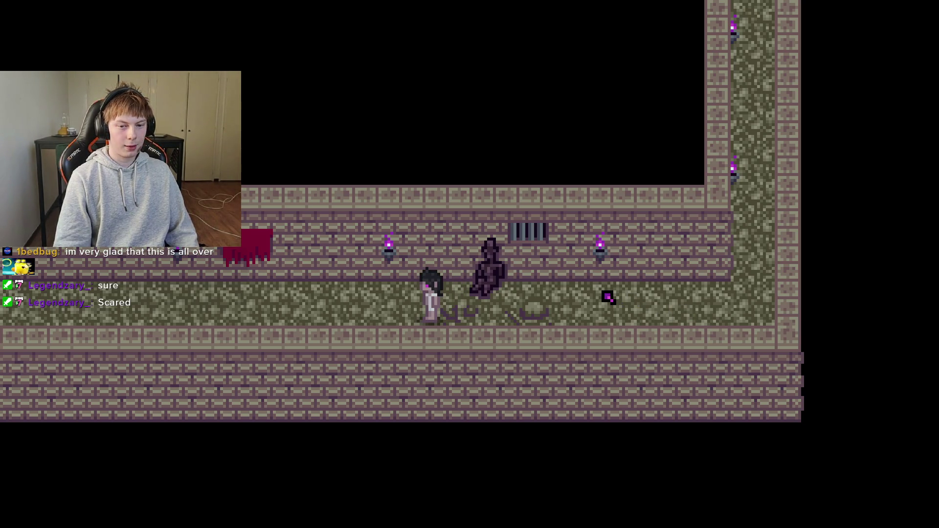
key(Up)
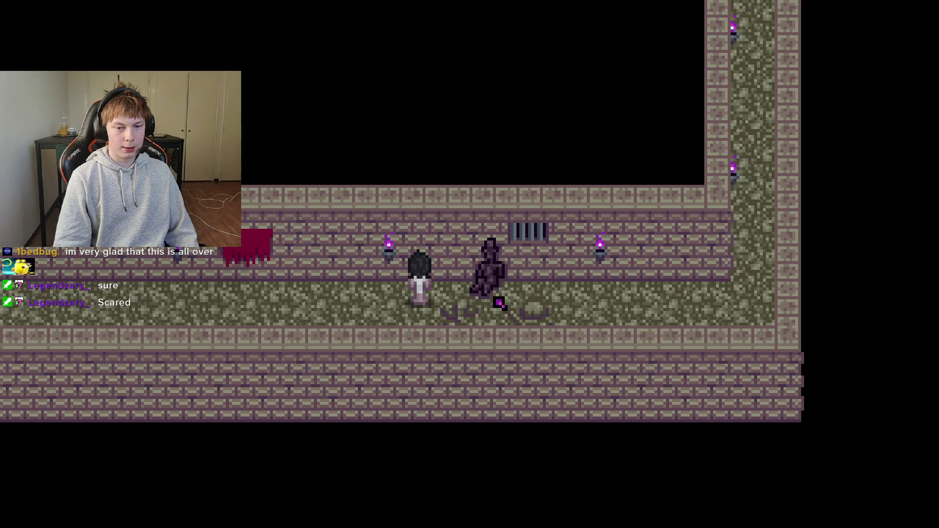
key(alt+F4)
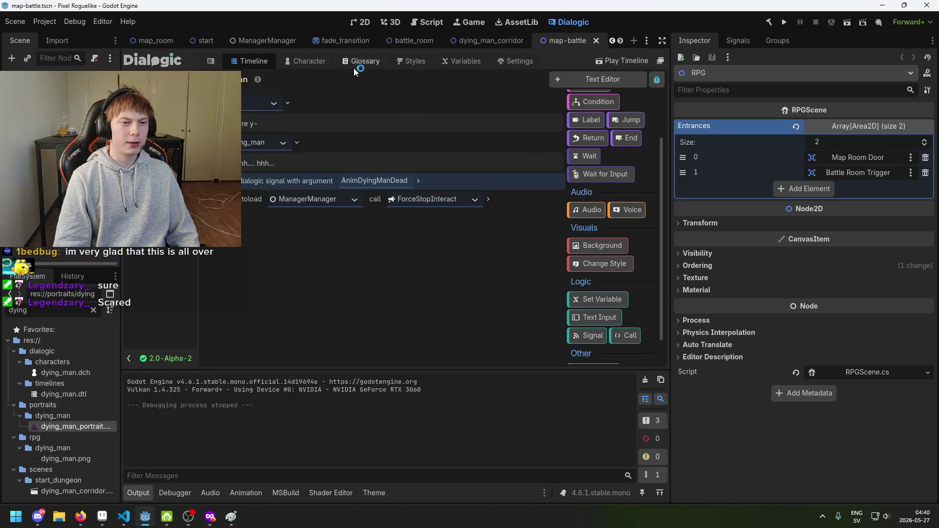
Show dying_man_corridor in 2D, zoom in on the Dying Man, and select his AnimatedSprite.
mouse_move(490, 40)
mouse_down()
mouse_move(462, 69)
mouse_move(315, 69)
mouse_move(463, 69)
mouse_move(468, 185)
mouse_up()
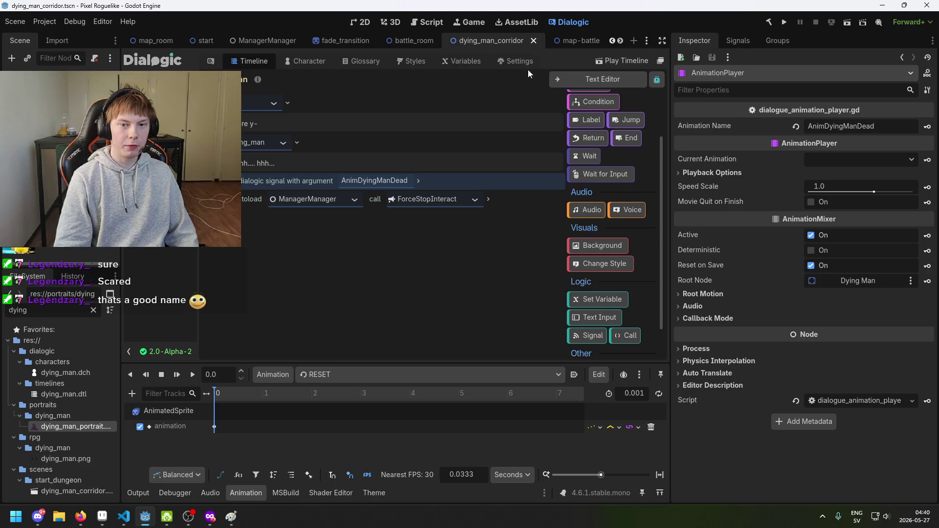
click(360, 28)
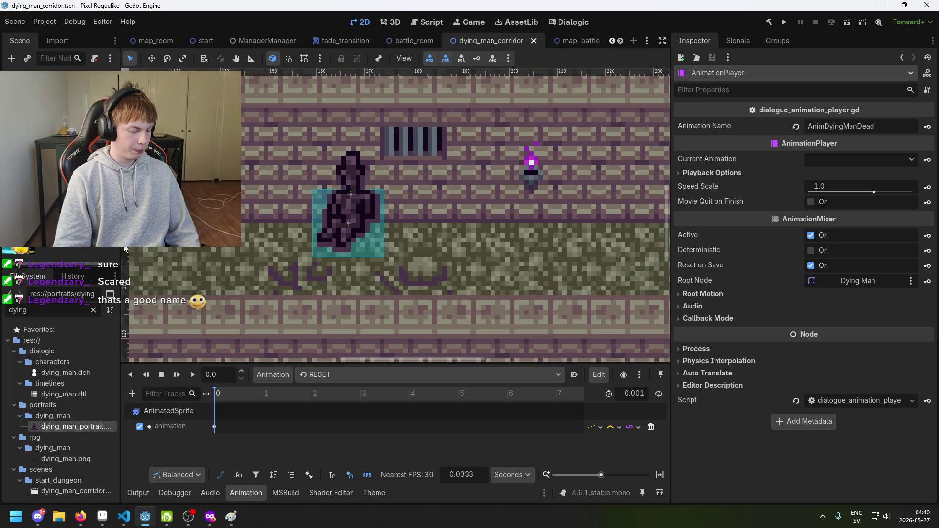
click(348, 210)
drag(489, 226, 580, 232)
scroll(554, 227, down, 1)
drag(524, 227, 448, 241)
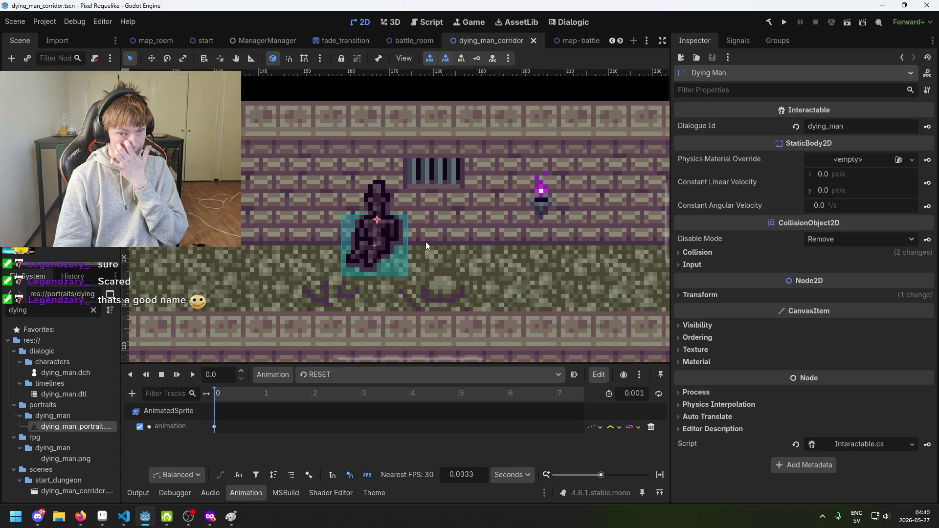
scroll(368, 240, up, 1)
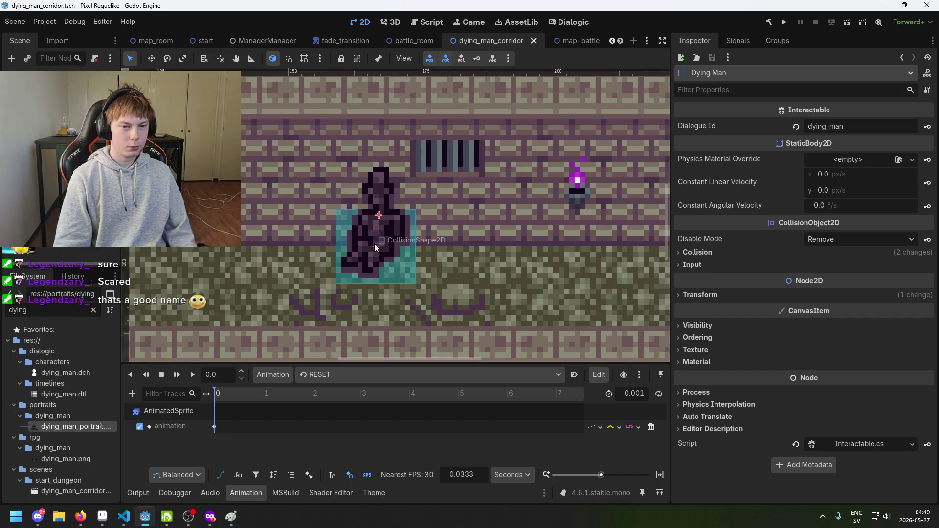
scroll(374, 244, up, 1)
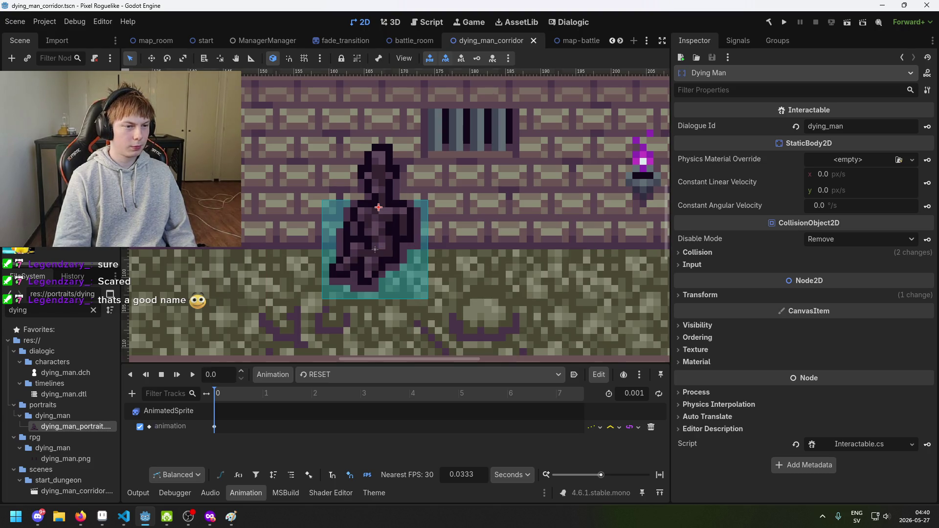
click(169, 411)
Keep the AnimatedSprite's animation set to breathing.
click(868, 143)
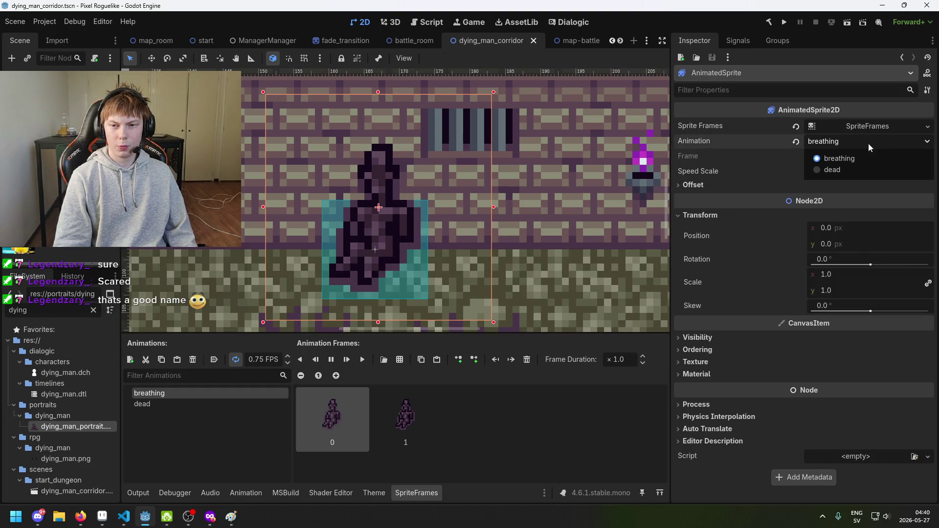
click(834, 158)
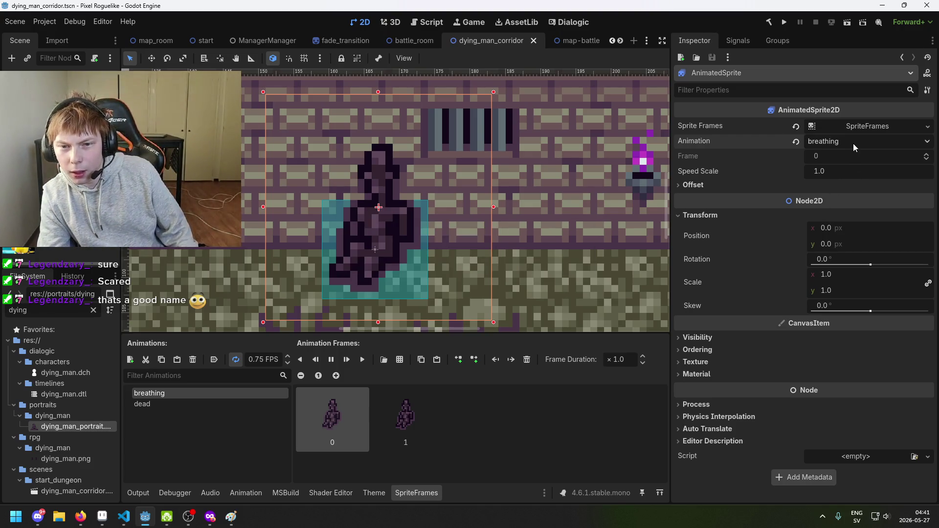
click(700, 188)
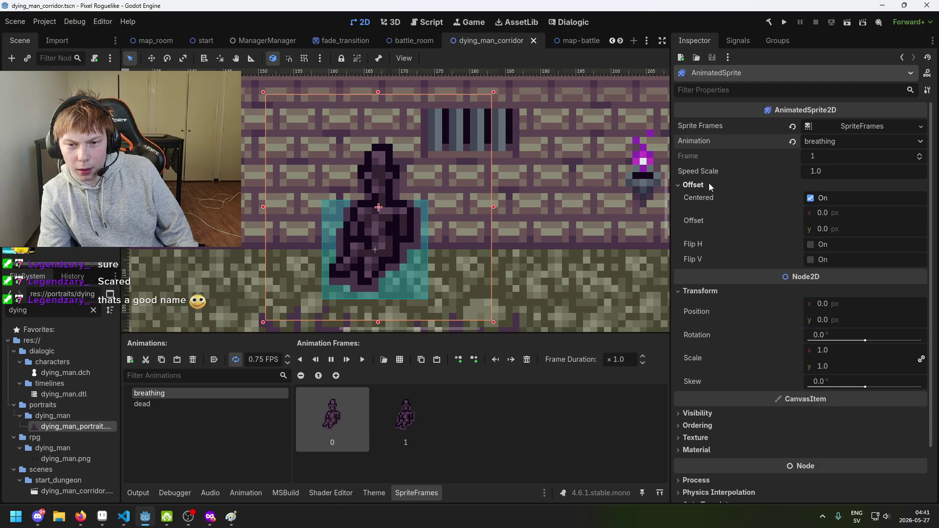
click(709, 184)
Set the Dying Man AnimationPlayer's current animation to [stop].
click(44, 93)
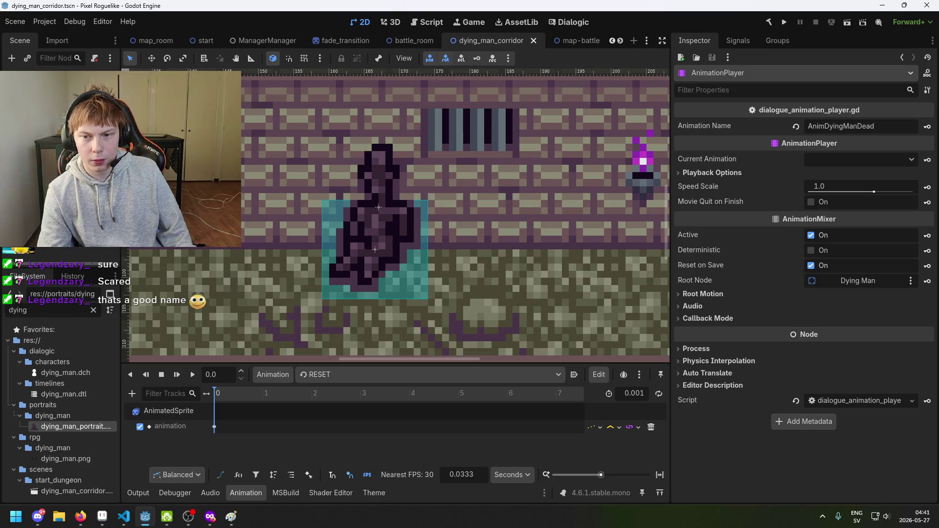
click(875, 162)
click(875, 162)
click(875, 162)
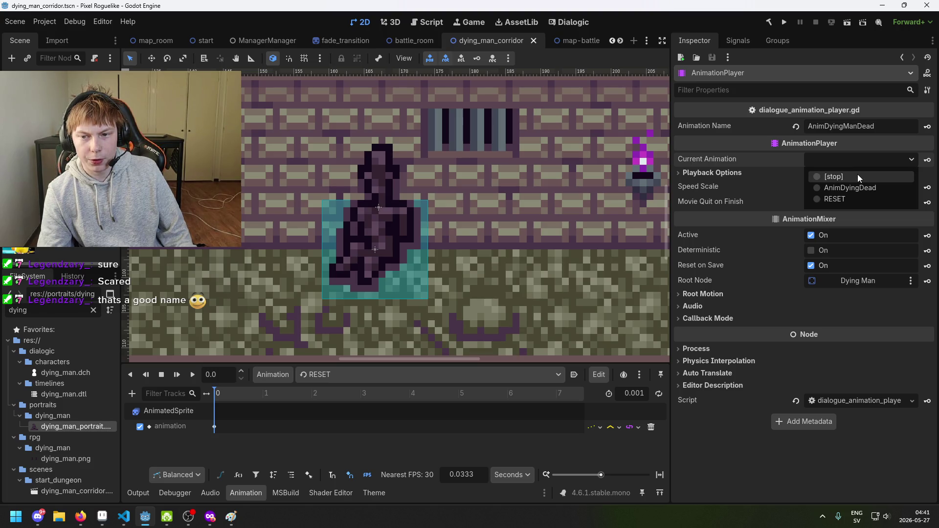
click(858, 174)
click(757, 170)
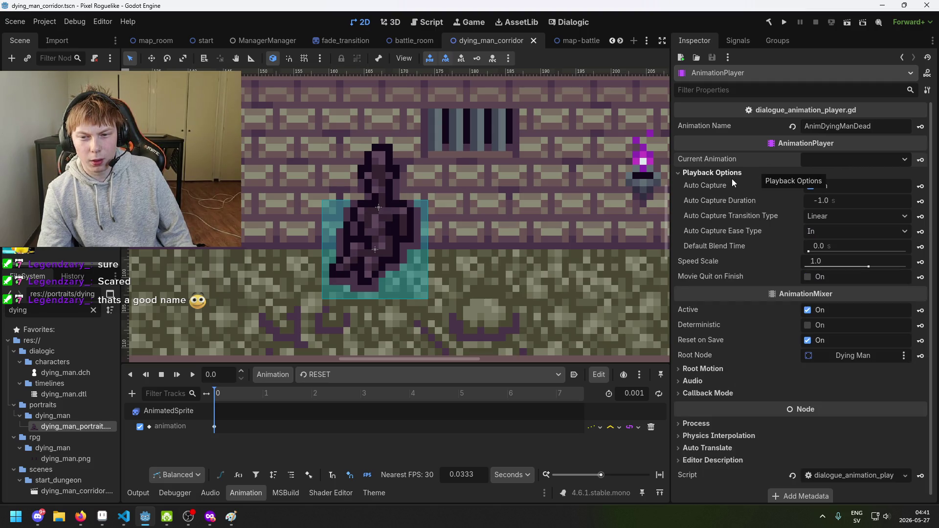
Reselect the AnimatedSprite, save the scene, and open its SpriteFrames listing breathing and dead.
click(376, 213)
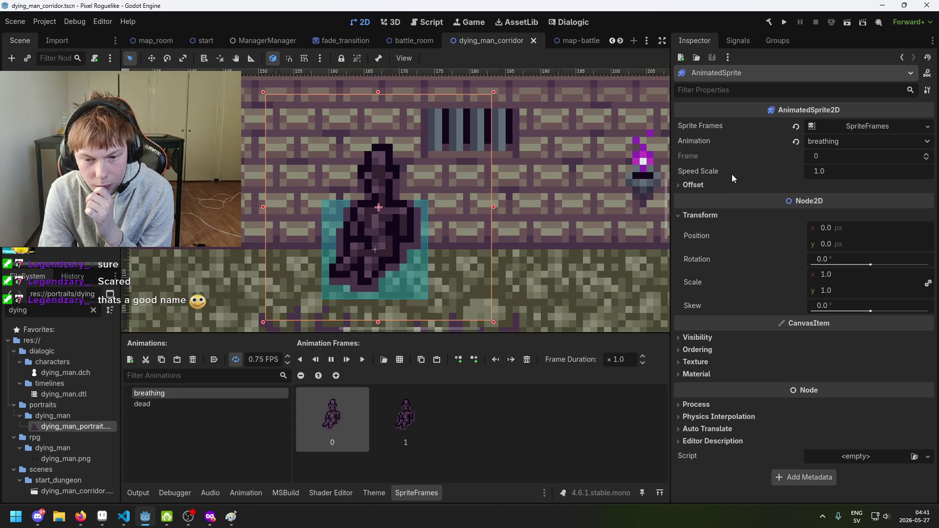
click(705, 186)
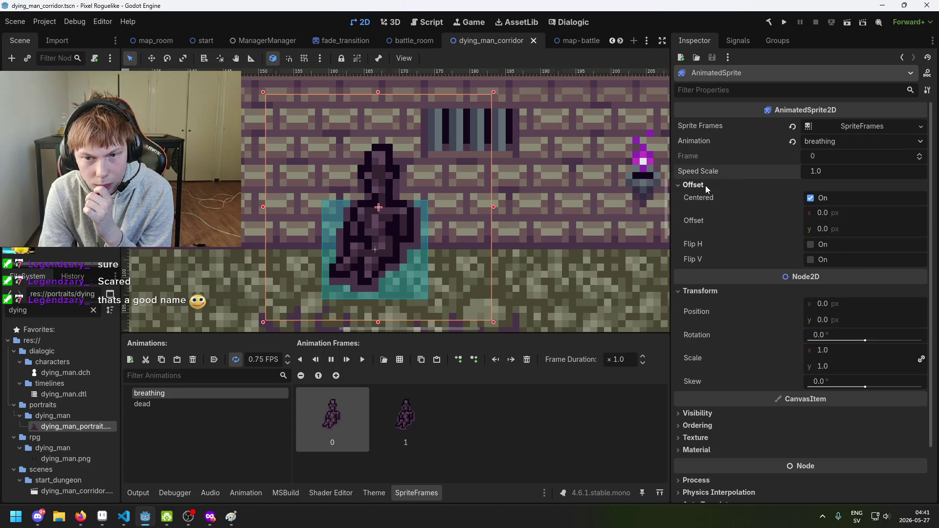
click(706, 186)
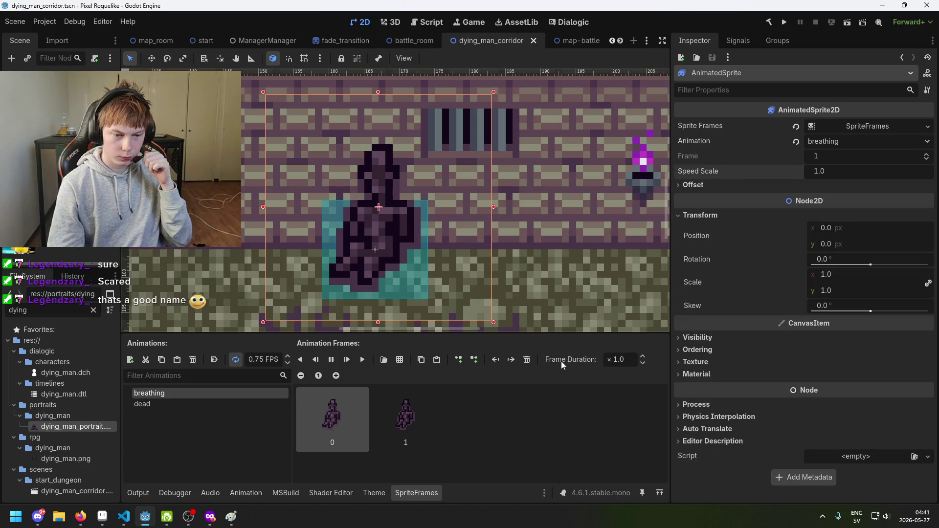
key(ctrl+s)
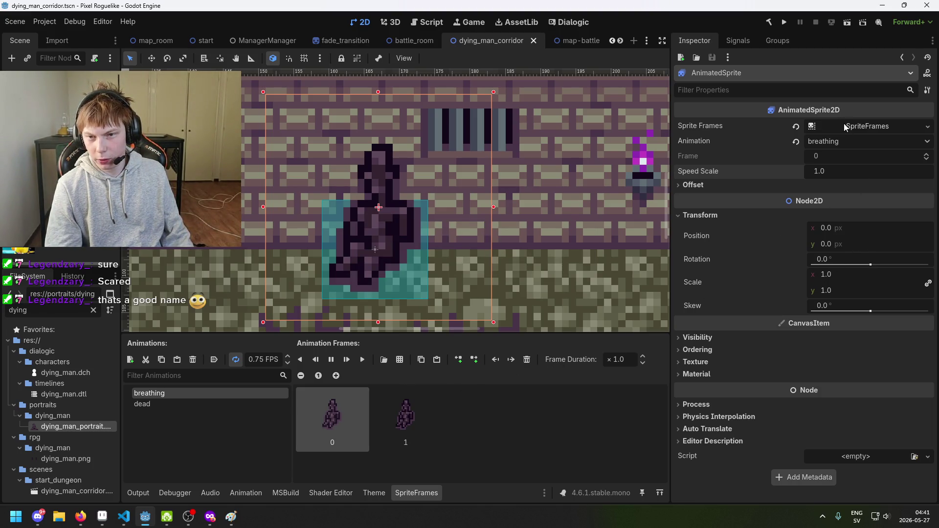
click(716, 355)
click(715, 355)
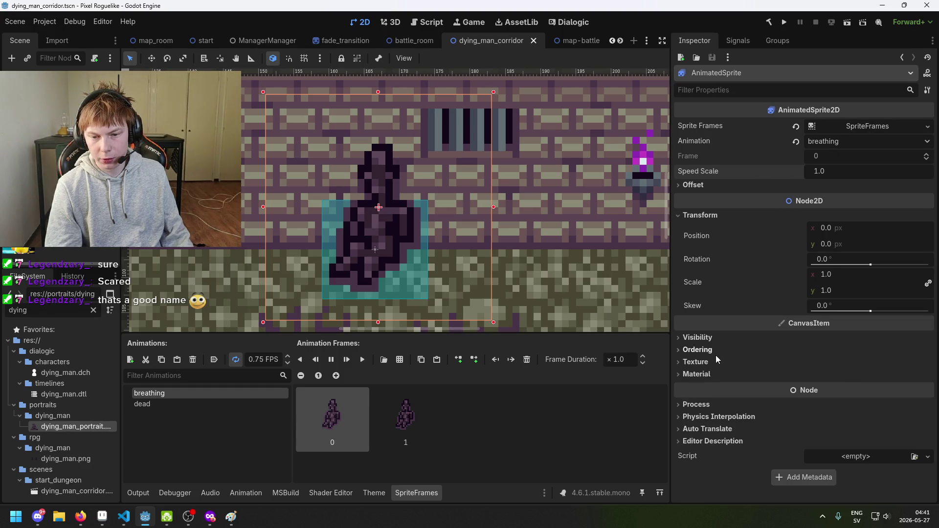
click(835, 140)
click(835, 140)
click(865, 131)
click(865, 131)
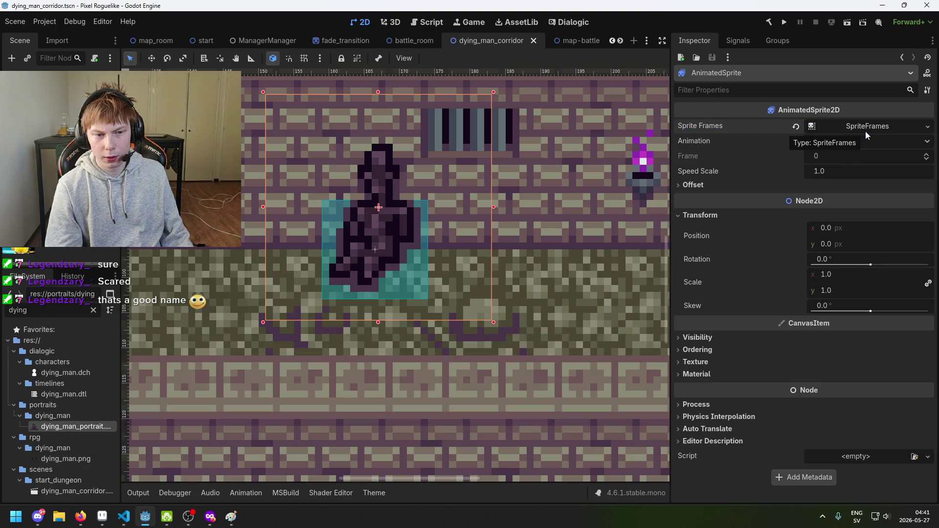
click(865, 131)
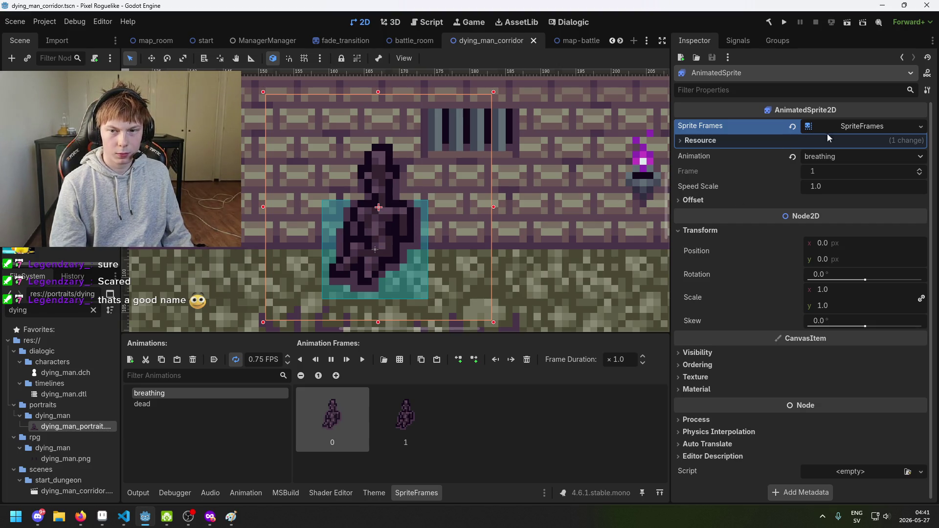
Search 'godot animated sprite 2d play by default' in a private browser window.
key(alt+Tab)
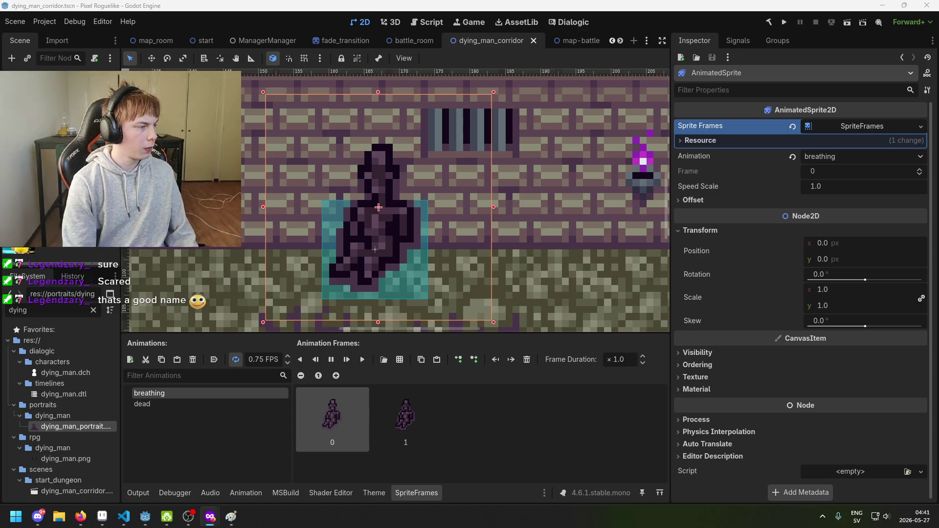
key(ctrl+shift+p)
text(godot animated s)
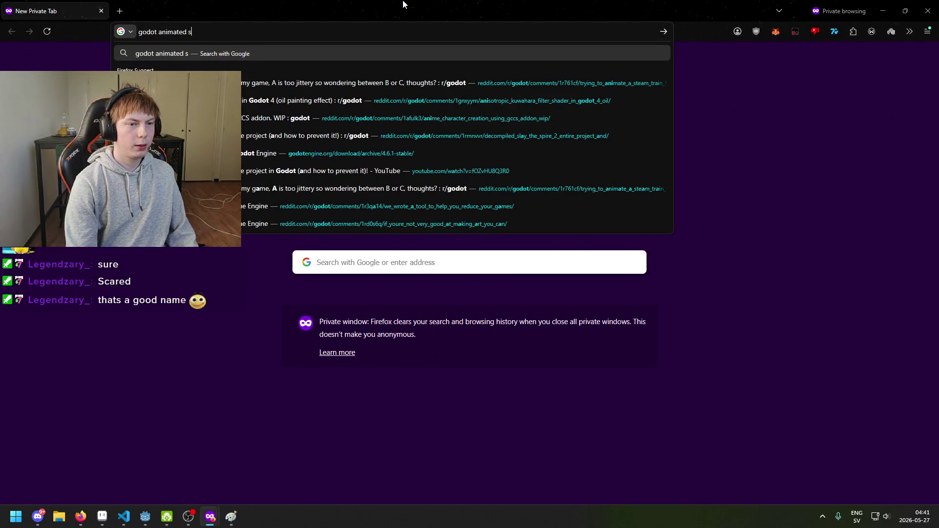
text(prite 2d play b)
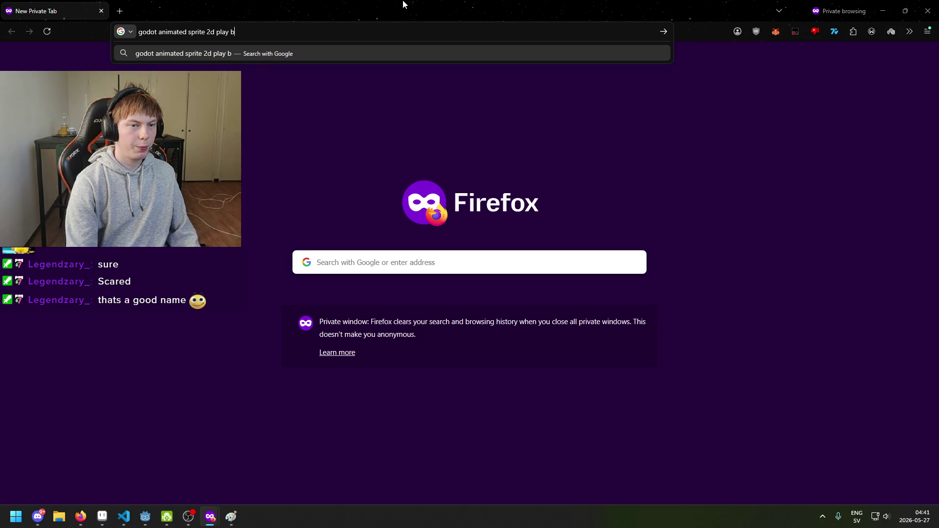
text(y default)
Search Google for 'godot animated sprite 2d play always', then minimize Firefox.
key(Return)
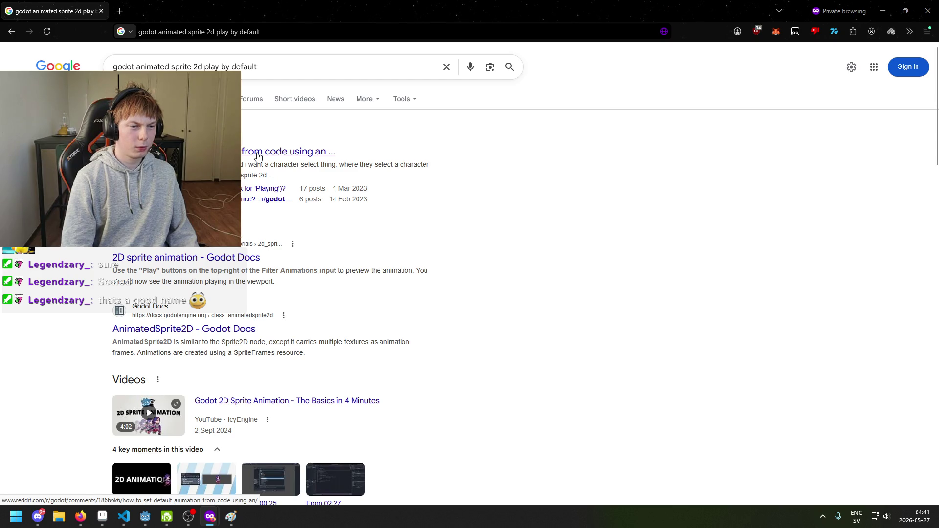
click(283, 72)
key(BackSpace)
key(BackSpace)
key(BackSpace)
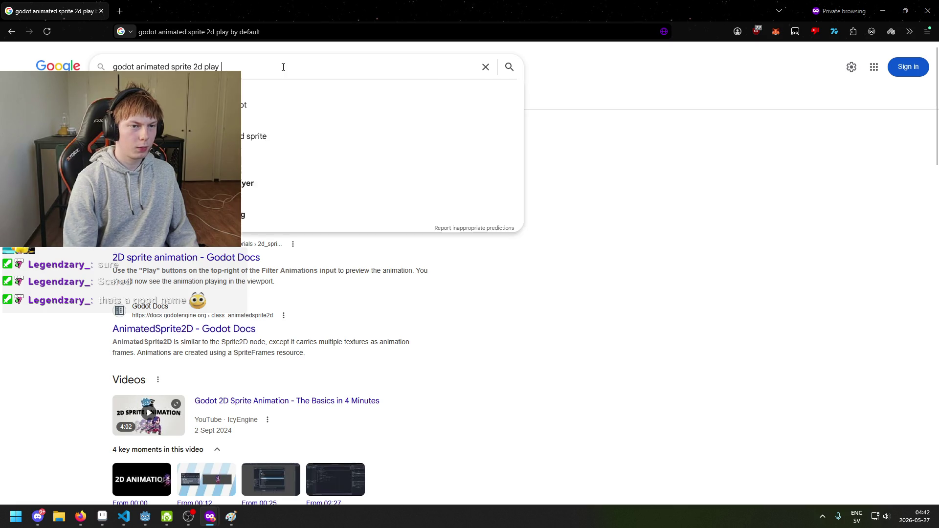
text(always)
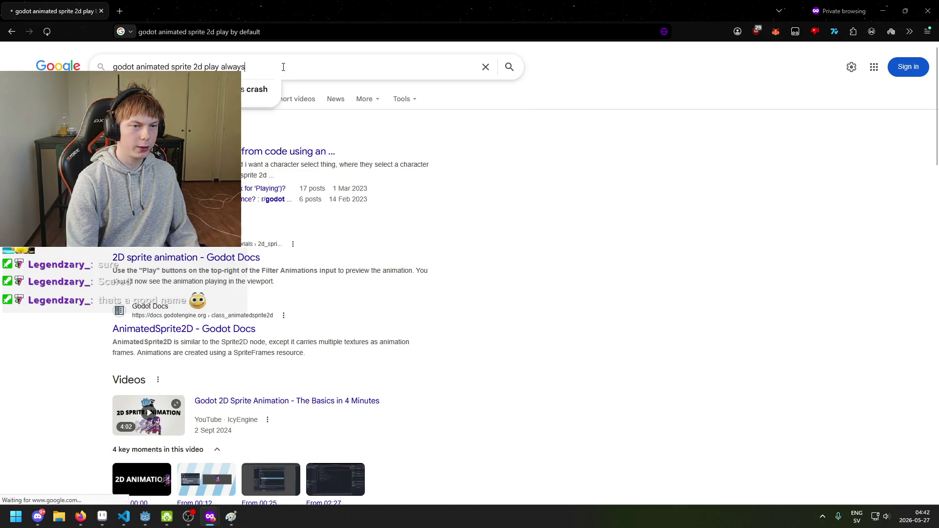
key(Return)
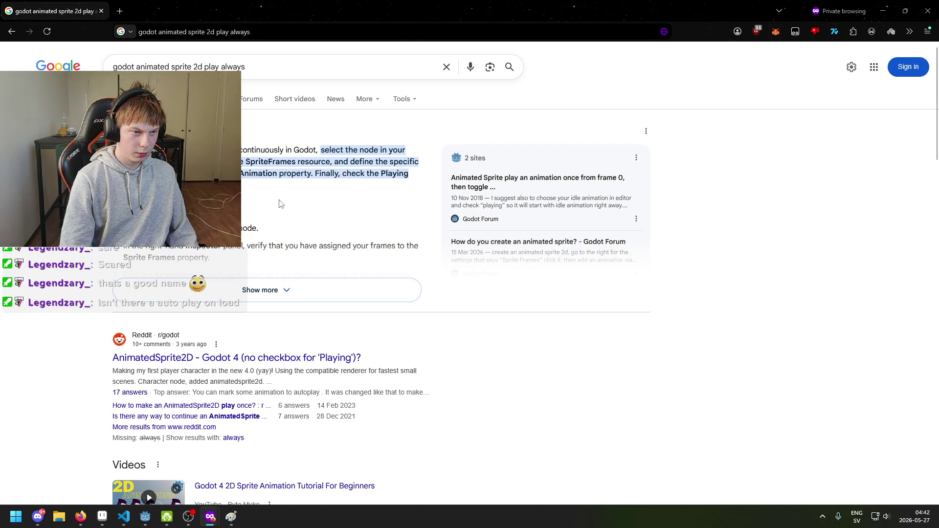
click(883, 11)
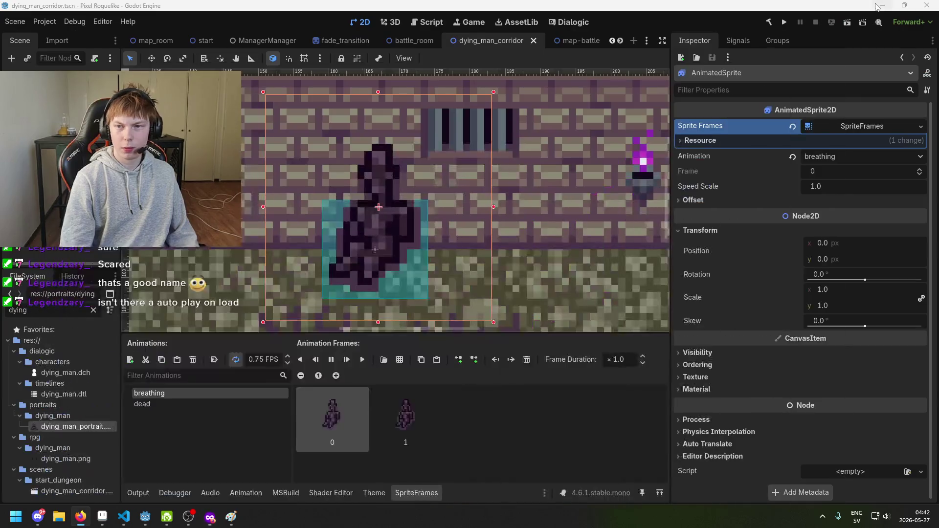
Browse the sprite's Offset, Auto Translate, Physics Interpolation and Process Inspector sections.
click(721, 199)
click(722, 199)
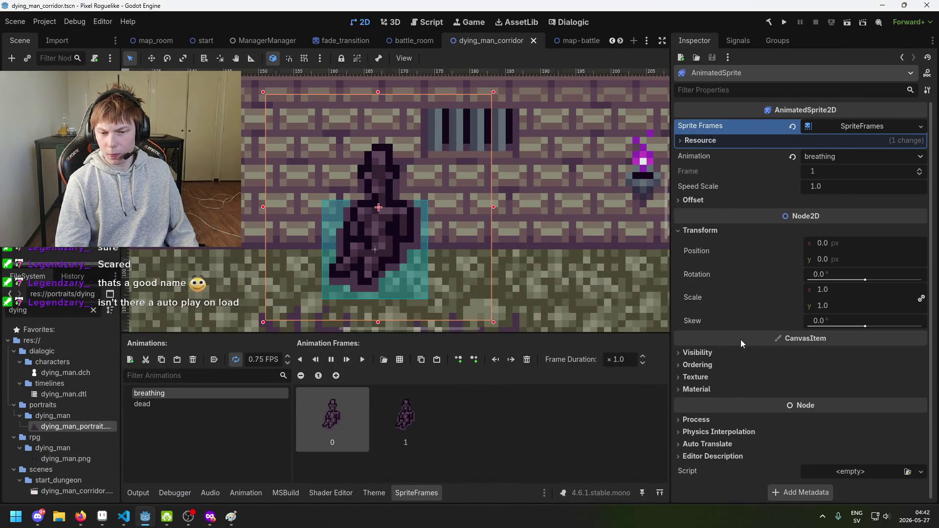
click(739, 446)
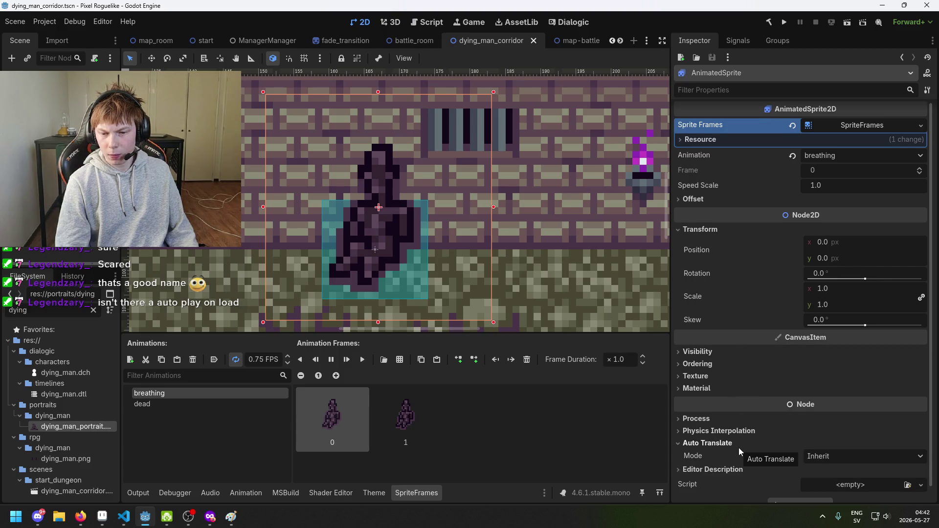
click(739, 446)
click(739, 433)
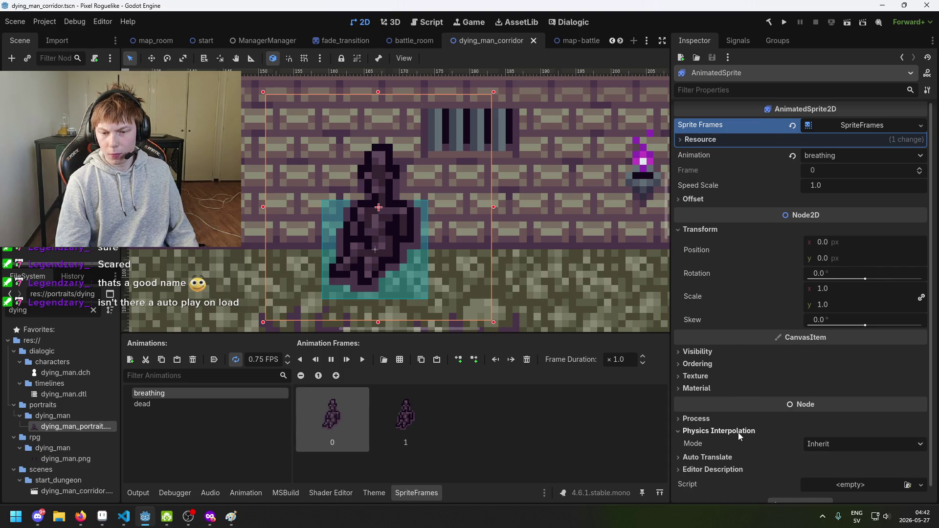
click(739, 433)
click(734, 421)
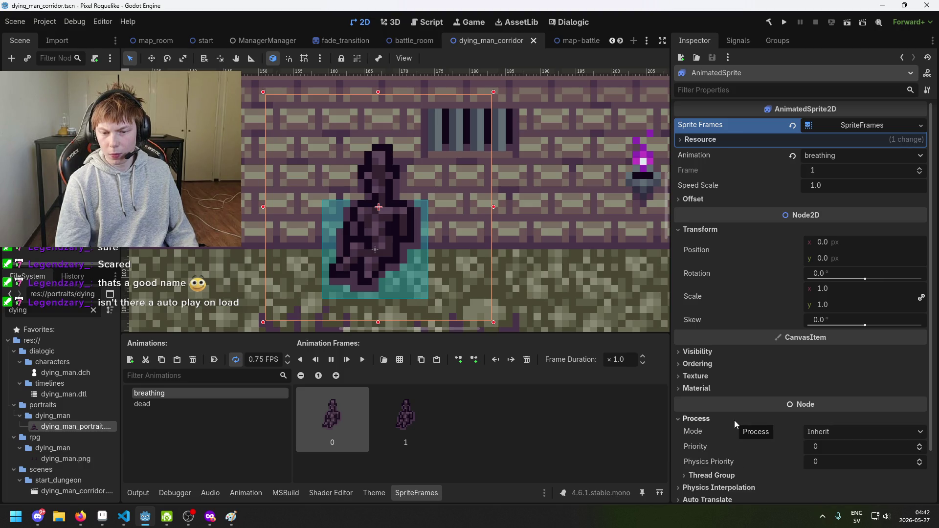
click(735, 421)
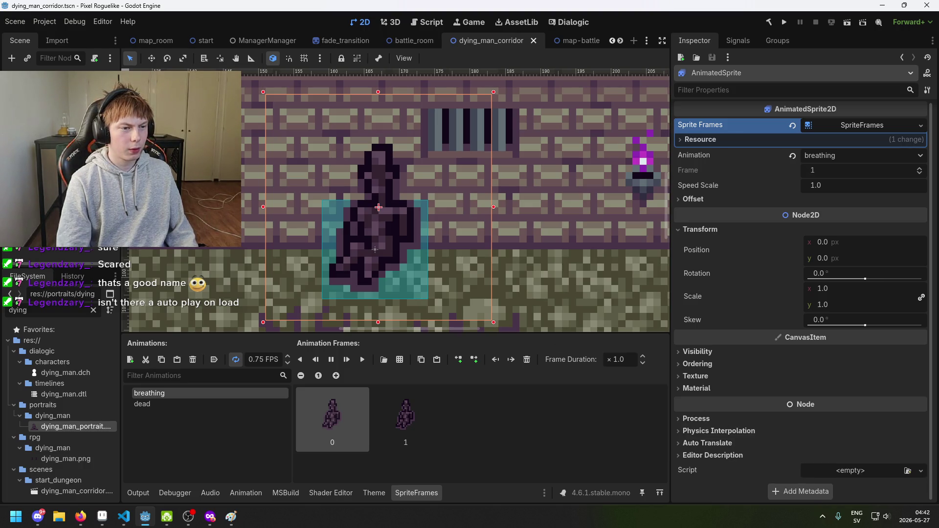
Reselect the AnimatedSprite, expand its Offset settings and save the scene.
click(44, 98)
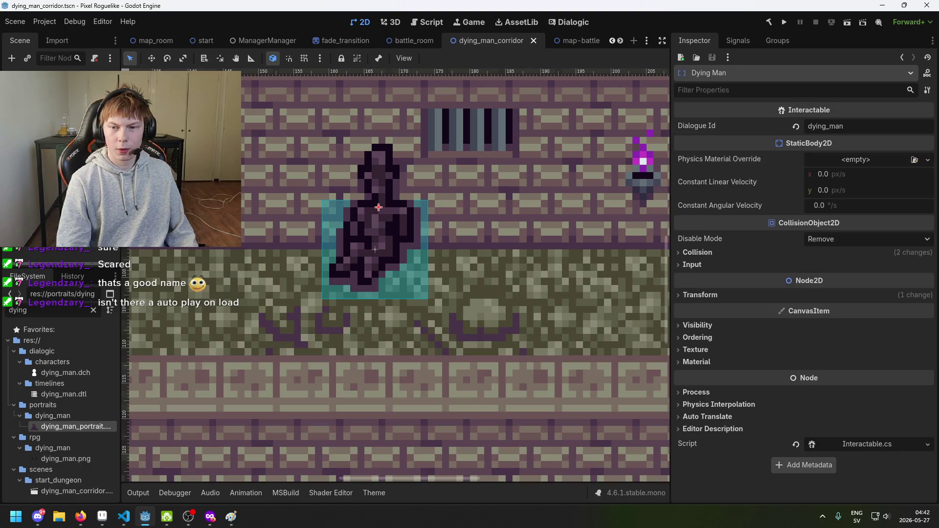
click(53, 109)
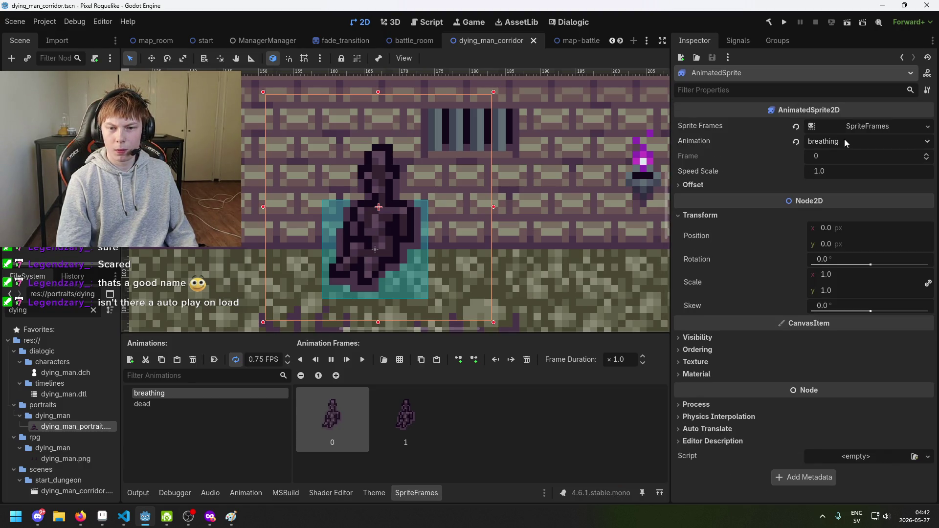
click(759, 184)
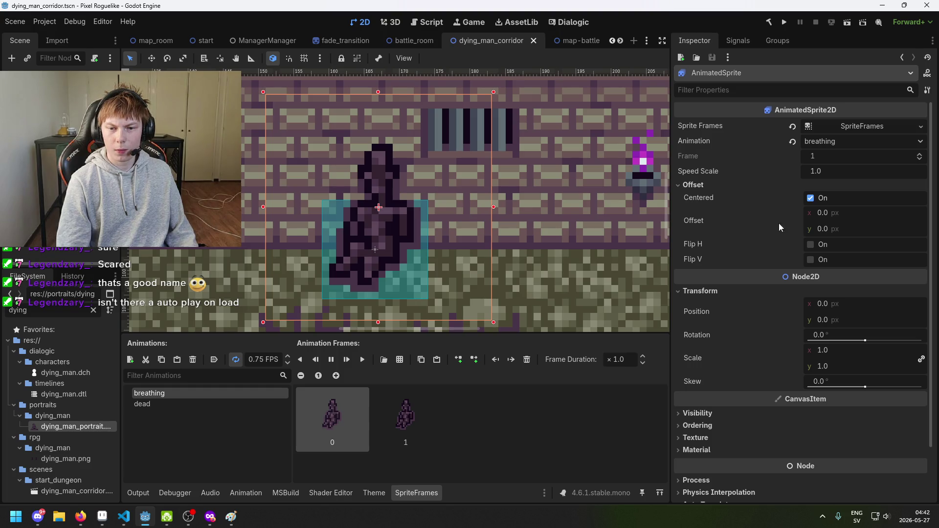
scroll(782, 244, down, 2)
scroll(797, 286, up, 2)
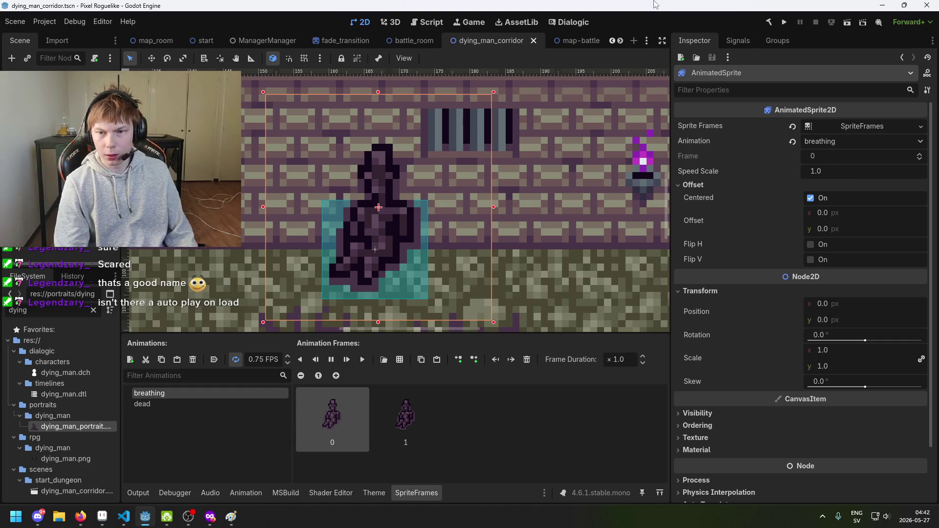
key(ctrl+s)
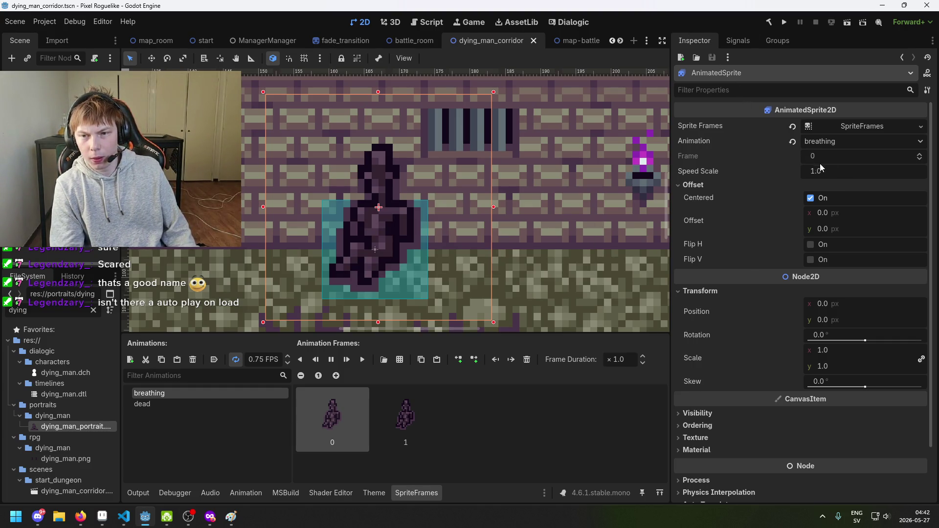
Stop the AnimationPlayer's current animation and inspect AnimDyingDead's key at time 0.
click(59, 109)
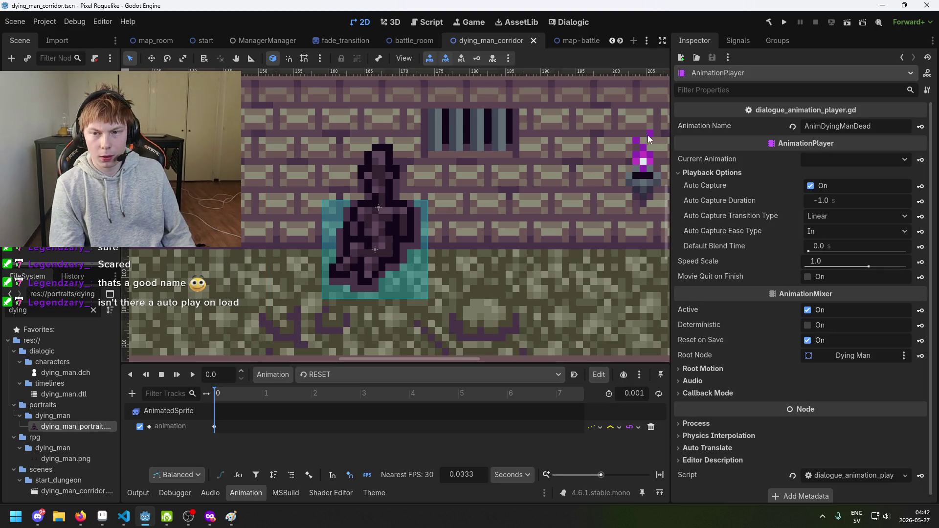
click(880, 159)
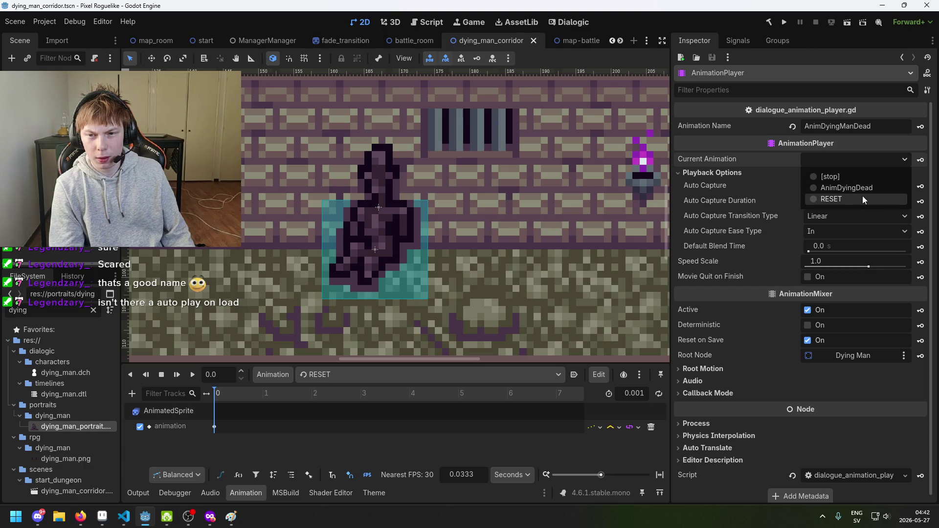
click(860, 175)
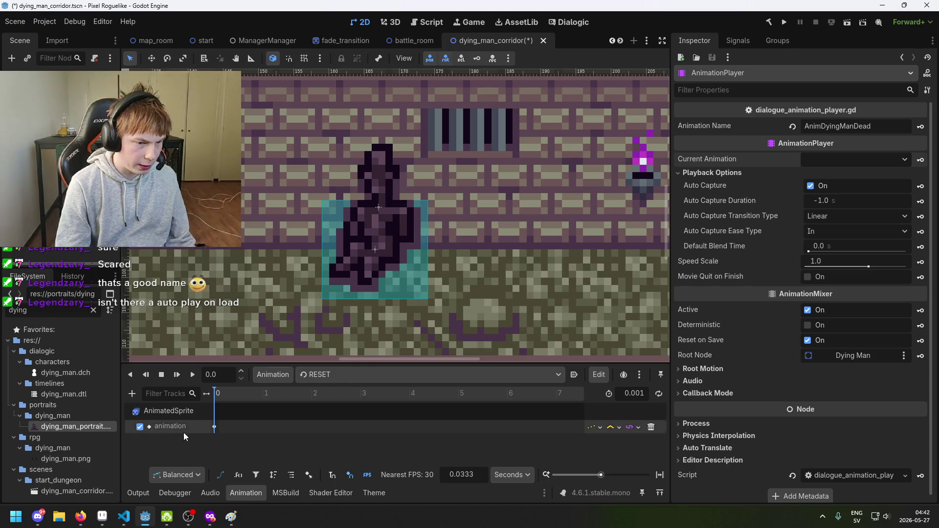
click(321, 376)
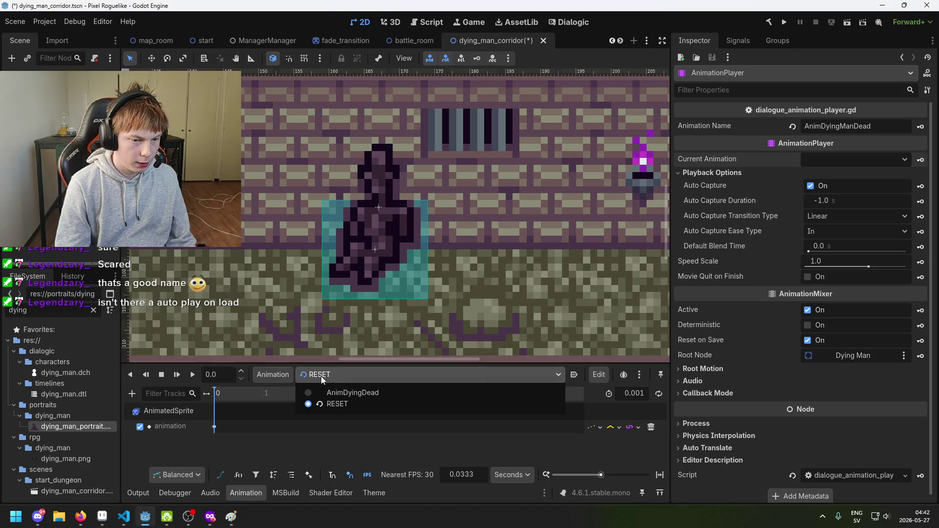
click(321, 377)
click(331, 377)
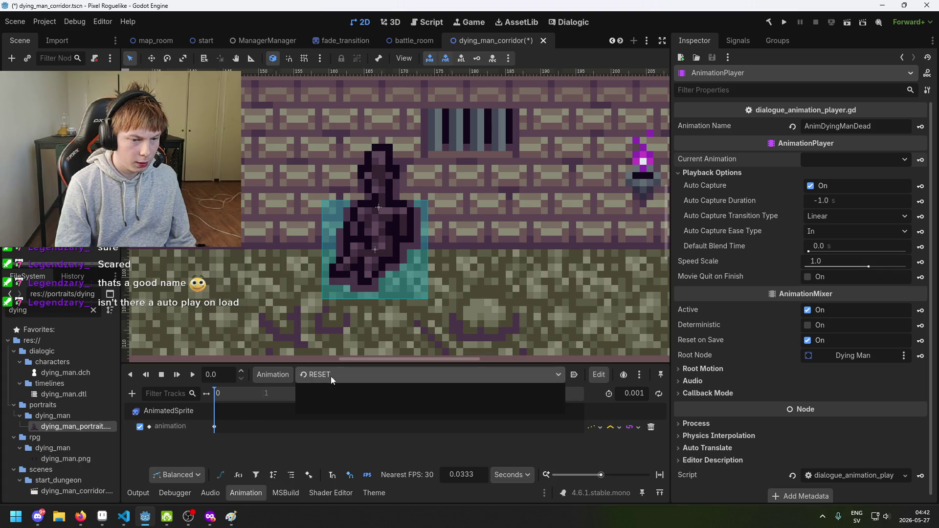
click(342, 395)
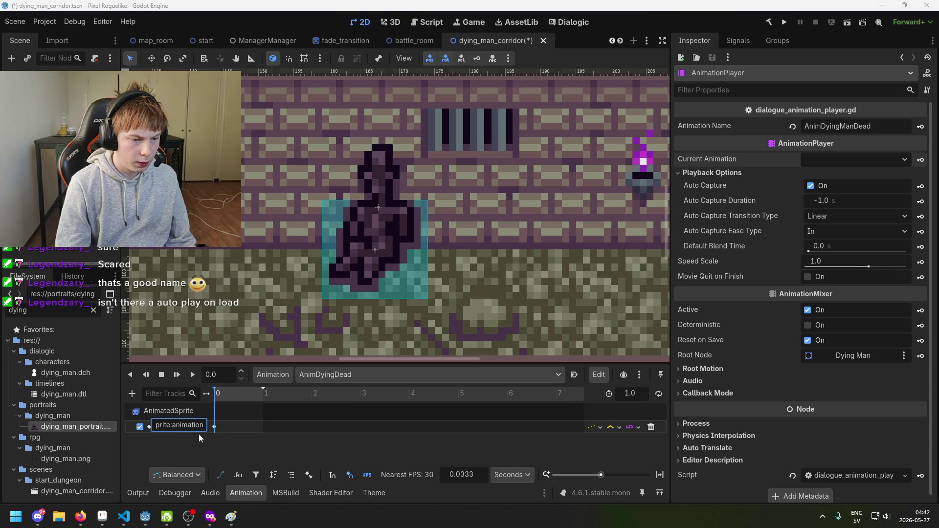
click(215, 428)
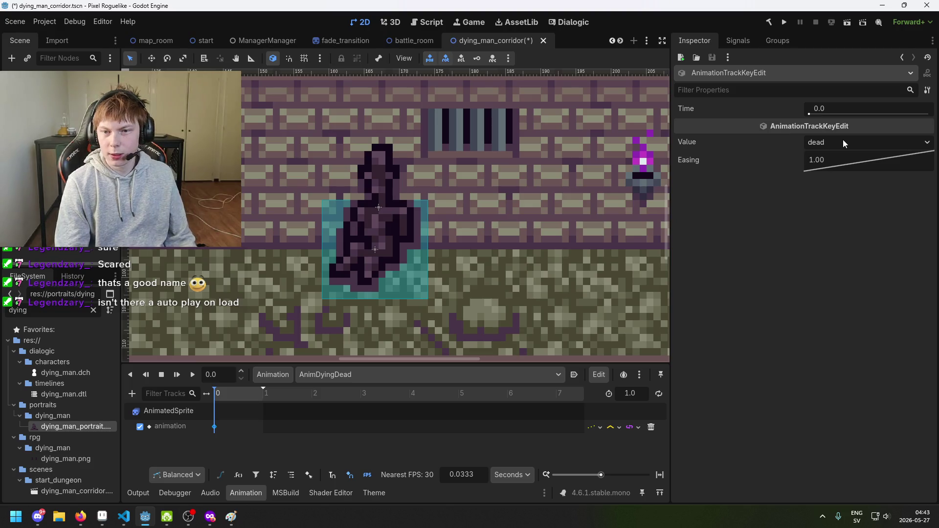
Keep the RESET animation's time-0 key set to breathing and save the scene.
click(378, 375)
click(365, 405)
click(215, 427)
click(868, 142)
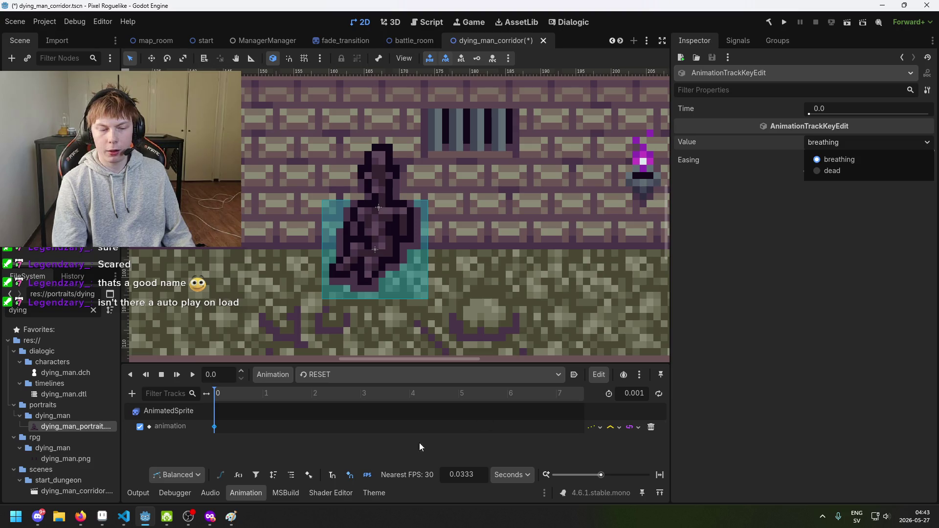
click(382, 455)
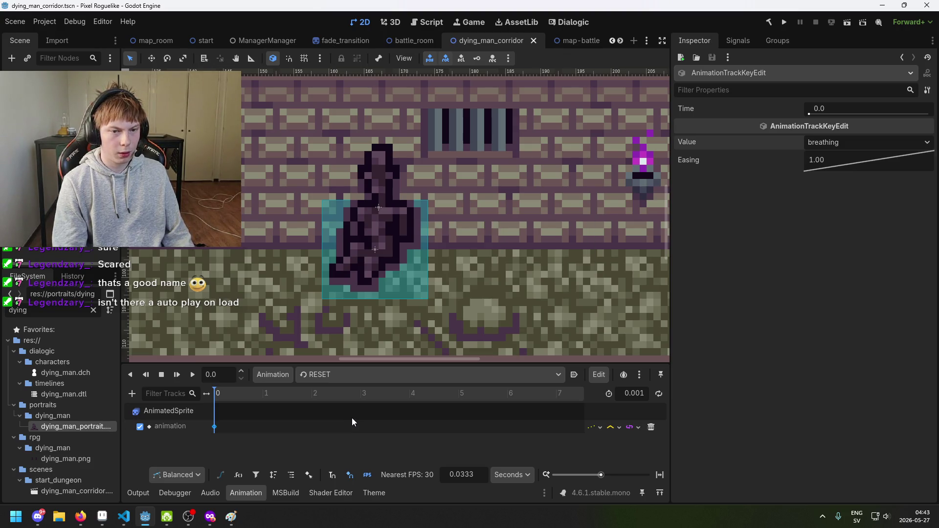
key(ctrl+s)
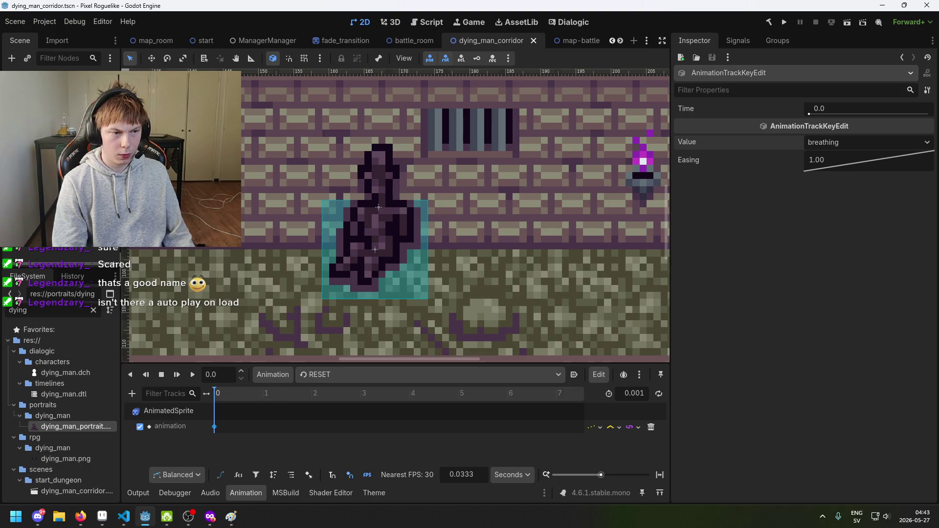
Toggle the RESET key's selection, then switch to the AnimDyingDead animation.
click(341, 376)
click(342, 376)
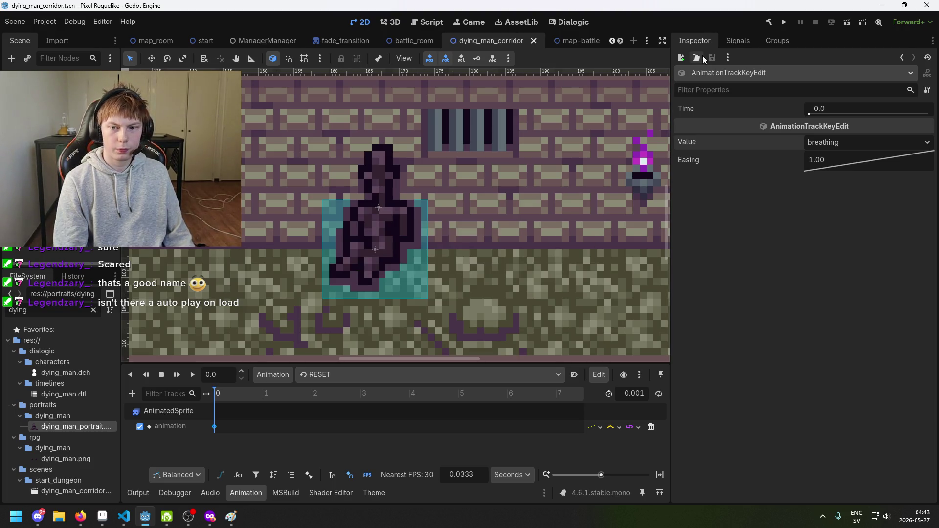
click(252, 410)
click(215, 427)
click(442, 410)
click(319, 374)
click(323, 387)
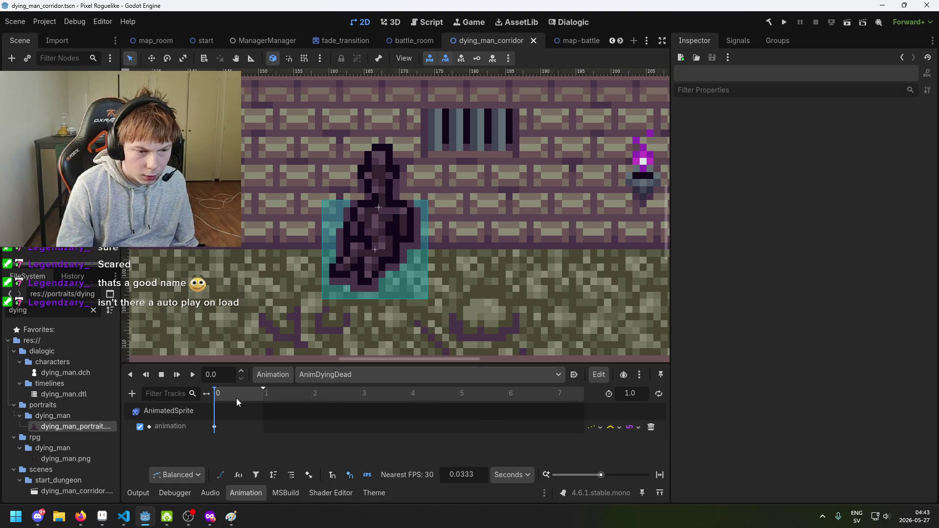
click(322, 375)
click(346, 372)
Shorten AnimDyingDead to 0.001 seconds, select its key and save the scene.
click(236, 393)
drag(263, 389, 211, 393)
click(214, 426)
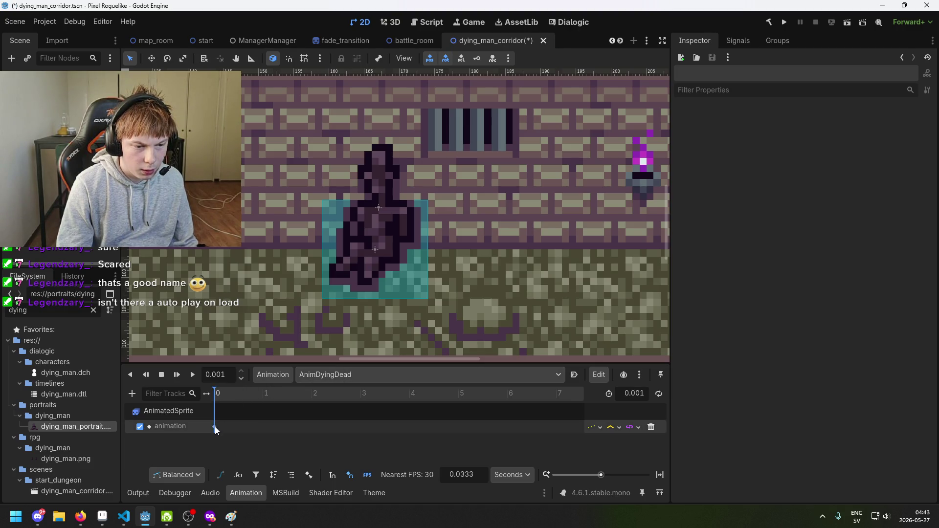
key(ctrl+s)
Switch back to the RESET animation and run the project.
click(362, 375)
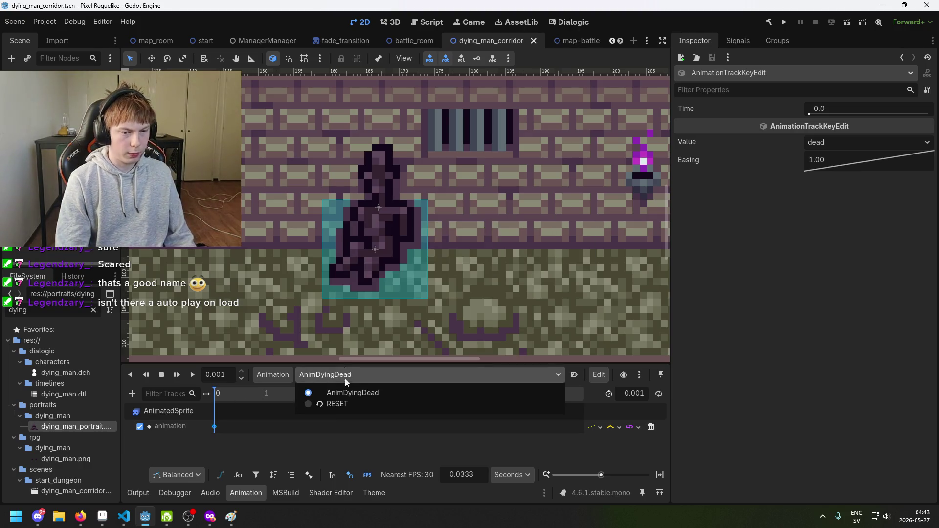
click(333, 404)
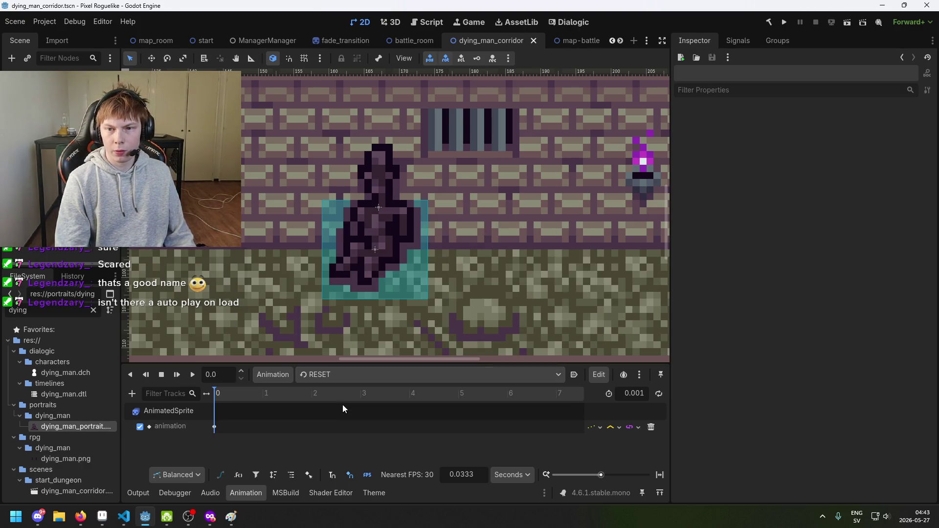
click(785, 26)
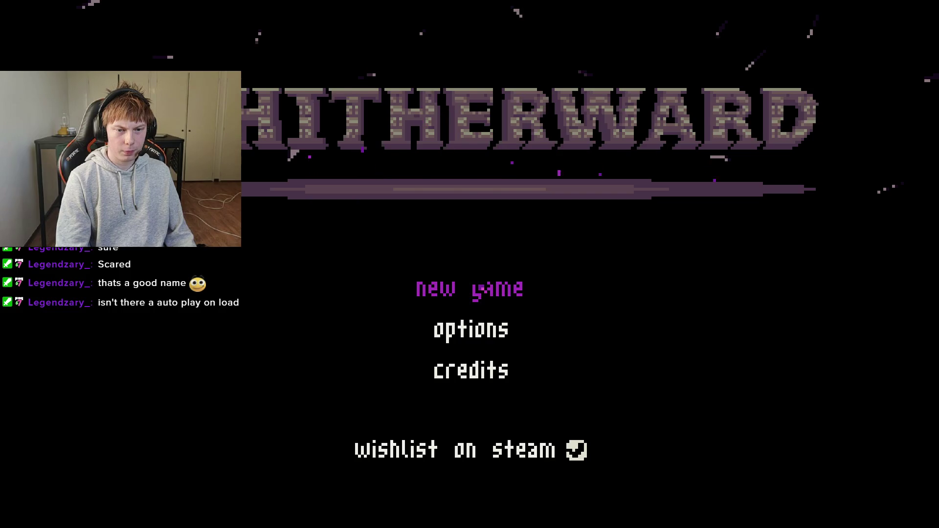
Start the game and walk right and up through the rooms to the dying man's corridor, then return to the editor.
click(483, 289)
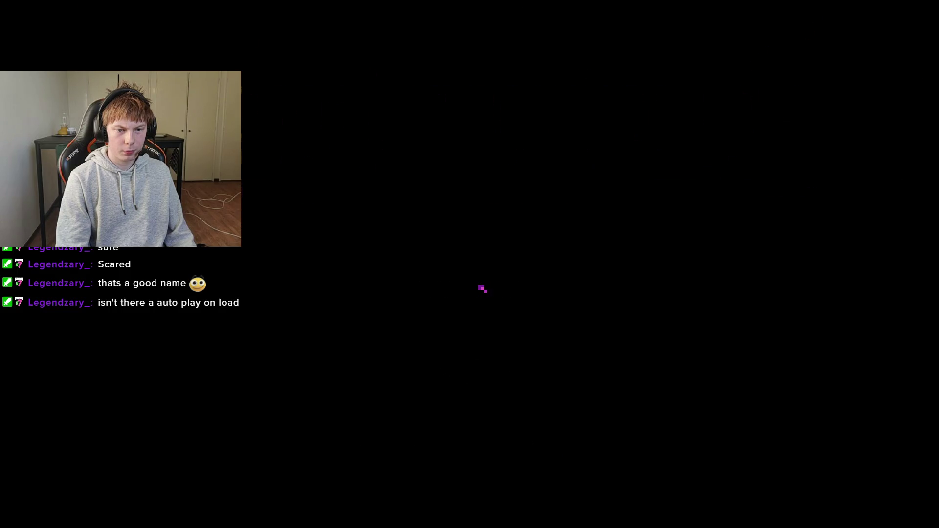
key(Up)
key(Right)
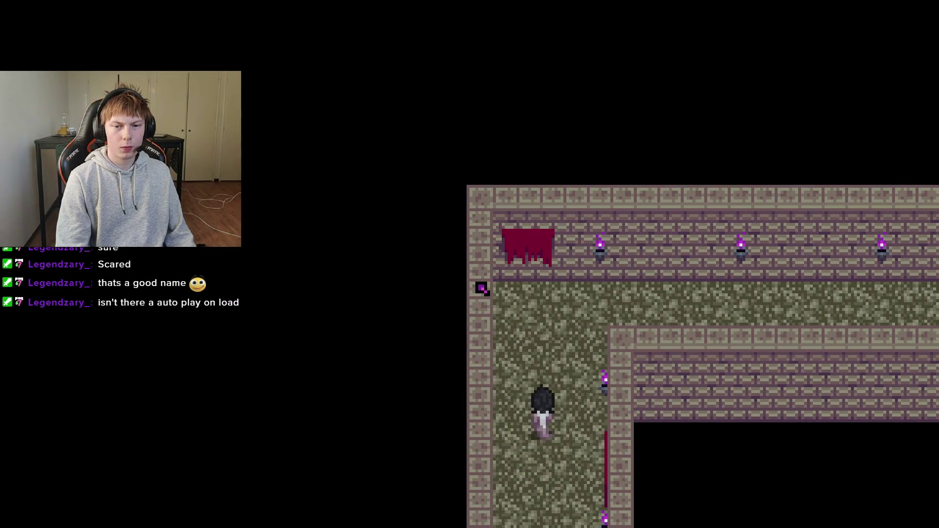
key(Up)
key(Right)
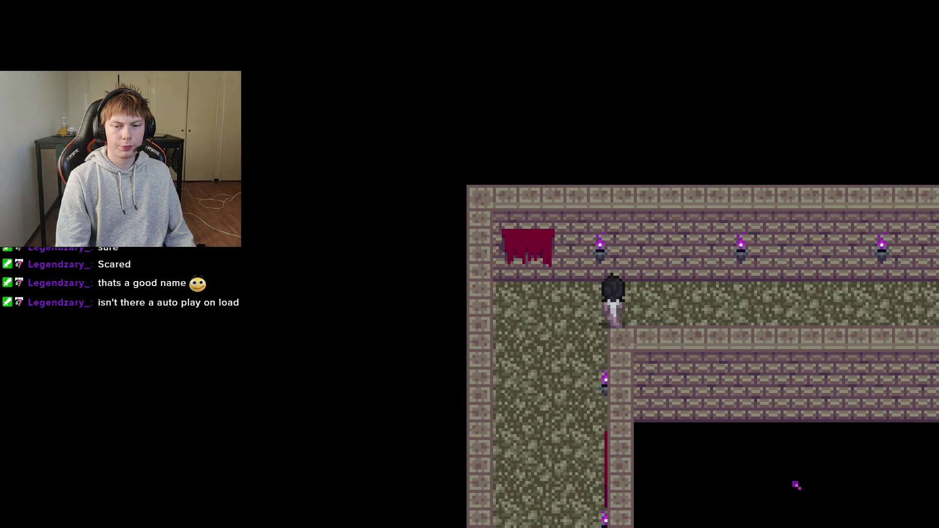
key(Right)
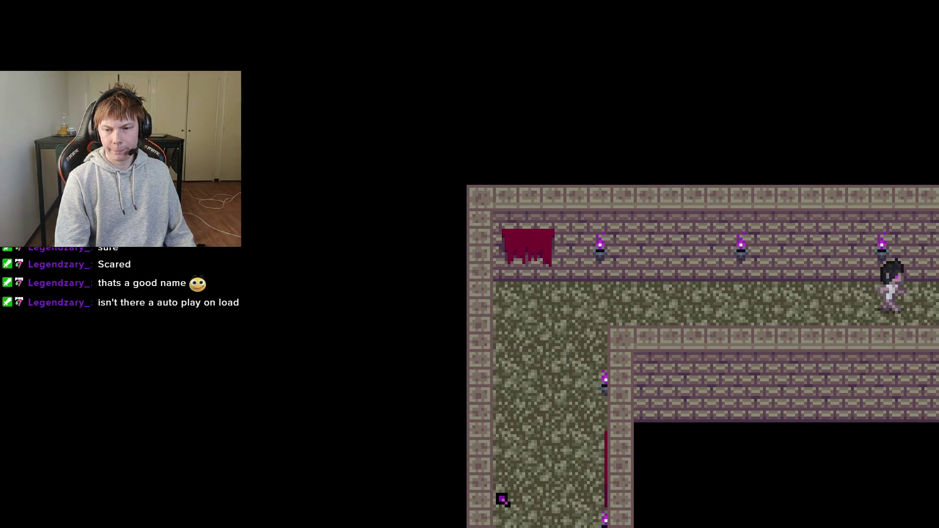
key(Right)
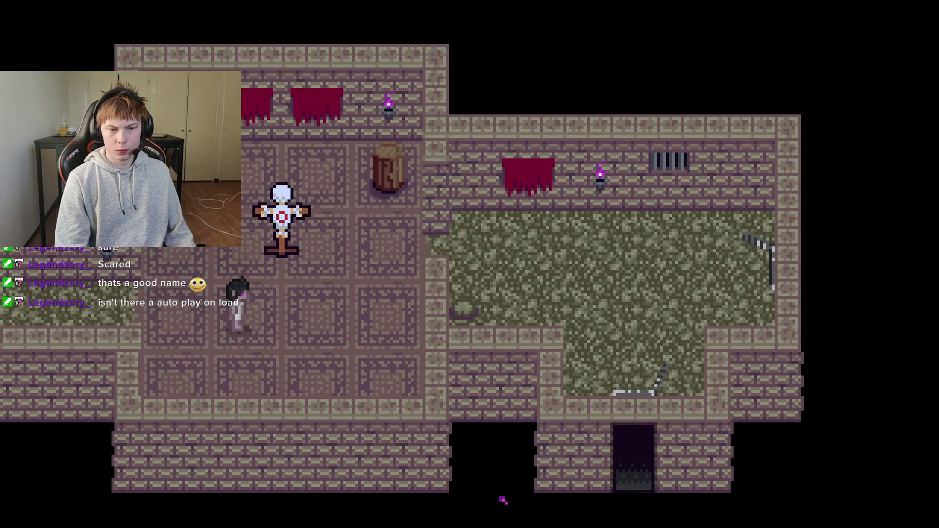
key(Right)
key(Up)
key(Right)
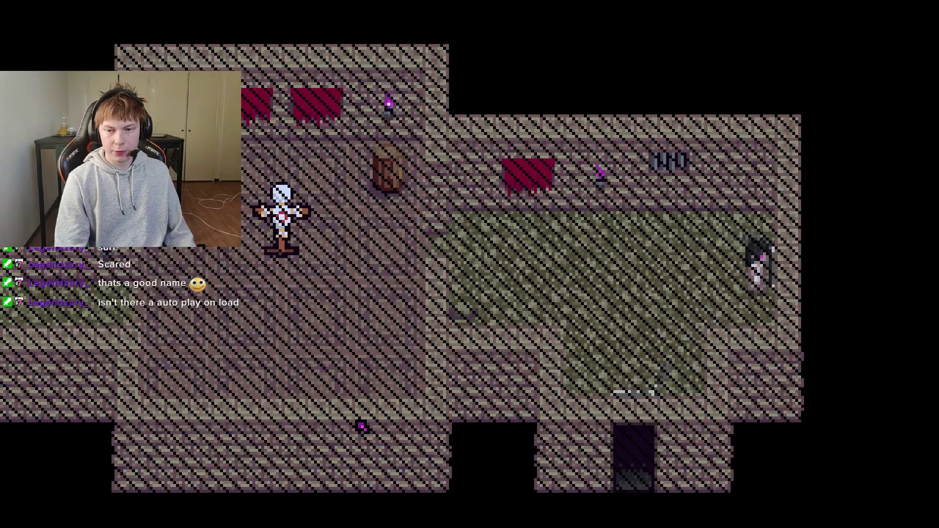
key(Up)
key(Right)
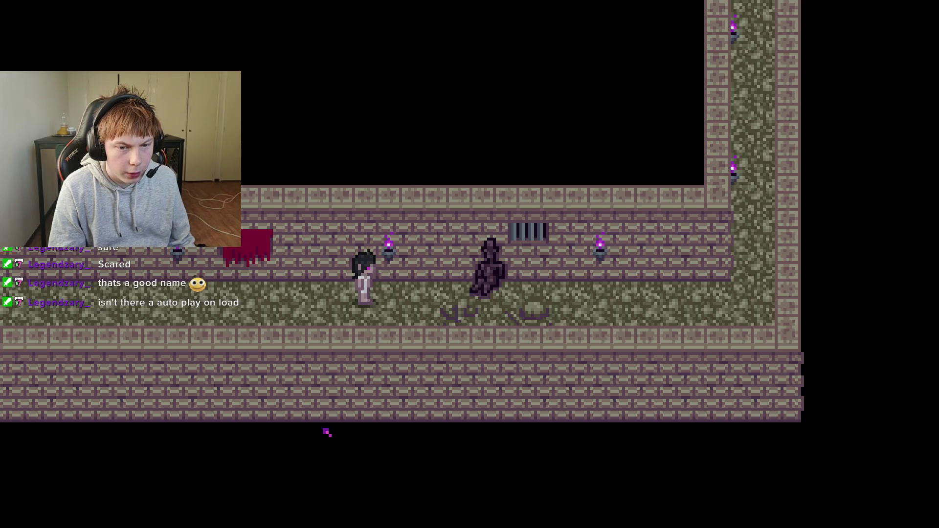
key(F8)
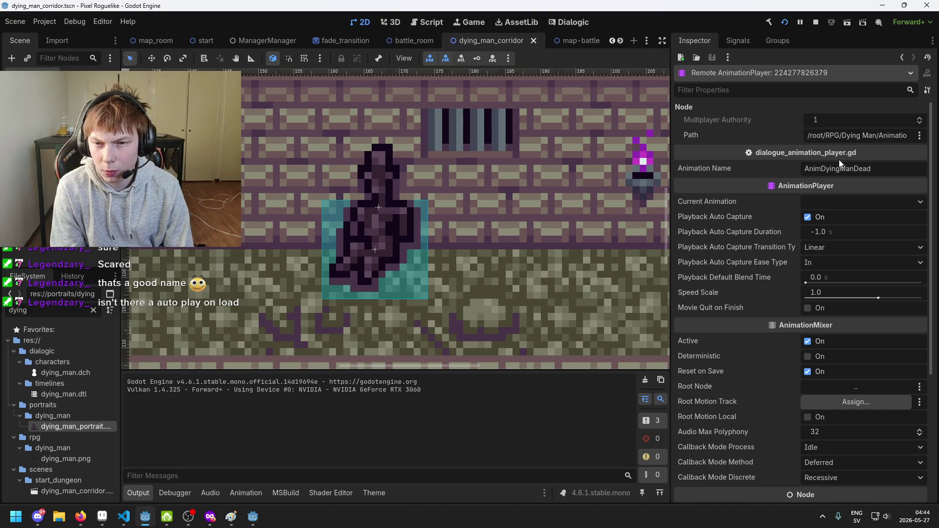
Inspect the running AnimatedSprite2D and its collision shape in the Remote tree.
scroll(748, 200, down, 2)
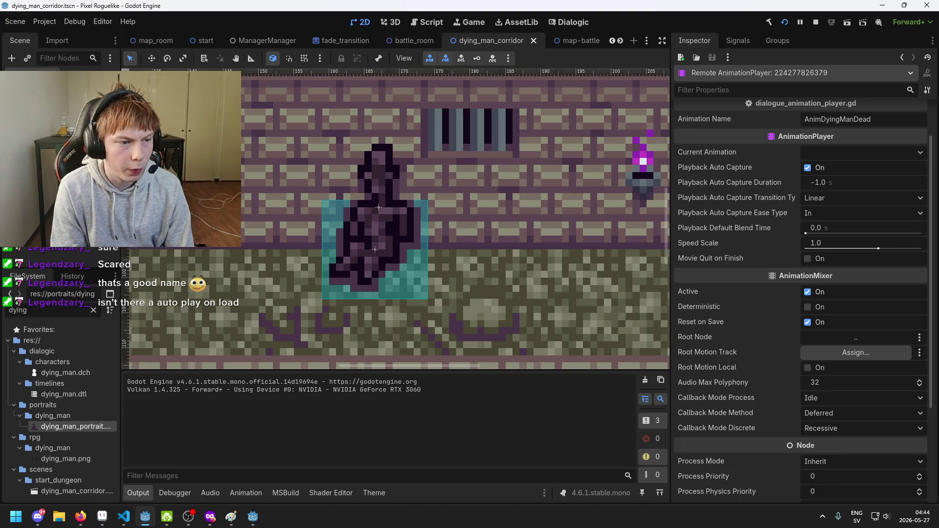
scroll(817, 360, down, 5)
scroll(805, 360, up, 4)
scroll(807, 360, down, 4)
scroll(807, 358, up, 4)
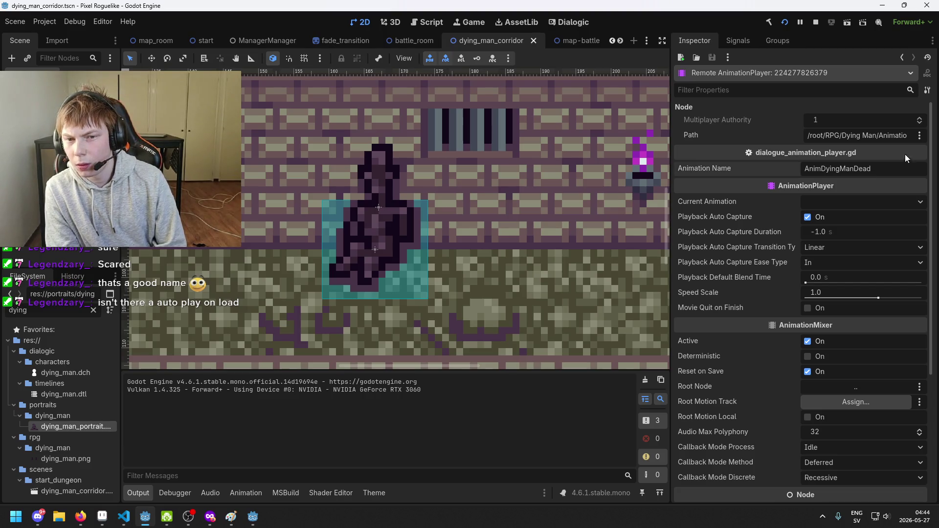
click(54, 147)
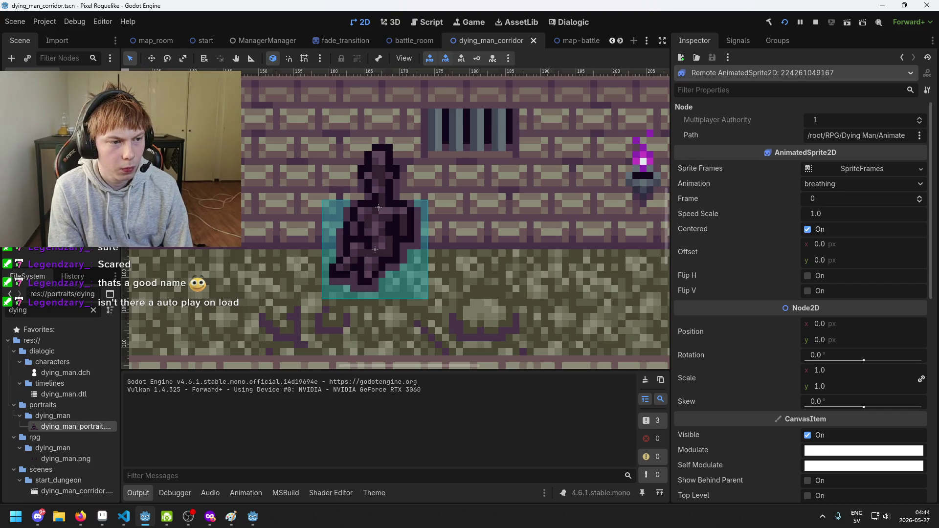
key(Down)
key(Up)
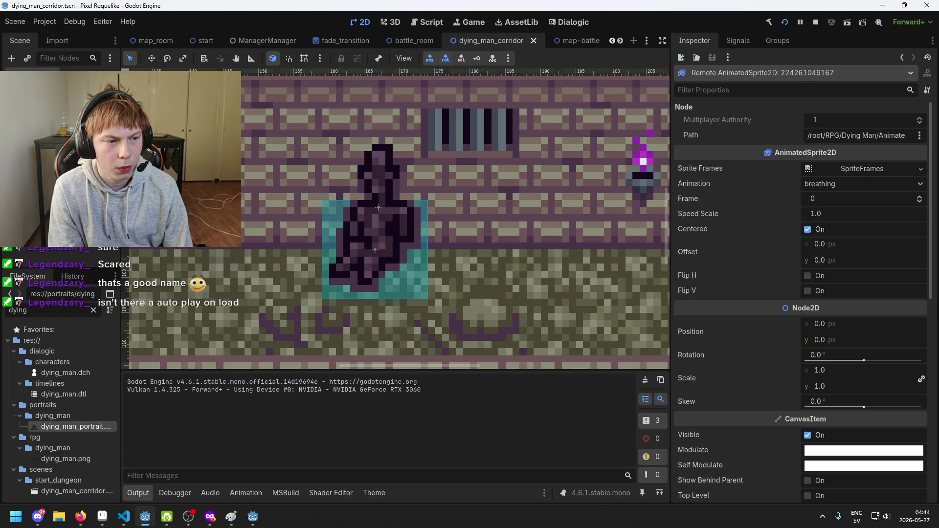
Inspect the running AnimationPlayer and Dying Man nodes, then bring the game forward.
click(74, 209)
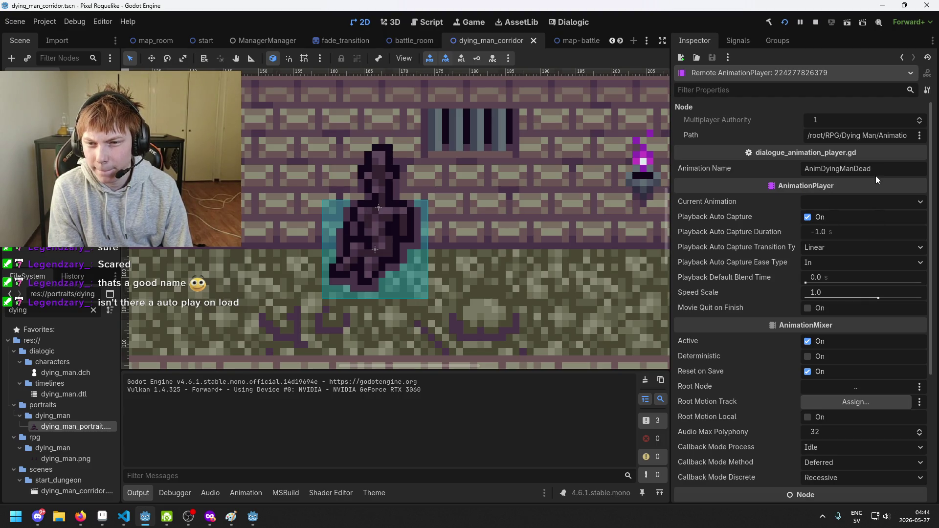
scroll(801, 274, down, 5)
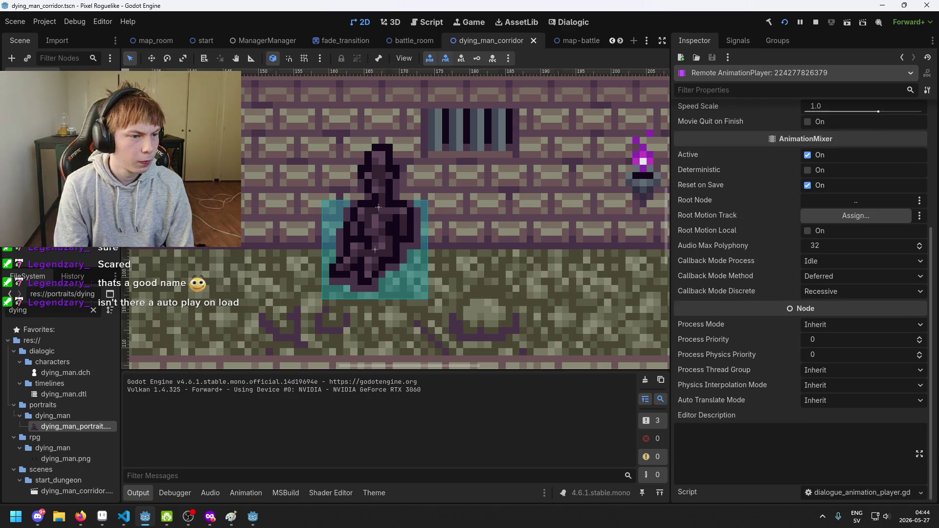
click(59, 199)
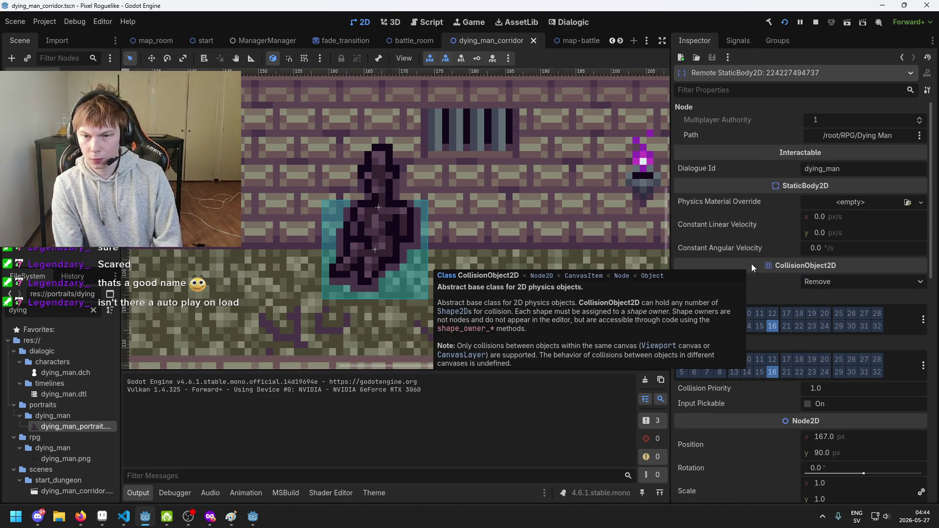
scroll(797, 206, down, 10)
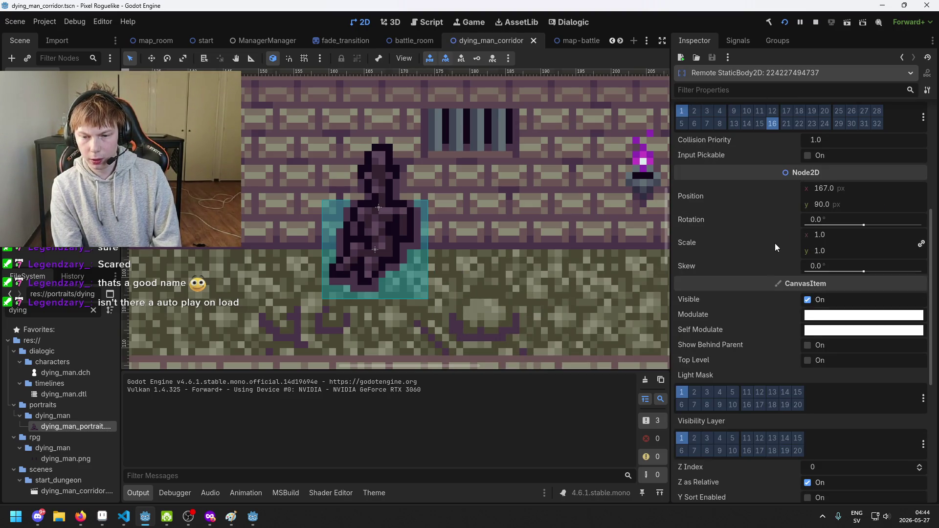
click(253, 519)
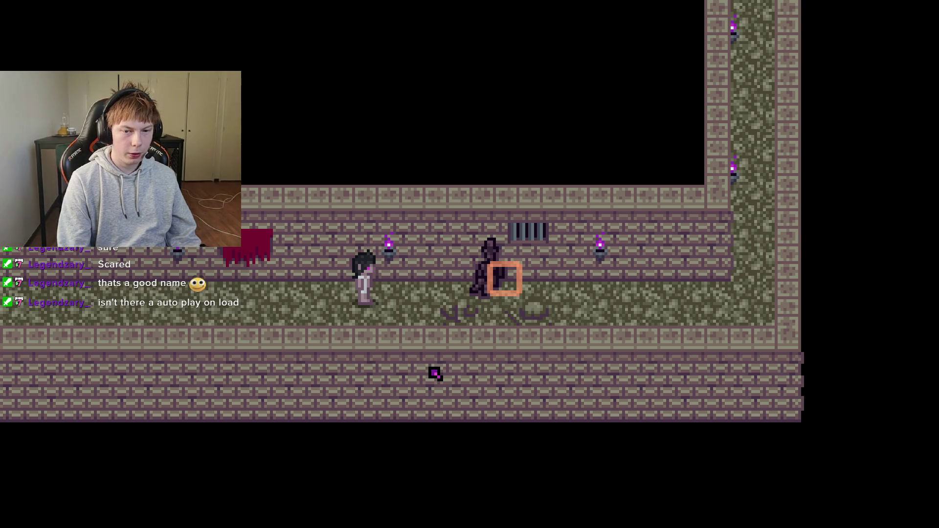
Walk the character right toward the dying man, then return to the editor and select the Dying Man.
key(Right)
key(alt+Tab)
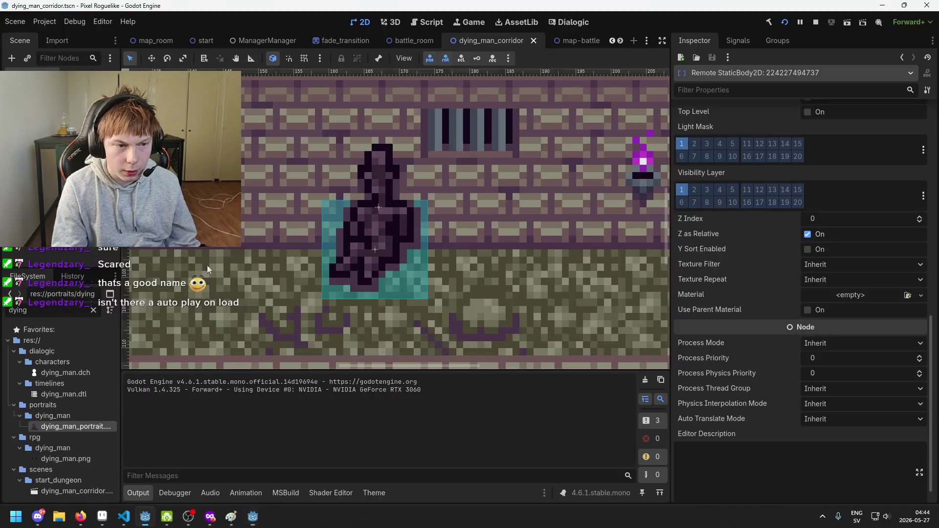
key(alt+Tab)
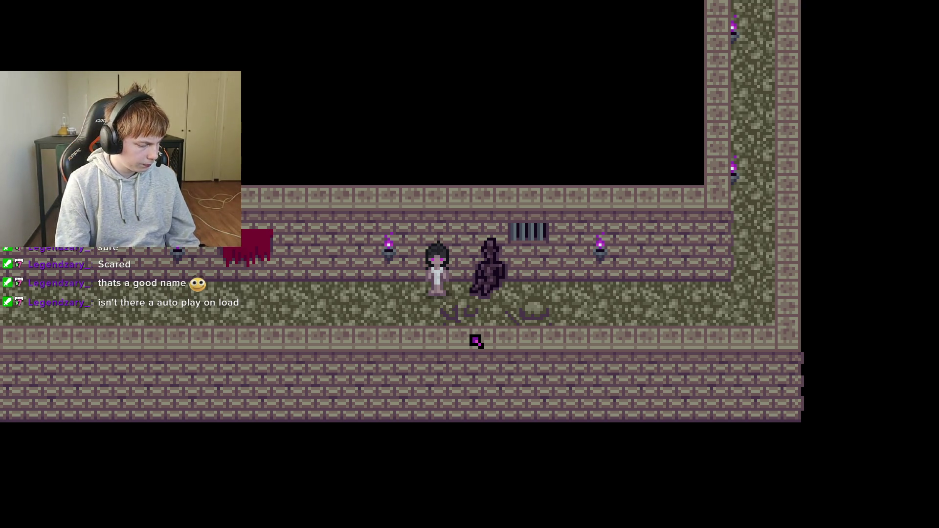
key(alt+Tab)
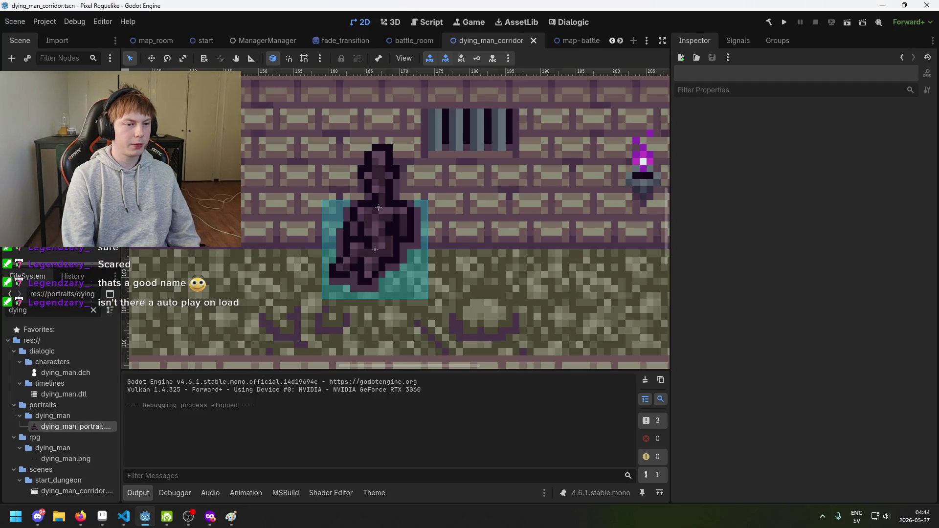
click(379, 207)
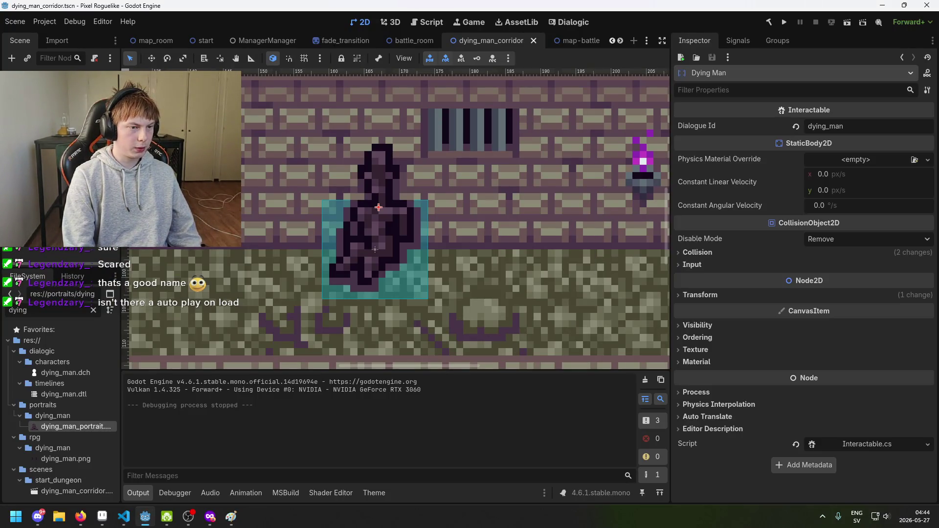
Create a new animation named Breathing on the Dying Man's AnimationPlayer.
click(58, 123)
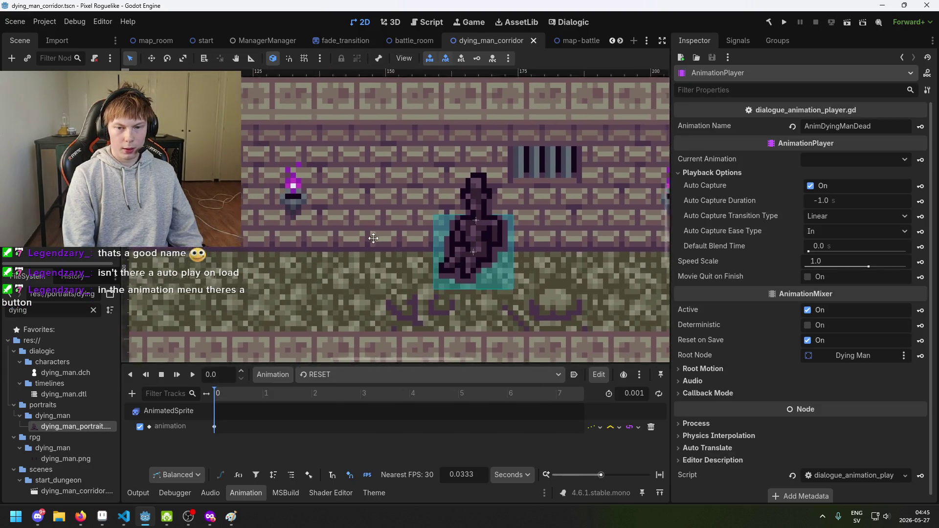
click(360, 377)
click(329, 377)
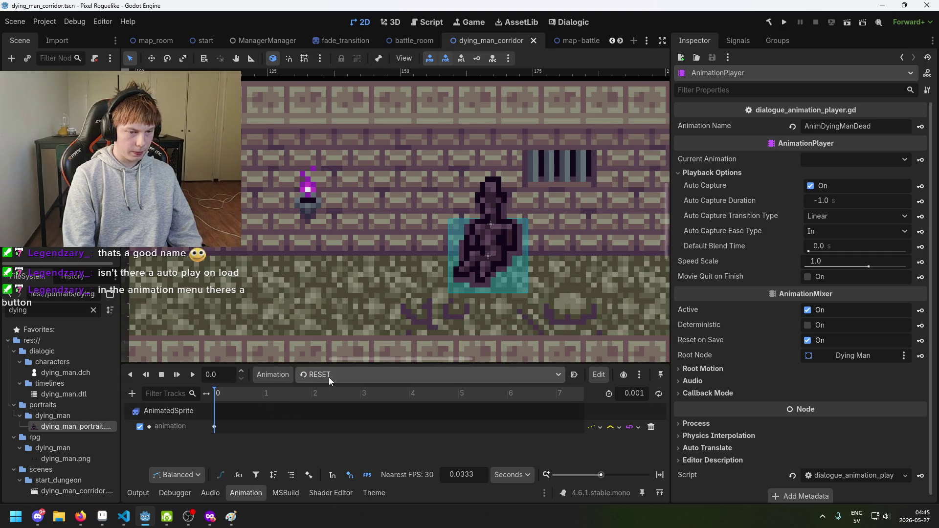
click(283, 375)
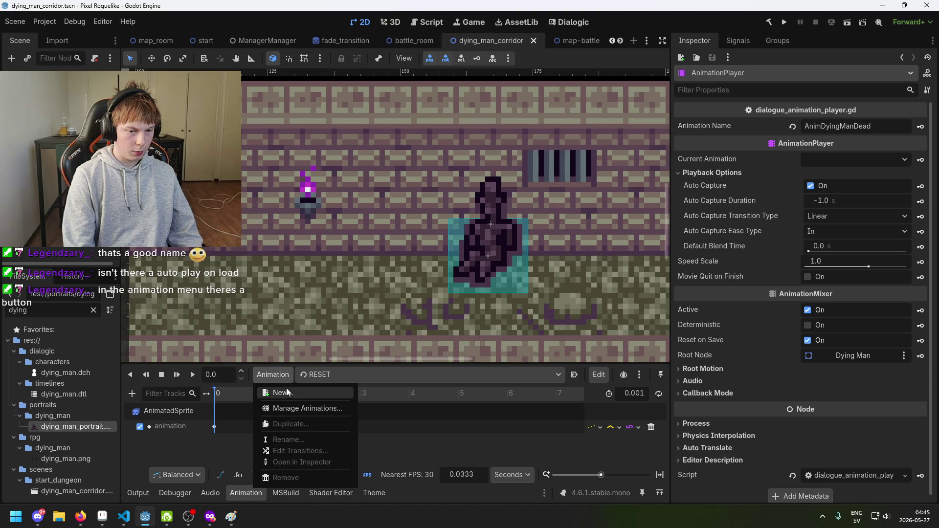
click(286, 389)
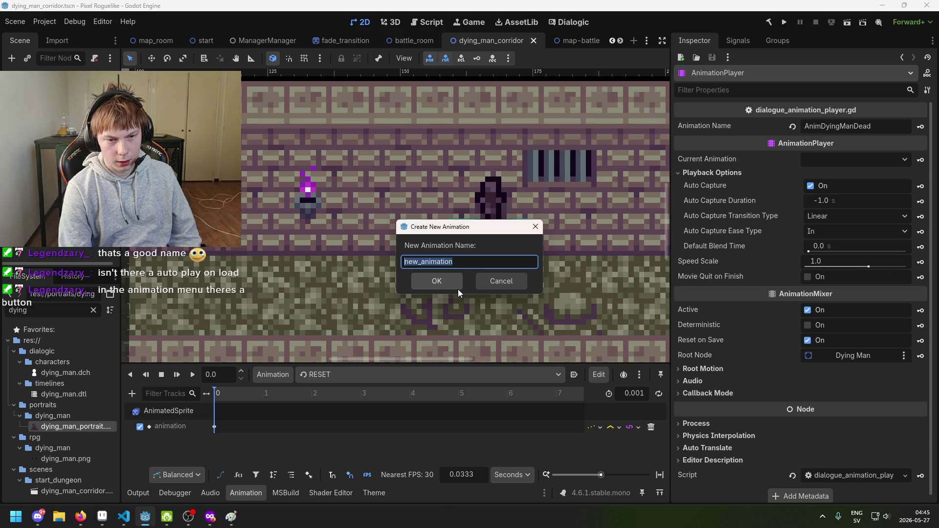
text(Breathing)
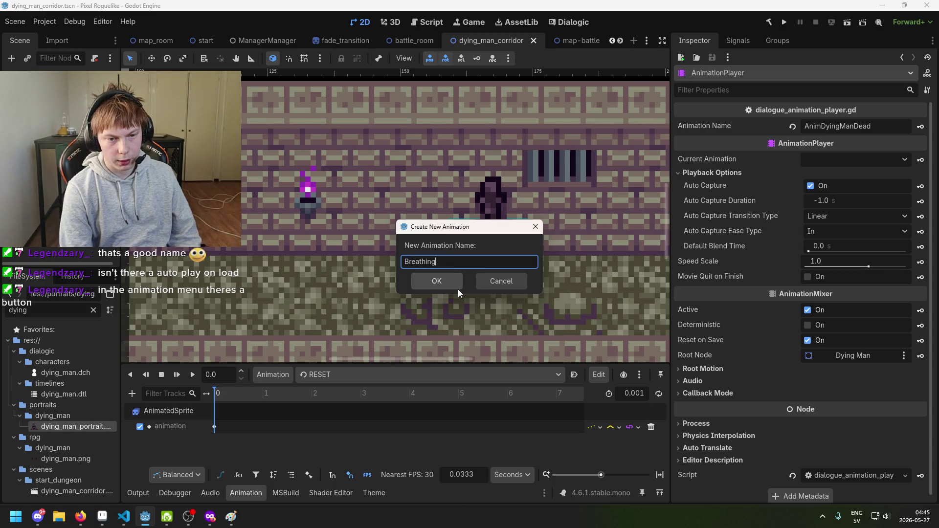
key(Return)
Select Breathing in the animation list and save the scene.
click(357, 374)
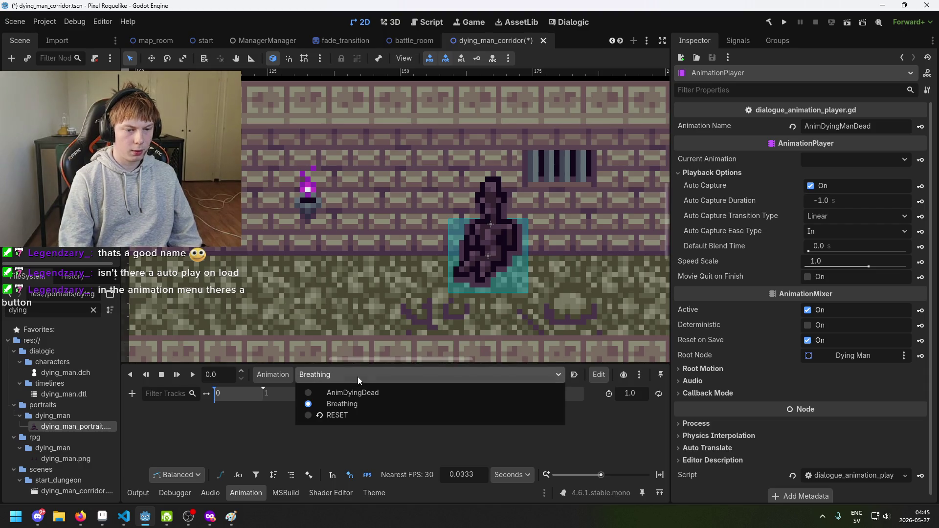
click(356, 404)
key(ctrl+s)
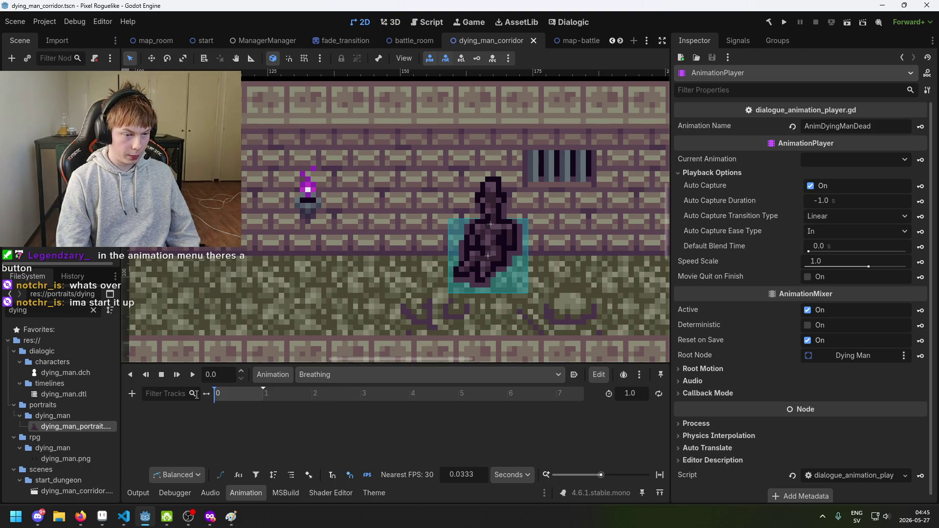
click(272, 377)
Dismiss the extra New Animation dialog and start a property track, cancelling the node picker.
click(272, 376)
click(272, 377)
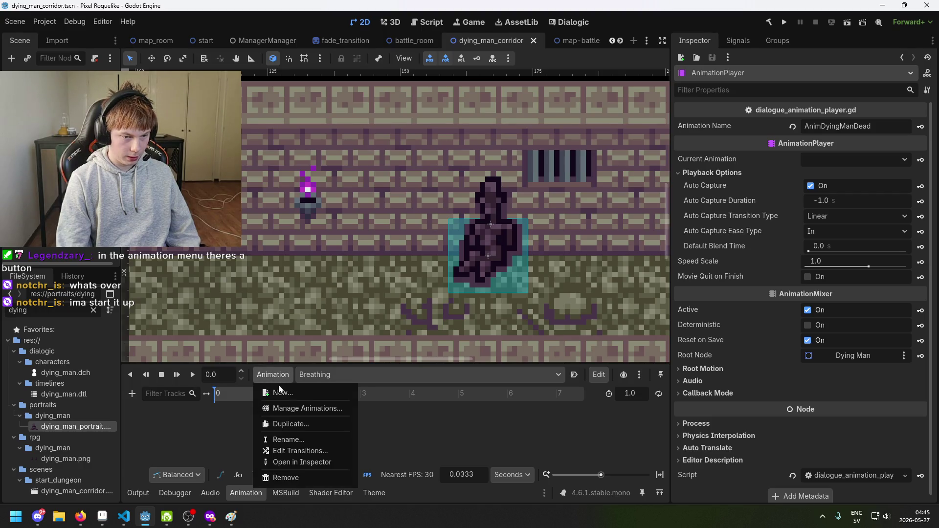
click(279, 392)
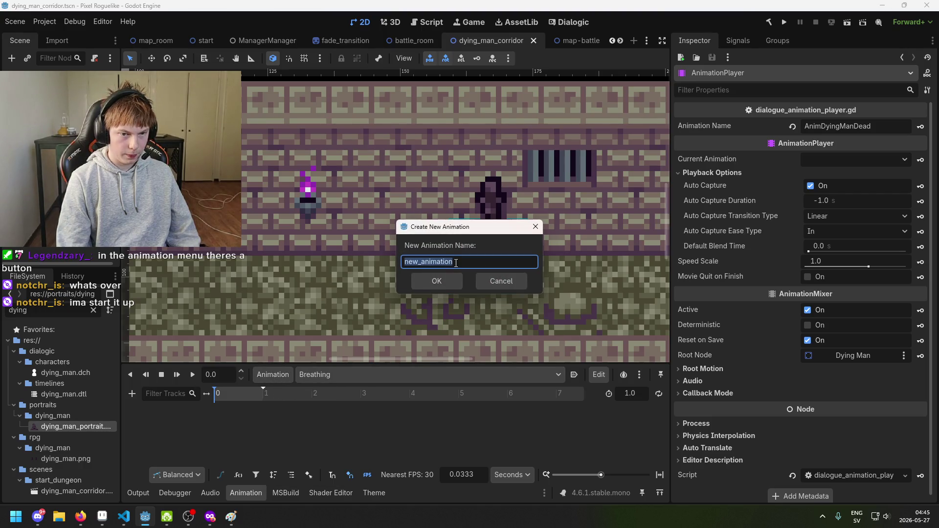
key(BackSpace)
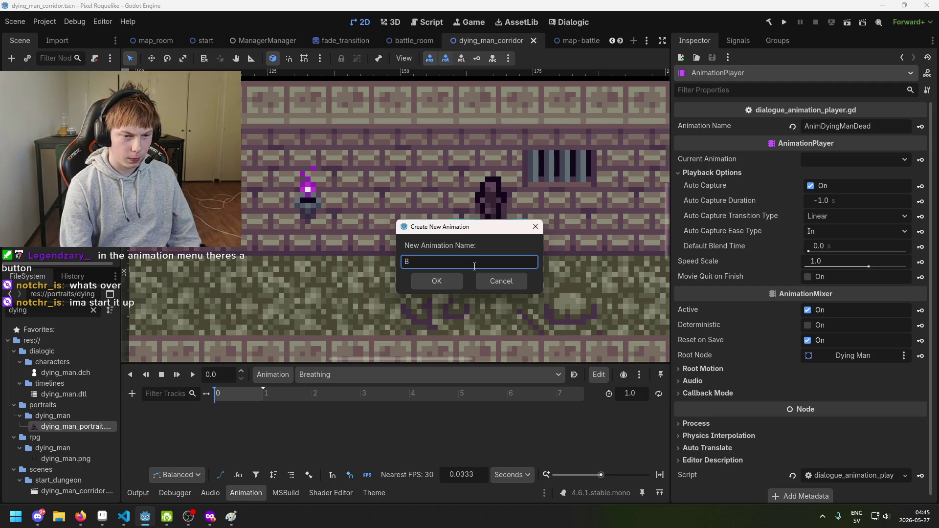
click(132, 394)
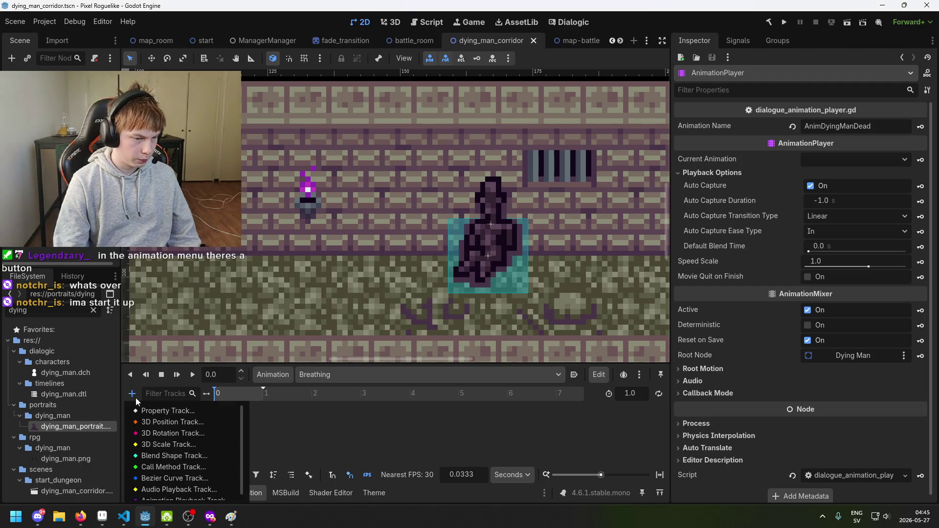
click(166, 412)
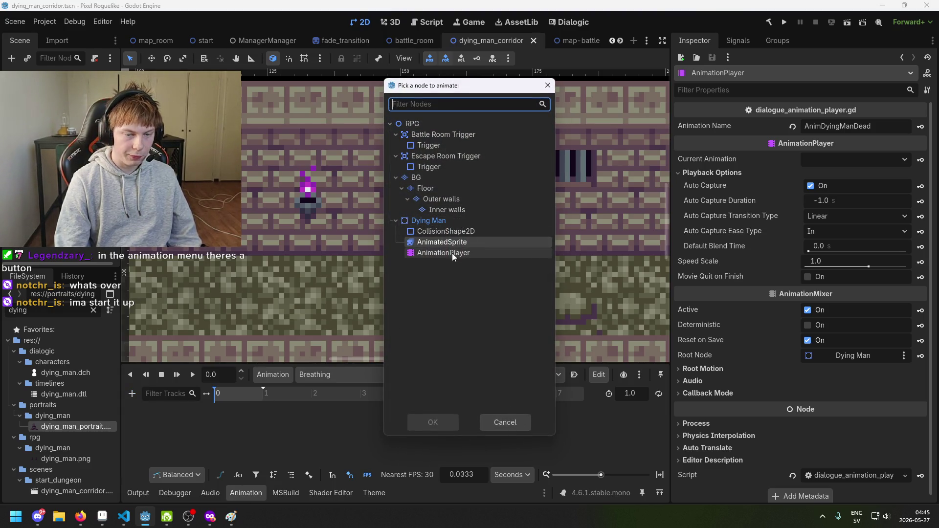
click(489, 422)
Add a property track for the AnimatedSprite's animation property to Breathing.
scroll(374, 240, up, 2)
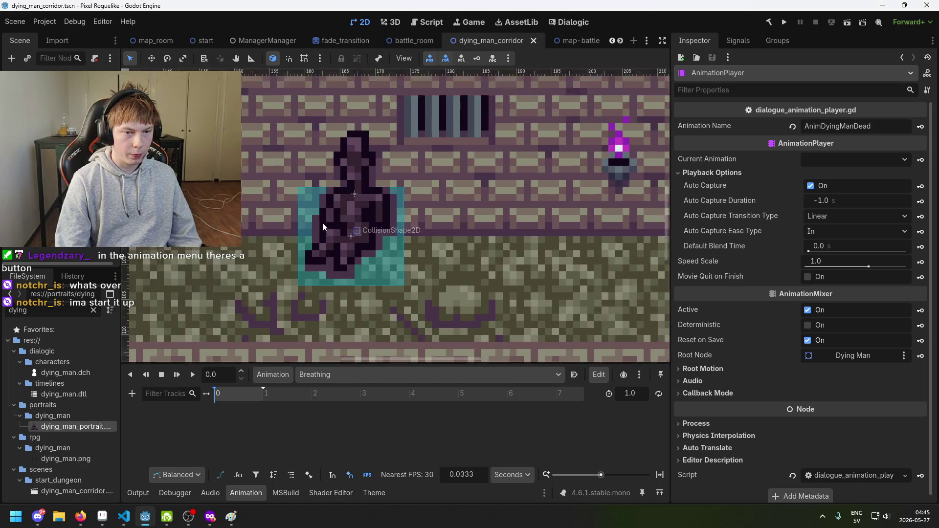
scroll(322, 222, up, 1)
scroll(362, 230, up, 1)
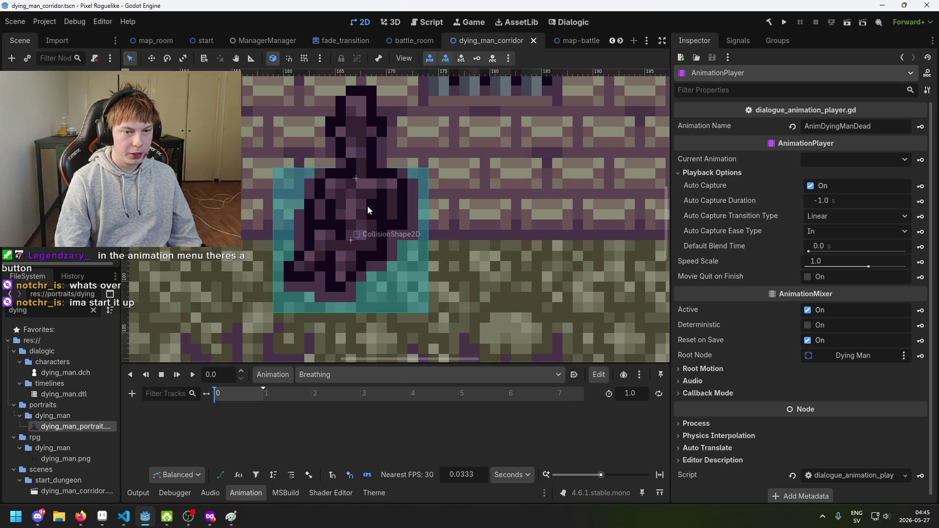
click(132, 394)
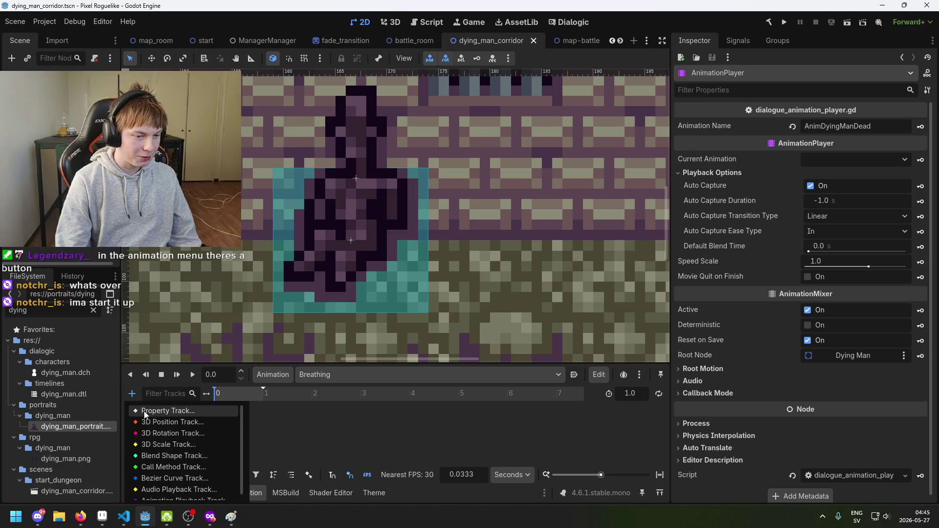
click(145, 411)
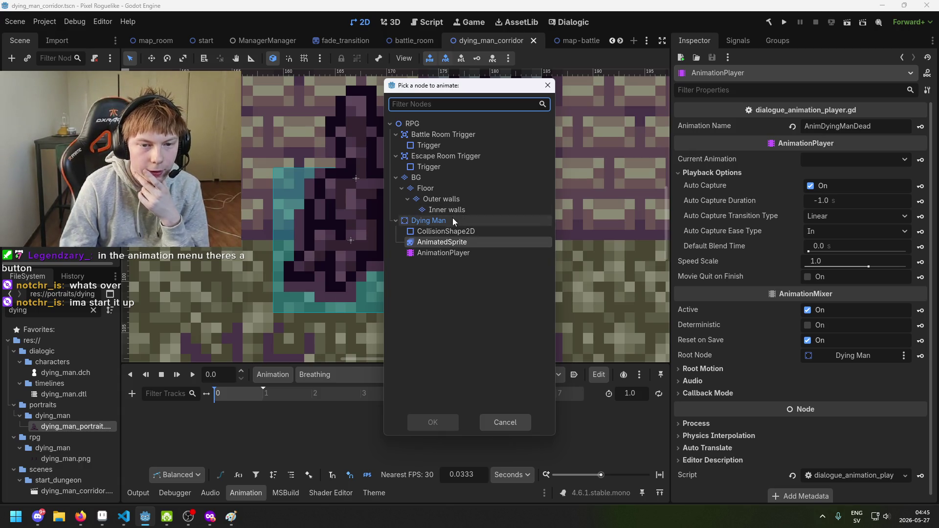
click(471, 243)
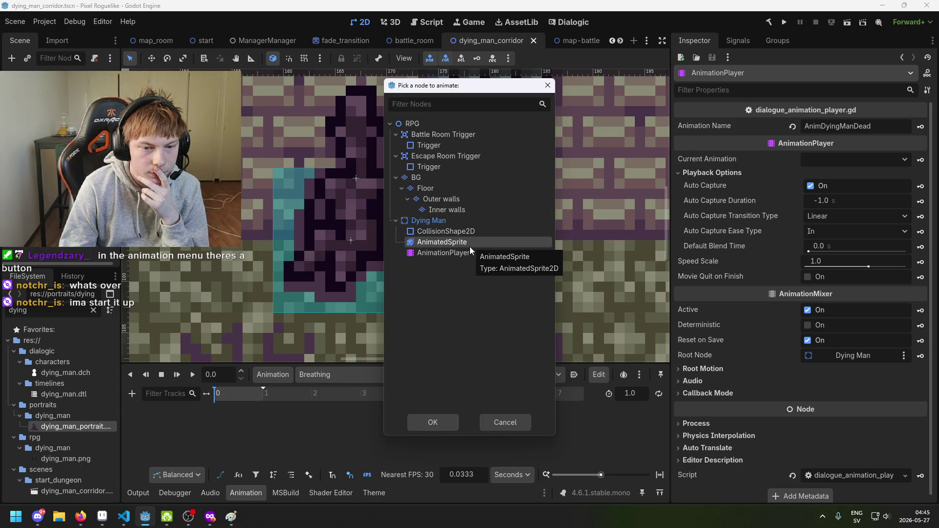
double_click(469, 246)
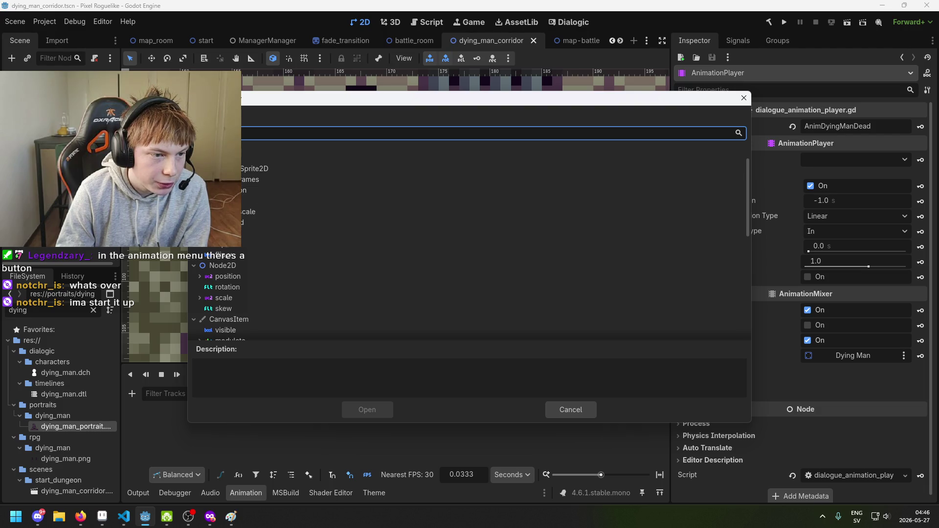
scroll(268, 172, down, 2)
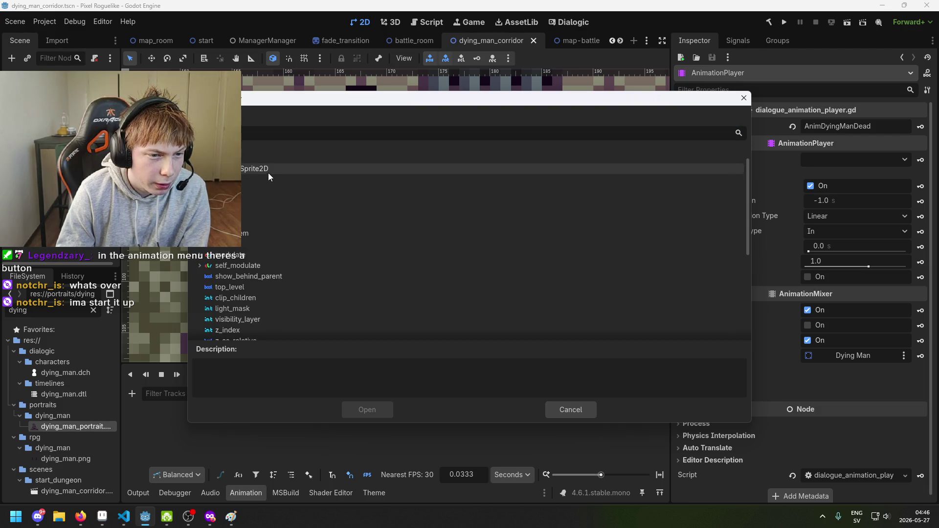
scroll(265, 176, up, 2)
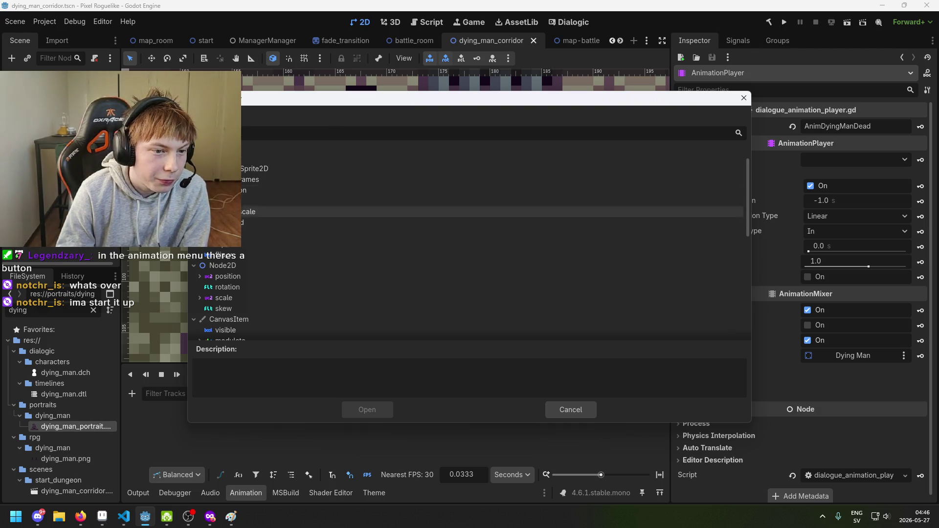
double_click(248, 189)
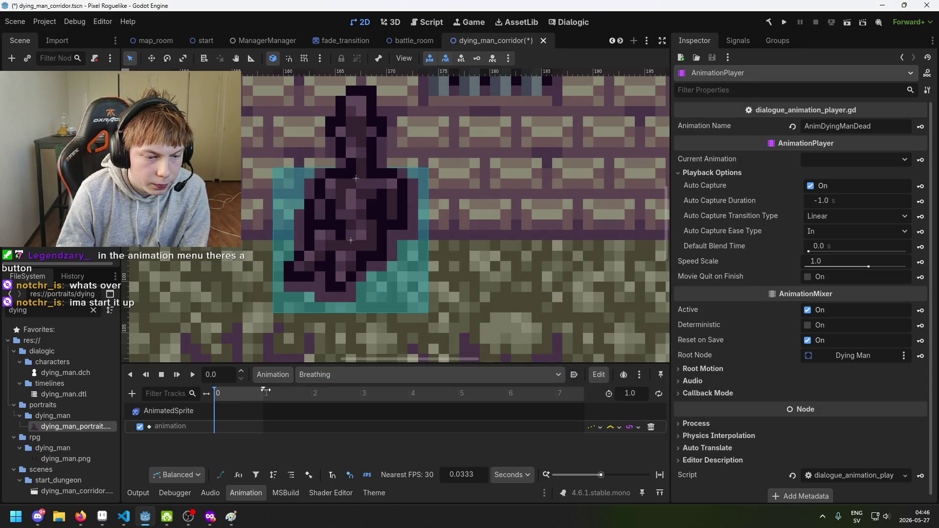
right_click(224, 423)
Insert a key on the track, move it to time 0, and save the scene.
click(231, 432)
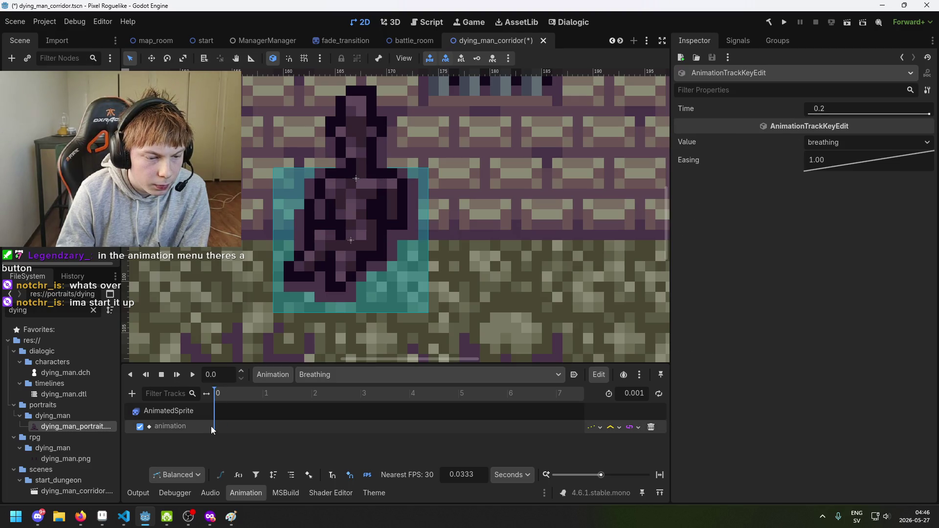
drag(929, 113, 807, 114)
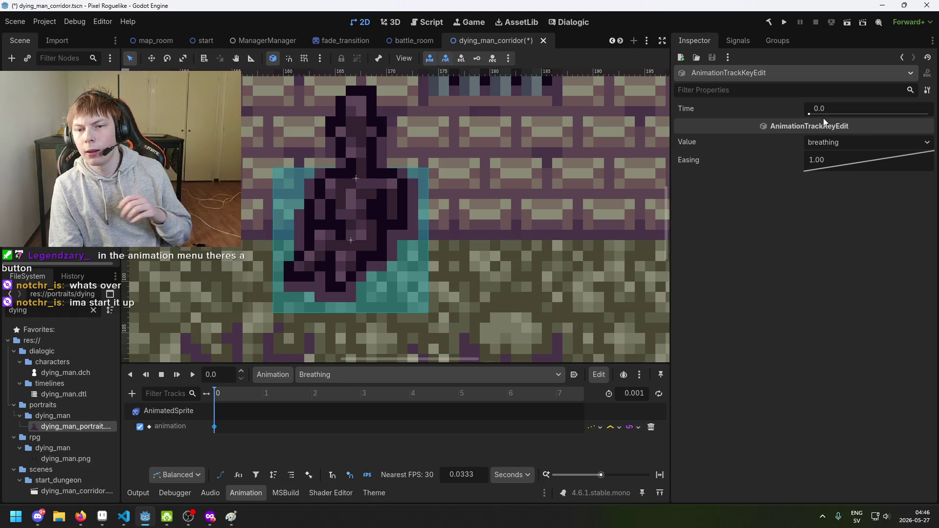
key(ctrl+s)
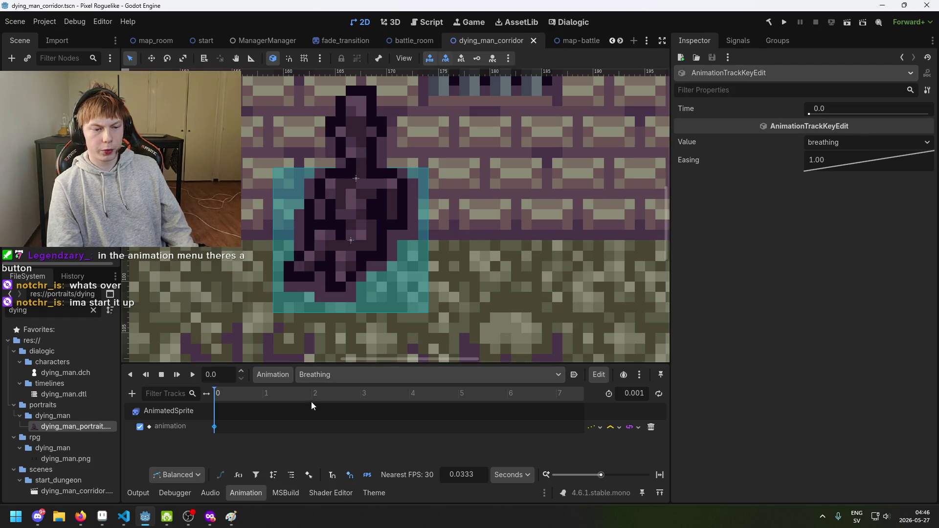
Compare with AnimDyingDead's key, then switch back to the Breathing animation.
click(336, 376)
click(347, 395)
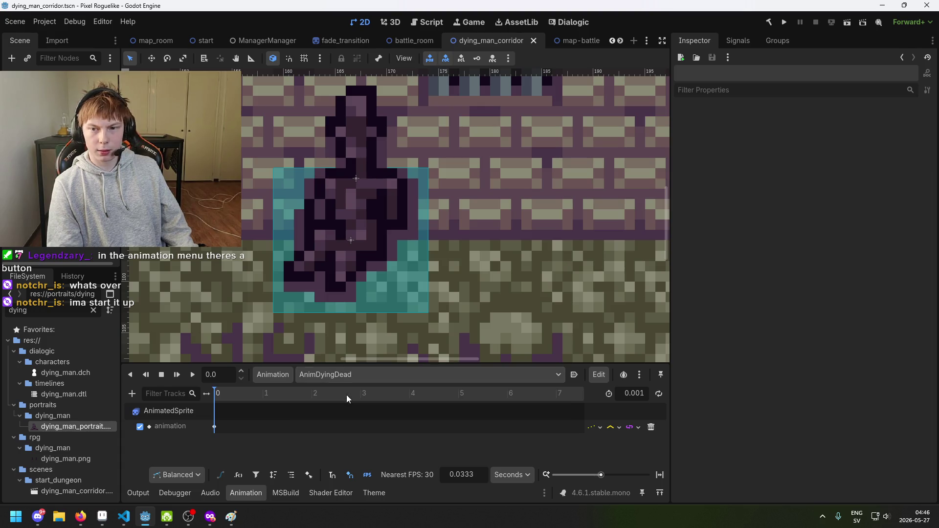
click(214, 428)
click(315, 376)
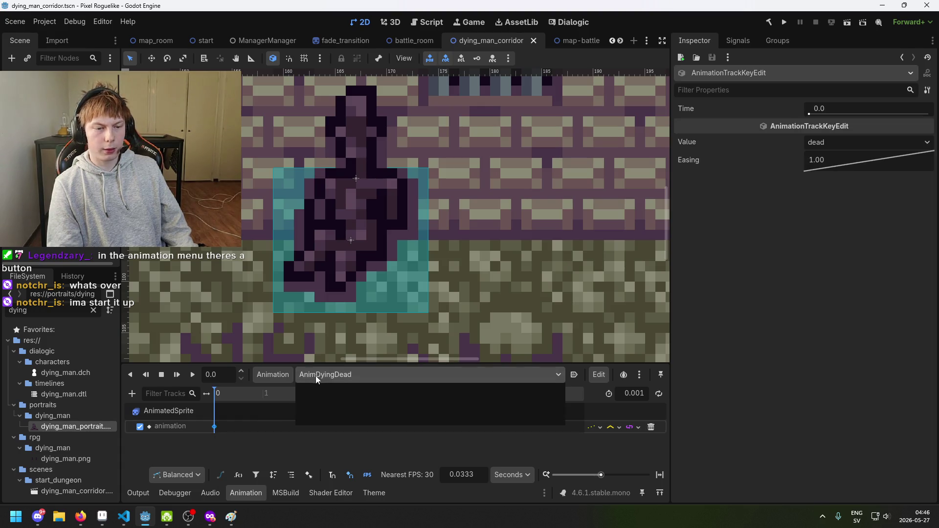
click(334, 407)
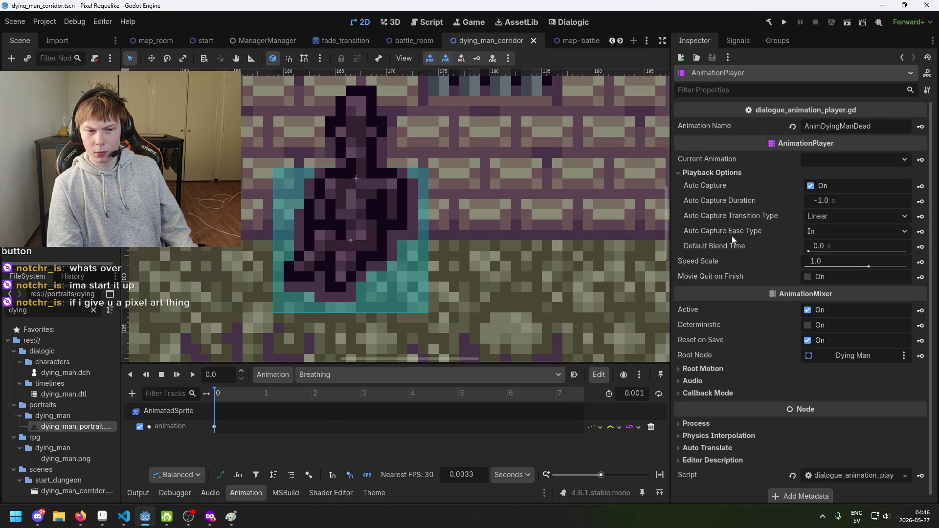
Expand and collapse Root Motion, then open the Current Animation dropdown listing Breathing.
click(411, 375)
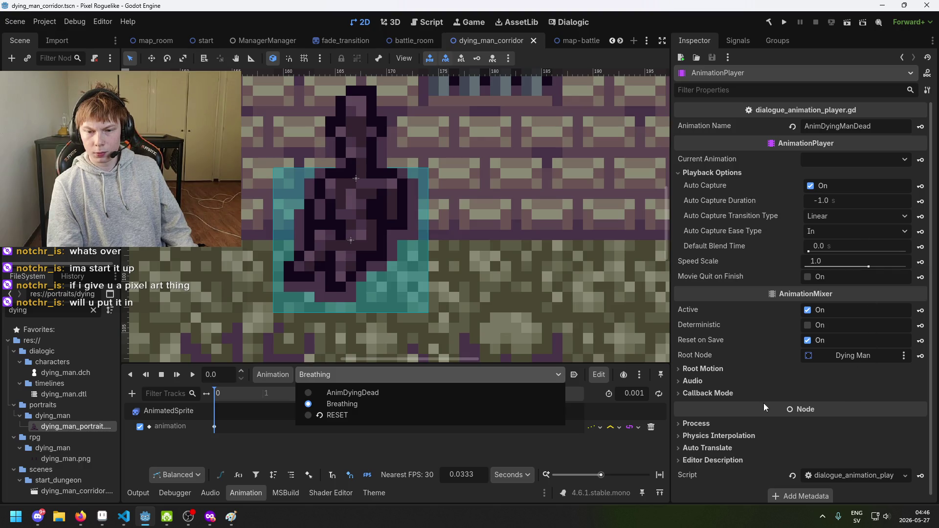
click(733, 374)
click(729, 372)
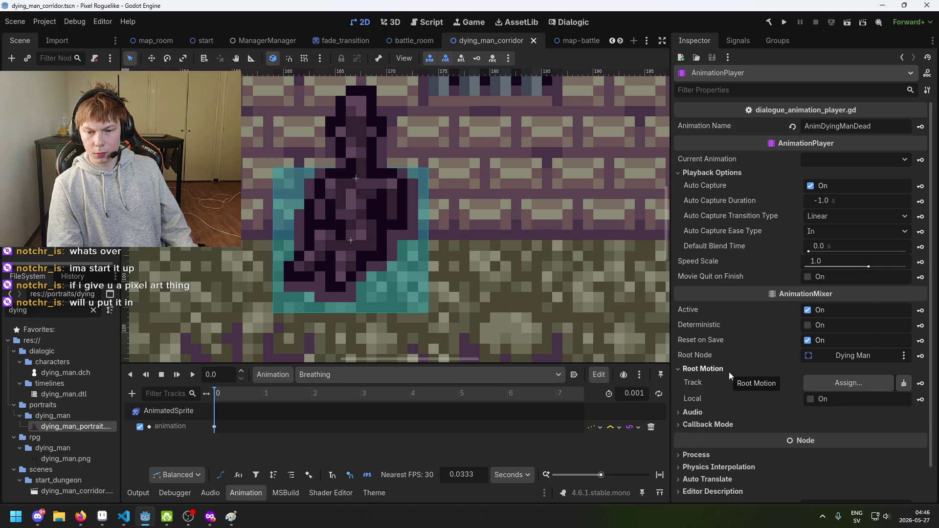
click(729, 372)
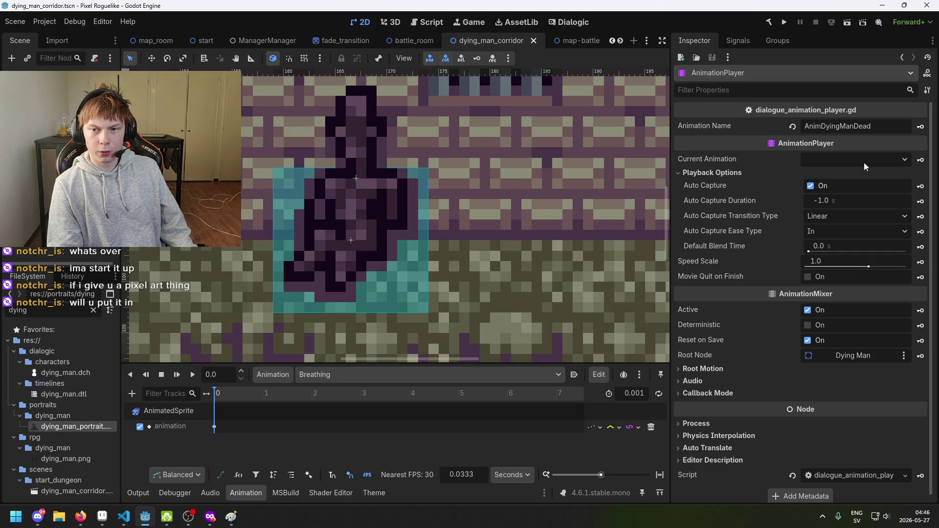
click(864, 126)
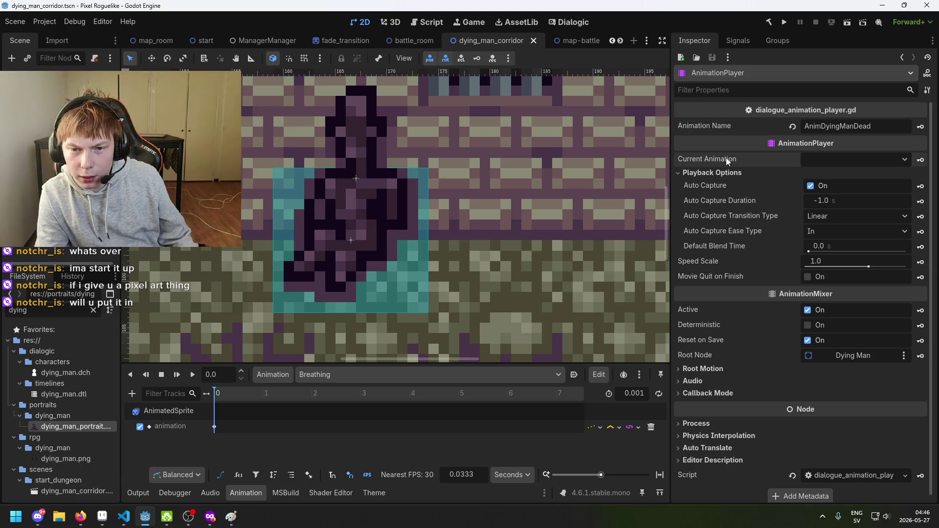
click(851, 161)
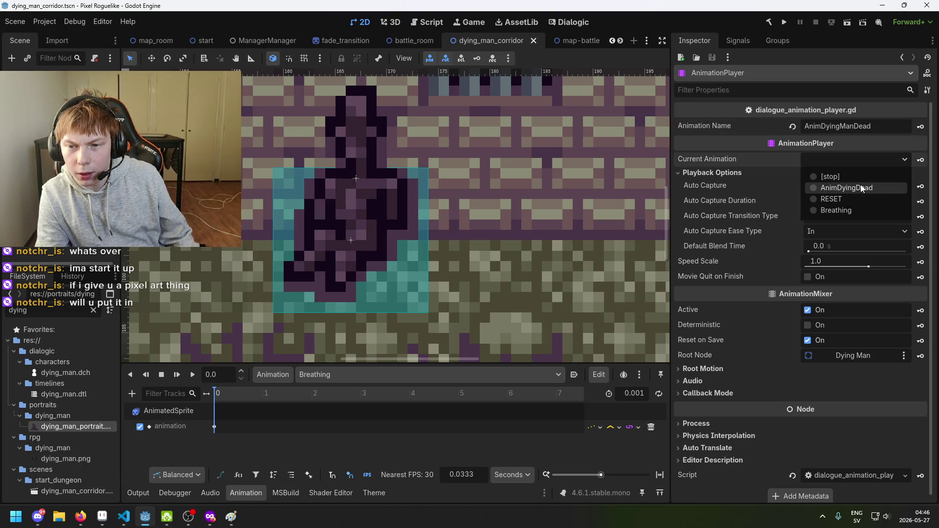